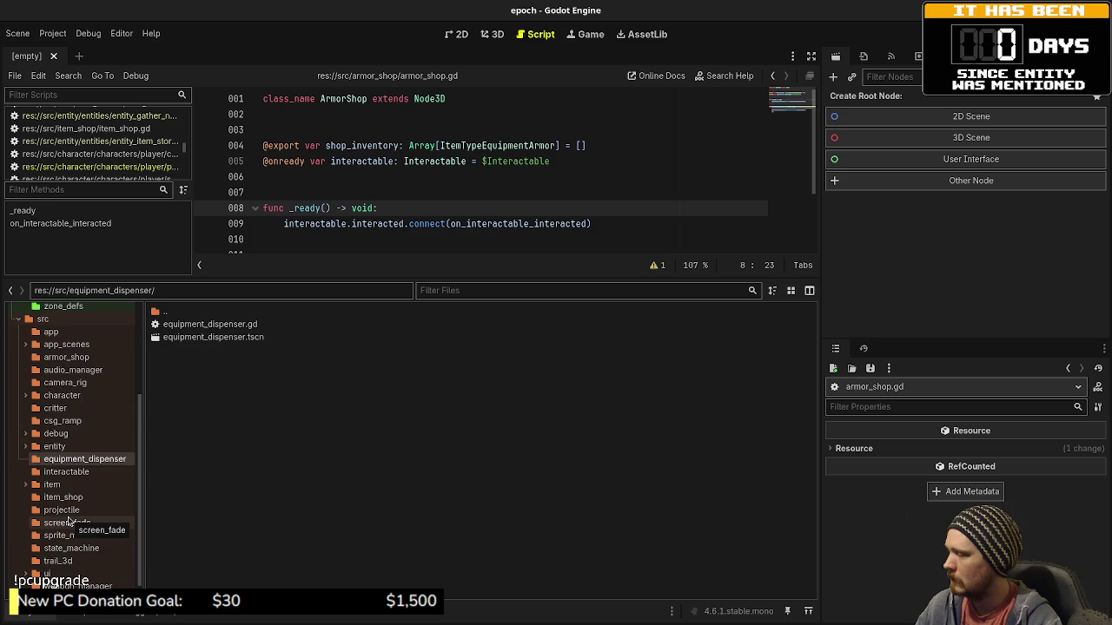
Browse the files in the projectile and screen_fade folders.
scroll(68, 520, "down", 1)
left_click(63, 489)
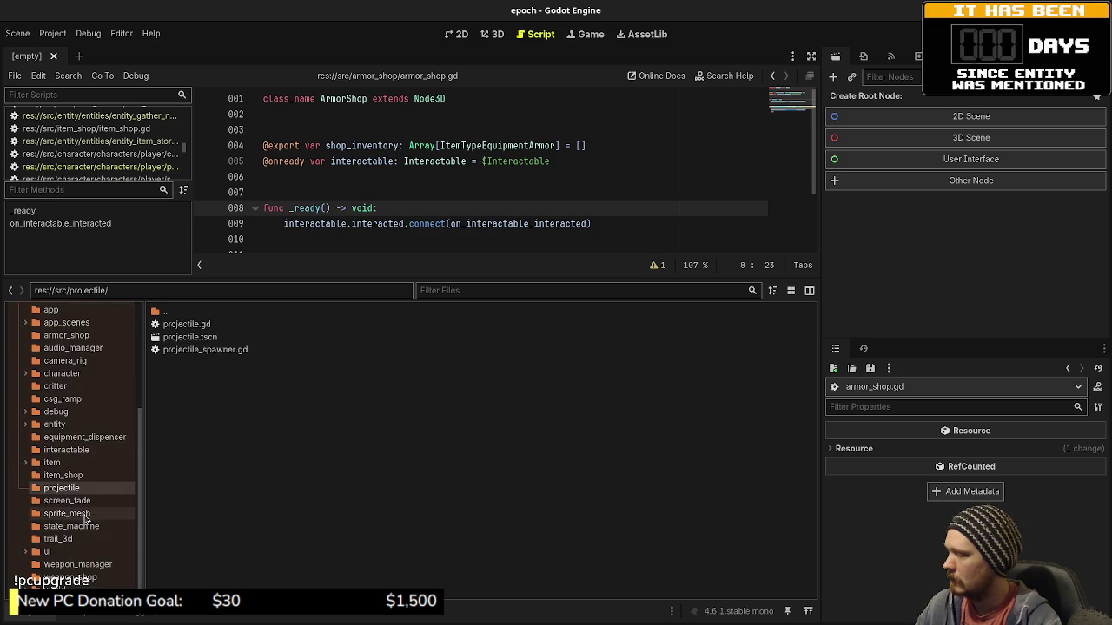
left_click(63, 503)
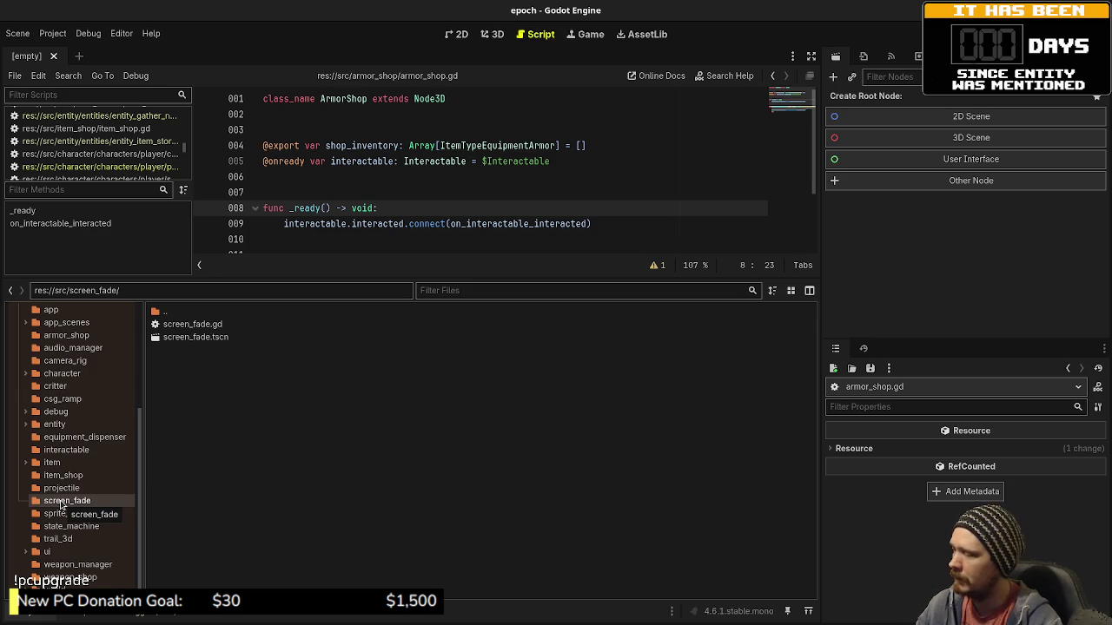
Move the screen_fade folder from src into src/app with Move/Duplicate To.
right_click(62, 504)
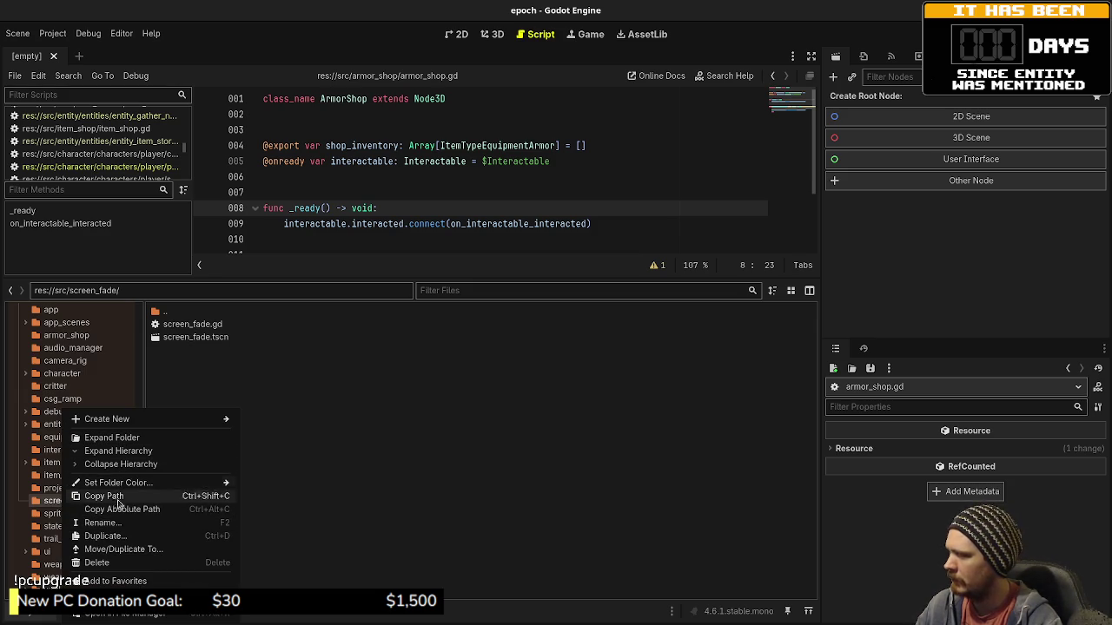
left_click(124, 549)
left_click(385, 274)
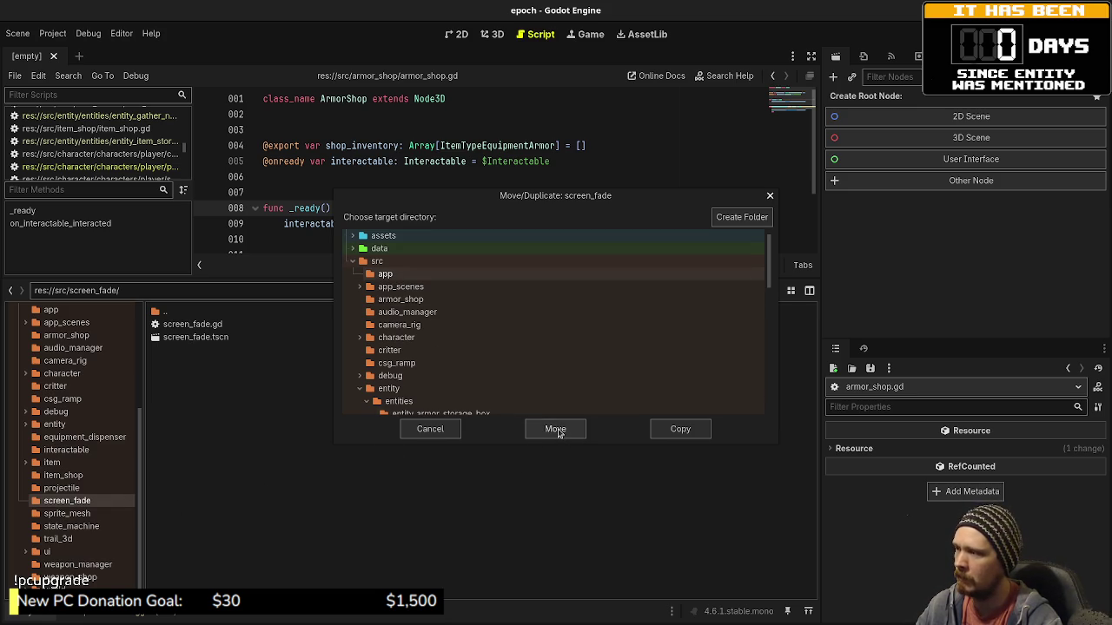
left_click(558, 429)
left_click(68, 518)
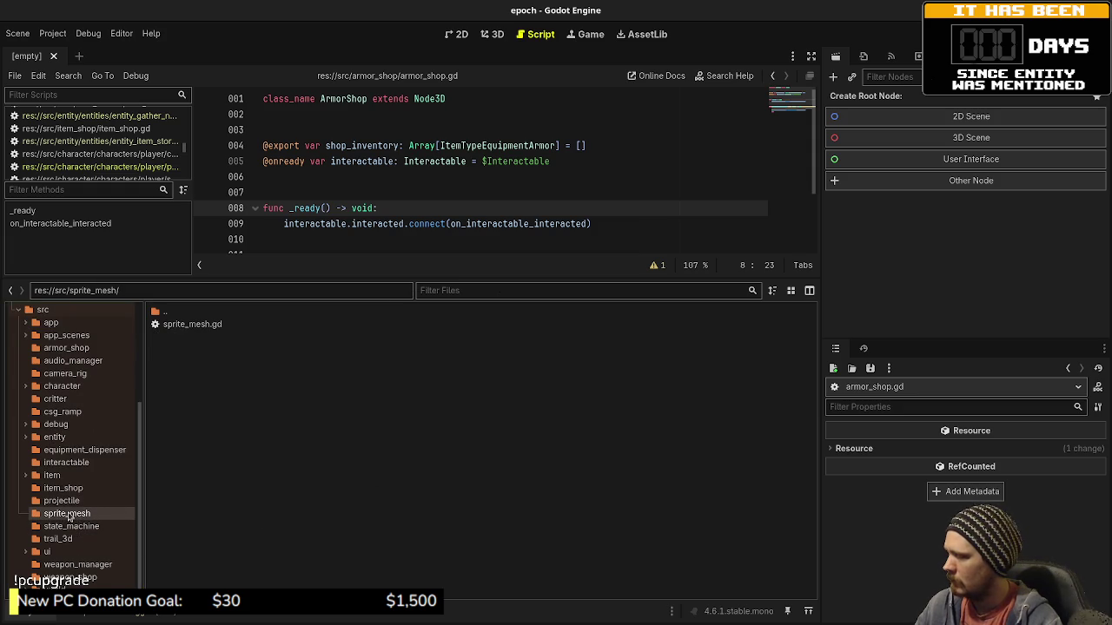
Check state_machine and trail_3d, then show weapon_manager's weapon, weapon_manager and weapon_type scripts.
left_click(64, 527)
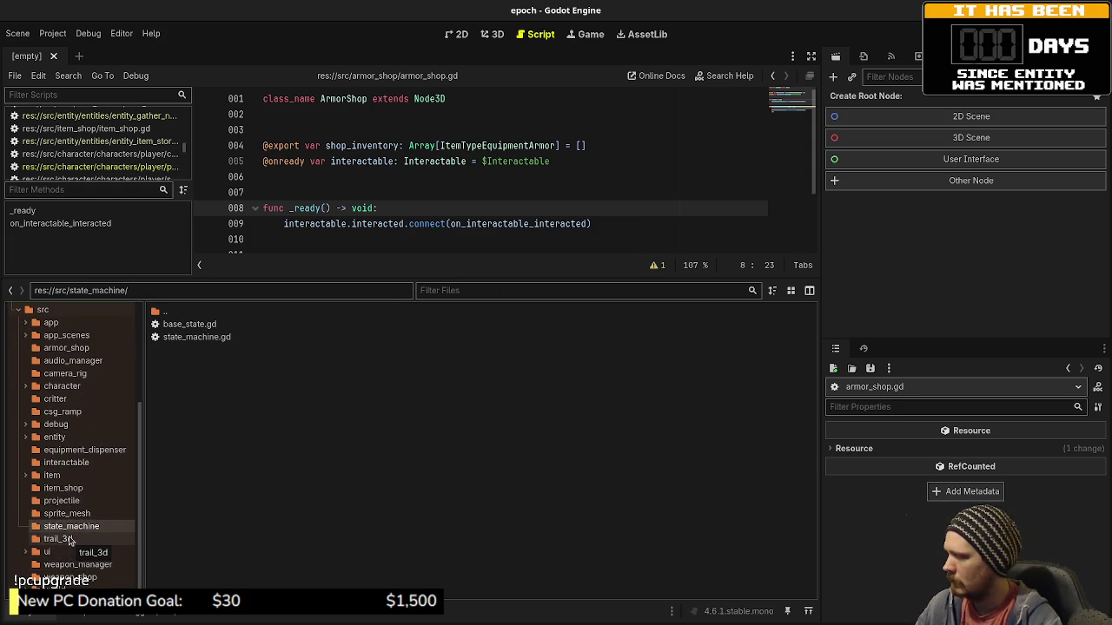
left_click(70, 540)
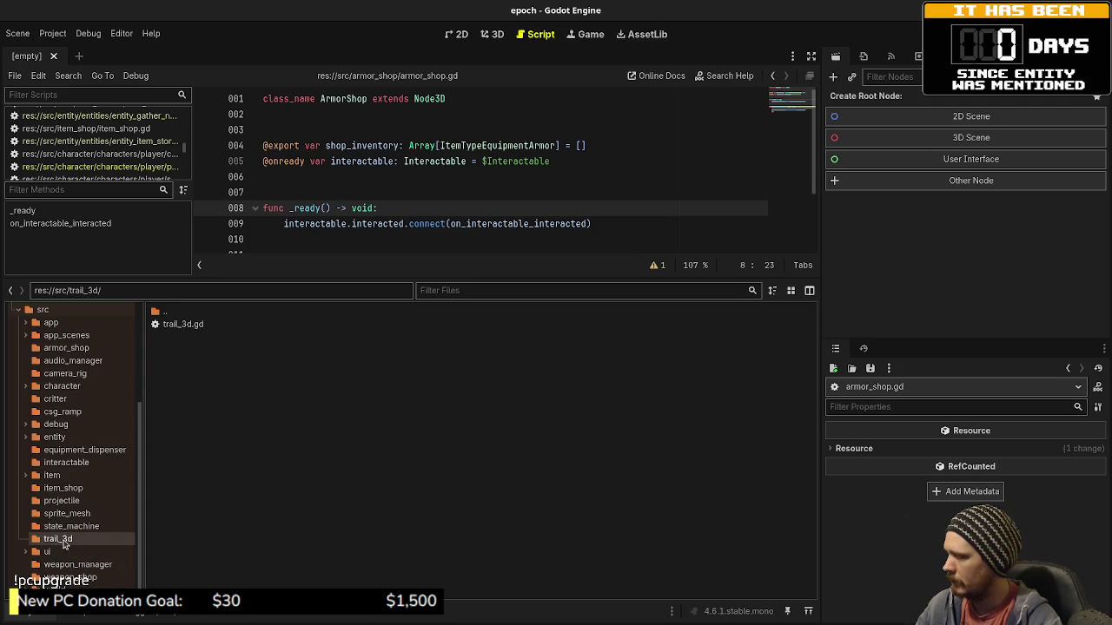
left_click(65, 565)
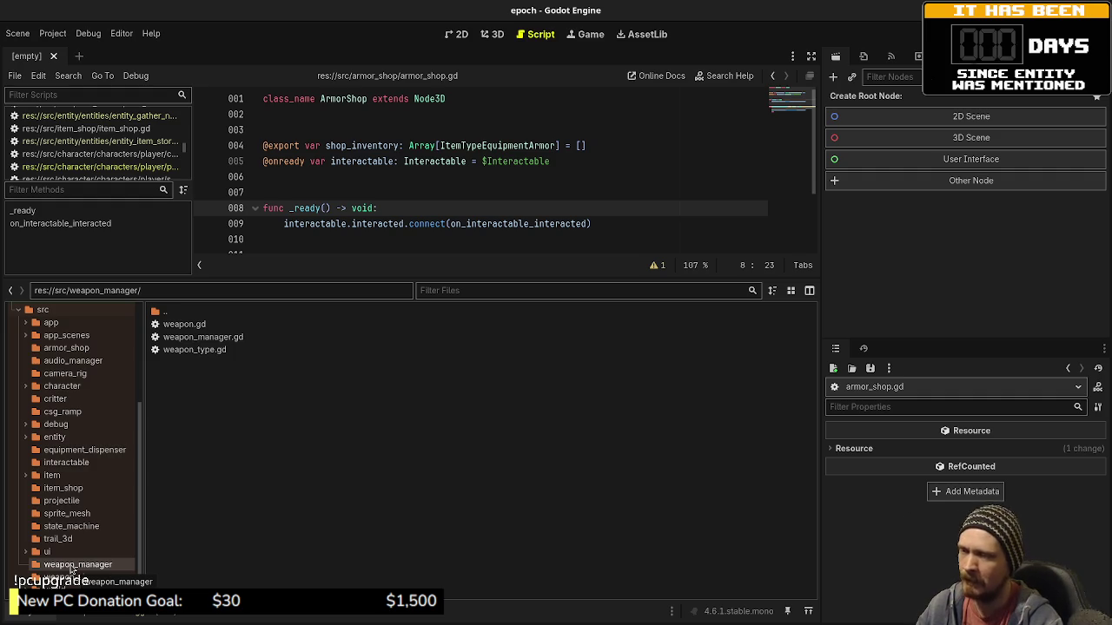
right_click(73, 571)
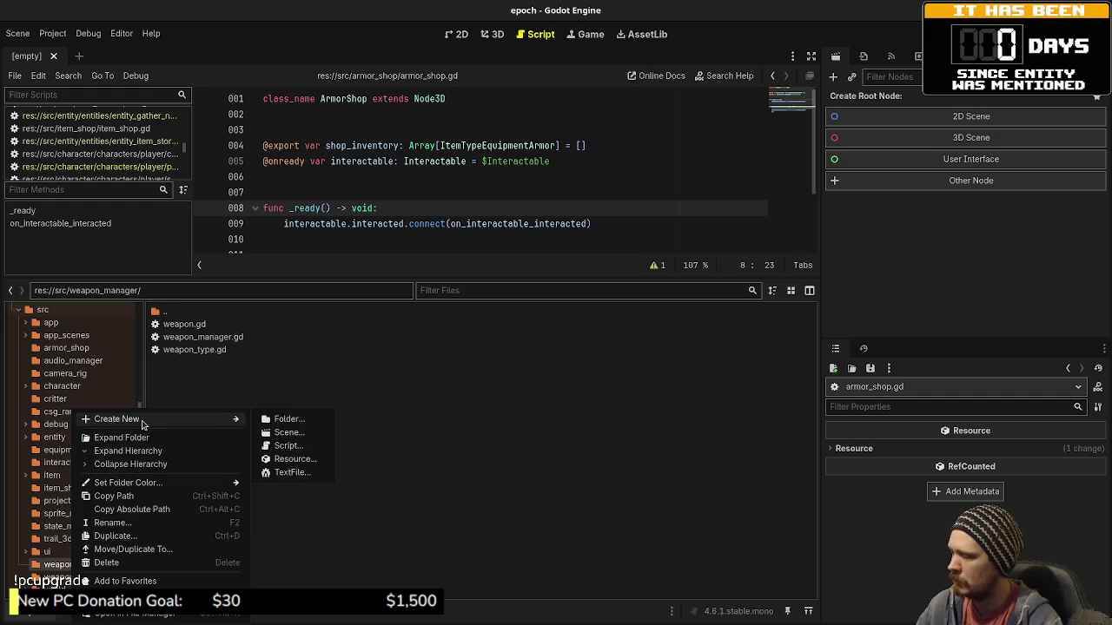
Move weapon_manager into src/character/characters/player beside stat, states and player.gd.
left_click(126, 549)
scroll(419, 354, "down", 4)
scroll(412, 363, "up", 2)
scroll(413, 363, "up", 3)
left_click(359, 360)
scroll(392, 382, "down", 1)
scroll(392, 383, "down", 1)
left_click(366, 325)
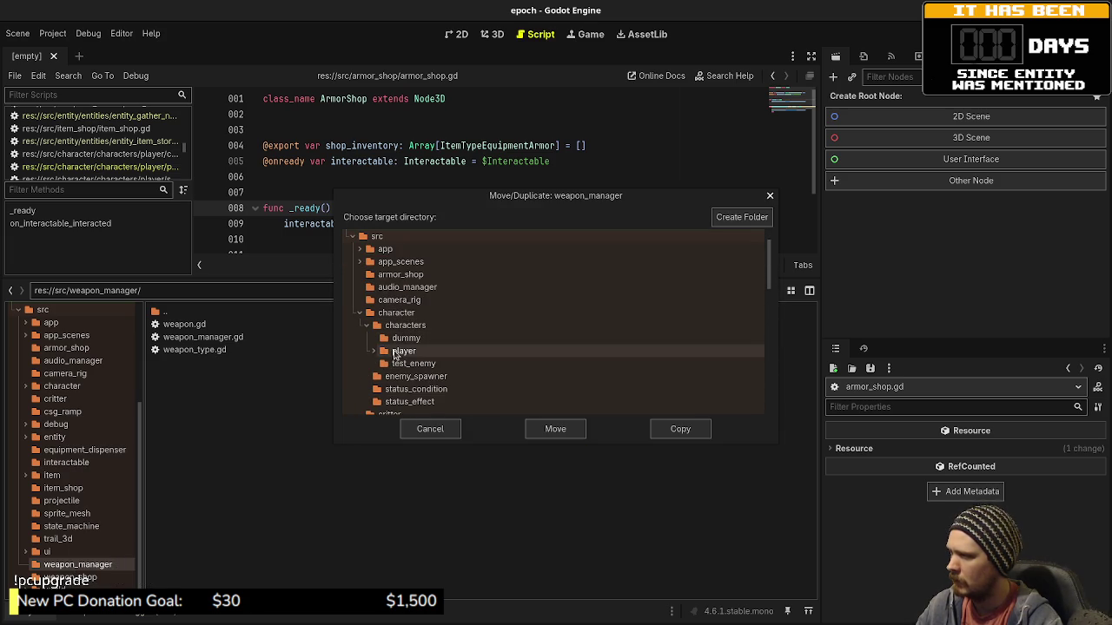
left_click(402, 351)
left_click(549, 428)
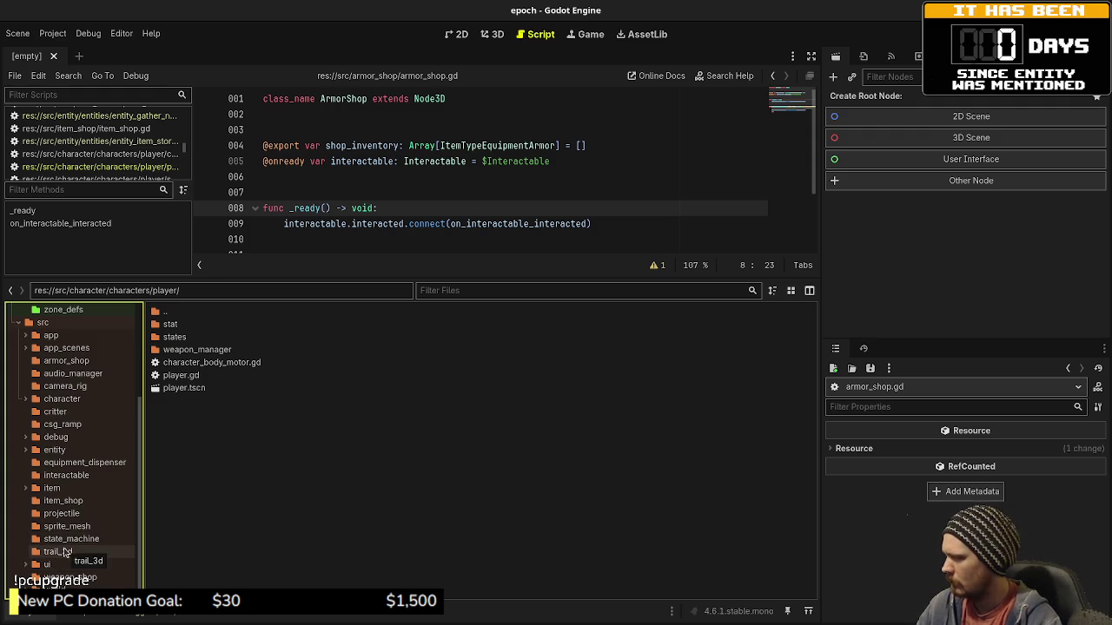
left_click(61, 552)
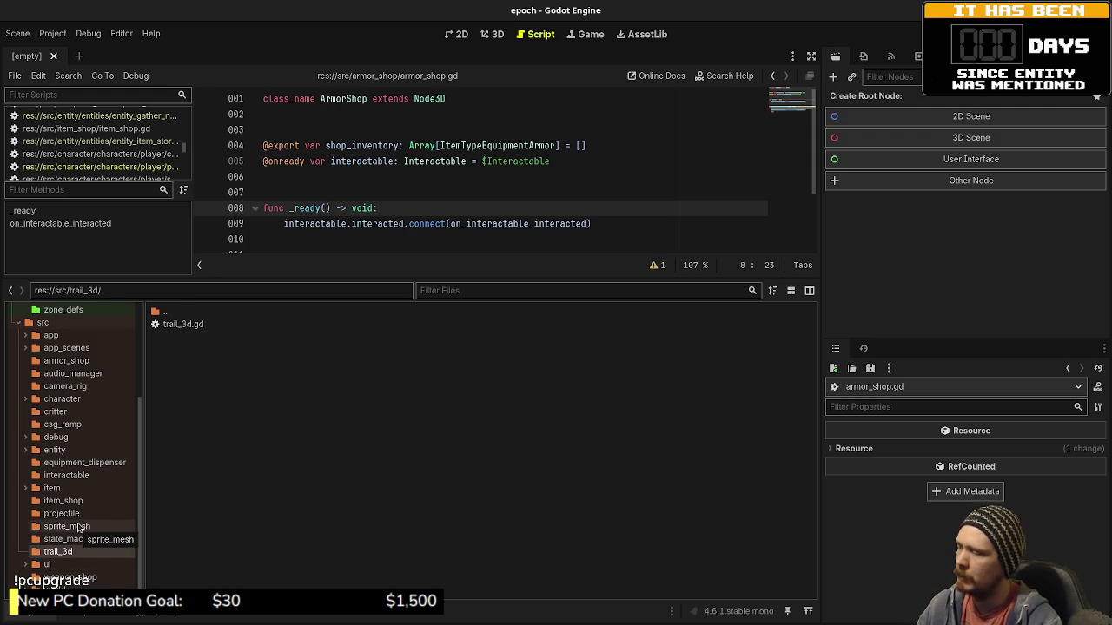
Review sprite_mesh, csg_ramp, trail_3d and state_machine, then bring up the src folder's actions.
left_click(78, 527)
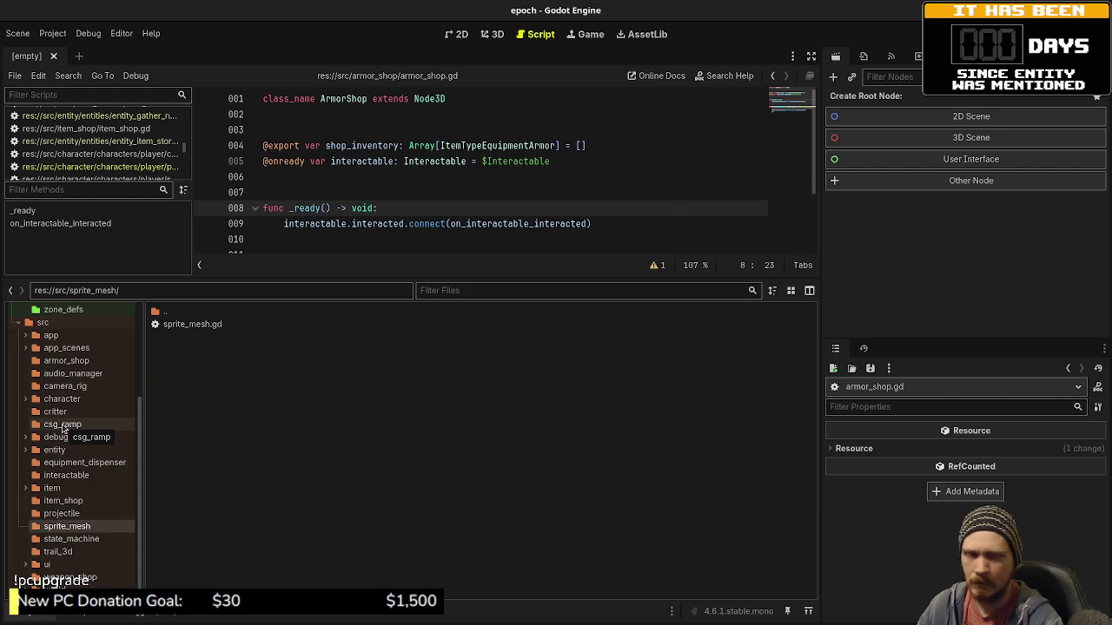
left_click(62, 426)
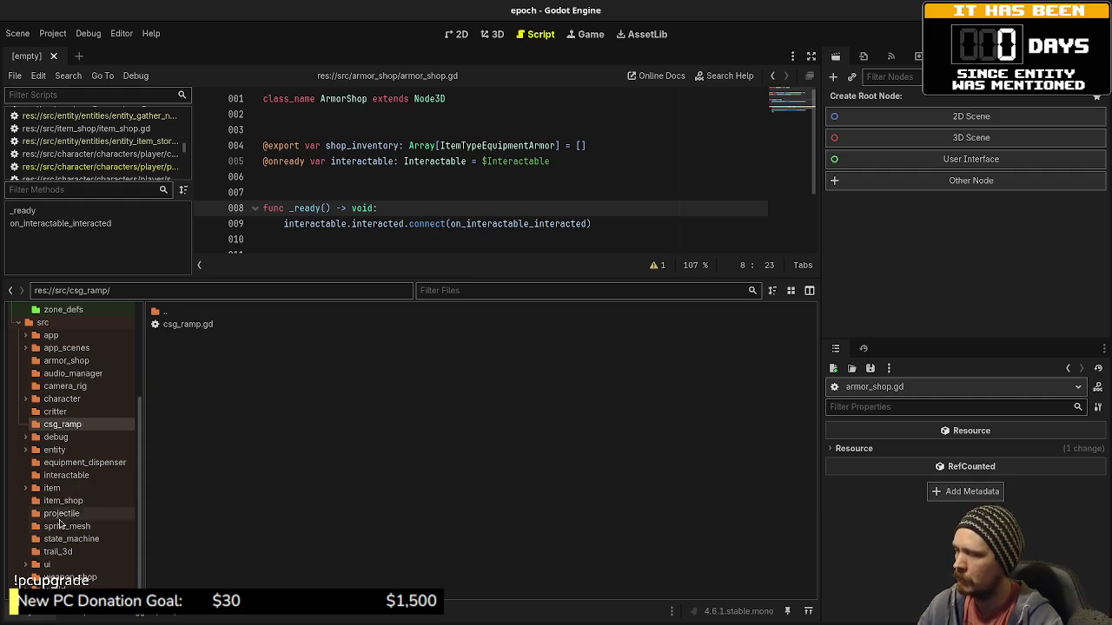
left_click(65, 526)
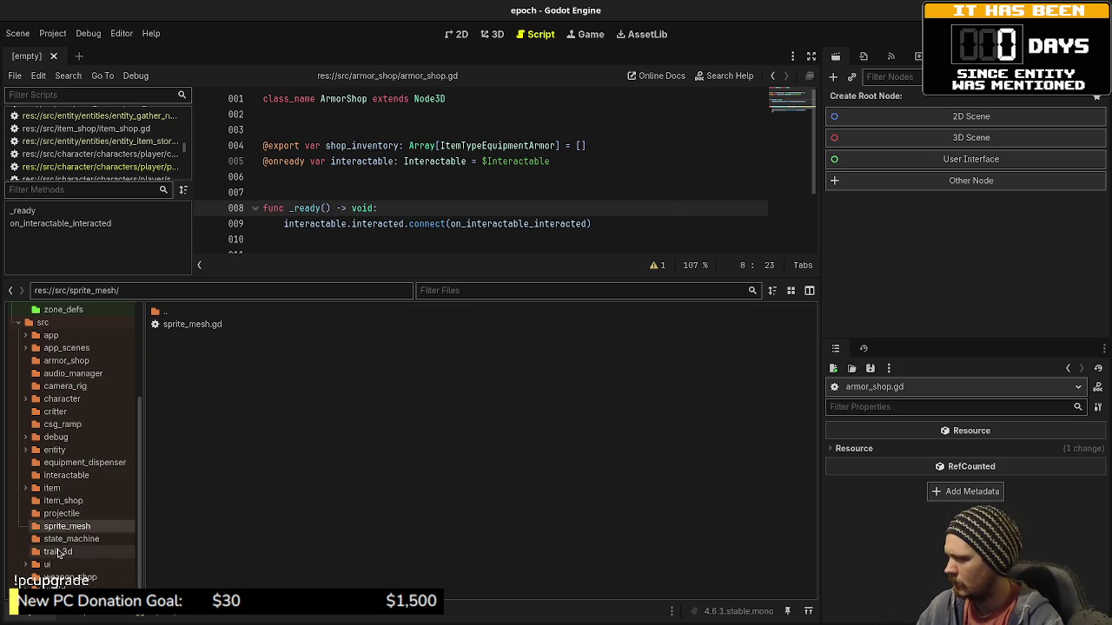
left_click(57, 553)
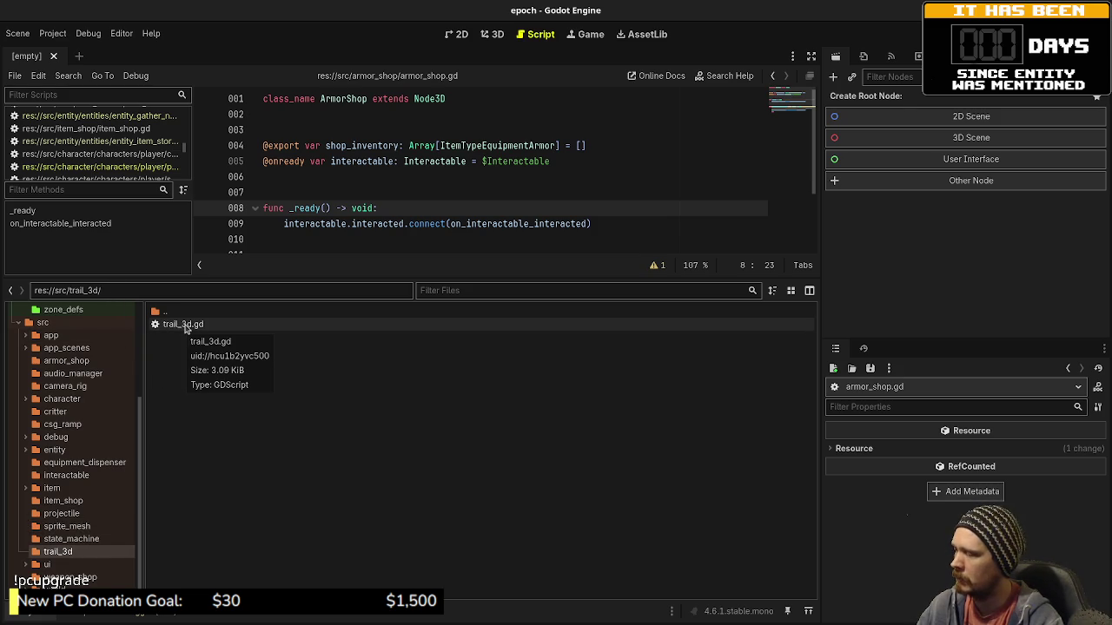
left_click(69, 539)
left_click(58, 551)
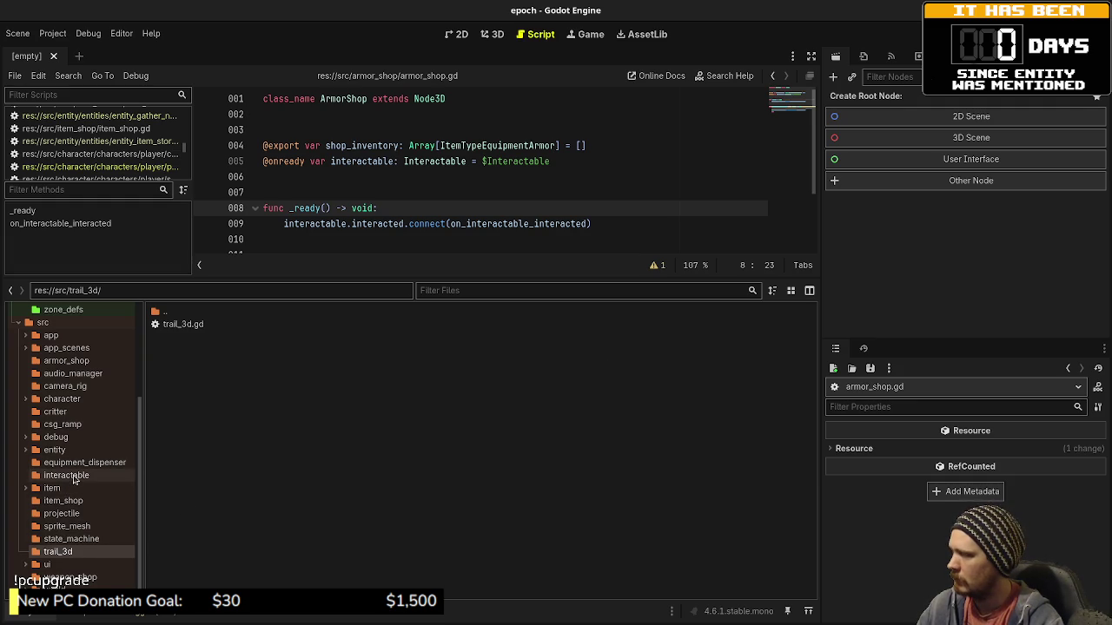
left_click(45, 323)
right_click(51, 324)
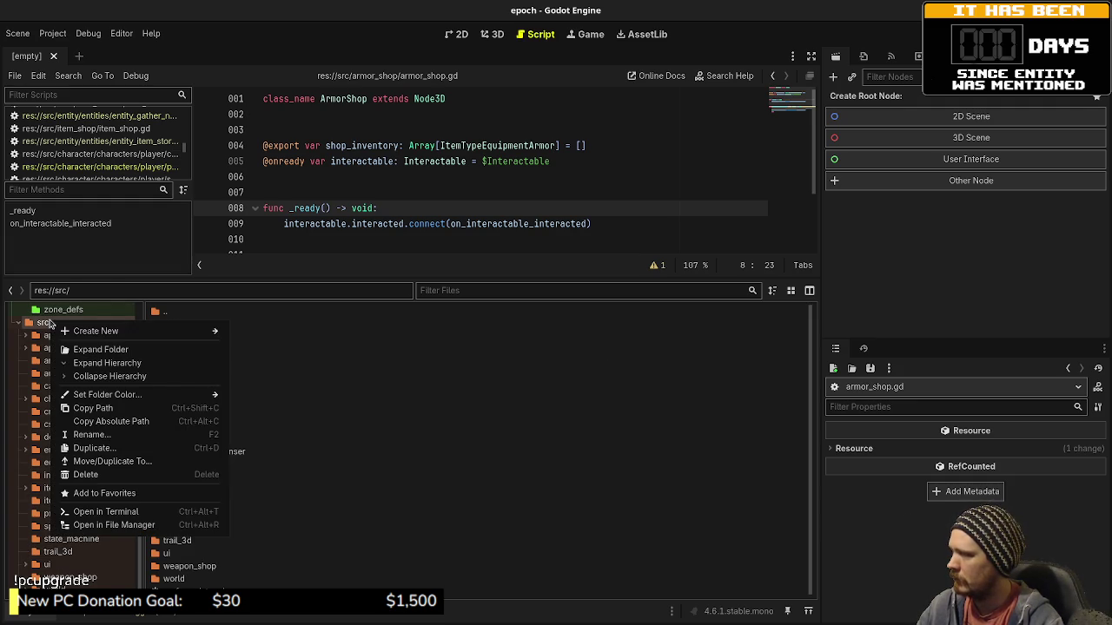
Create a new folder named tools inside src.
mouse_move(130, 331)
left_click(255, 333)
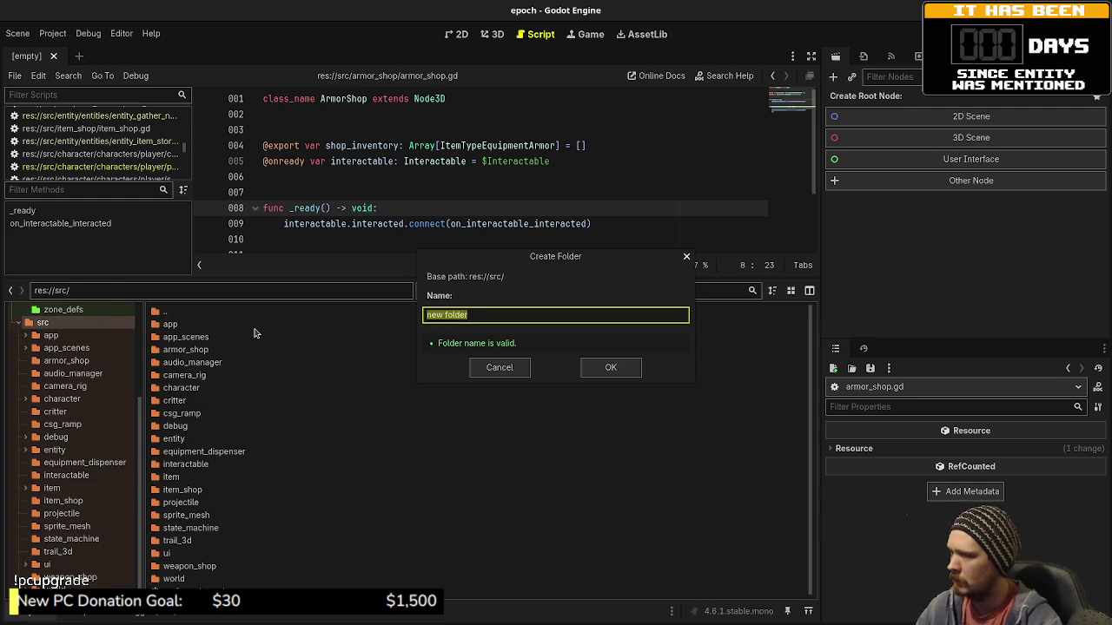
type("tools")
key("Return")
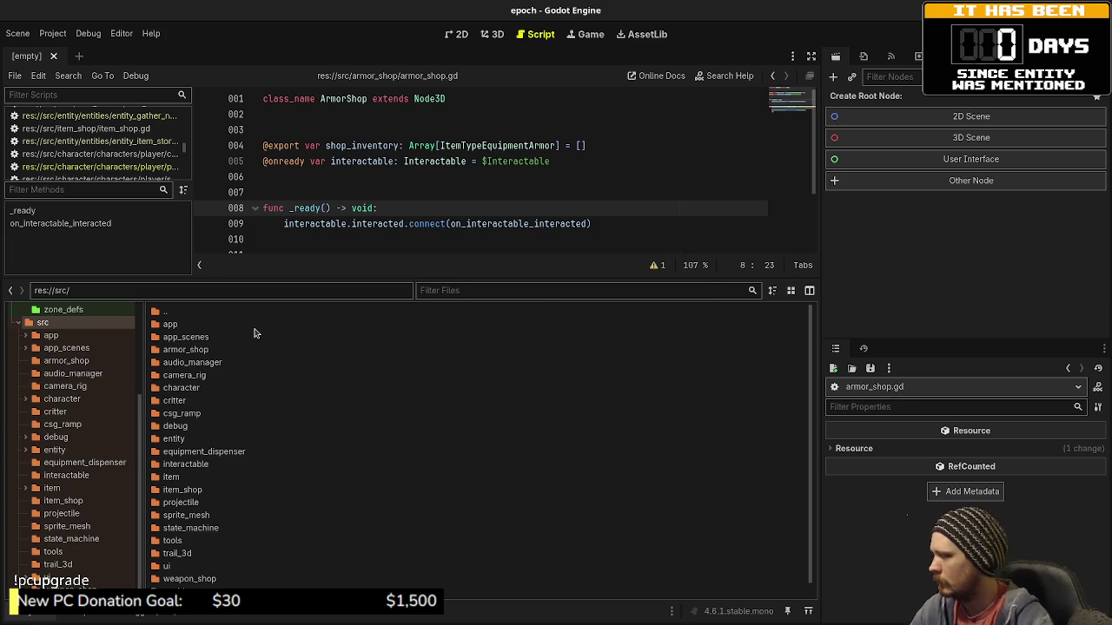
Move trail_3d, sprite_mesh and csg_ramp together into the tools folder.
left_click(58, 565)
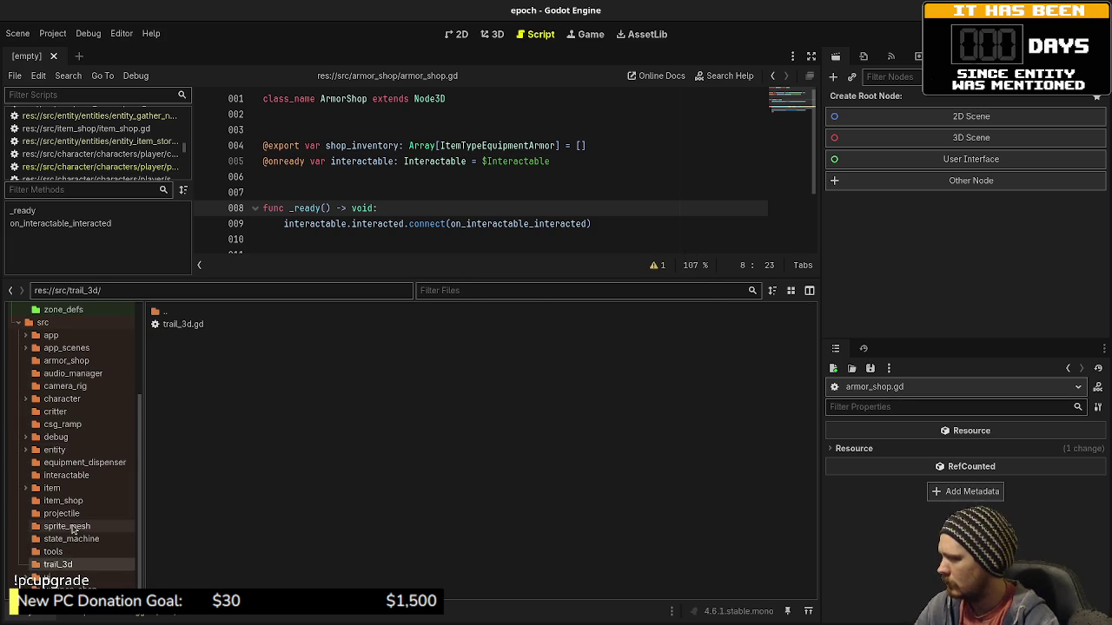
left_click(74, 528)
left_click(75, 425)
left_click_drag(61, 569, 62, 552)
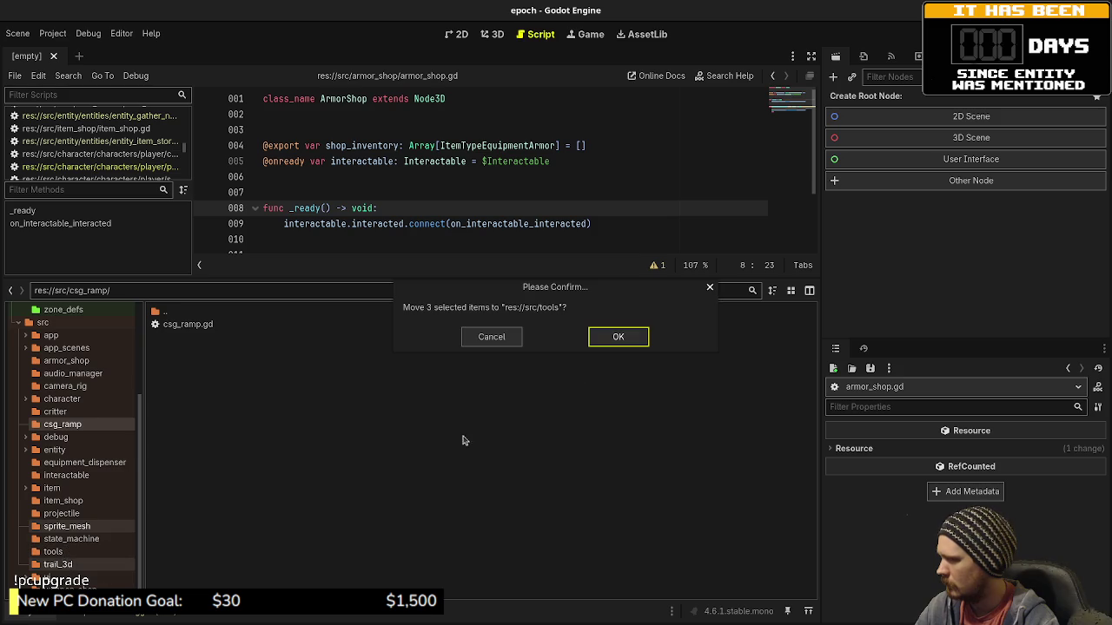
left_click(641, 337)
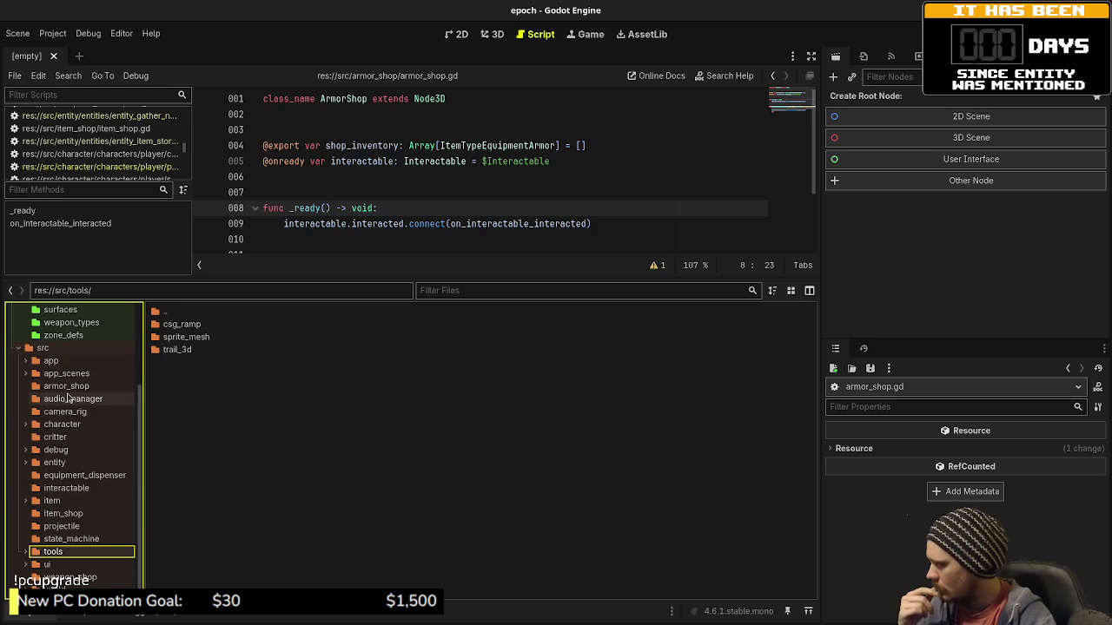
left_click(68, 387)
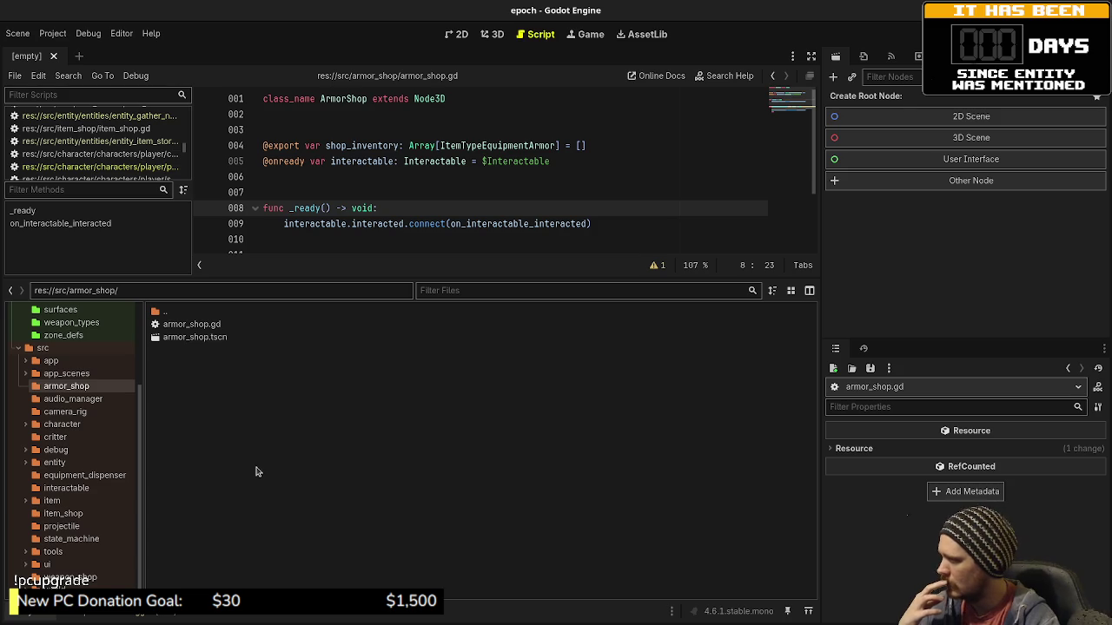
Expand the item folder to show item_combo and item_effects, and list its scripts.
left_click(25, 501)
left_click(52, 502)
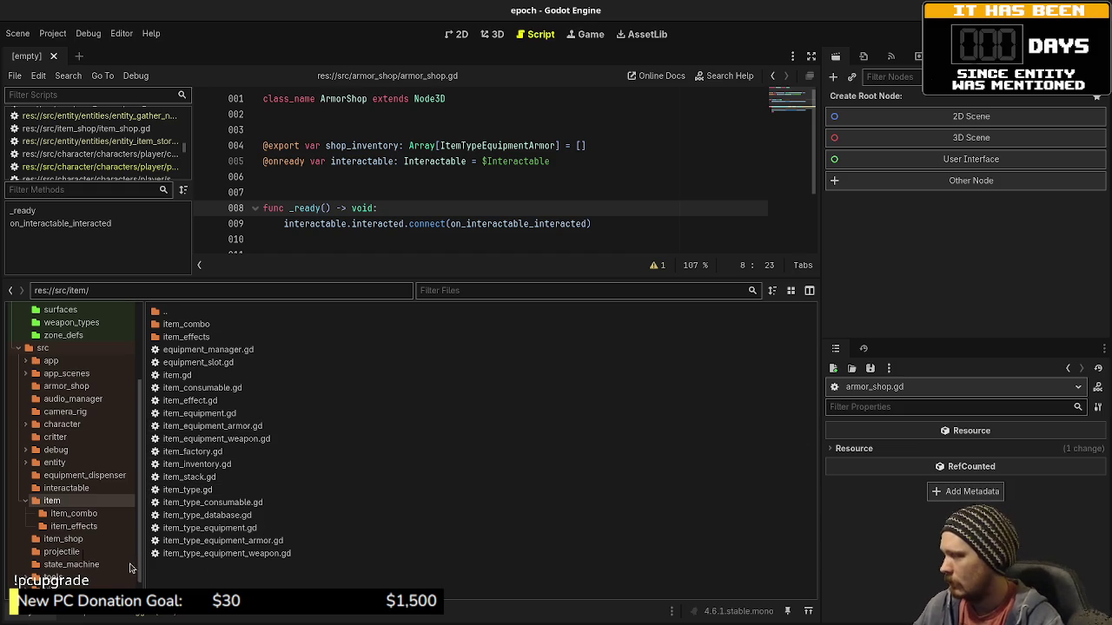
Browse weapon_shop, armor_shop, item, equipment_dispenser and critter, then collapse item.
left_click(26, 502)
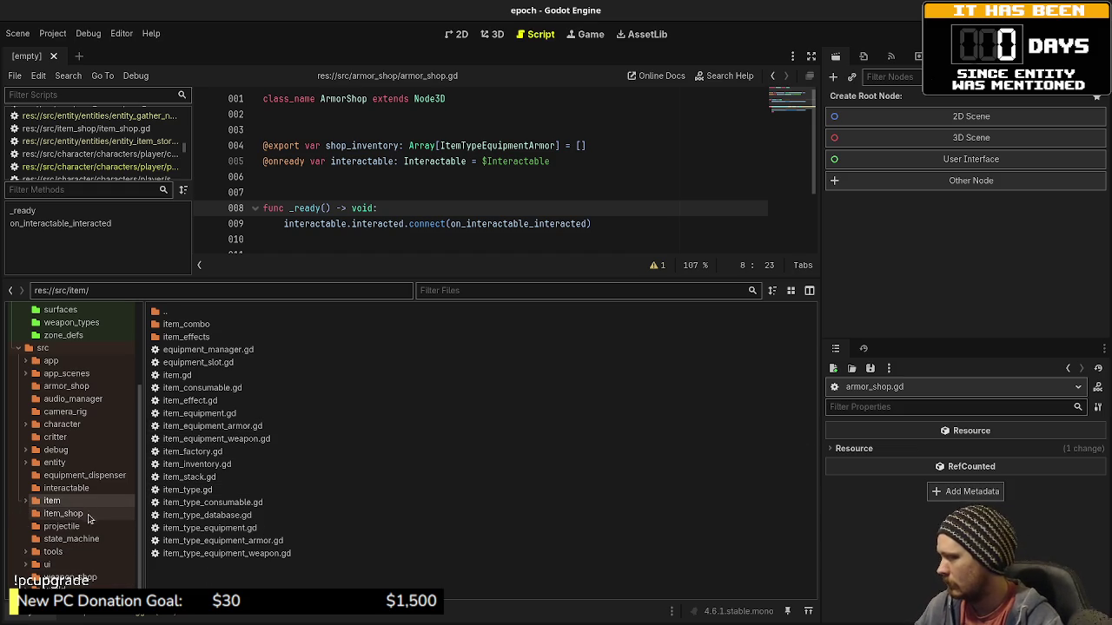
left_click(116, 579)
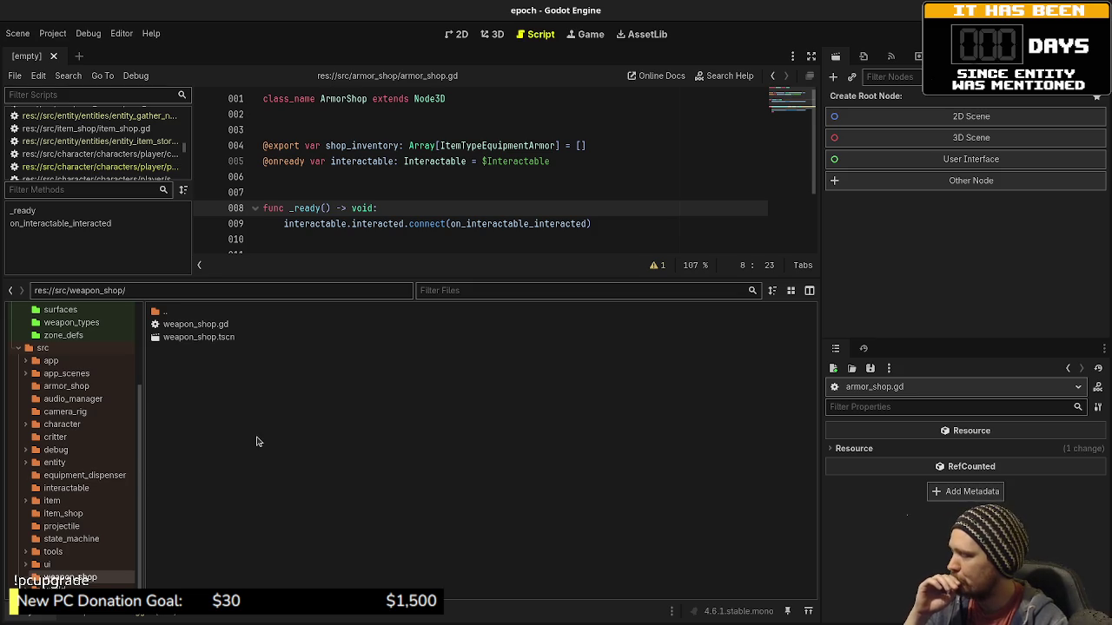
left_click(68, 388)
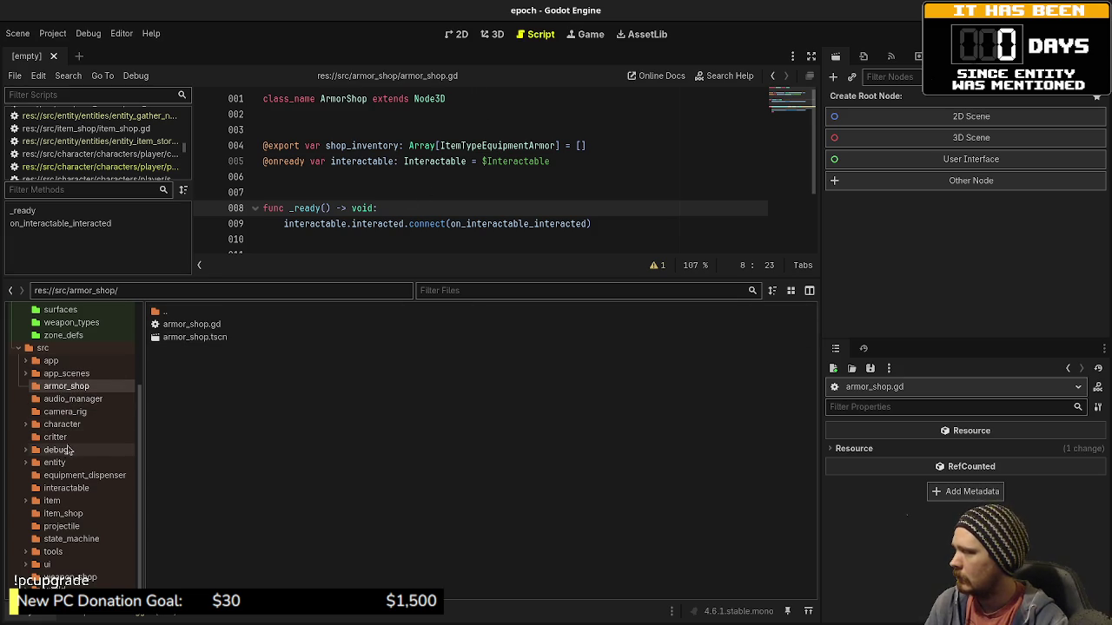
left_click(27, 502)
left_click(72, 503)
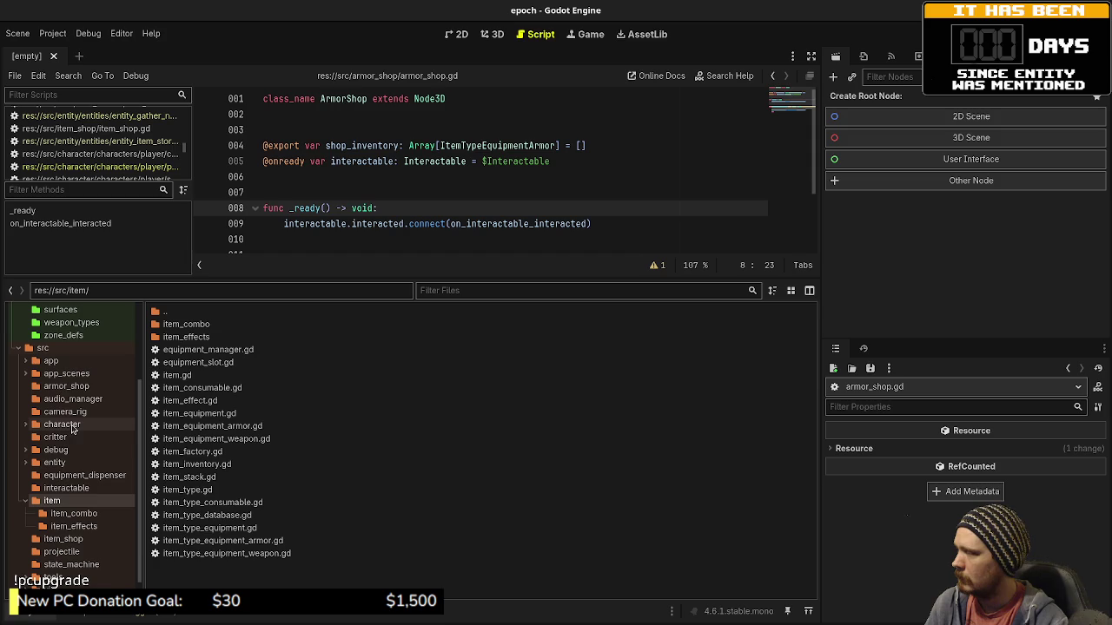
left_click(68, 387)
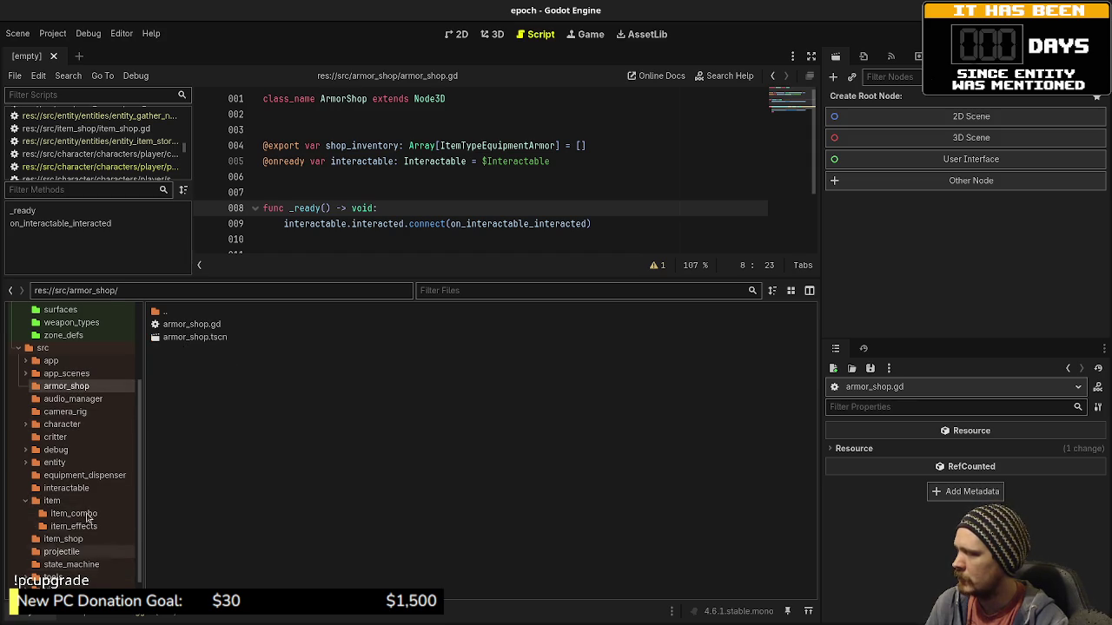
left_click(71, 477)
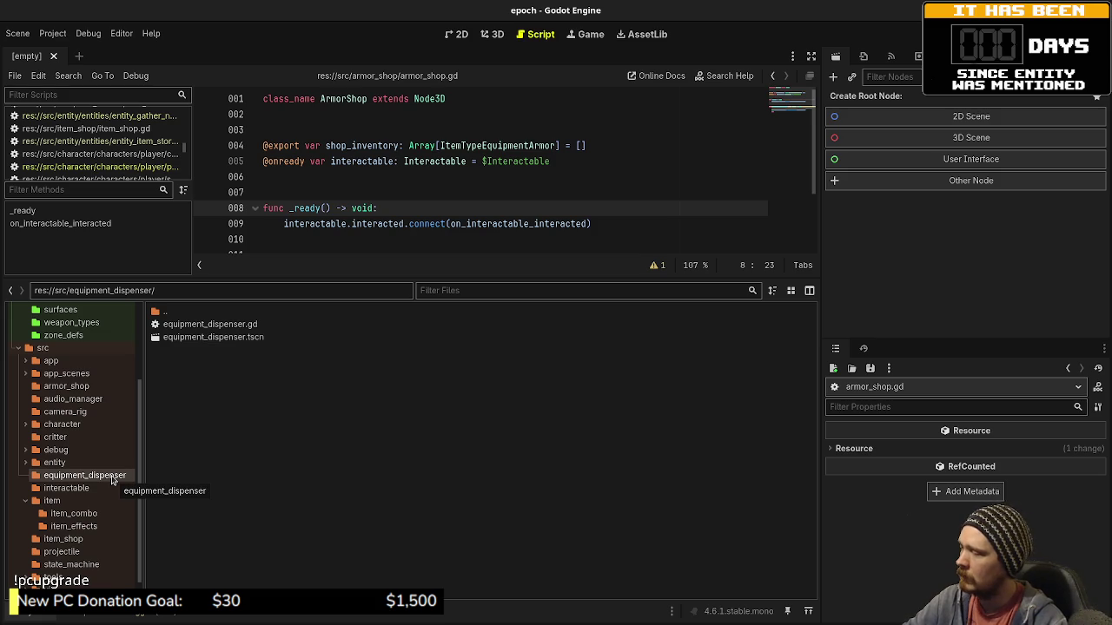
left_click(68, 440)
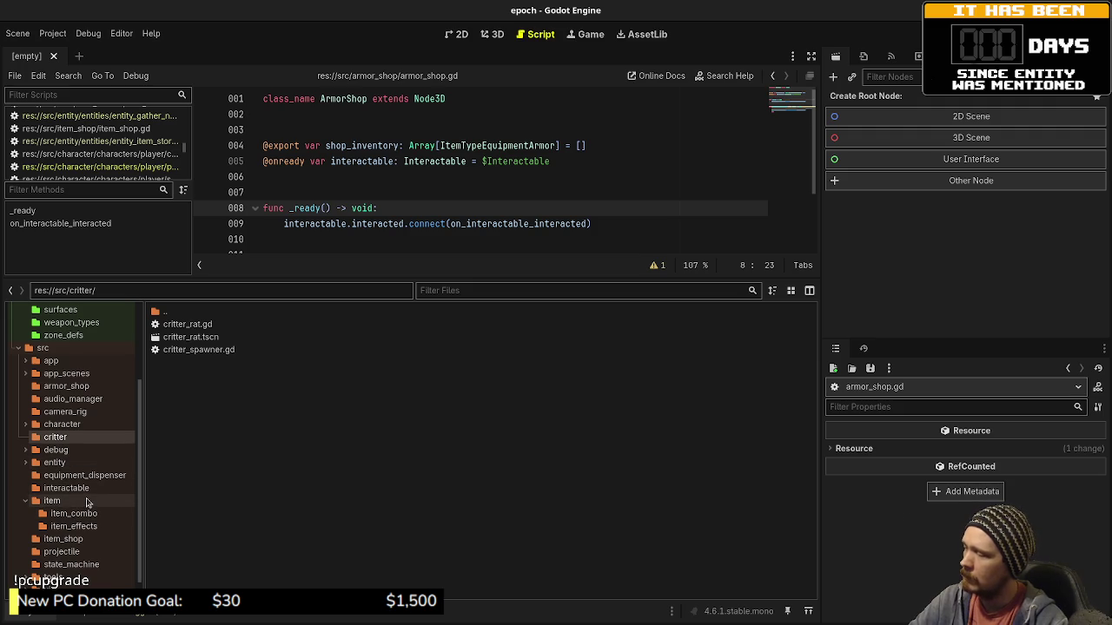
scroll(87, 505, "down", 1)
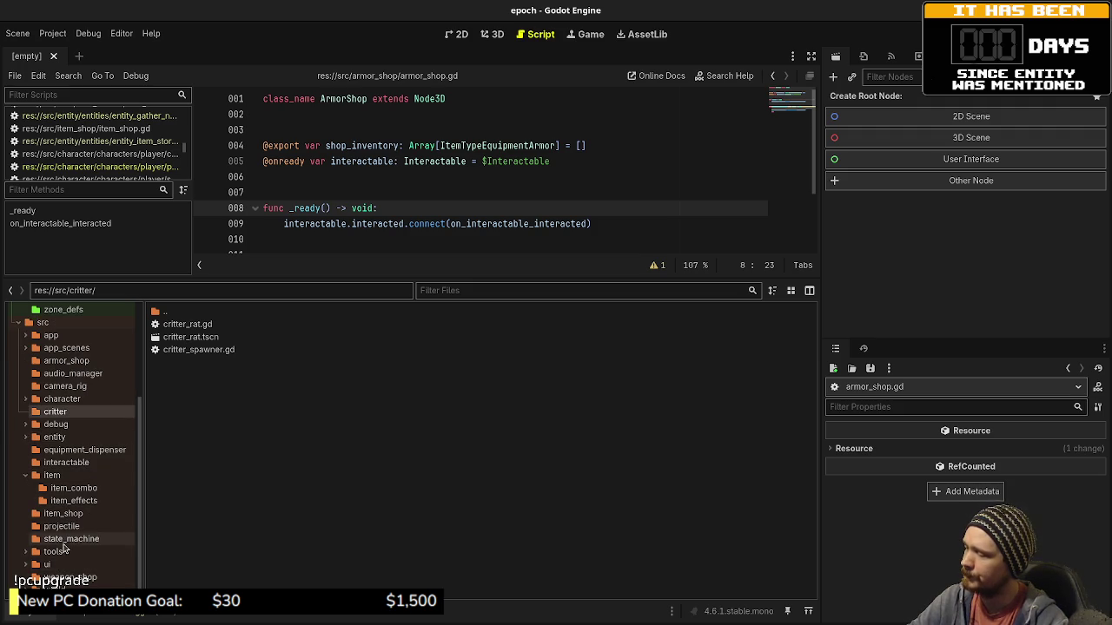
left_click(27, 477)
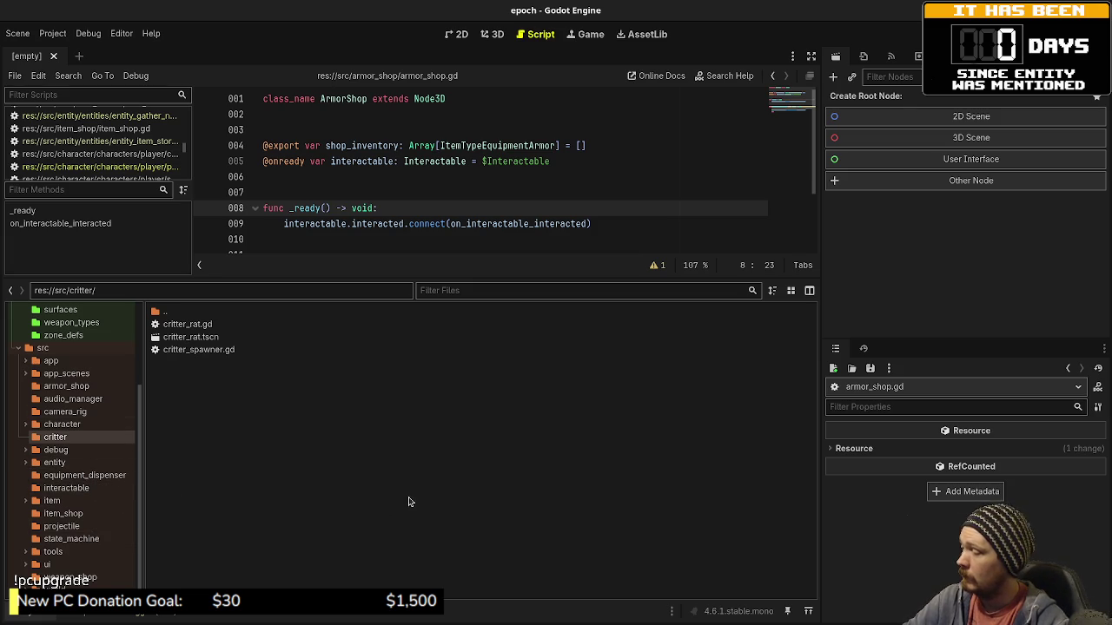
key("F5")
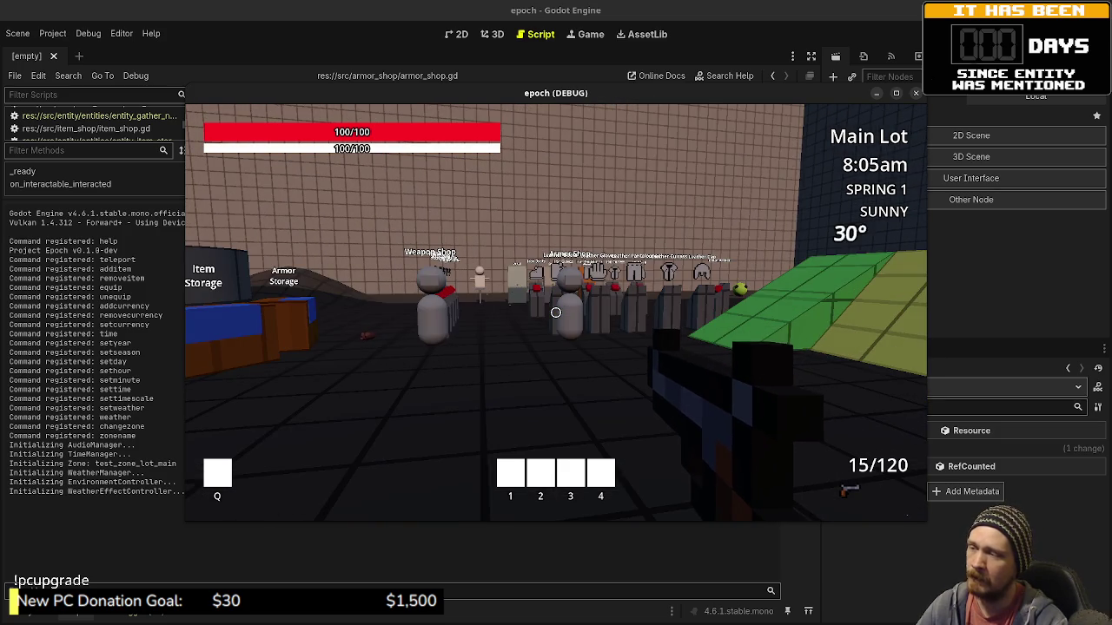
key("w")
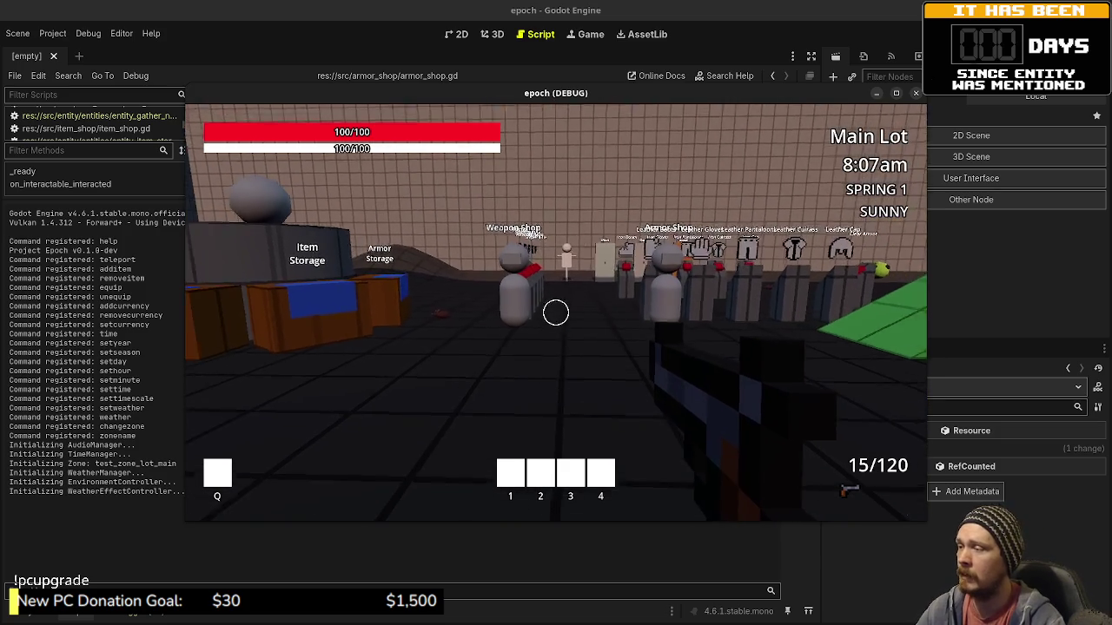
key("Escape")
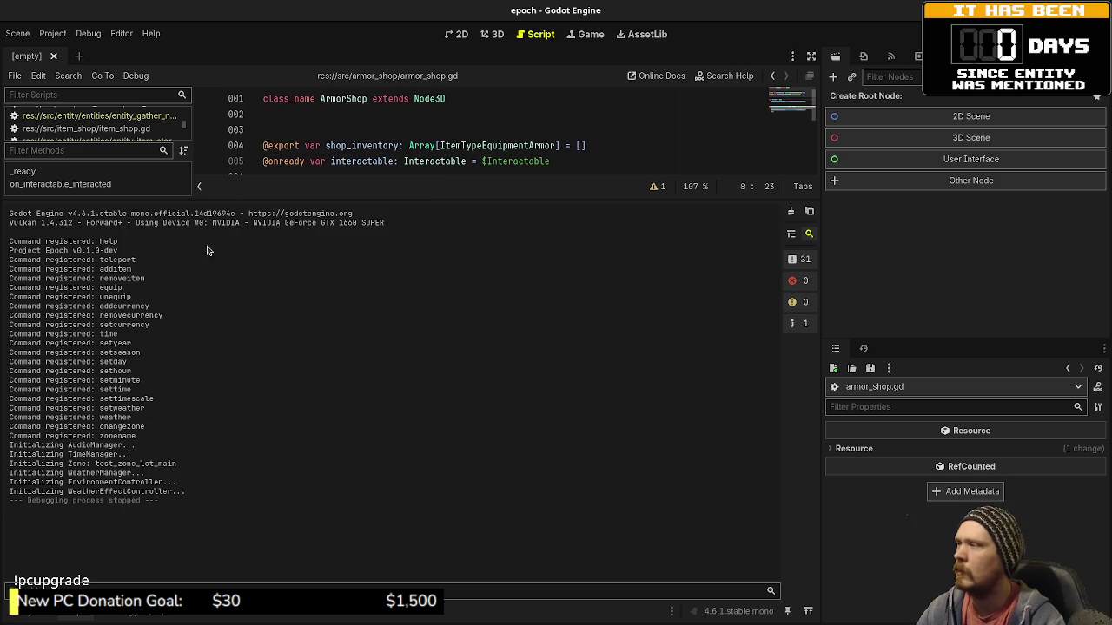
left_click_drag(397, 197, 386, 464)
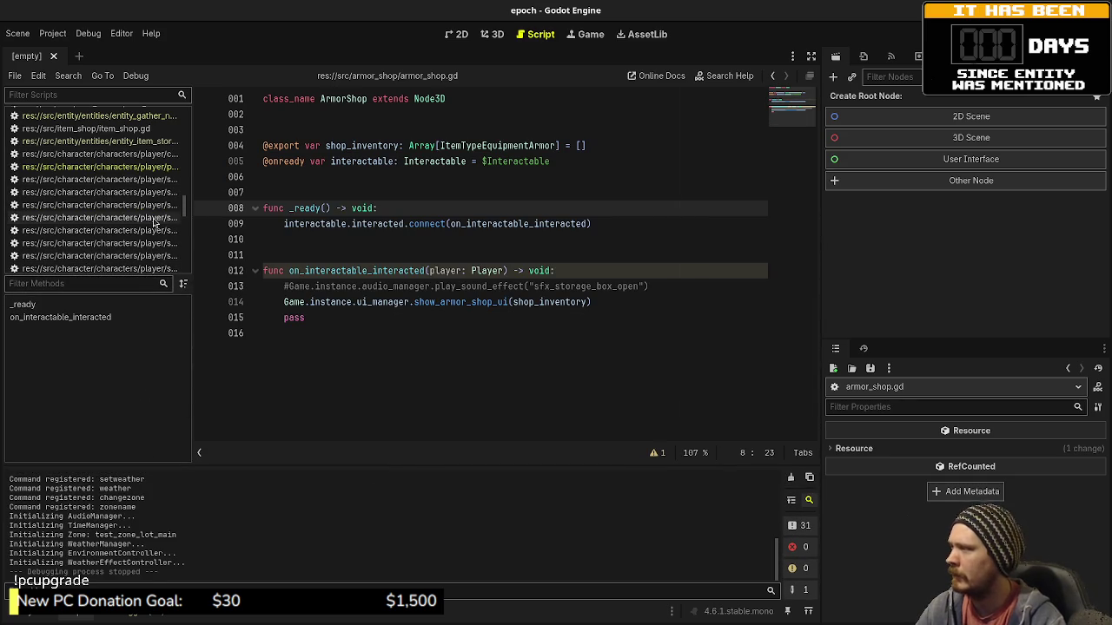
key("alt+f")
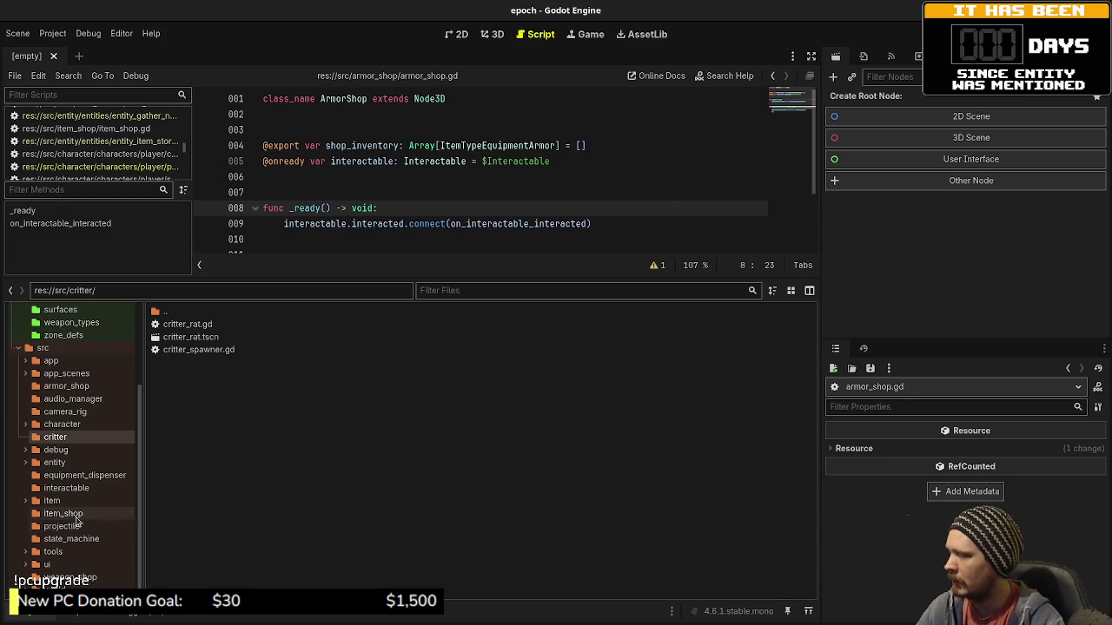
Open timestamp.gd from src/world/time_manager and enlarge the script editor.
scroll(82, 518, "down", 2)
scroll(82, 518, "down", 1)
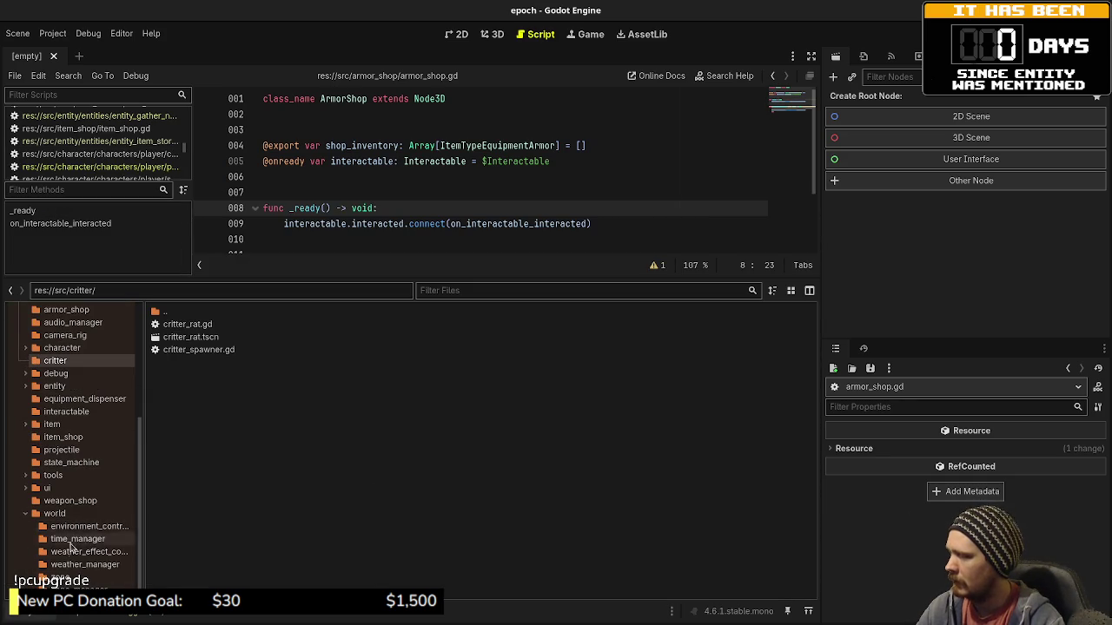
left_click(77, 539)
double_click(184, 323)
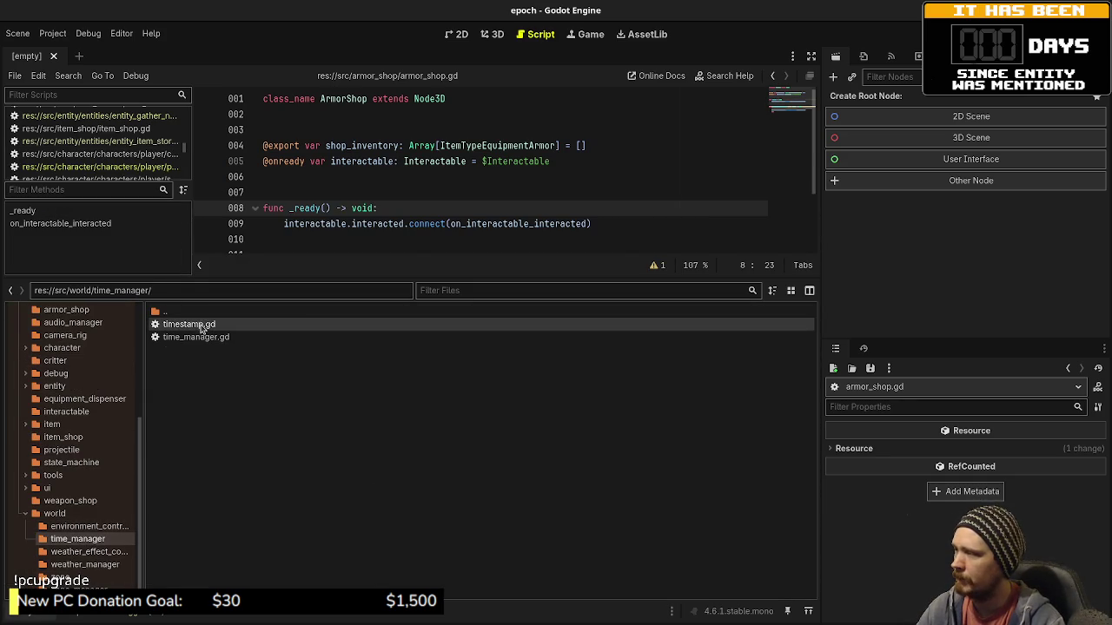
left_click_drag(449, 276, 480, 483)
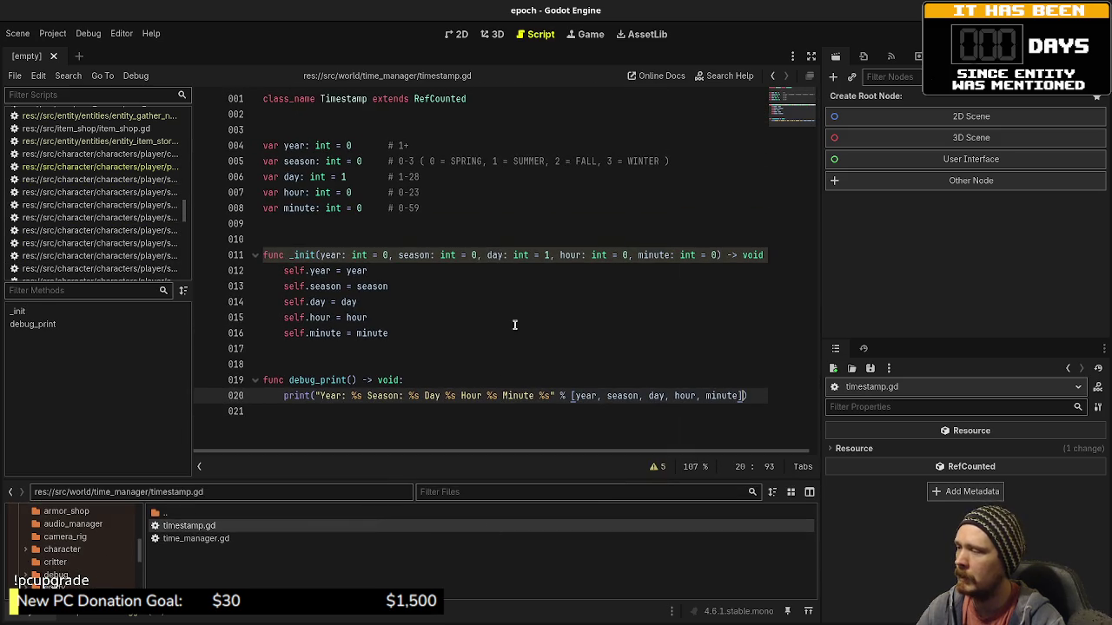
Read through the TimeManager class in time_manager.gd.
left_click(241, 539)
scroll(533, 268, "down", 7)
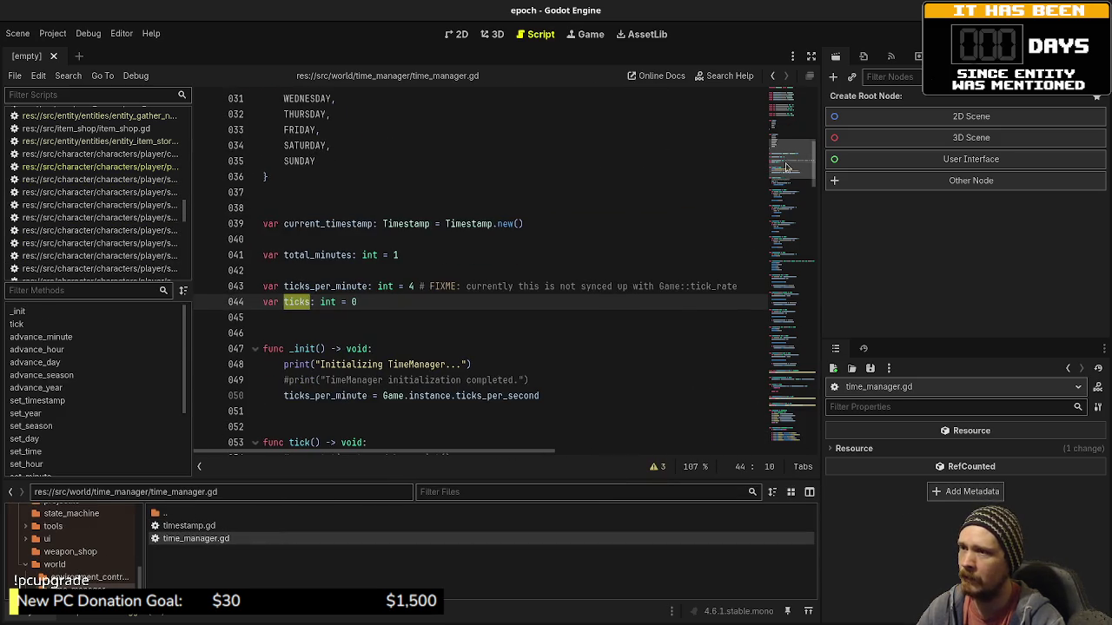
mouse_move(789, 190)
left_mouse_down()
mouse_move(790, 158)
mouse_move(795, 206)
mouse_move(760, 374)
mouse_move(762, 440)
mouse_move(785, 394)
mouse_move(767, 109)
left_mouse_up()
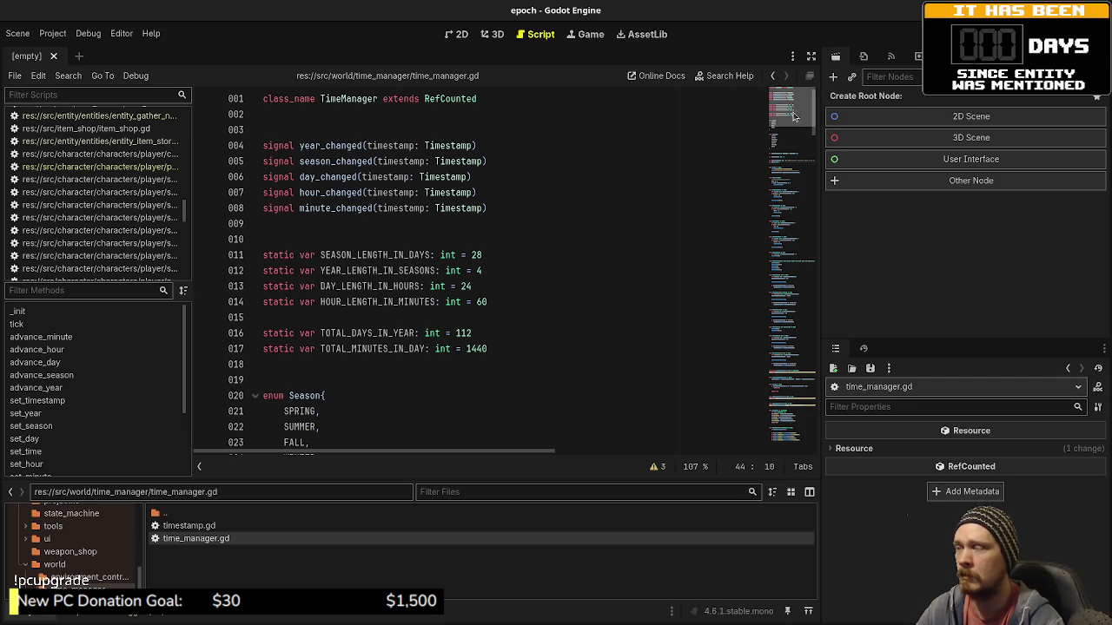
scroll(798, 121, "down", 4)
scroll(794, 131, "down", 15)
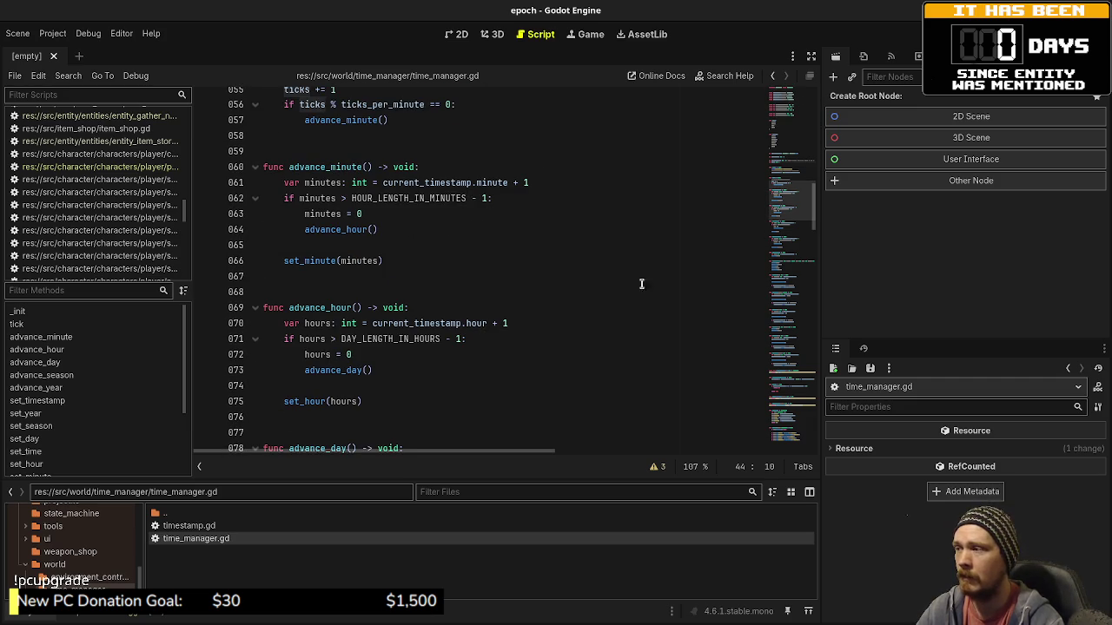
scroll(793, 245, "down", 3)
scroll(793, 245, "down", 2)
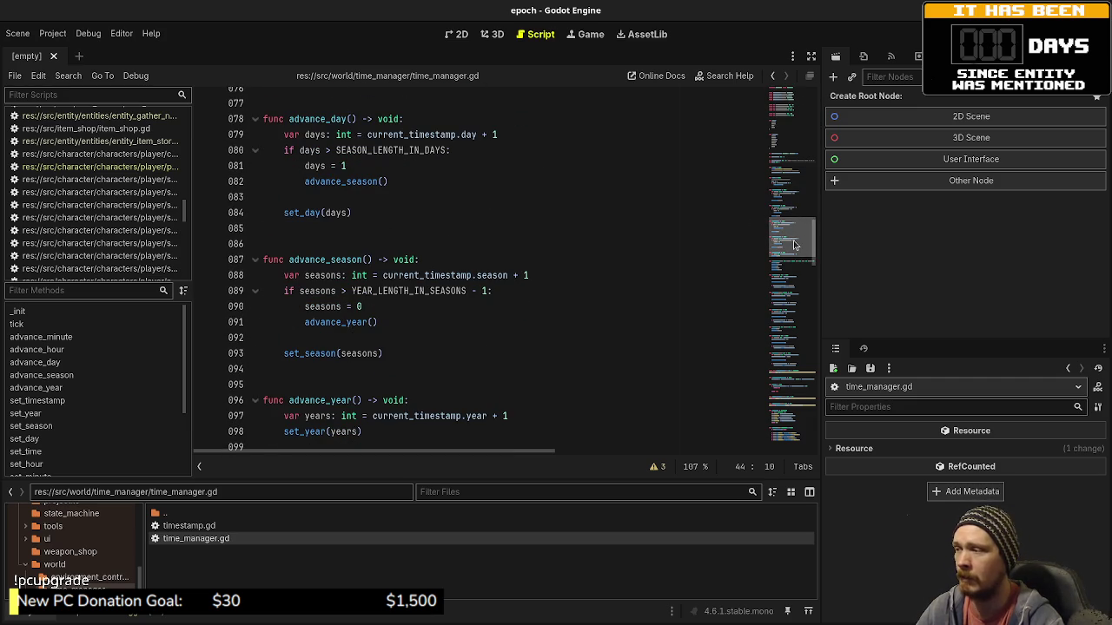
mouse_move(793, 245)
left_mouse_down()
mouse_move(808, 432)
mouse_move(799, 92)
left_mouse_up()
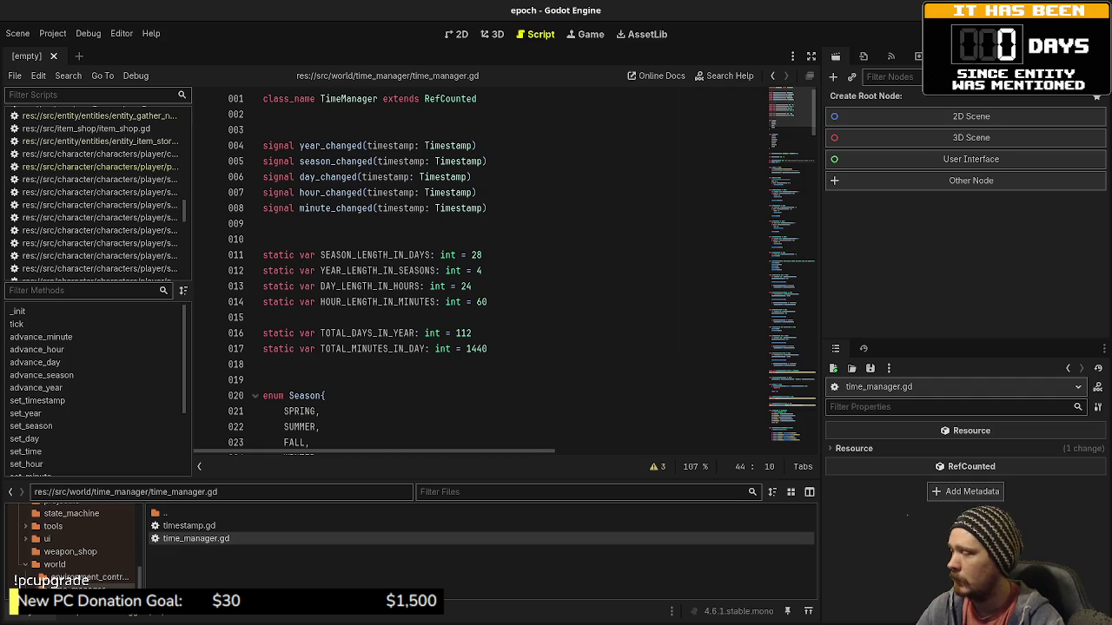
scroll(139, 580, "down", 2)
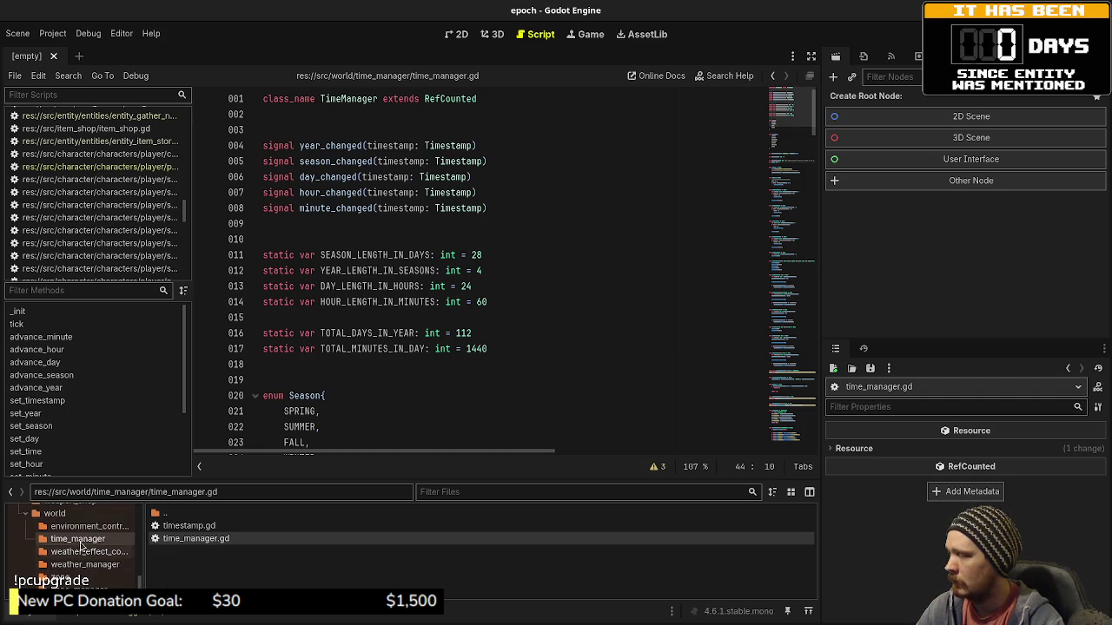
scroll(80, 556, "up", 5)
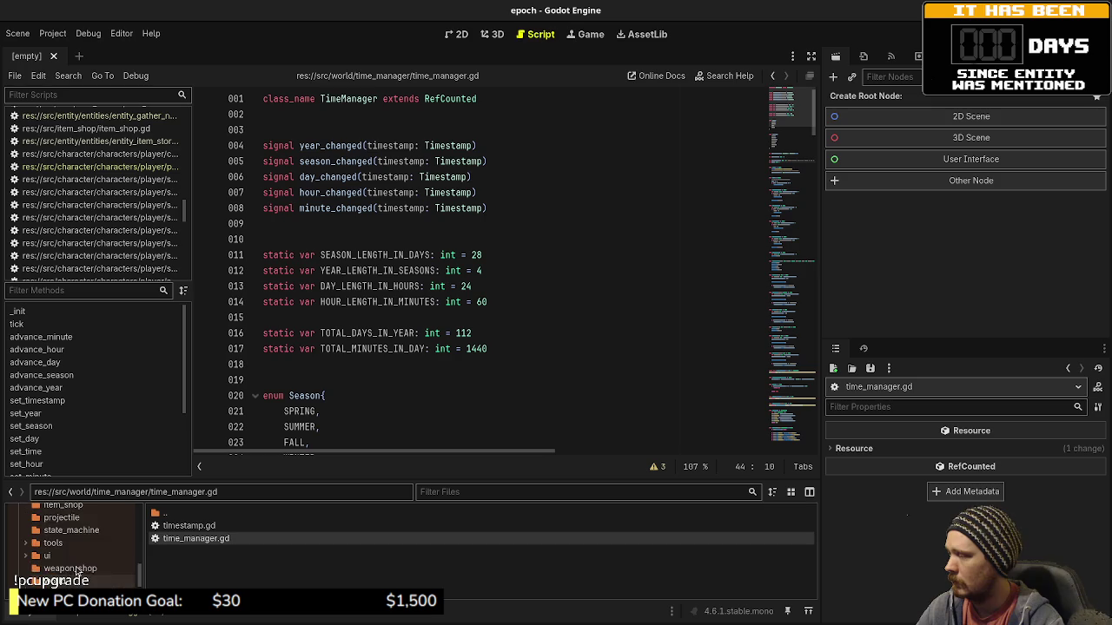
scroll(78, 556, "up", 10)
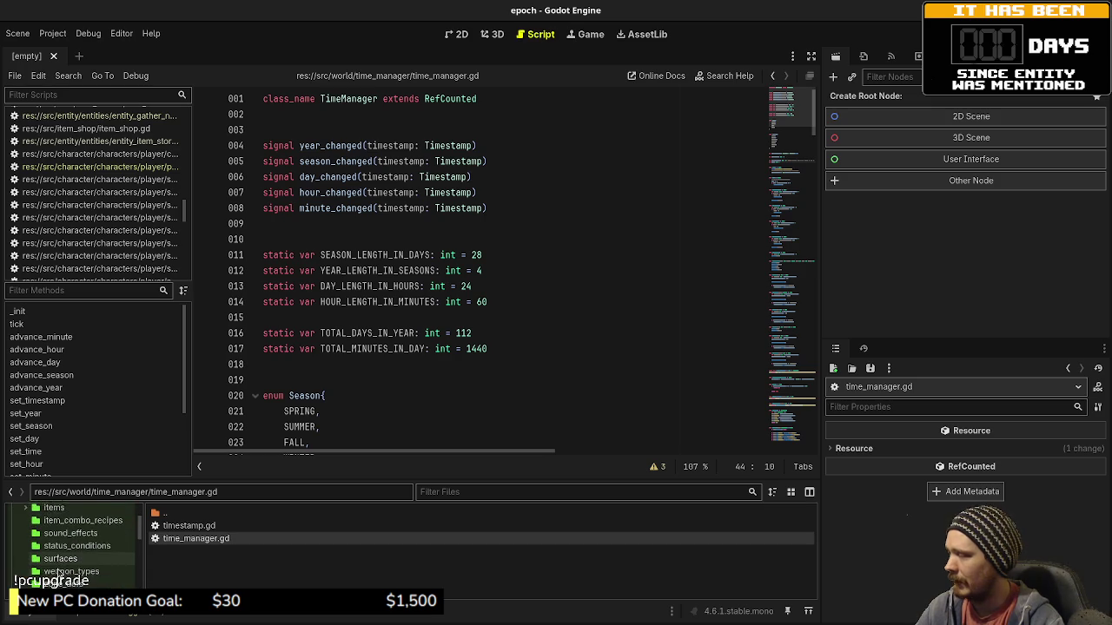
left_click(52, 576)
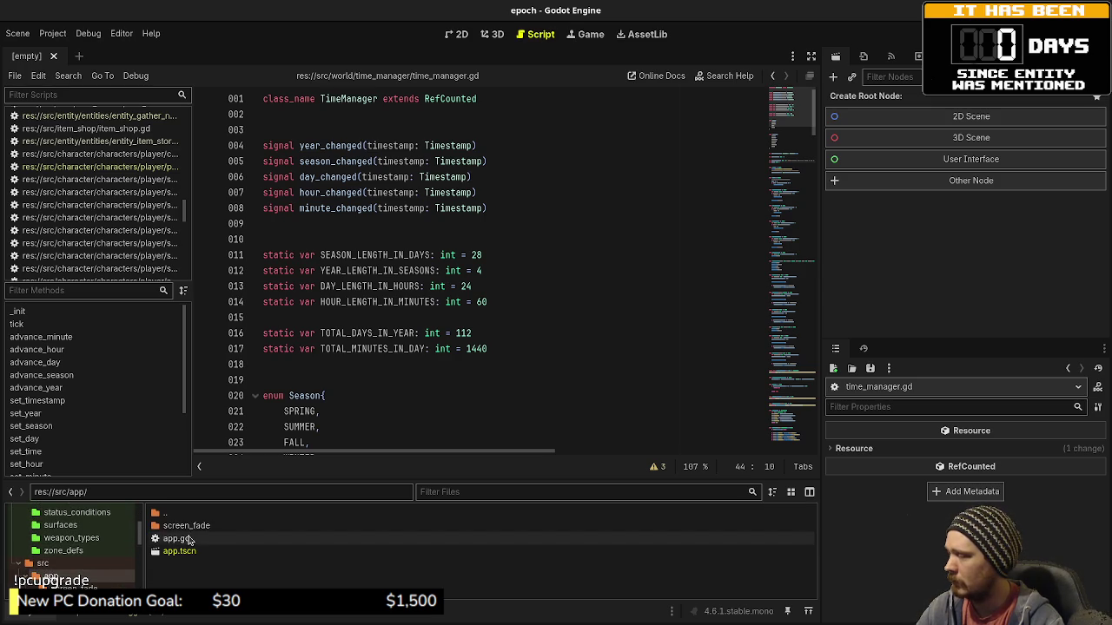
Open app.gd from src/app and scroll through its code.
double_click(175, 538)
left_click(450, 351)
scroll(450, 351, "down", 2)
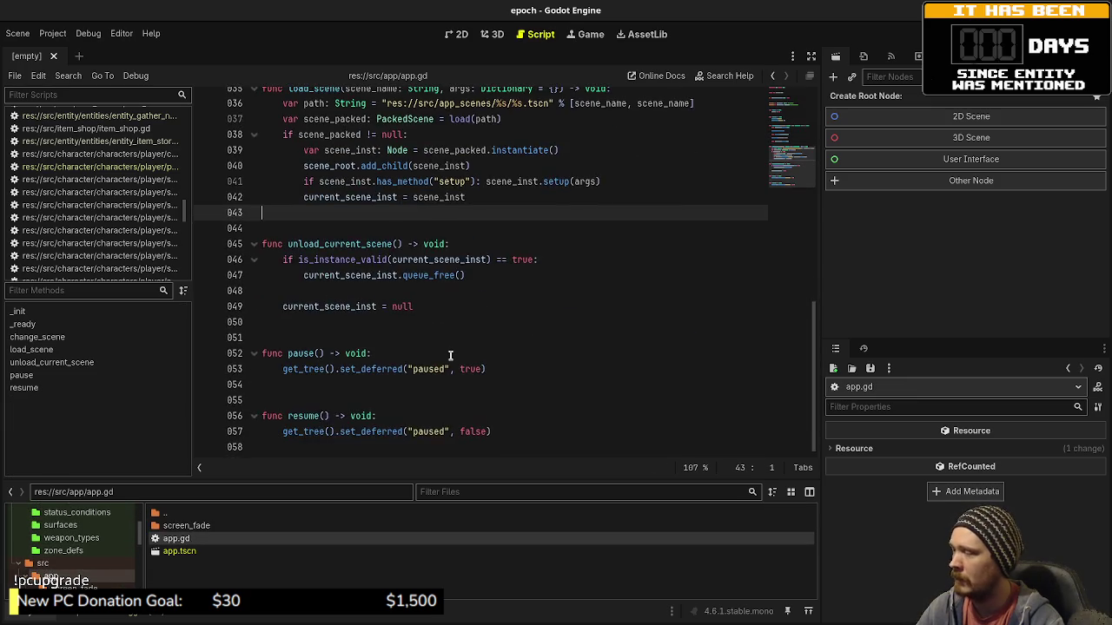
scroll(450, 356, "up", 10)
scroll(448, 363, "down", 5)
scroll(448, 362, "down", 6)
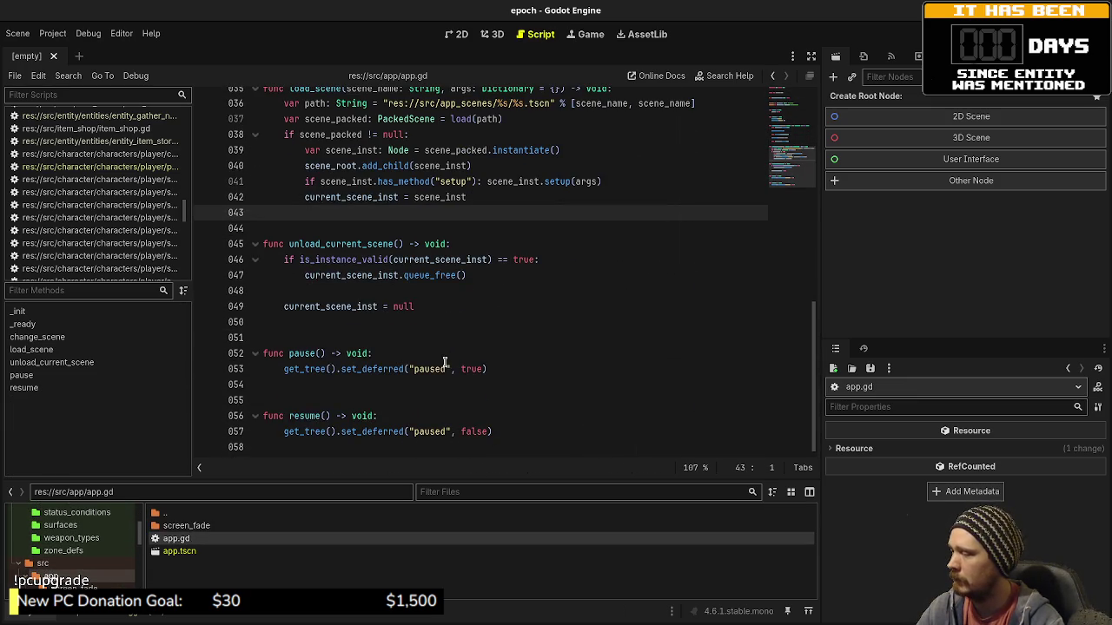
scroll(80, 560, "down", 3)
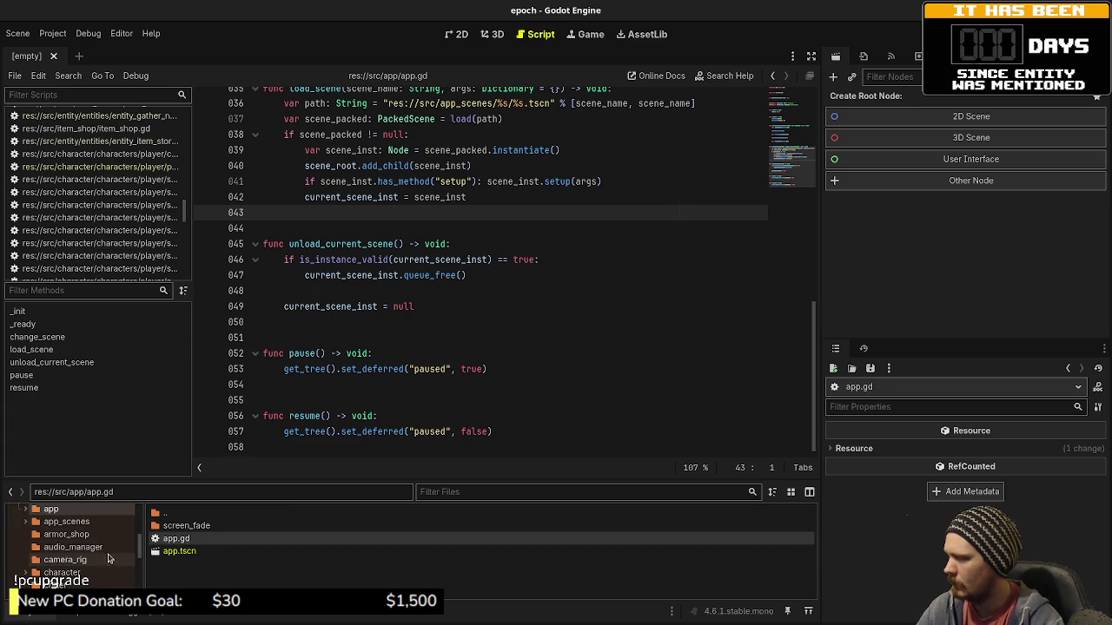
Open audio_manager.gd from src/audio_manager and enlarge the FileSystem dock.
left_click(90, 548)
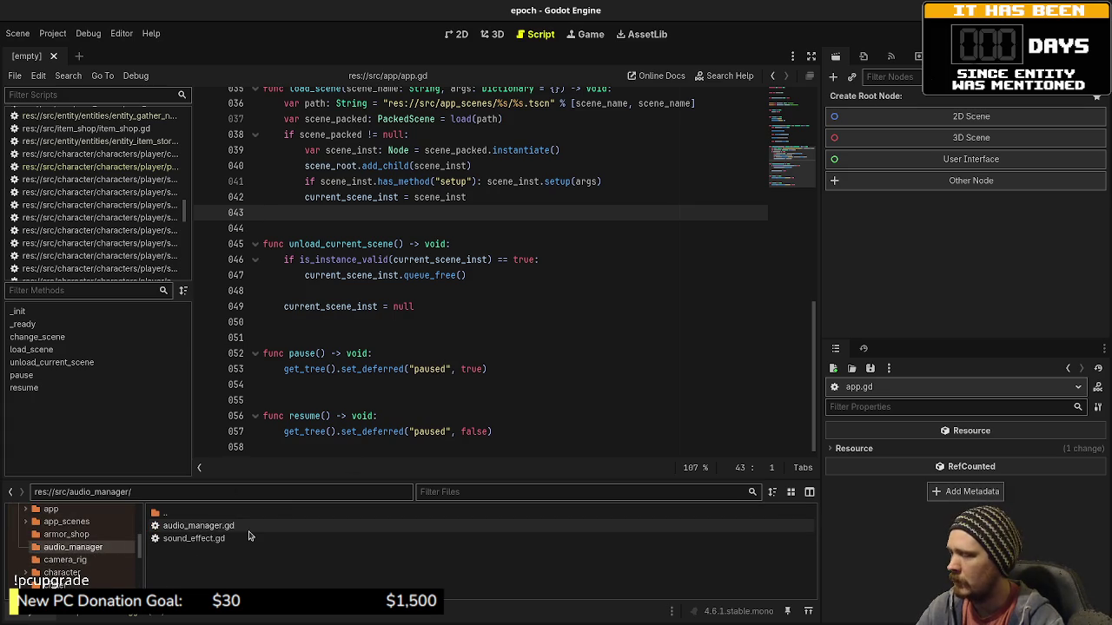
double_click(198, 526)
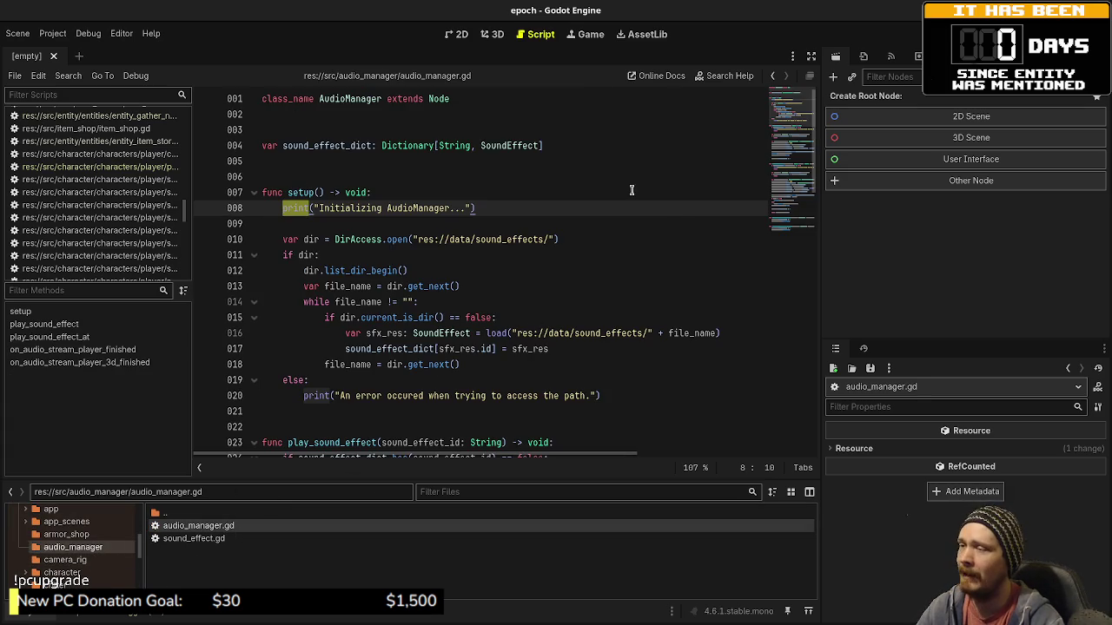
mouse_move(791, 121)
left_mouse_down()
mouse_move(802, 255)
mouse_move(804, 146)
left_mouse_up()
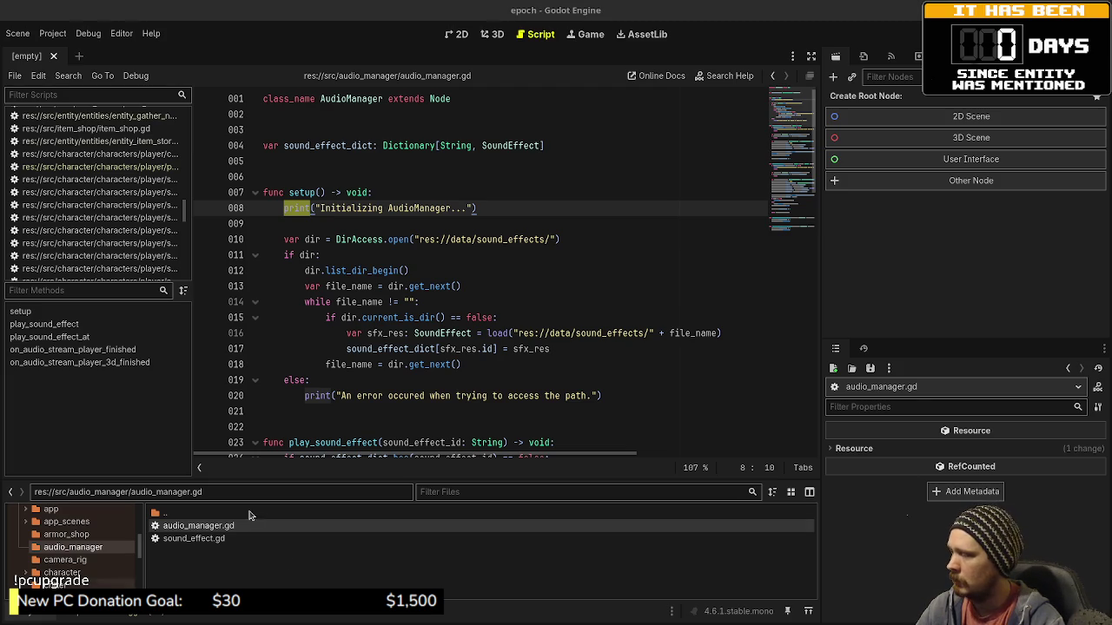
left_click_drag(293, 481, 293, 200)
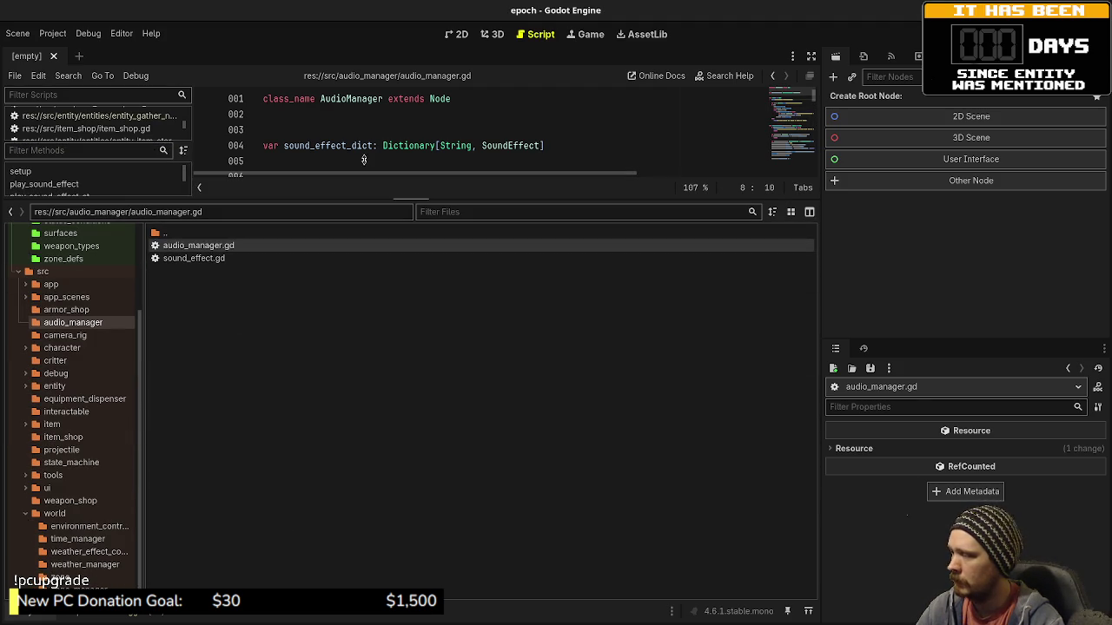
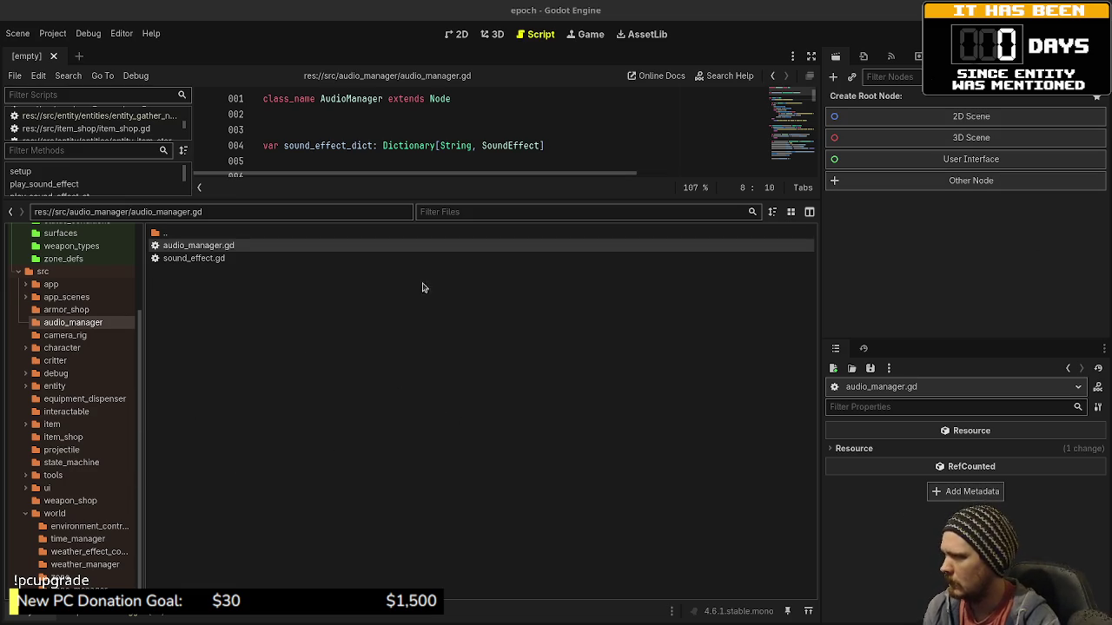
Run the epoch project and open and close the Item Storage inventory.
key("F5")
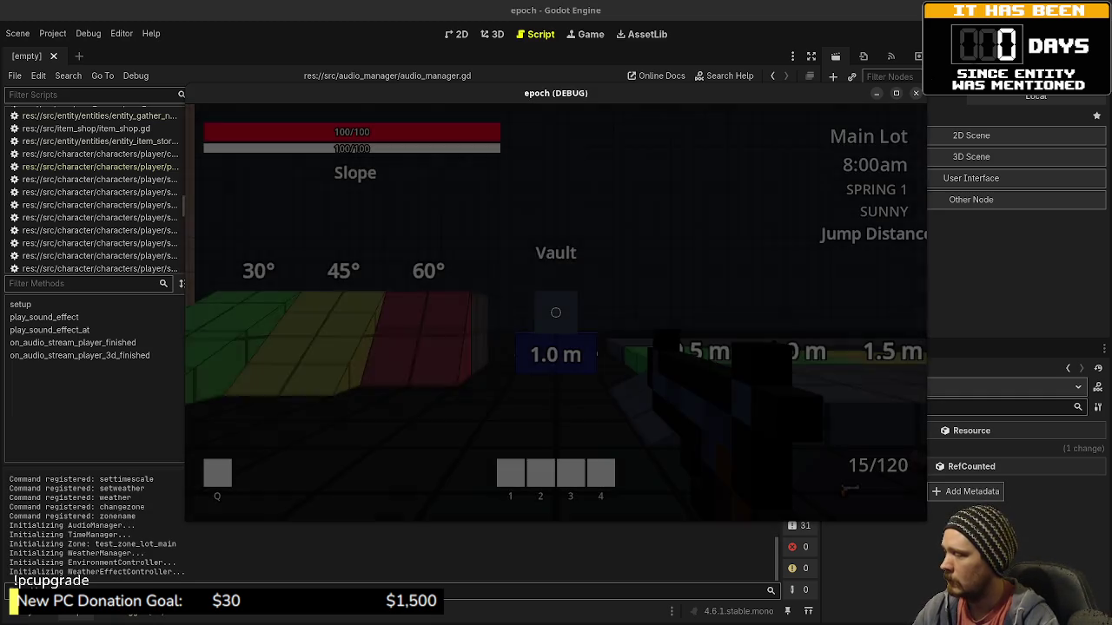
key("w")
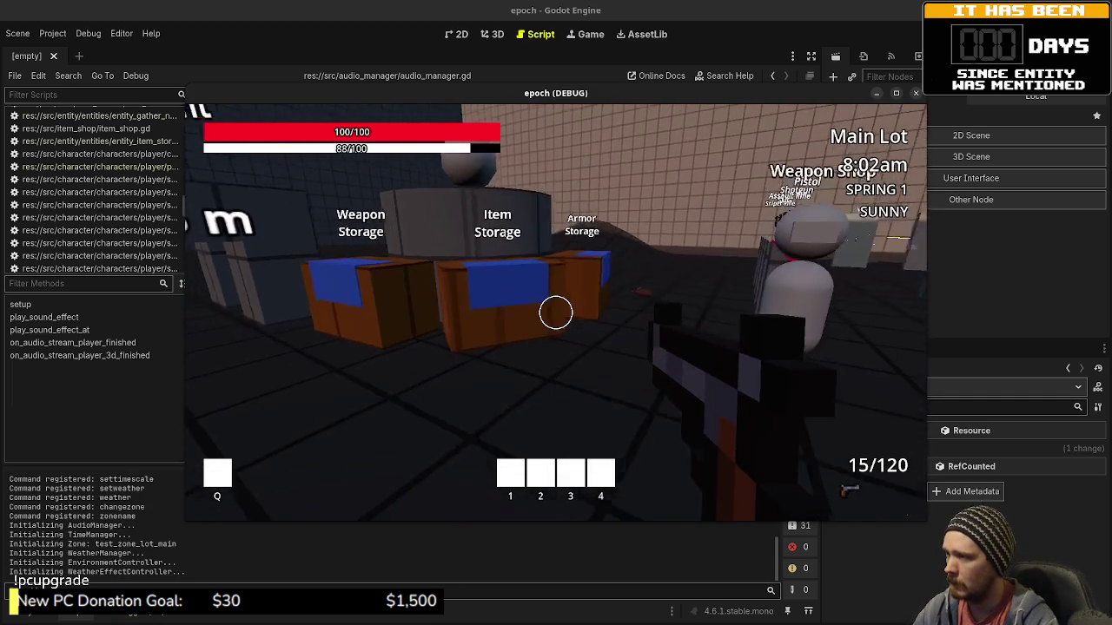
key("e")
key("e")
key("w")
key("e")
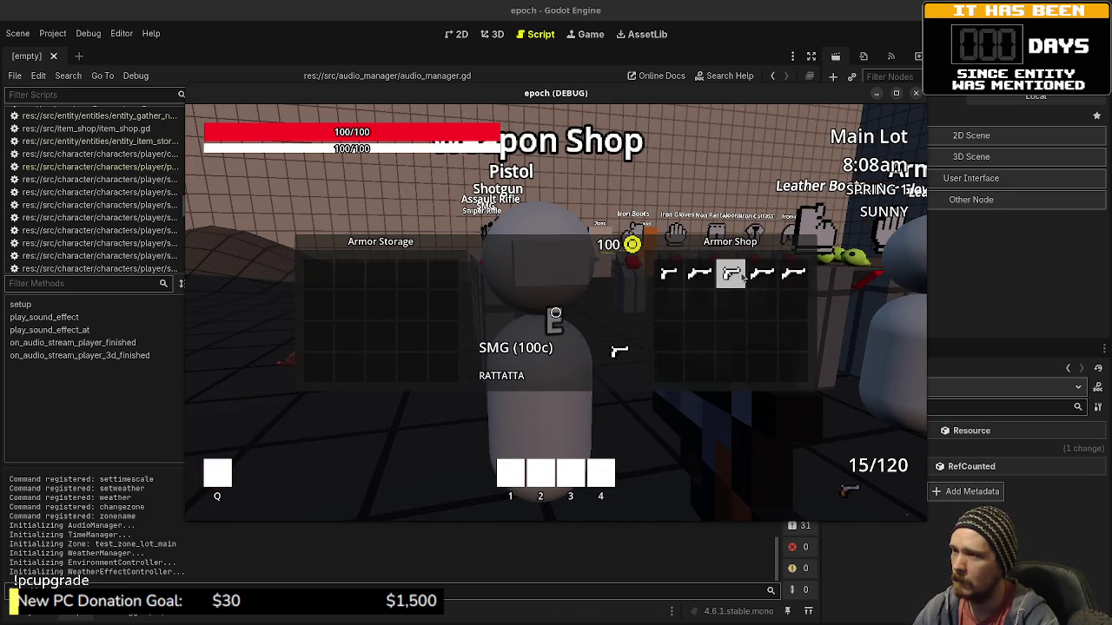
Open the Weapon Storage and equip the SMG.
key("e")
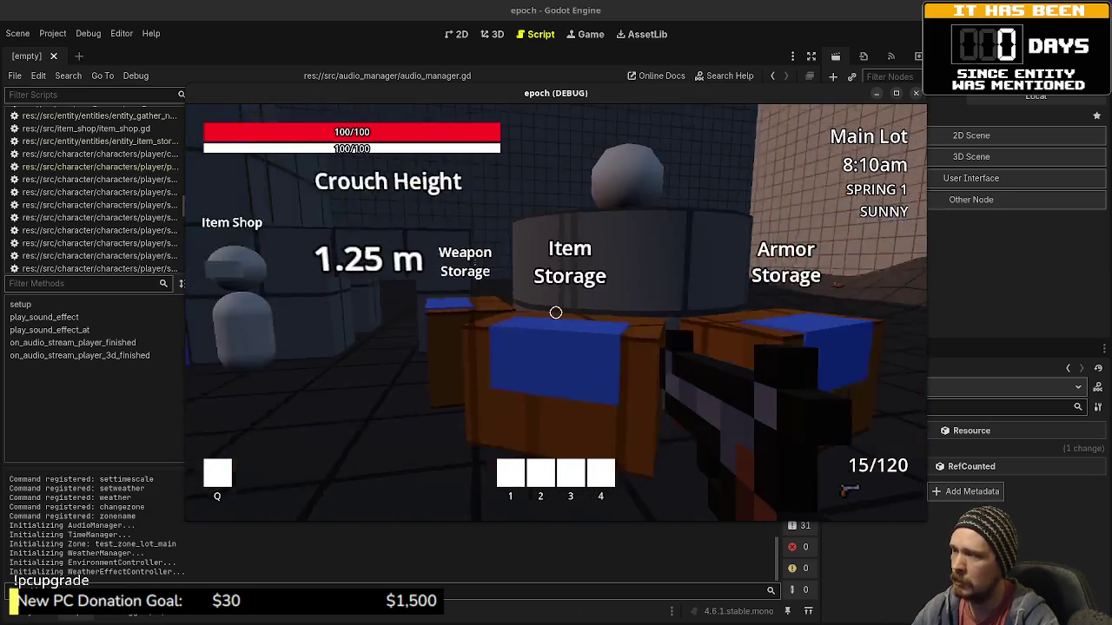
key("e")
left_click(688, 277)
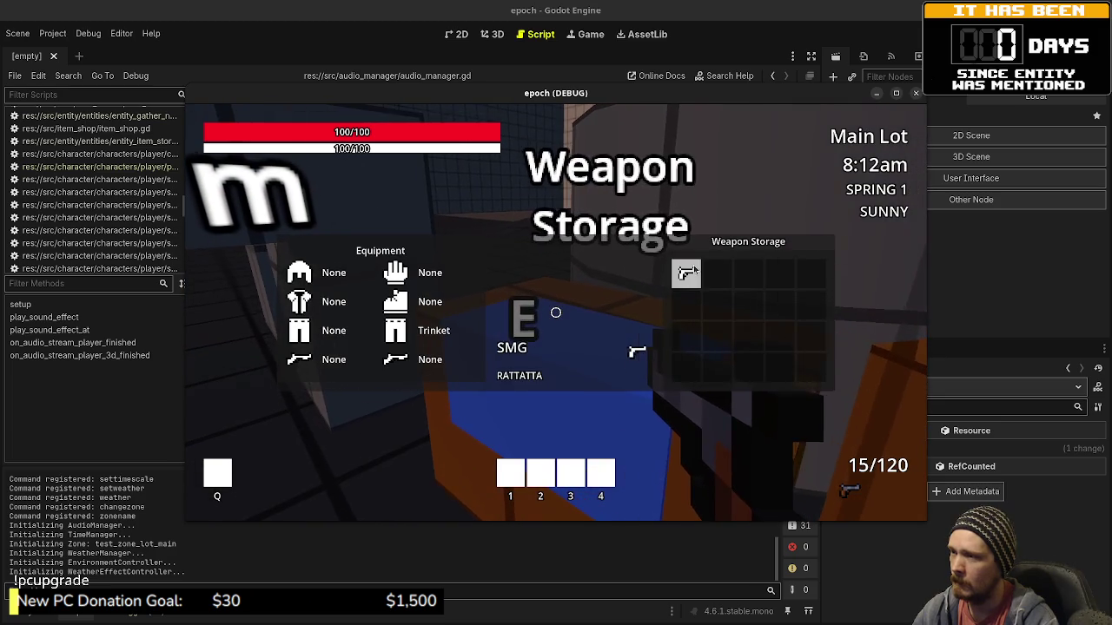
key("e")
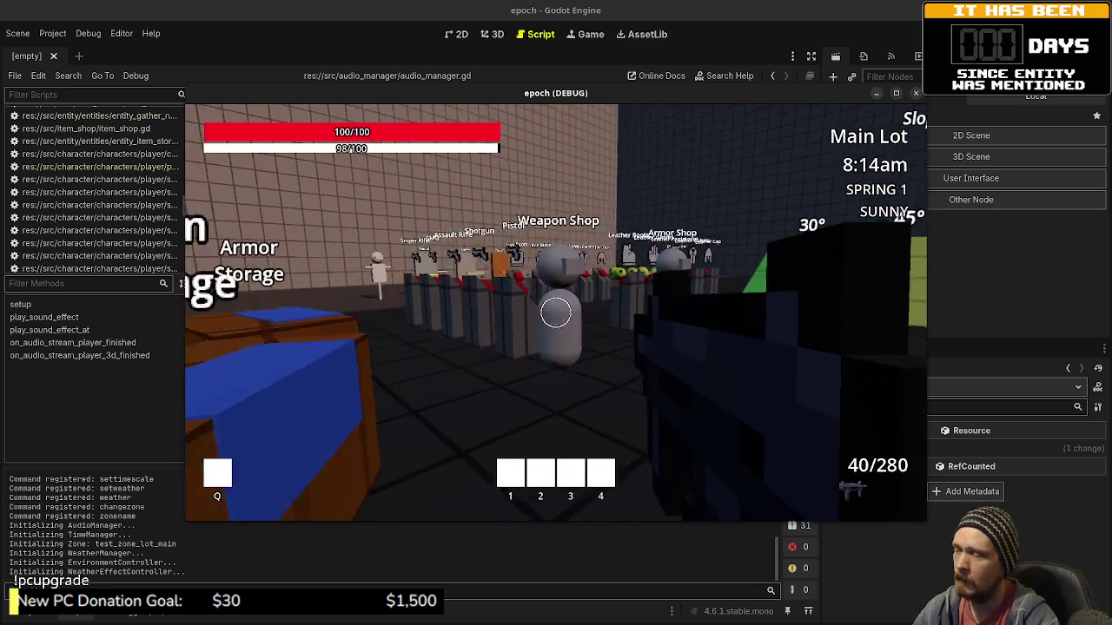
Shoot the Weapon Shop training dummy with the SMG to test damage.
left_click(556, 313)
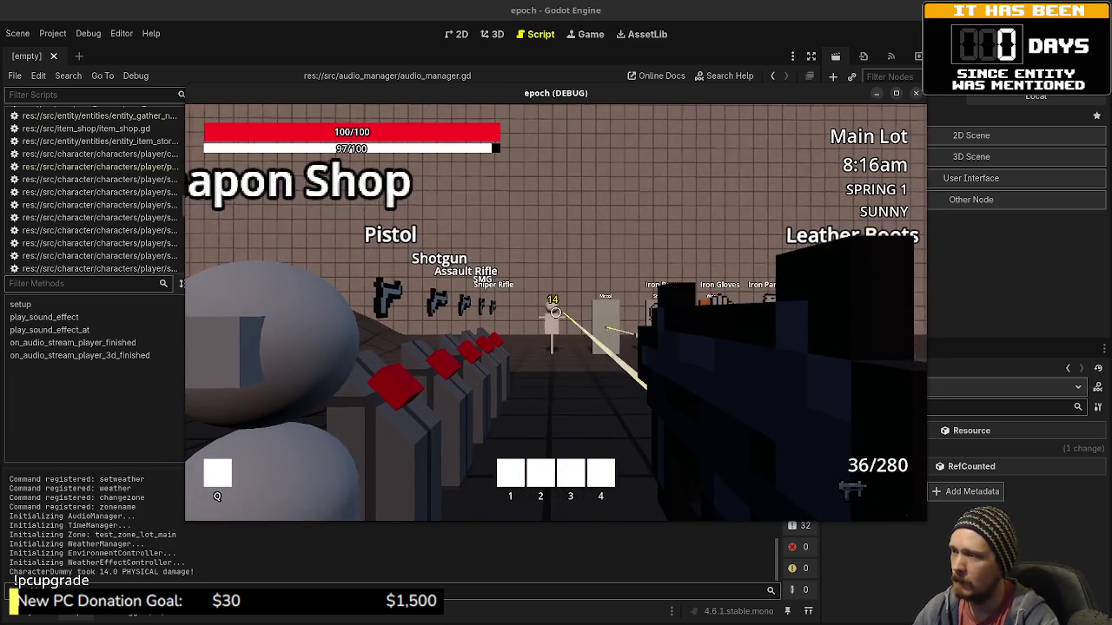
left_click(556, 313)
mouse_move(556, 313)
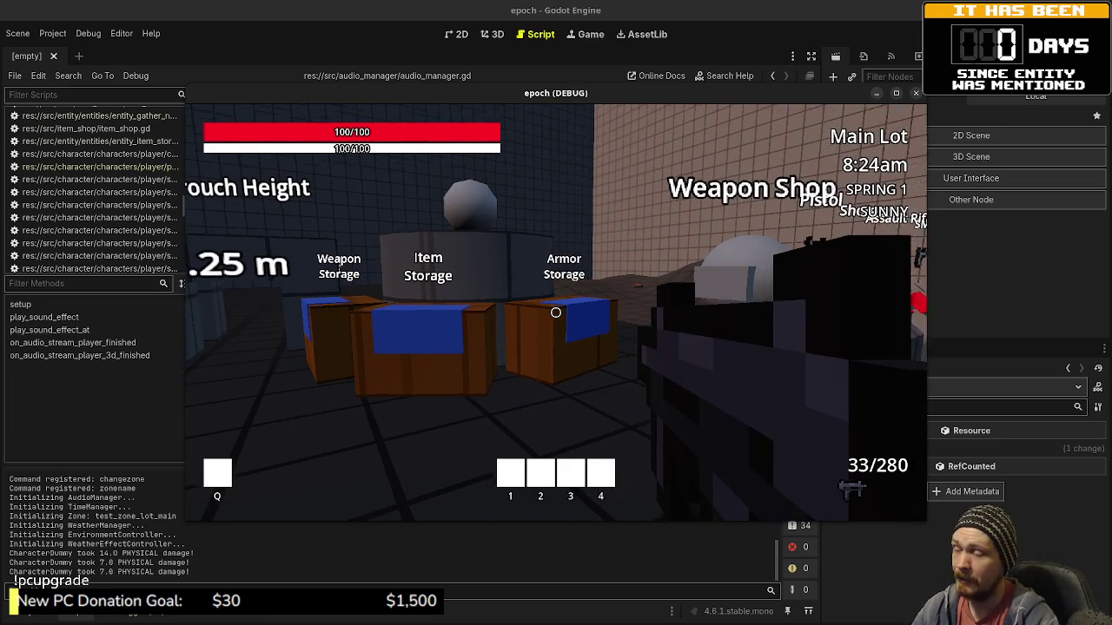
key("w")
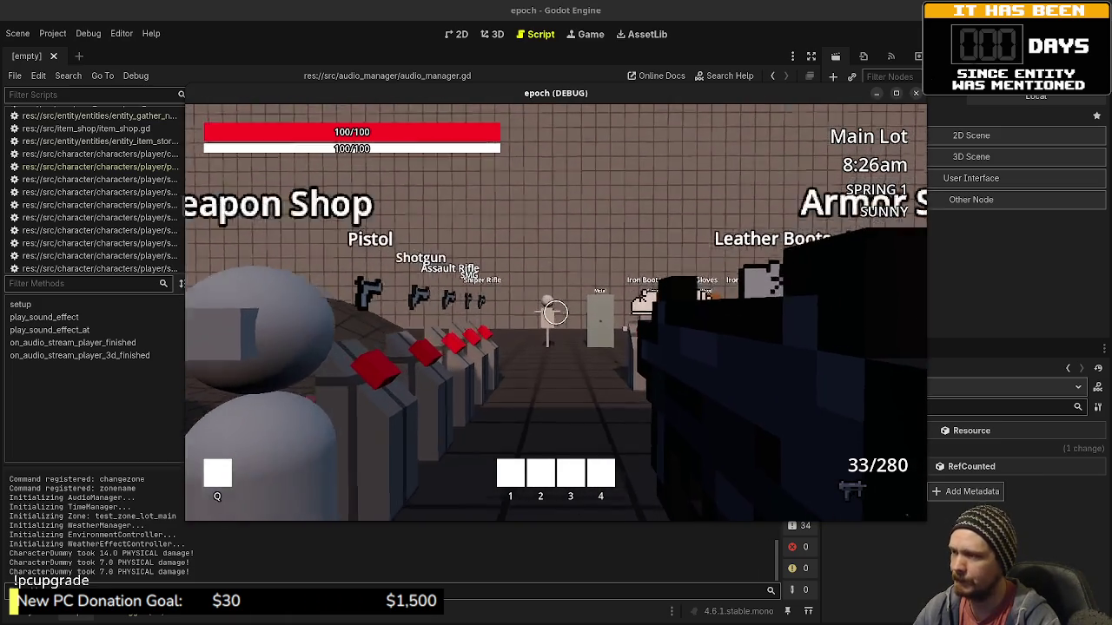
left_click(556, 313)
left_click(556, 313)
left_click(556, 313)
left_click(556, 313)
left_click(556, 313)
left_click(556, 312)
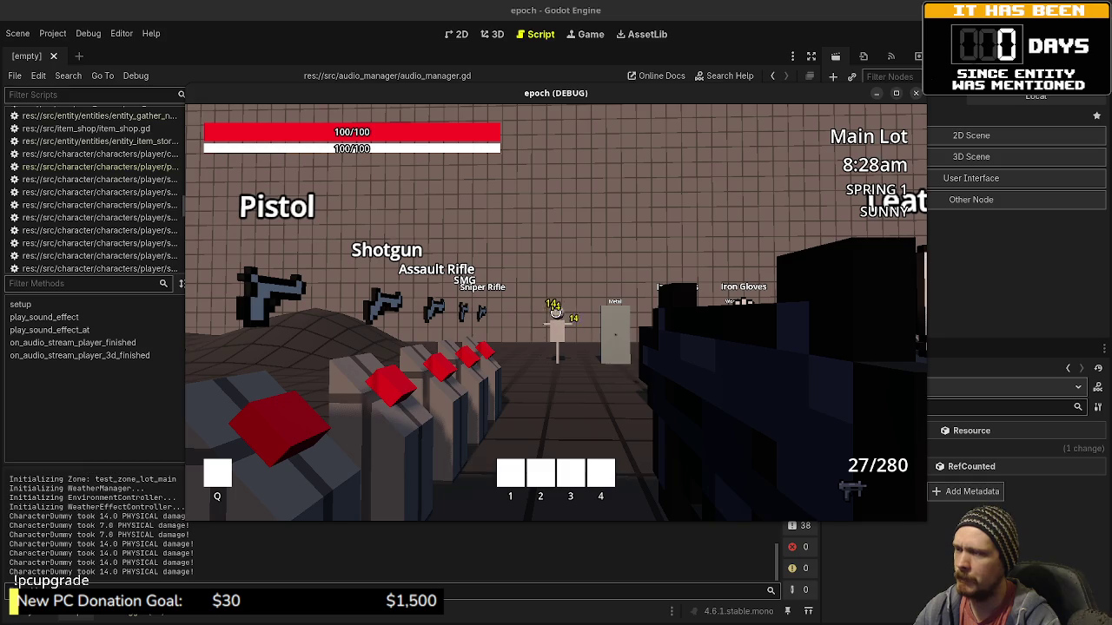
left_click(556, 313)
left_click(556, 312)
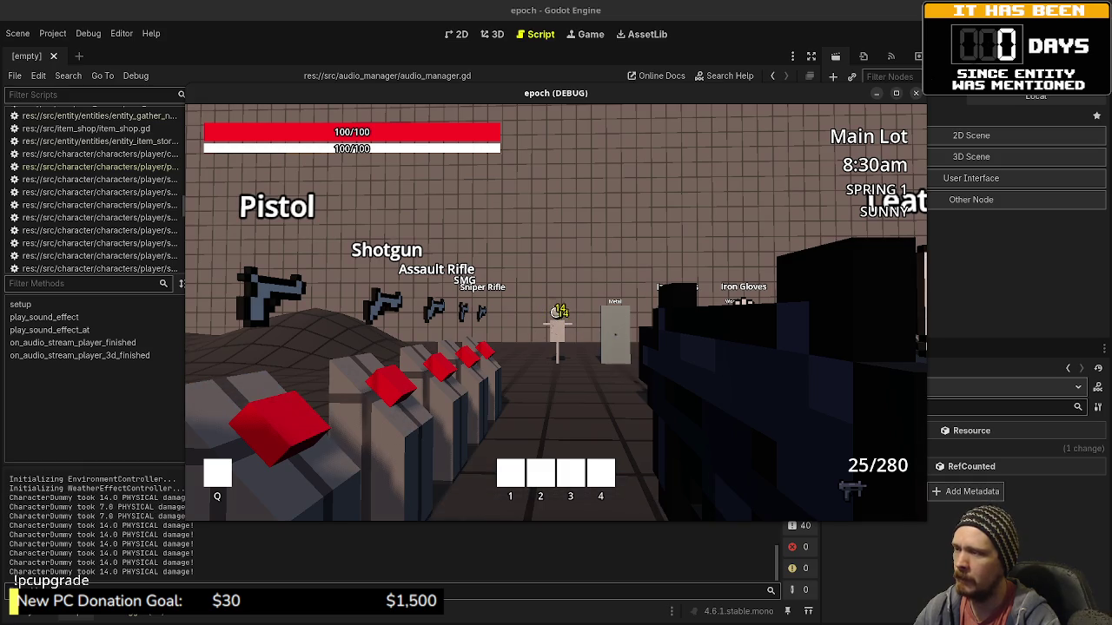
Walk past the Armor Shop dummies and open the in-game inventory and stats panel.
key("w")
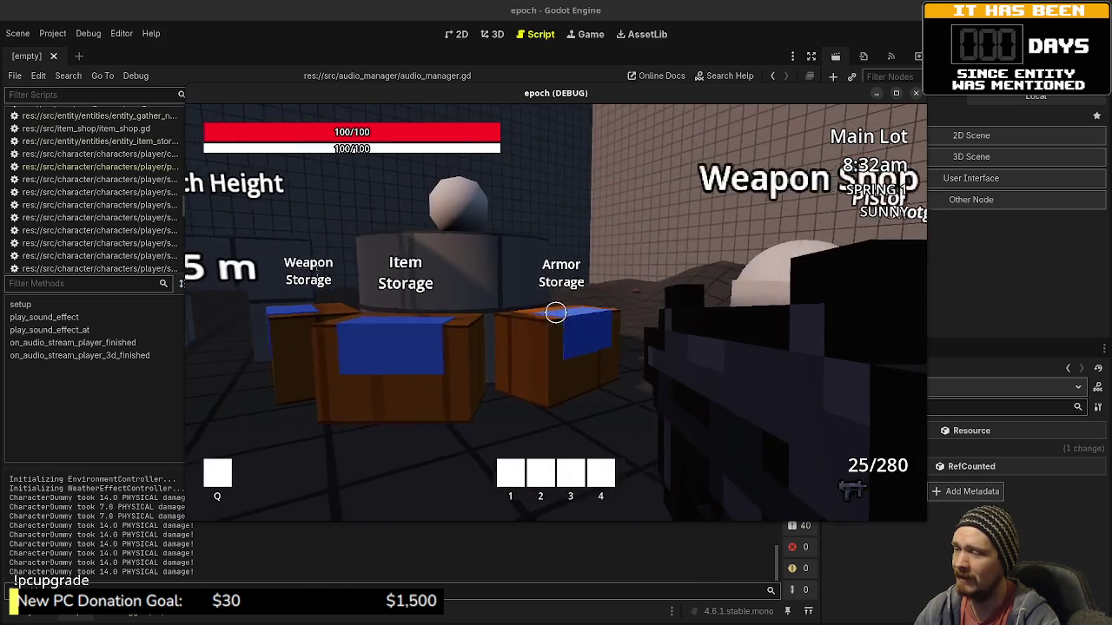
key("w")
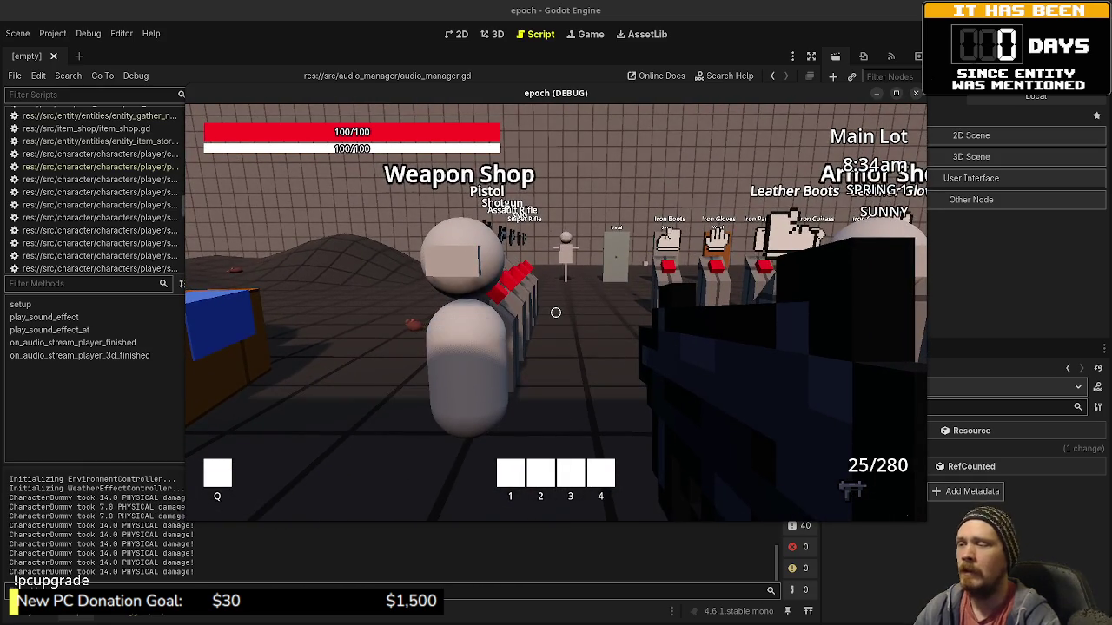
key("w")
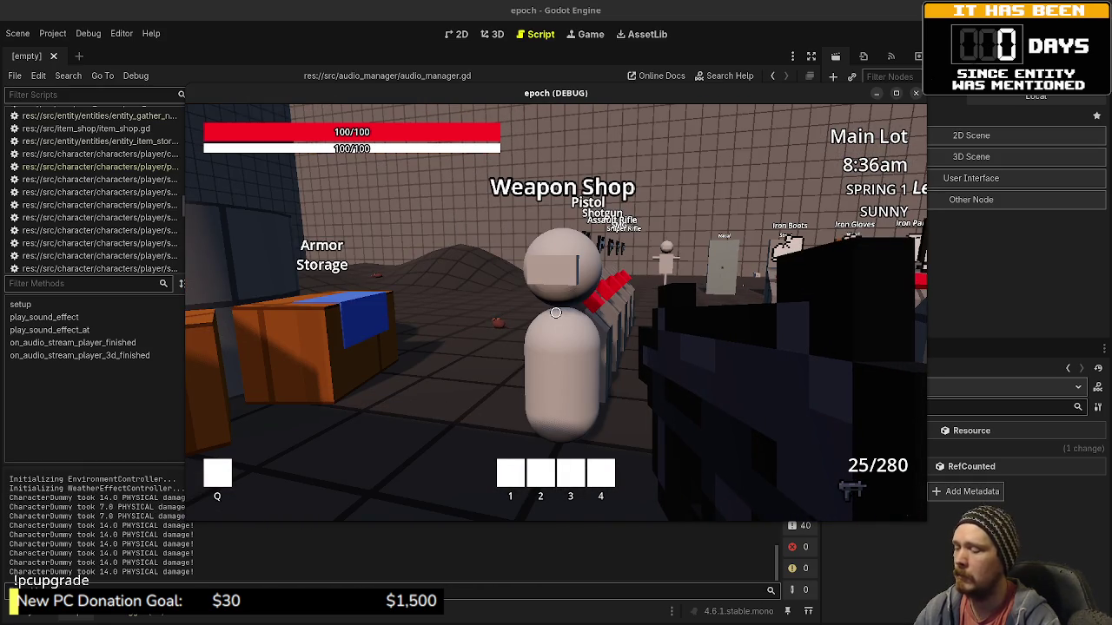
key("i")
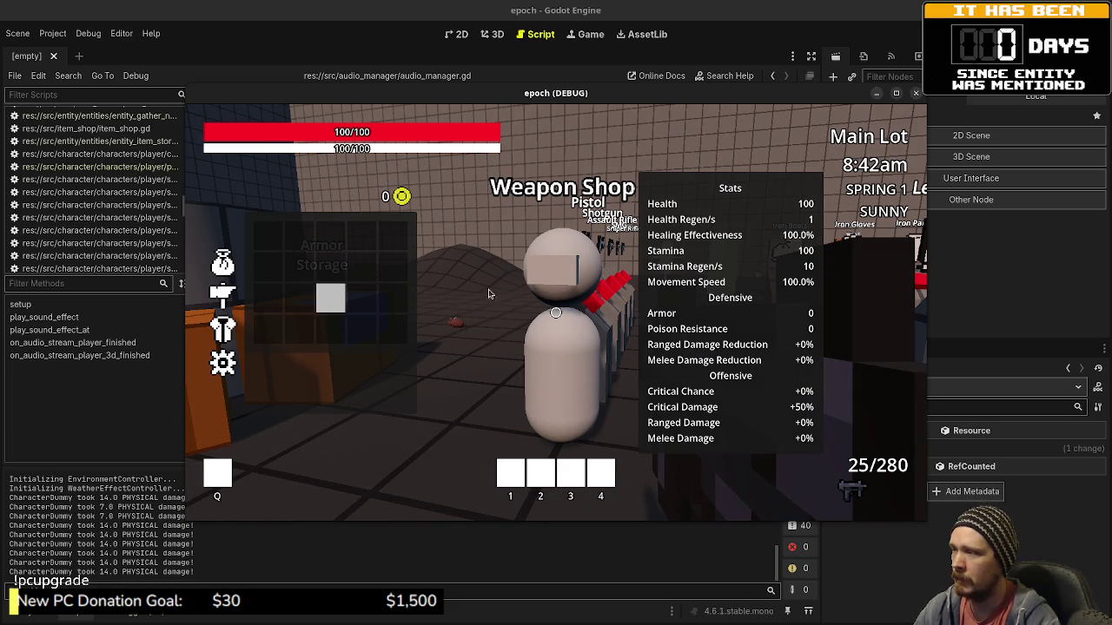
Check the item combining panel and equipment slots, then close the inventory and stats panel.
key("c")
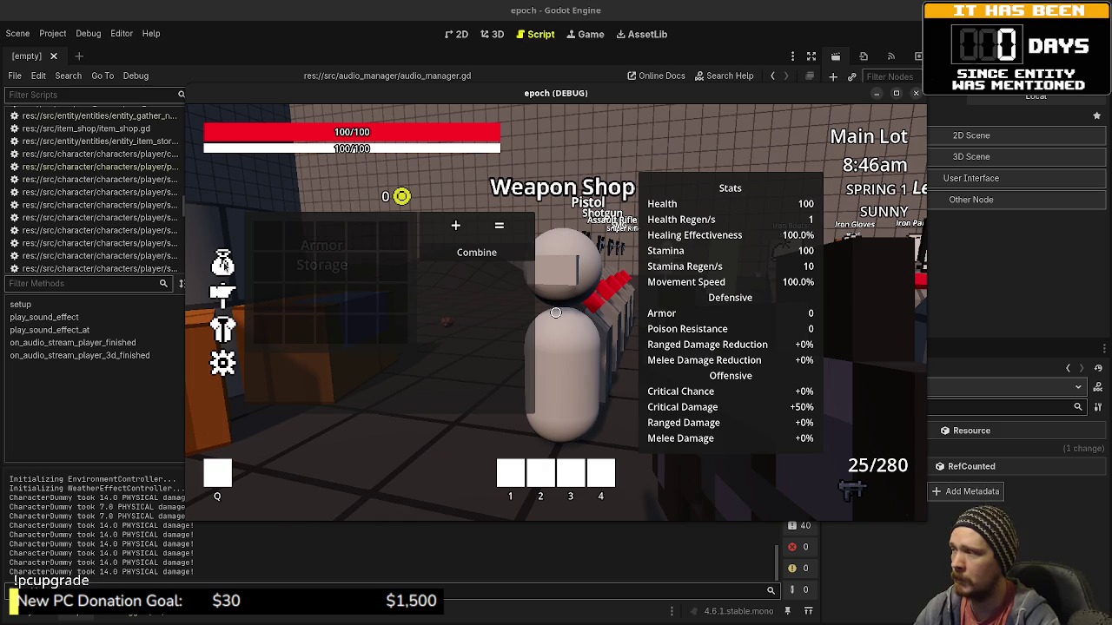
key("c")
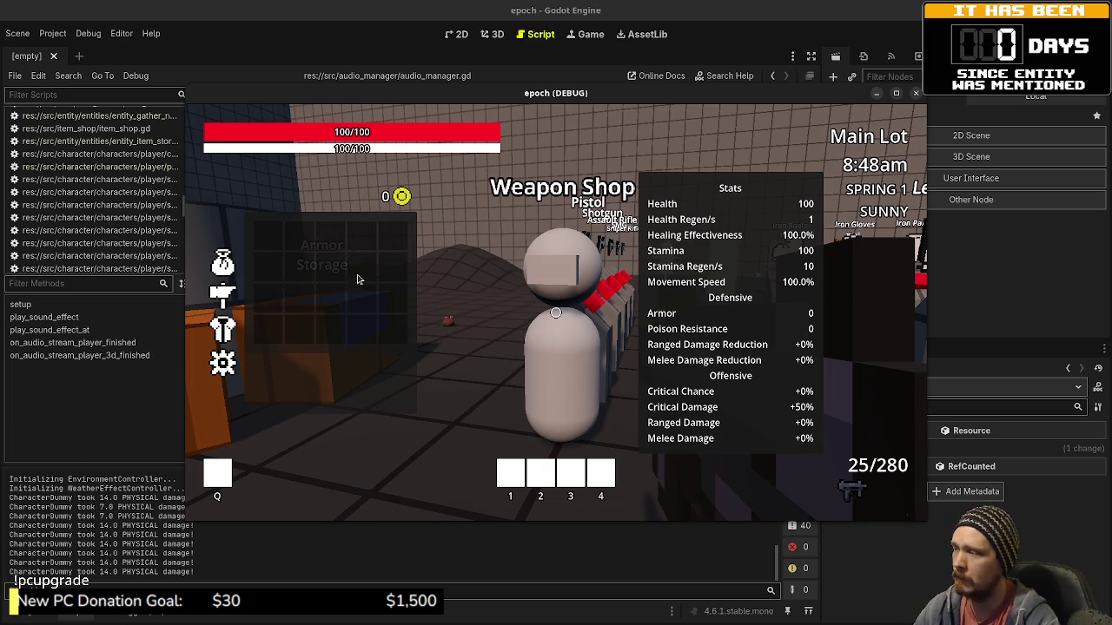
left_click(227, 330)
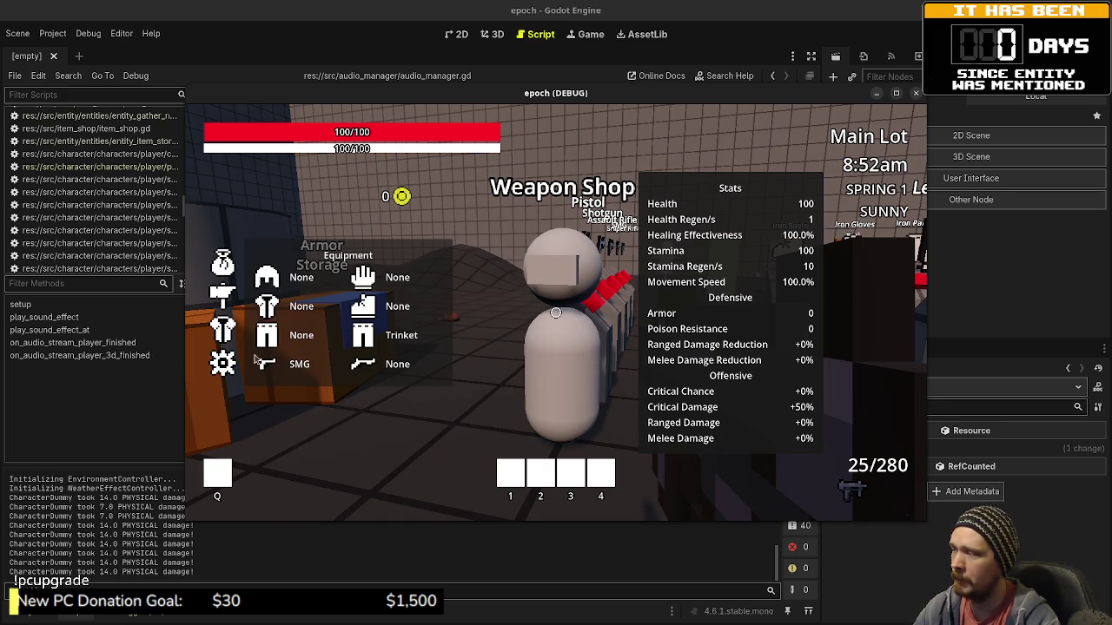
key("Escape")
key("Tab")
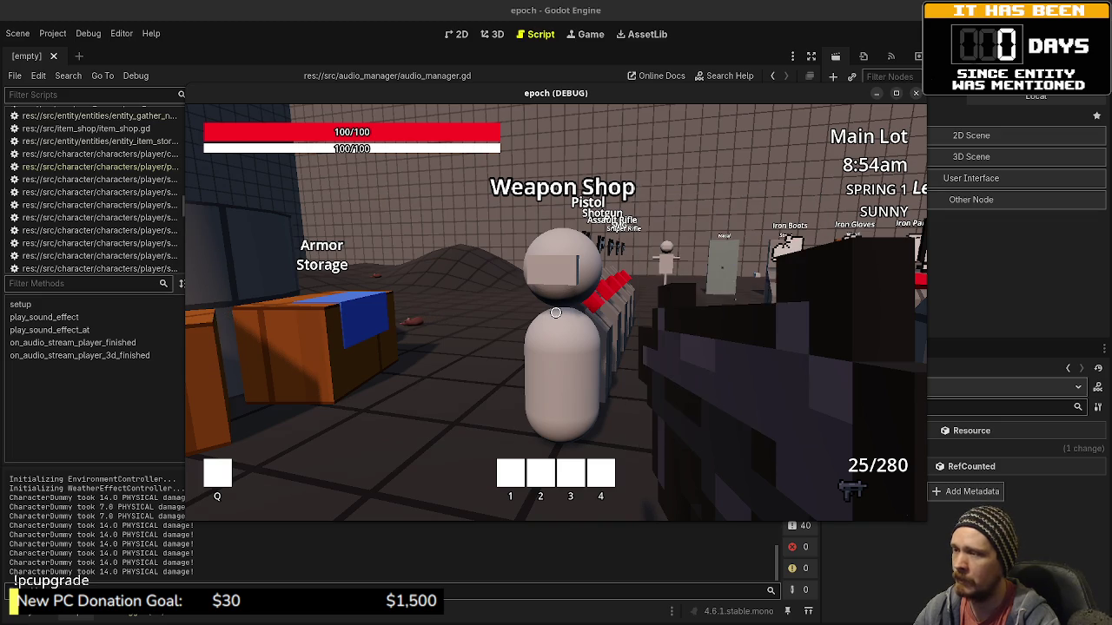
key("Tab")
key("Tab")
key("Tab")
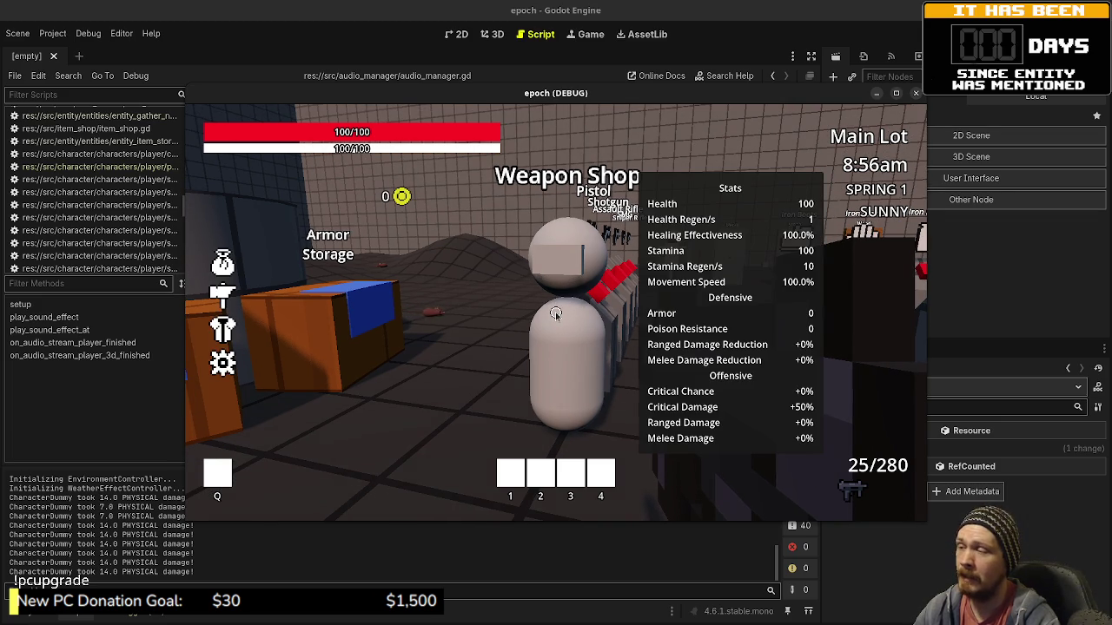
Open and close the Item Storage inventory, then toggle the stats panel several times.
key("e")
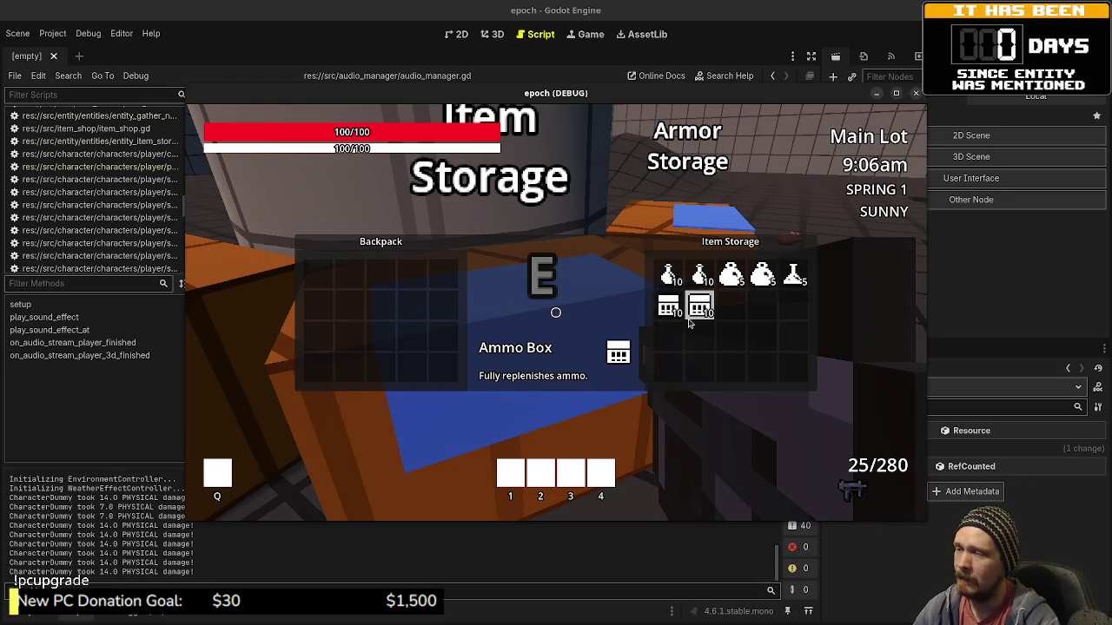
key("e")
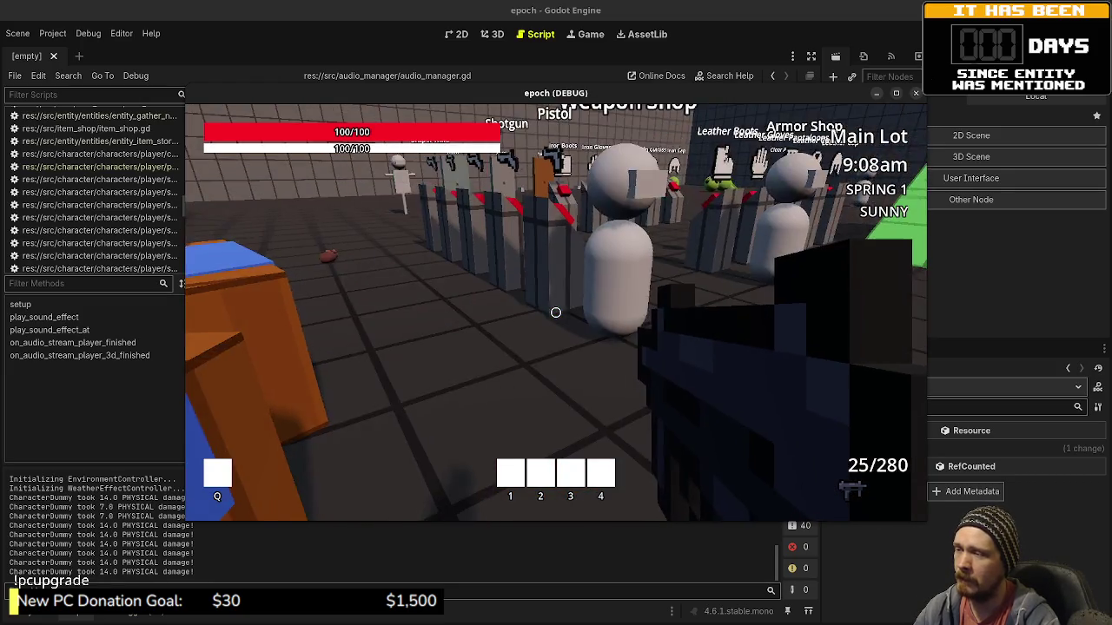
key("Tab")
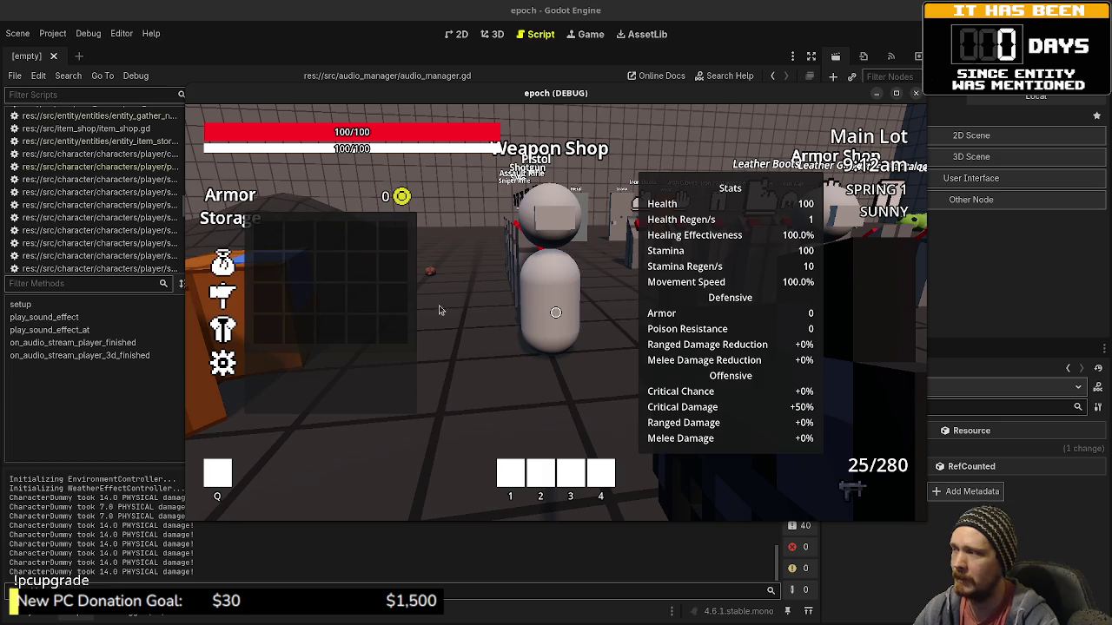
key("Tab")
key("Tab")
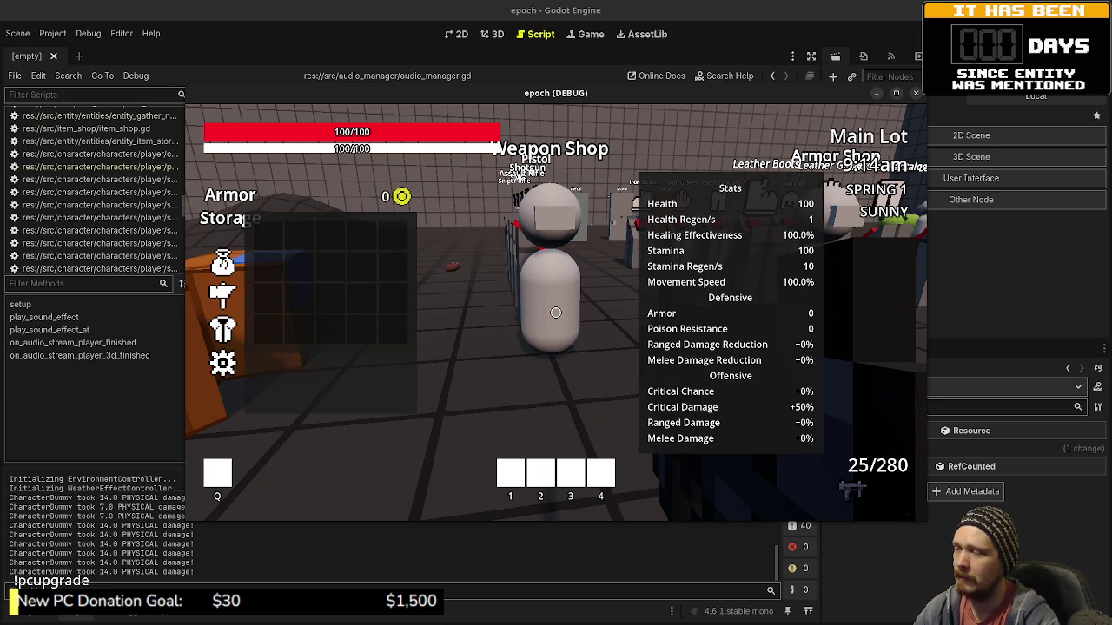
key("Tab")
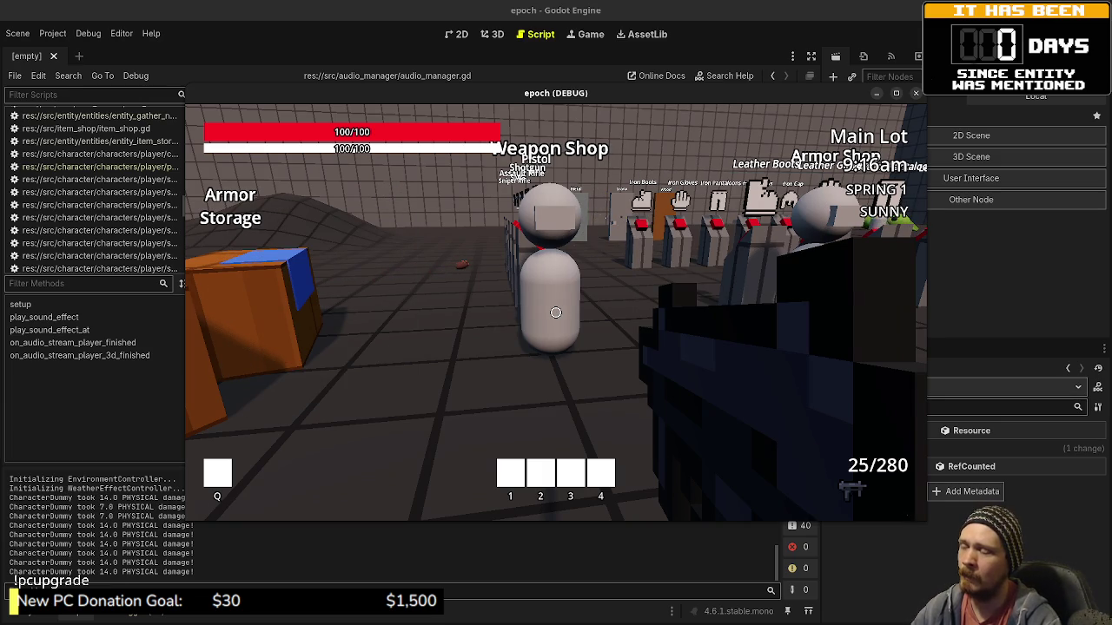
key("Tab")
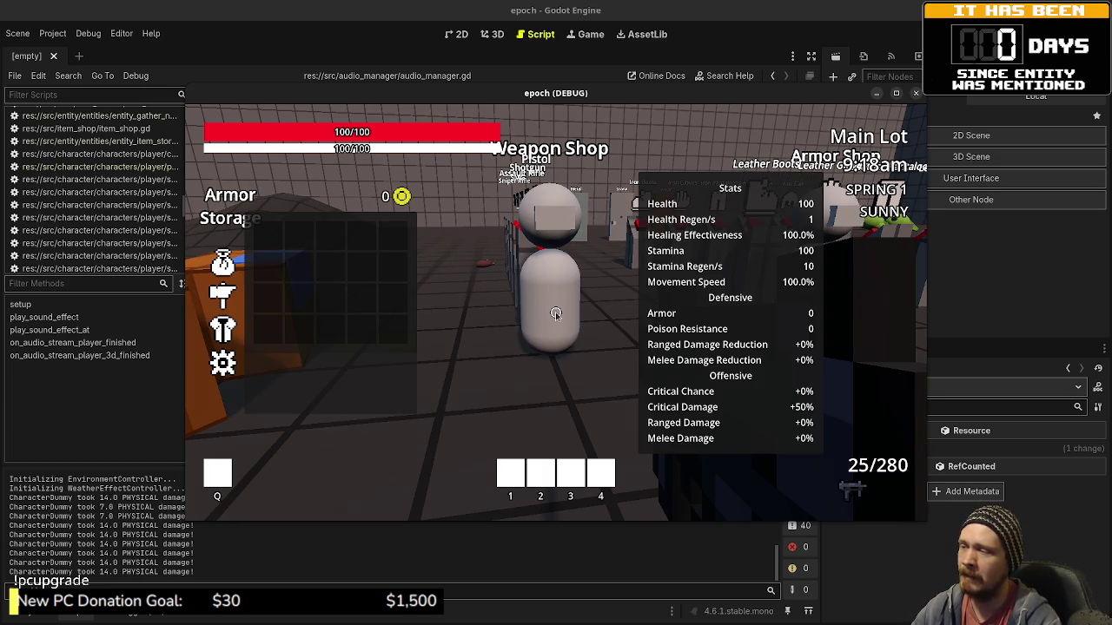
key("Tab")
Walk around the shop area firing and reloading the gun, then stop the game.
mouse_move(556, 312)
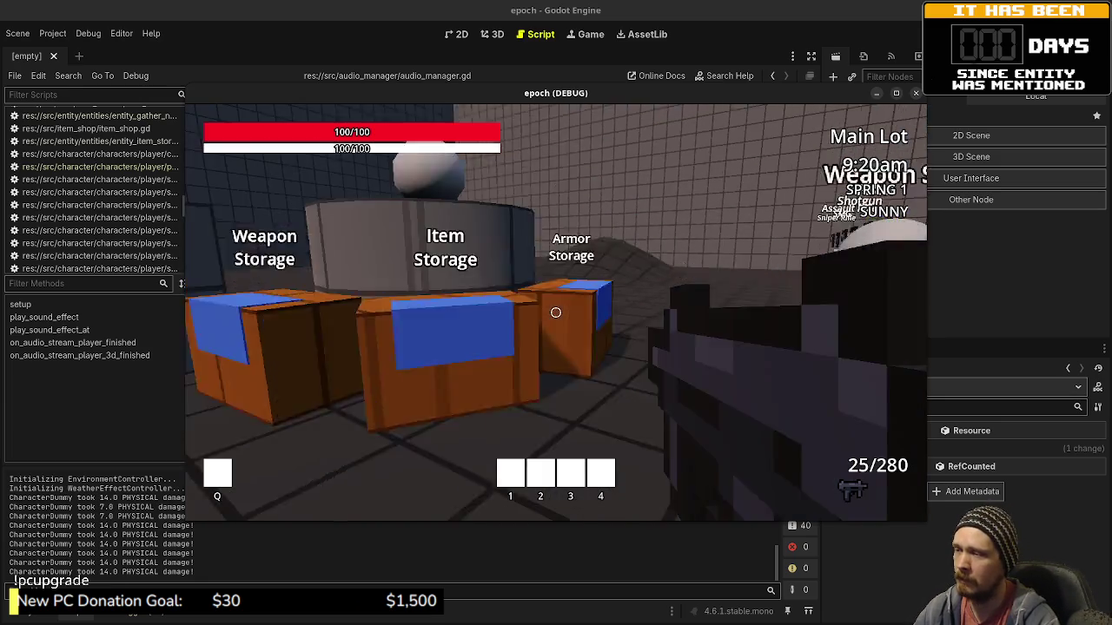
key("w")
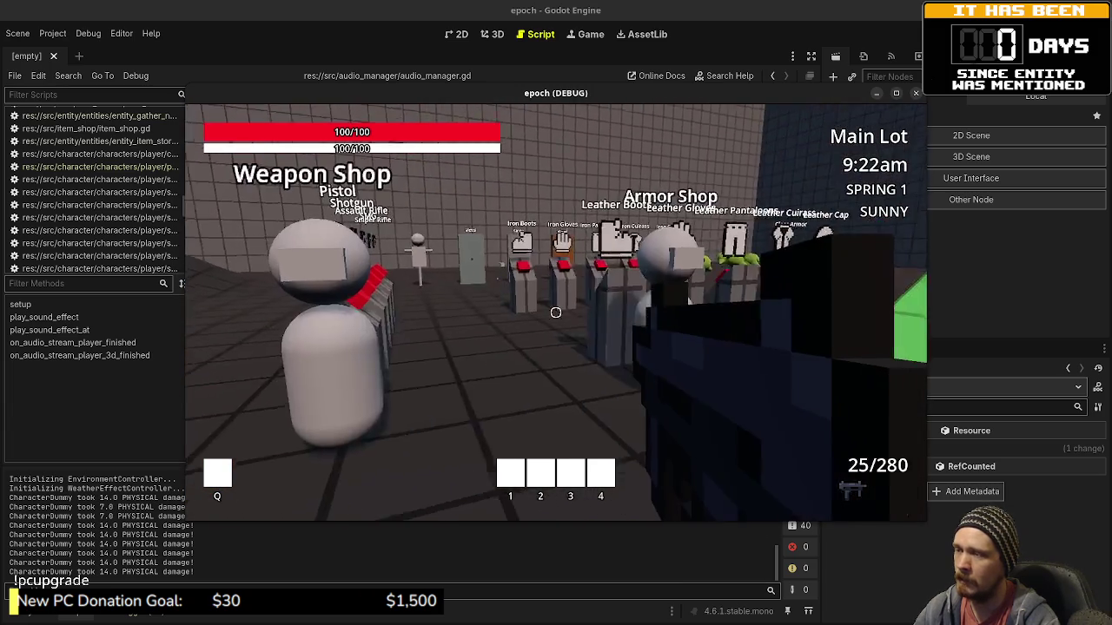
key("w")
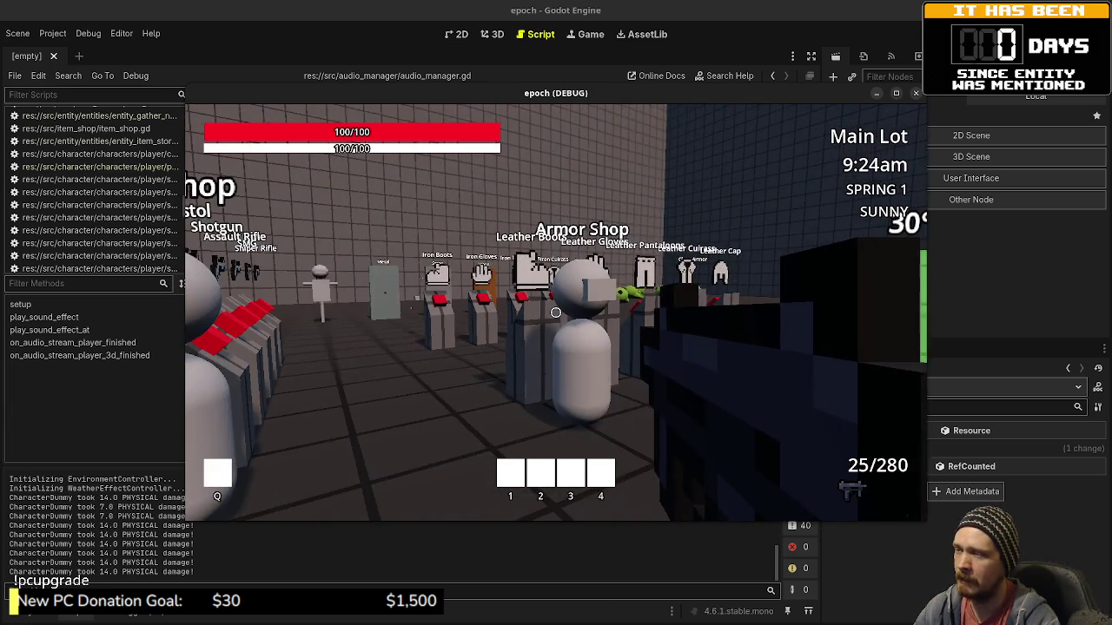
left_click_drag(556, 312, 555, 313)
key("r")
mouse_move(556, 313)
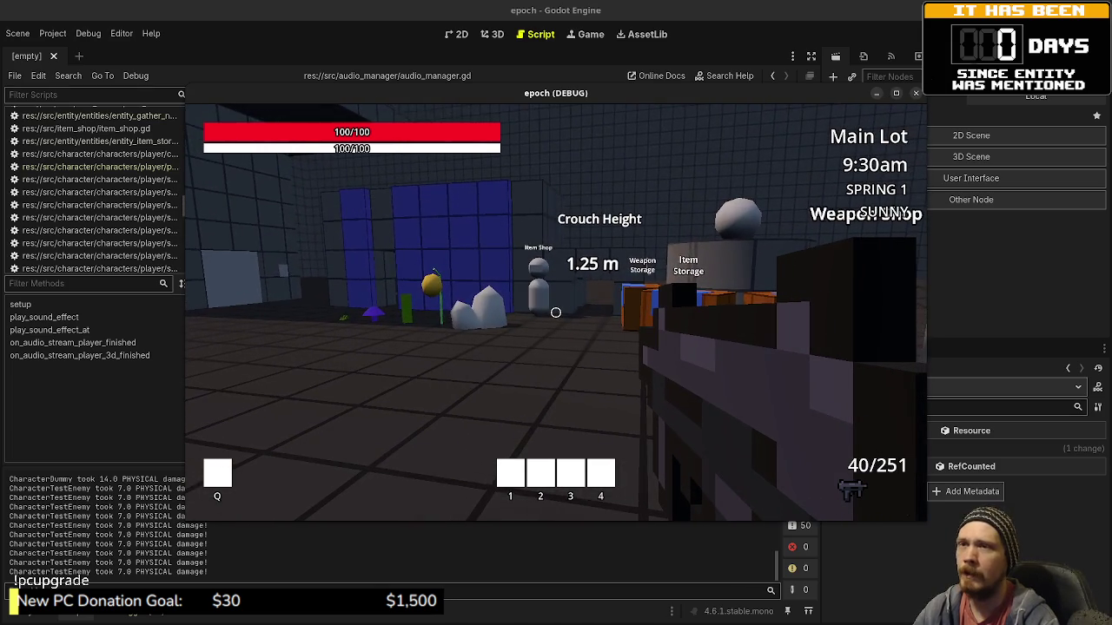
left_click(915, 93)
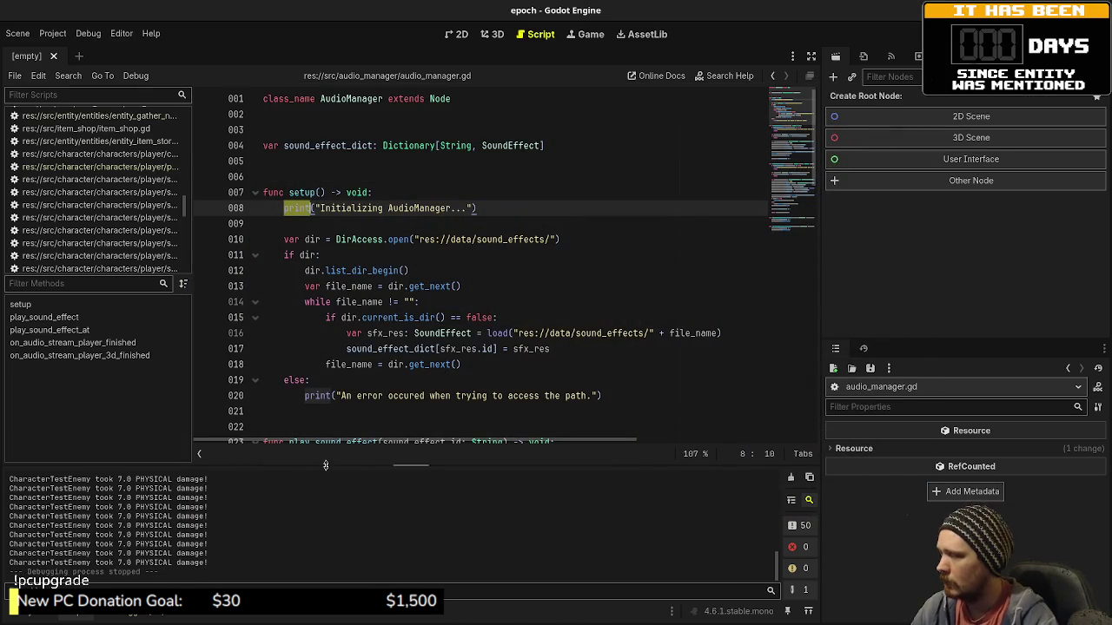
Enlarge the output console and clear its output.
left_click_drag(327, 465, 354, 360)
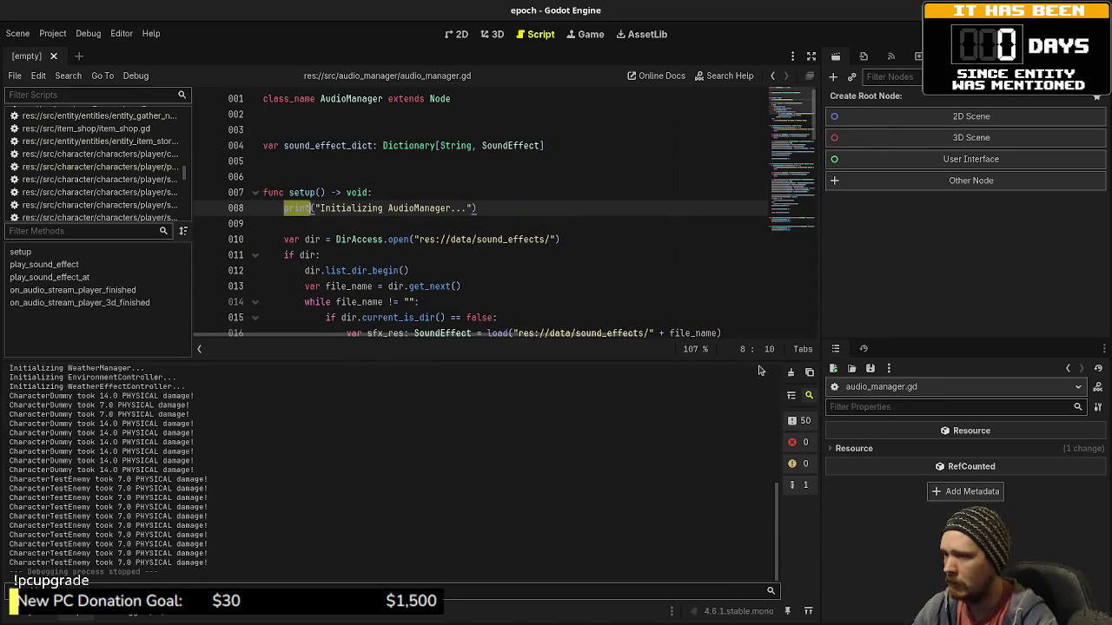
left_click(790, 372)
left_click(54, 616)
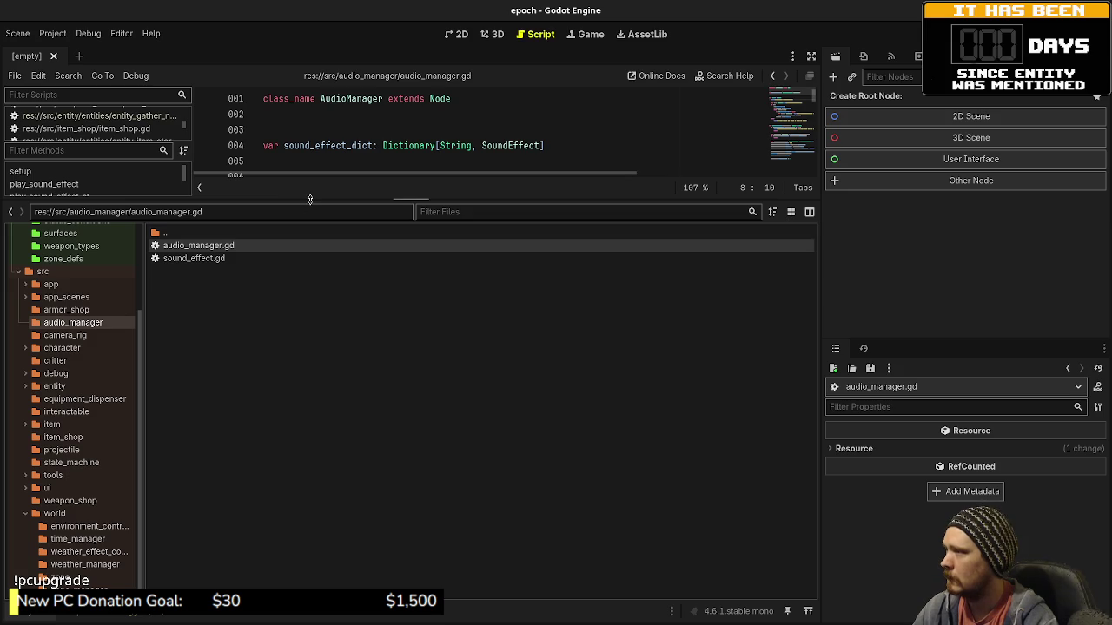
left_click(71, 615)
Widen the FileSystem folder tree, browse to src/item_shop and open item_shop.tscn.
left_click_drag(311, 361, 299, 485)
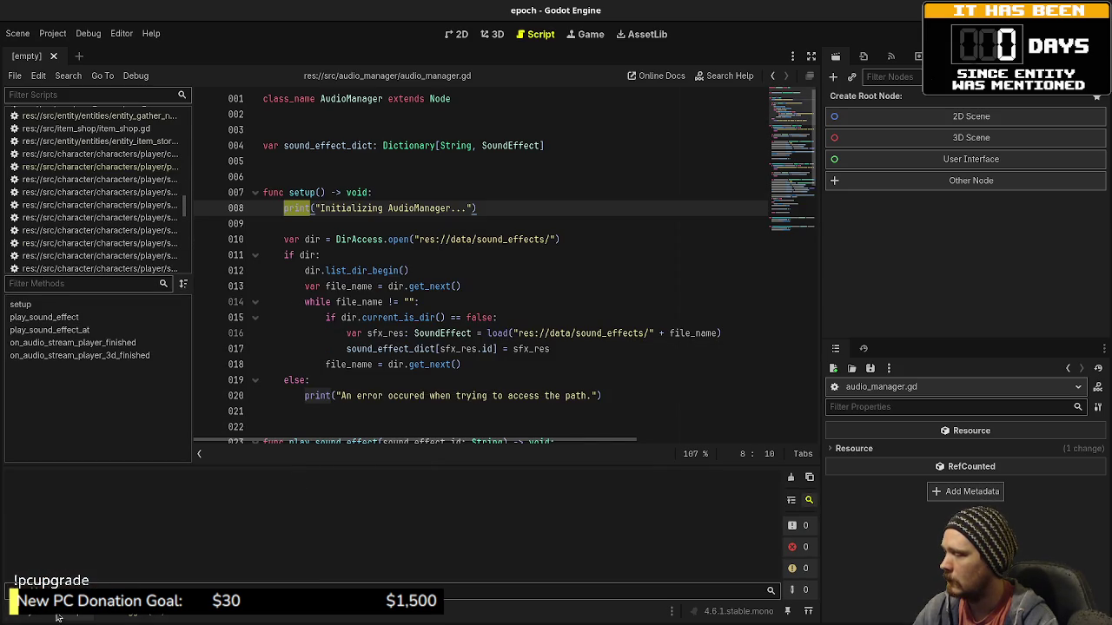
left_click(32, 616)
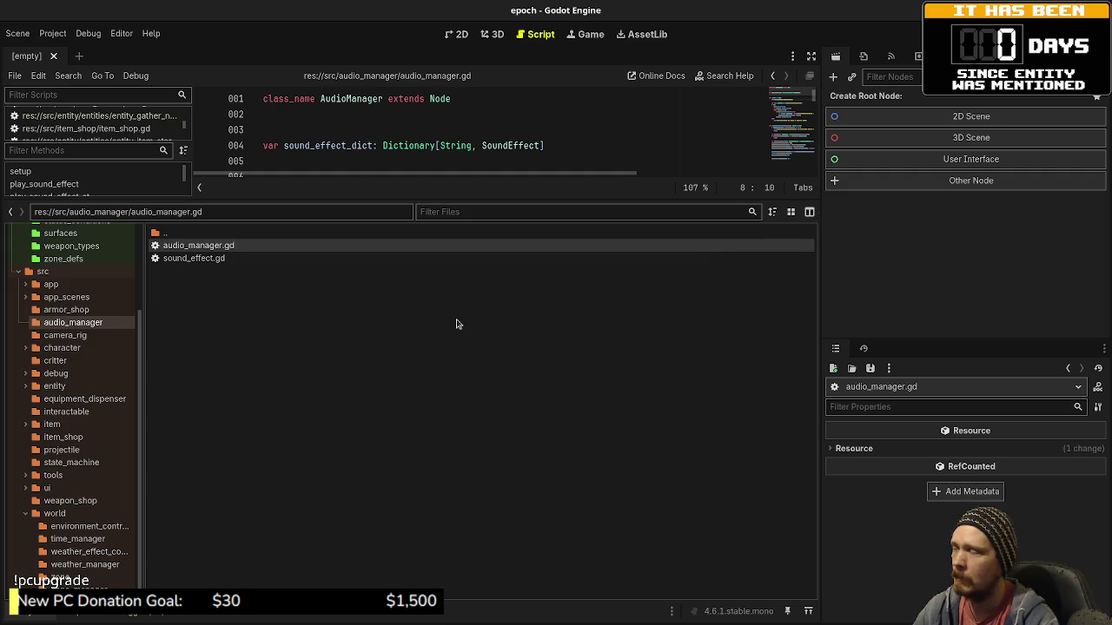
left_click_drag(143, 370, 203, 368)
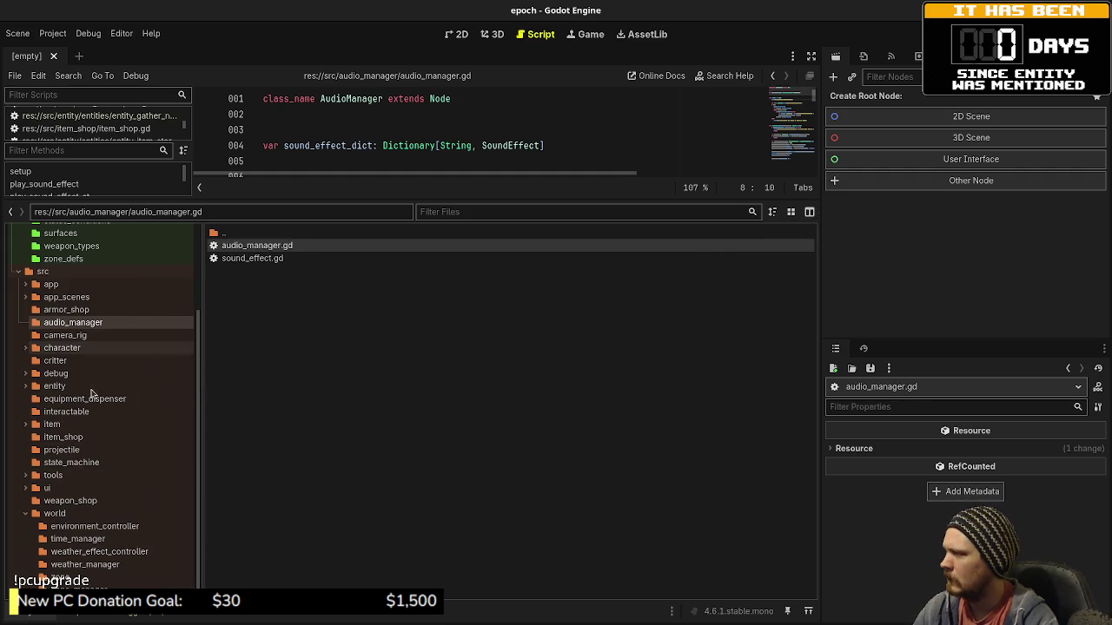
left_click(70, 438)
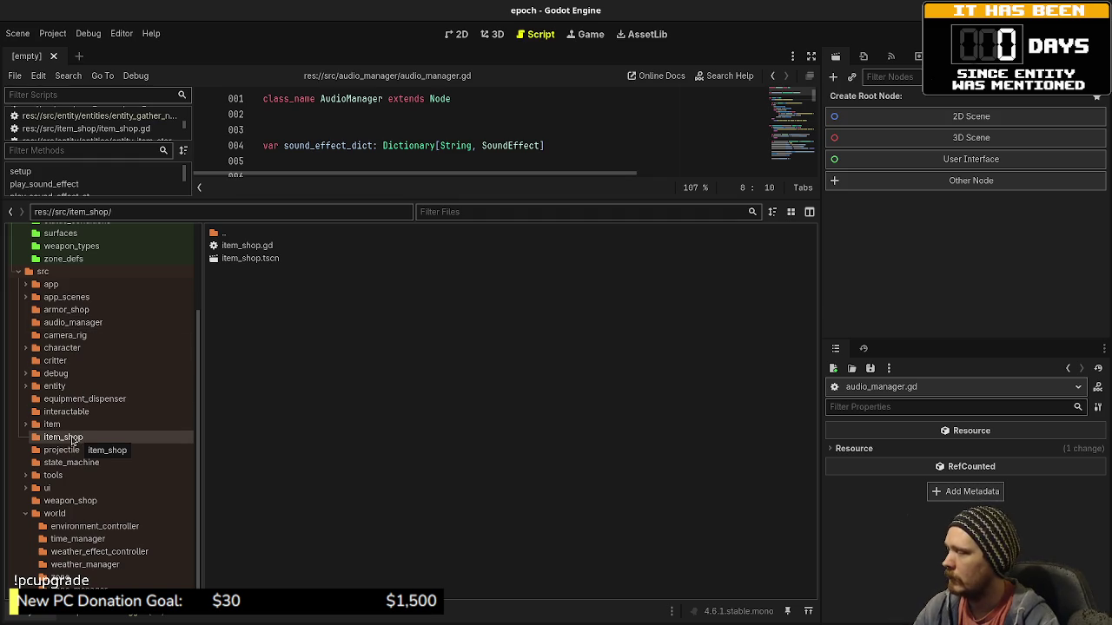
double_click(272, 259)
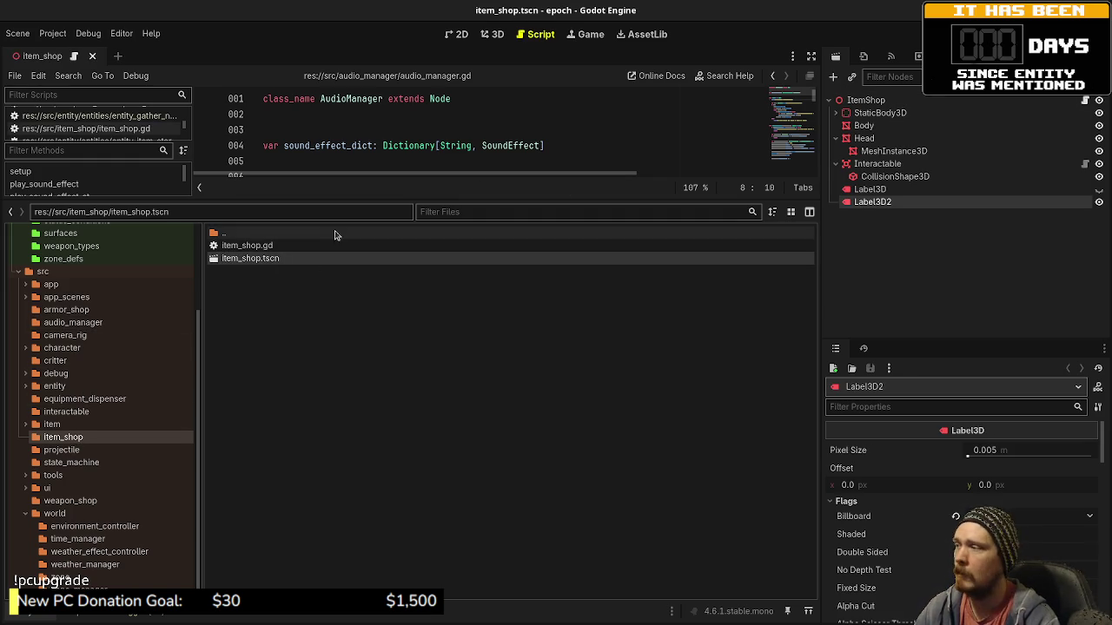
Open item_shop.gd and enlarge the script editor.
double_click(247, 245)
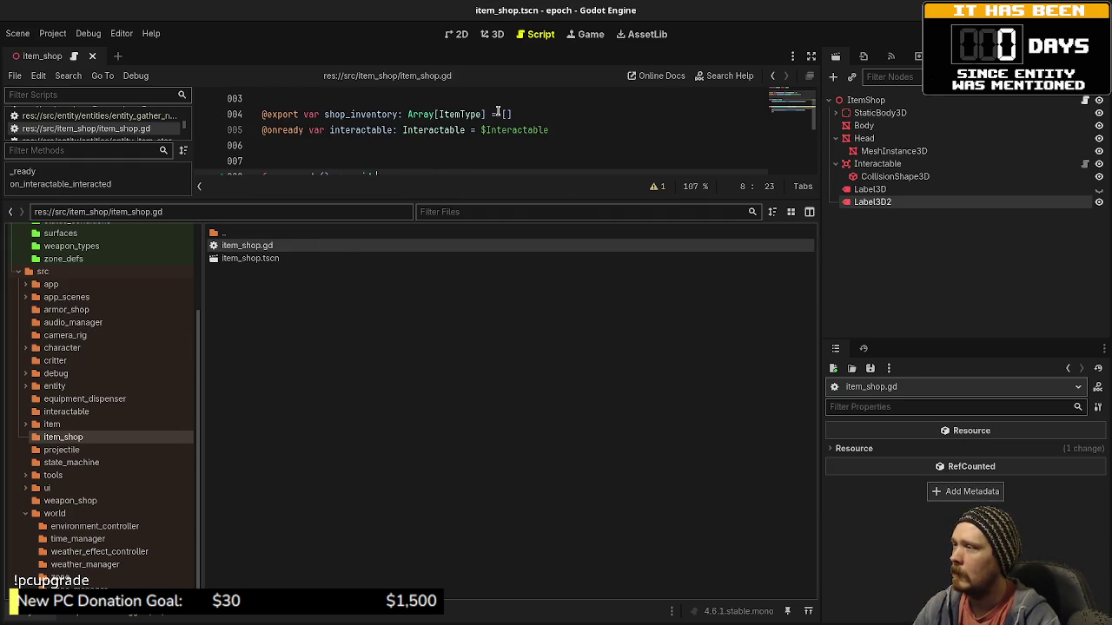
scroll(496, 110, "up", 1)
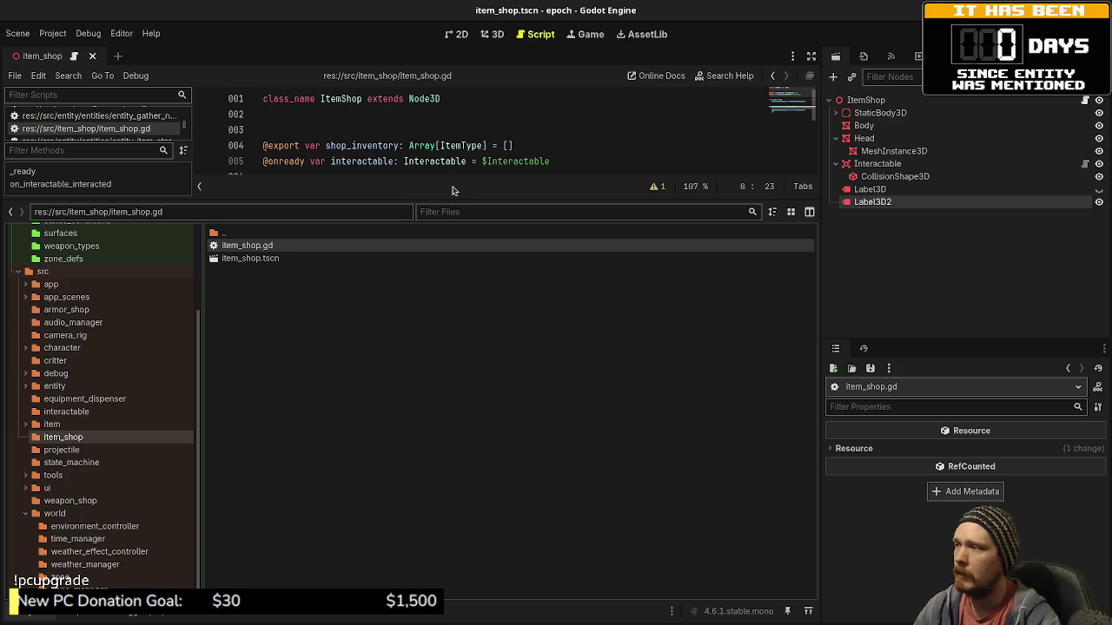
left_click_drag(452, 198, 453, 427)
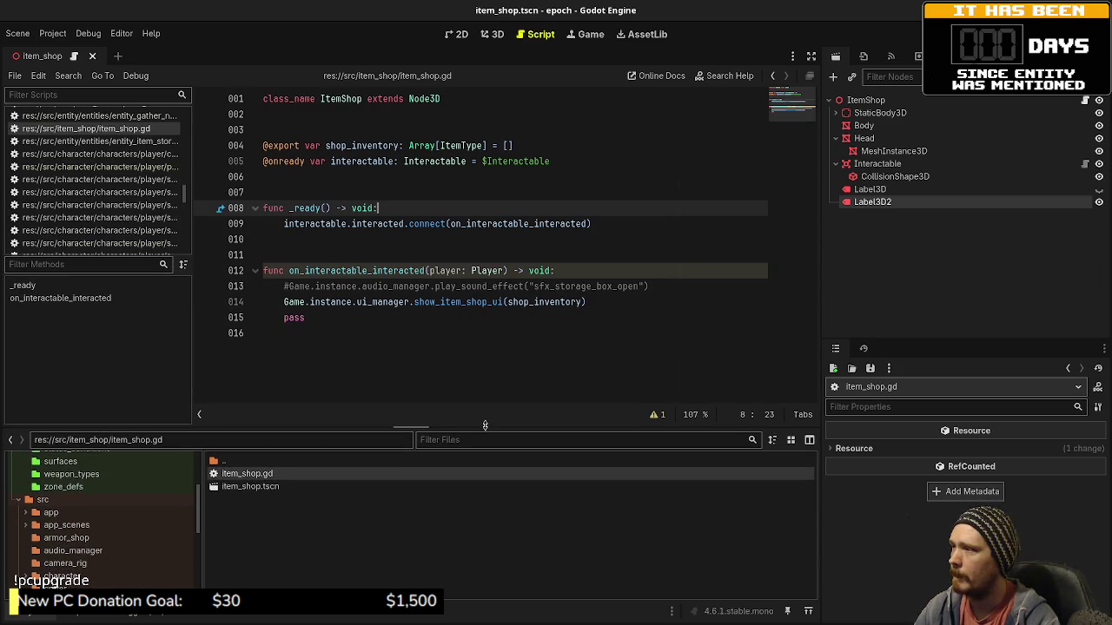
Review the shop_inventory declaration, the show_item_shop_ui call and the ItemShop class name.
left_click_drag(514, 143, 325, 145)
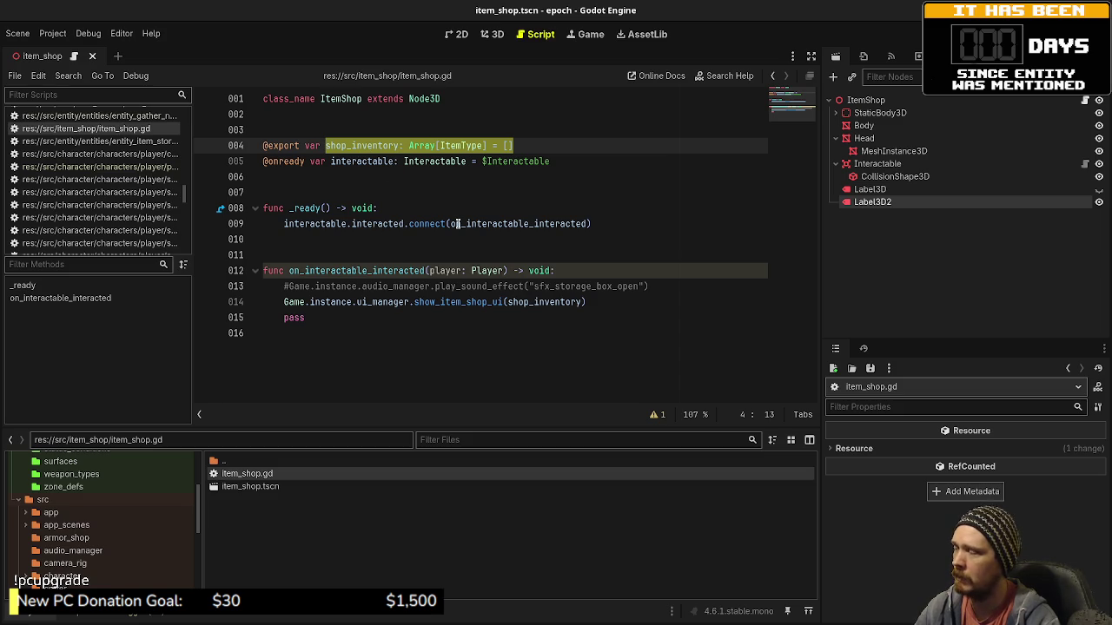
mouse_move(457, 223)
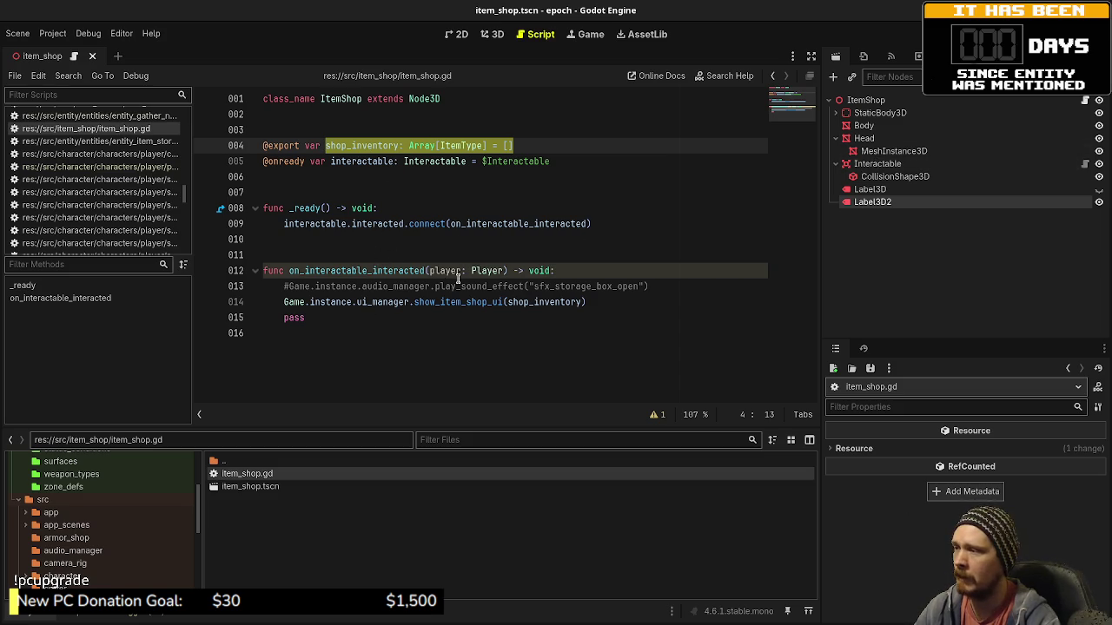
double_click(441, 303)
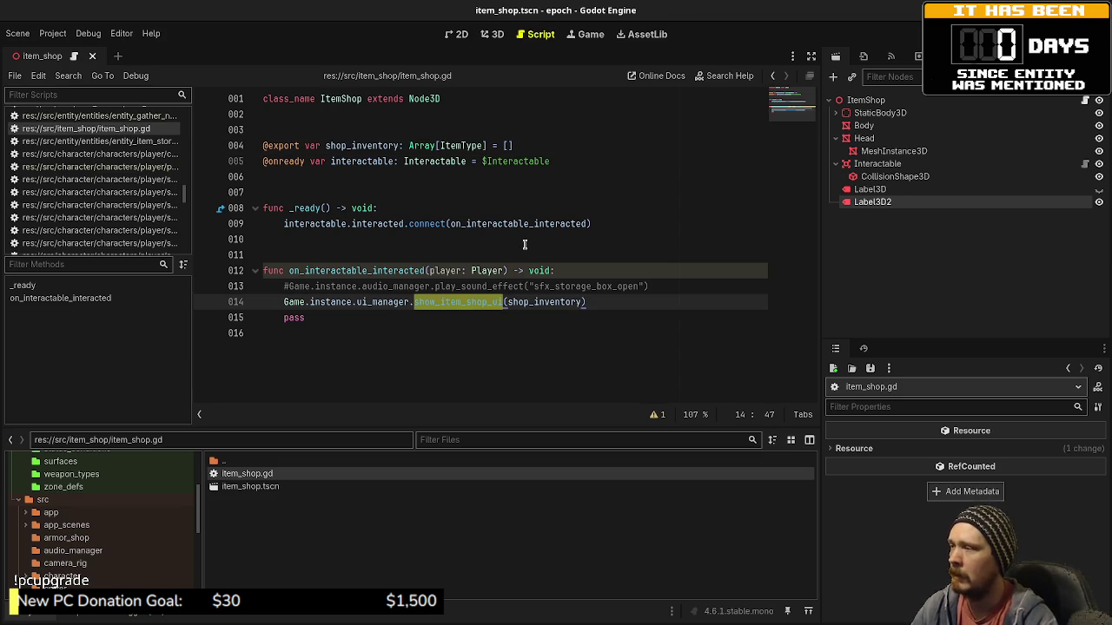
left_click_drag(535, 145, 262, 146)
double_click(344, 99)
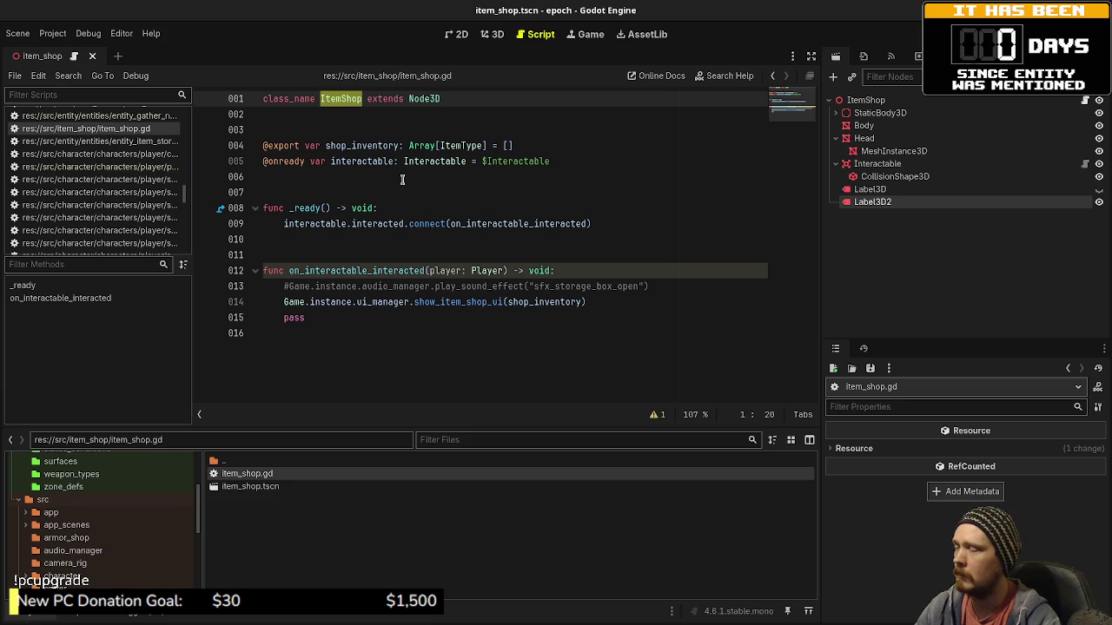
left_click_drag(535, 145, 262, 146)
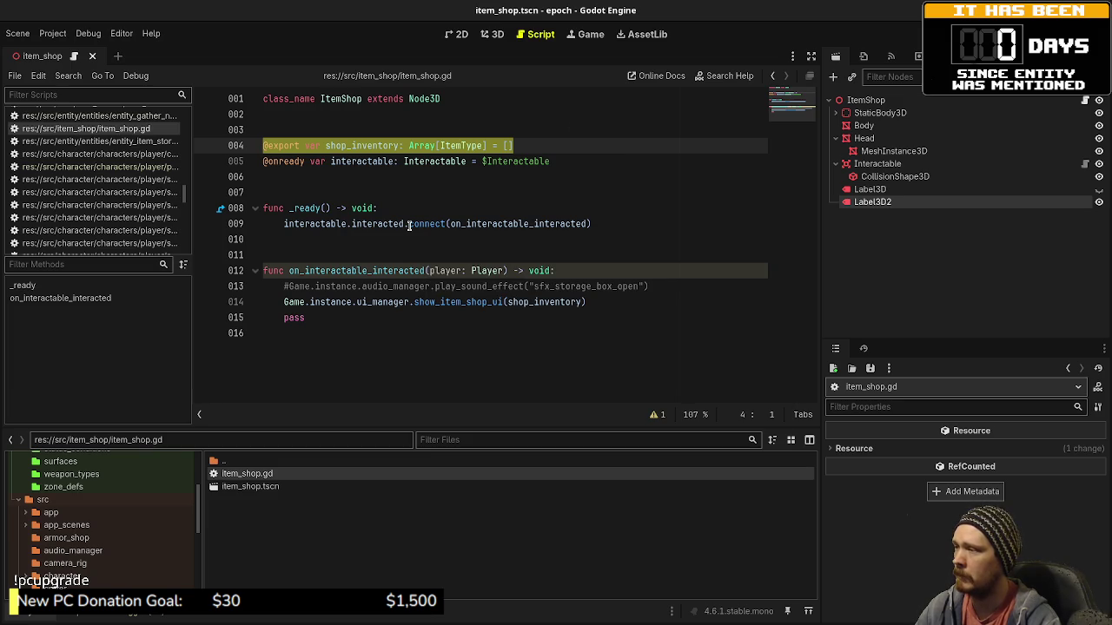
mouse_move(408, 226)
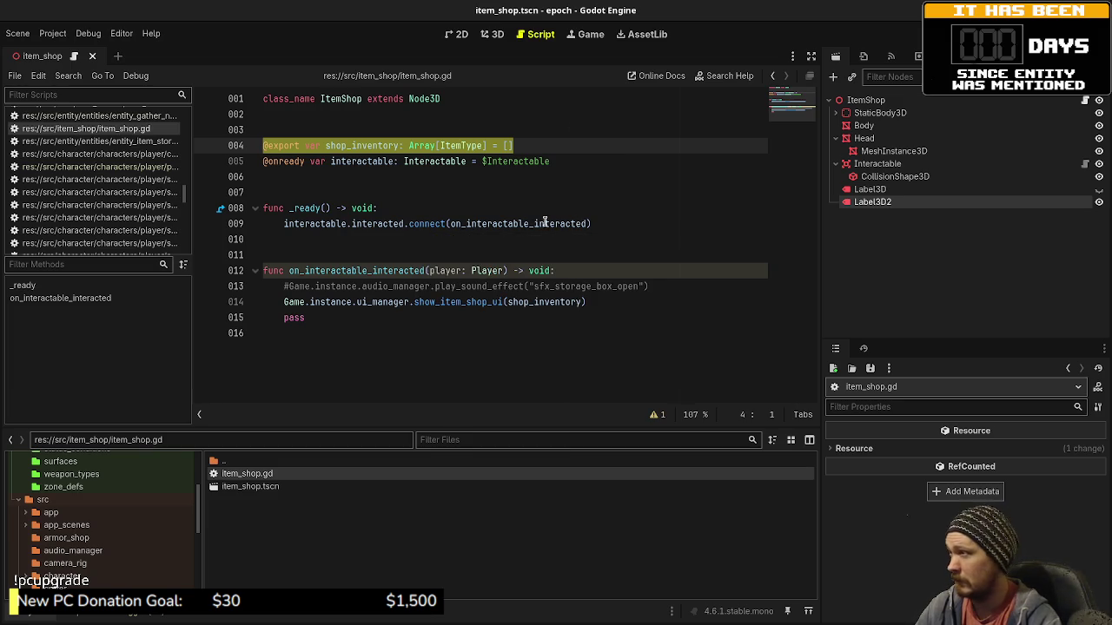
mouse_move(516, 226)
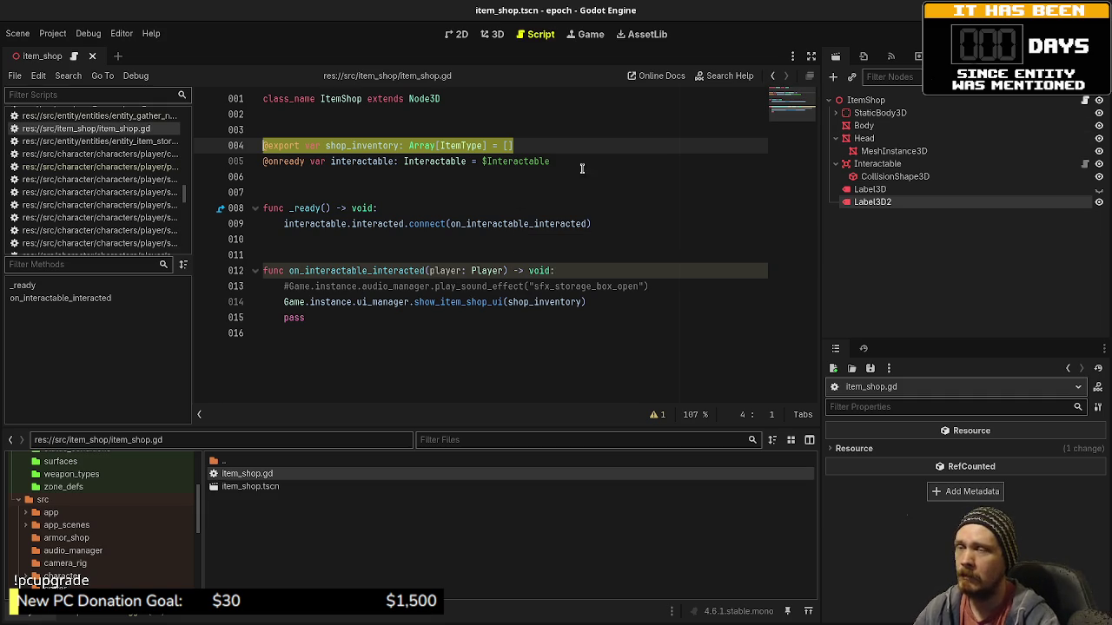
Delete the pass line and commented play_sound_effect line from on_interactable_interacted, then save item_shop.gd.
left_click(556, 253)
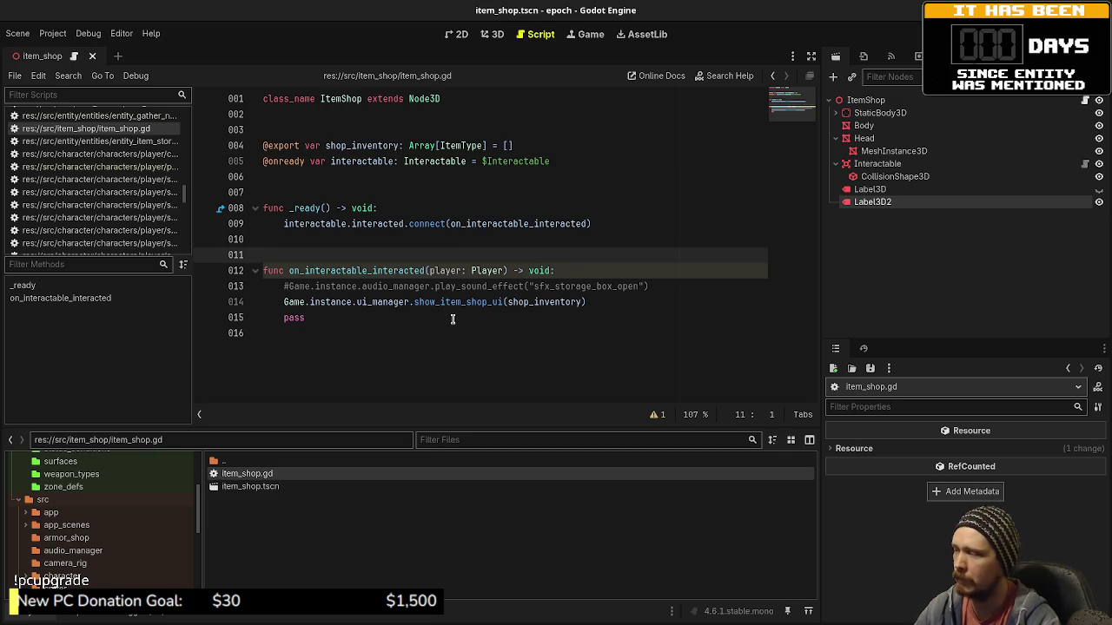
left_click(393, 336)
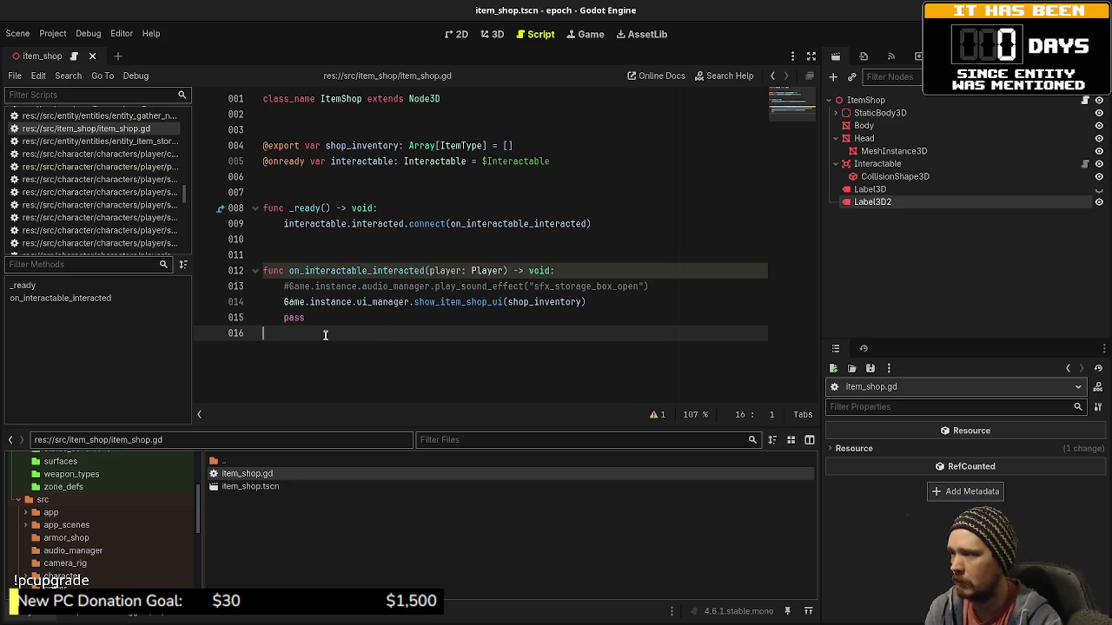
key("BackSpace")
key("BackSpace")
key("BackSpace")
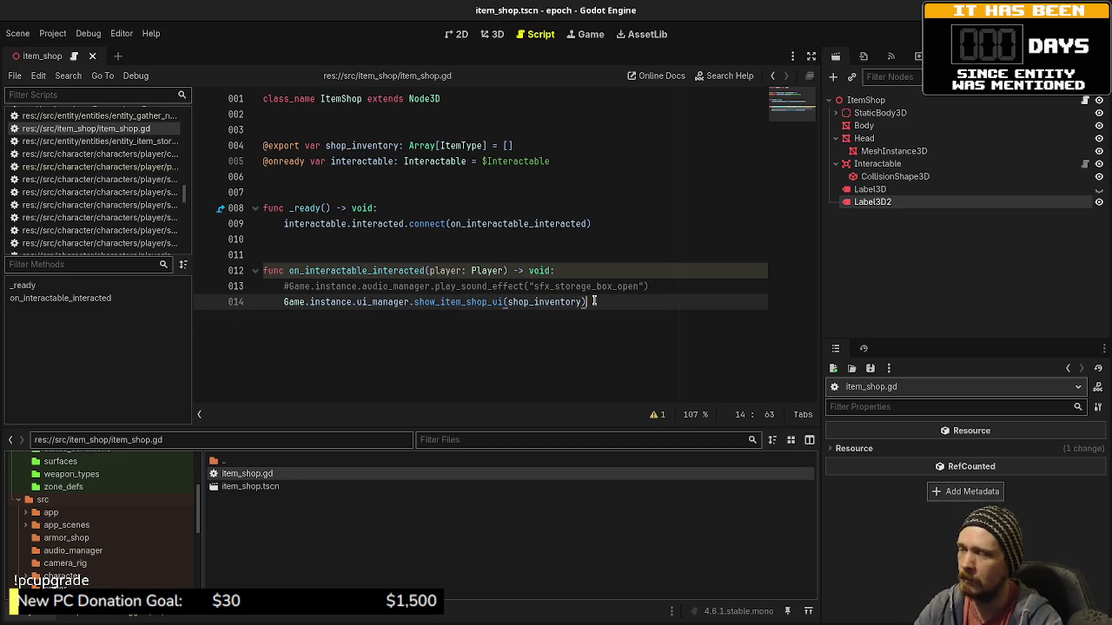
left_click(667, 286)
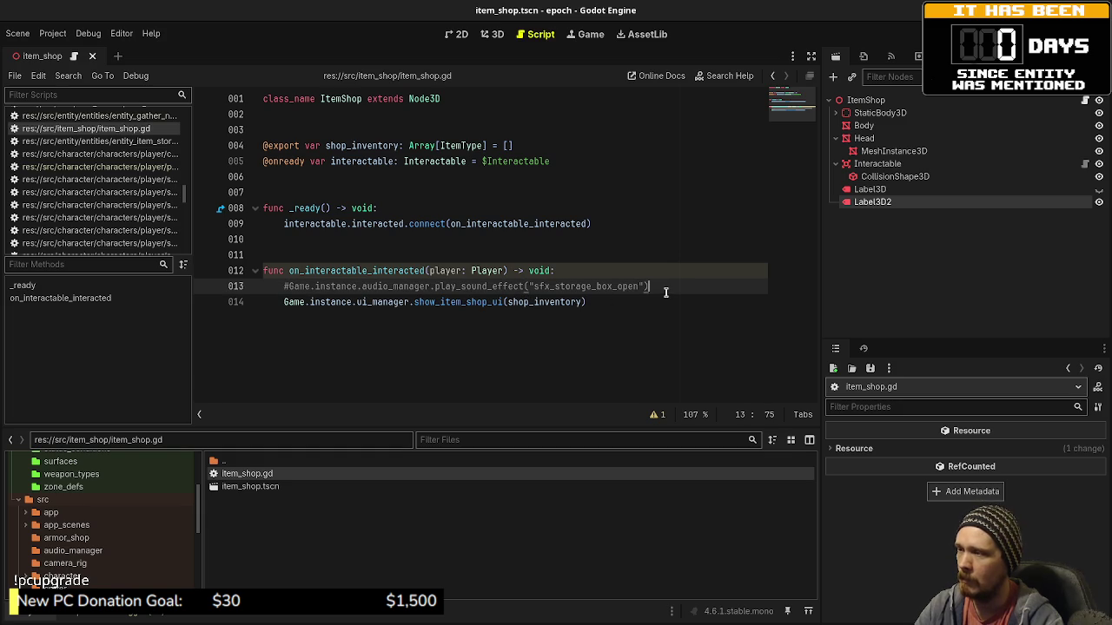
left_click_drag(658, 288, 669, 273)
key("BackSpace")
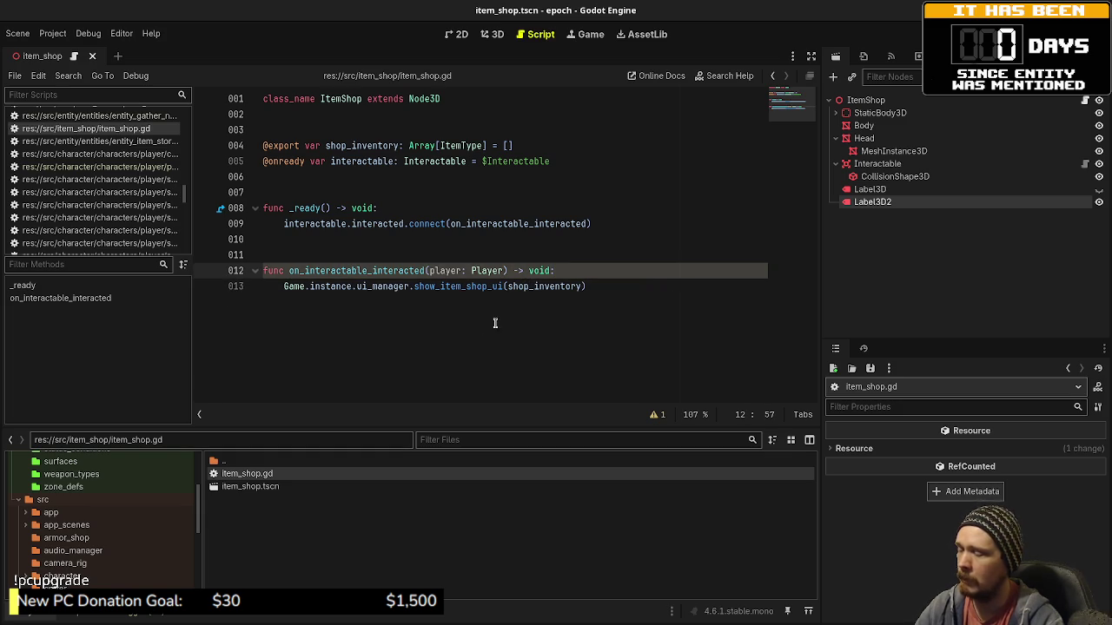
key("ctrl+s")
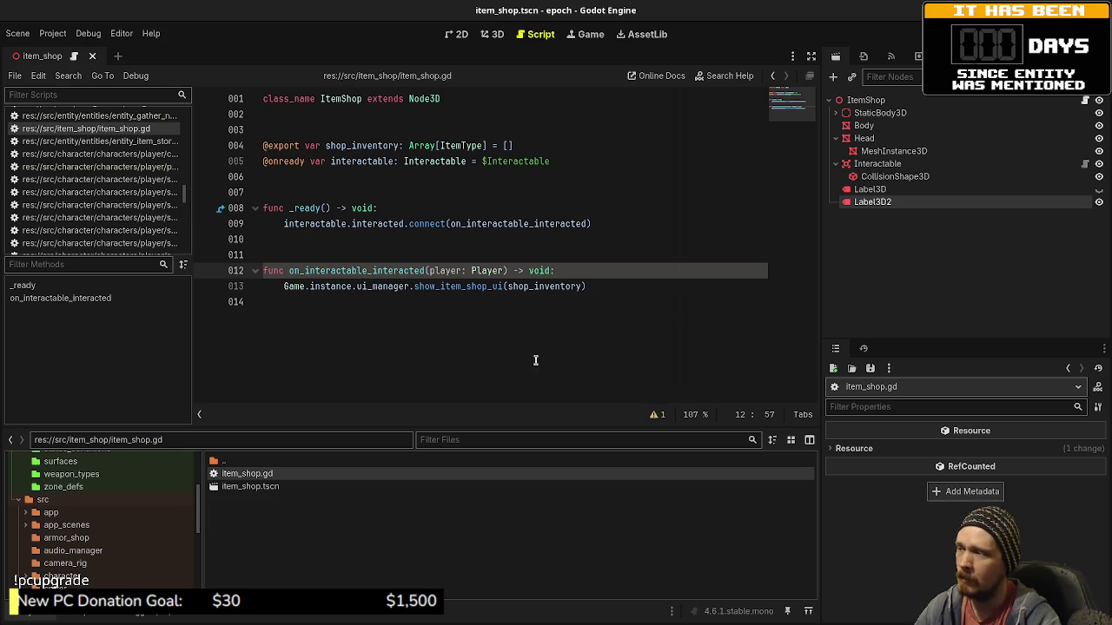
left_click(329, 354)
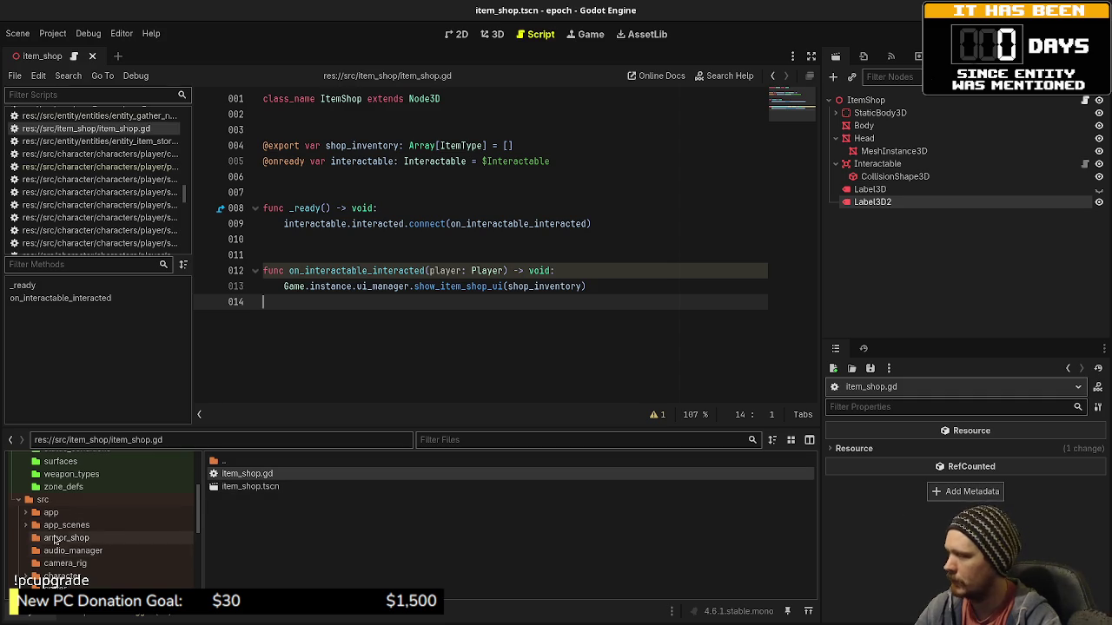
Create an entity_item_shop folder in src/entity/entities, then view the weapon_shop folder's files.
scroll(102, 558, "down", 3)
left_click(24, 544)
left_click(65, 556)
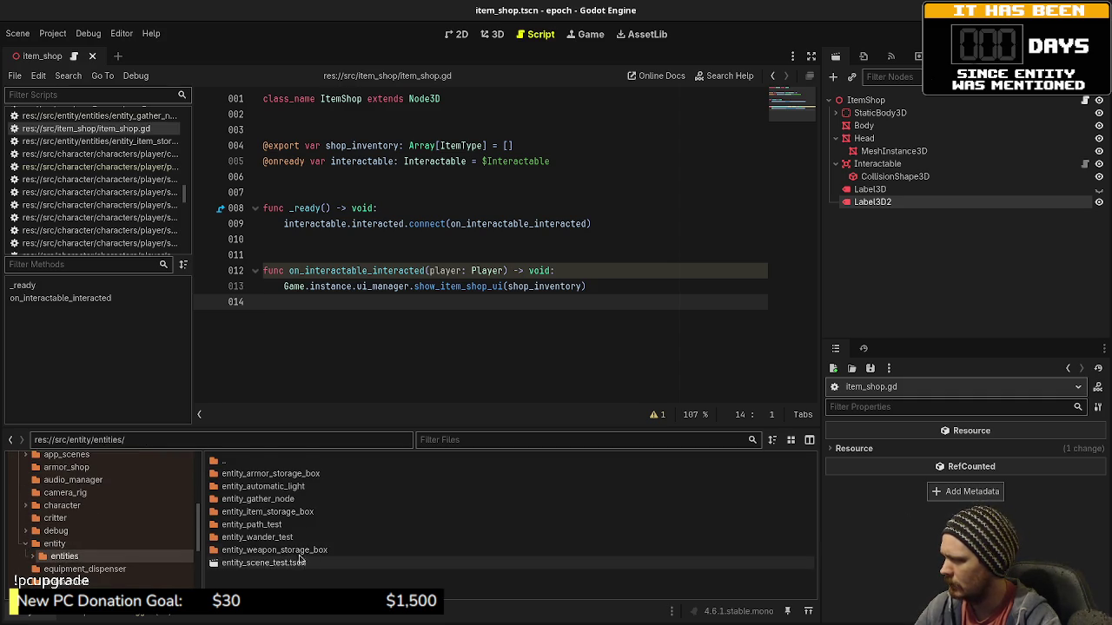
left_click_drag(308, 428, 307, 301)
right_click(275, 466)
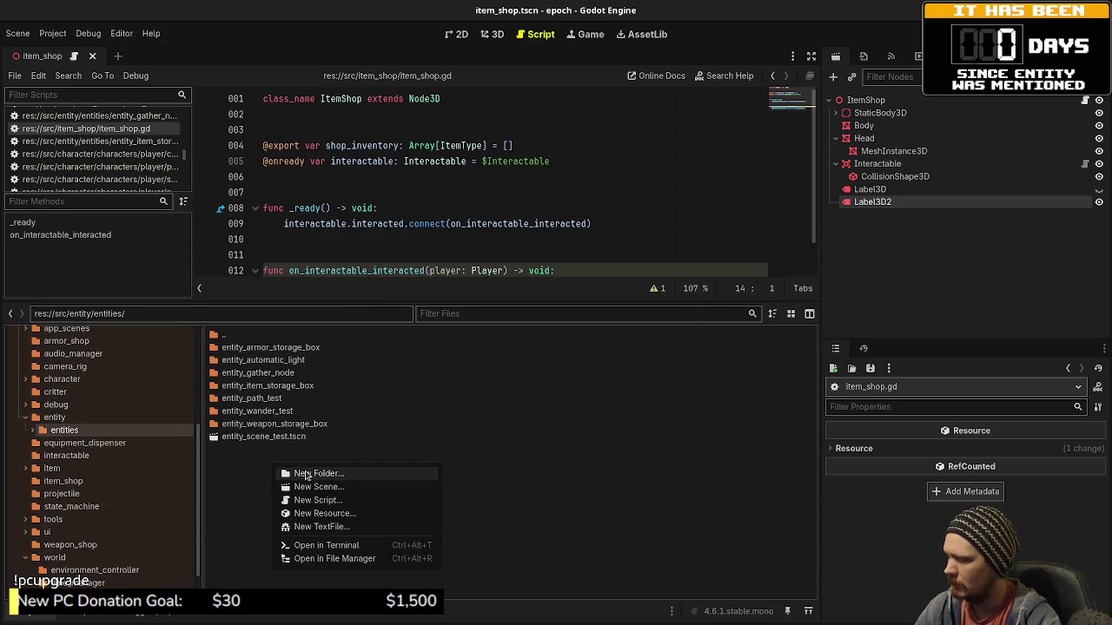
left_click(307, 475)
type("entity_item_sh")
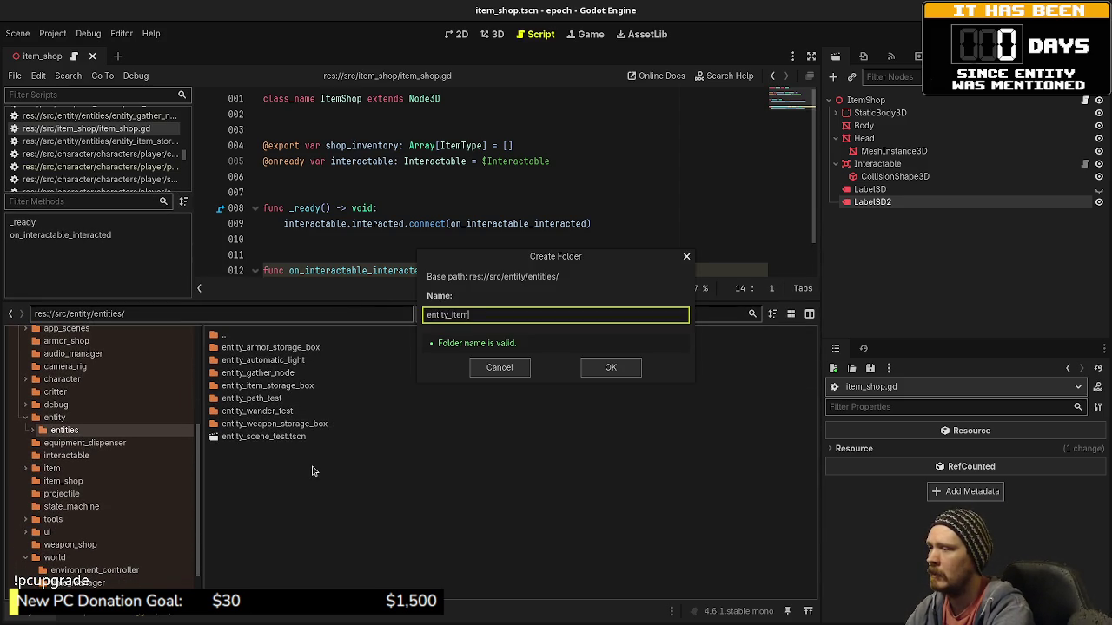
type("op")
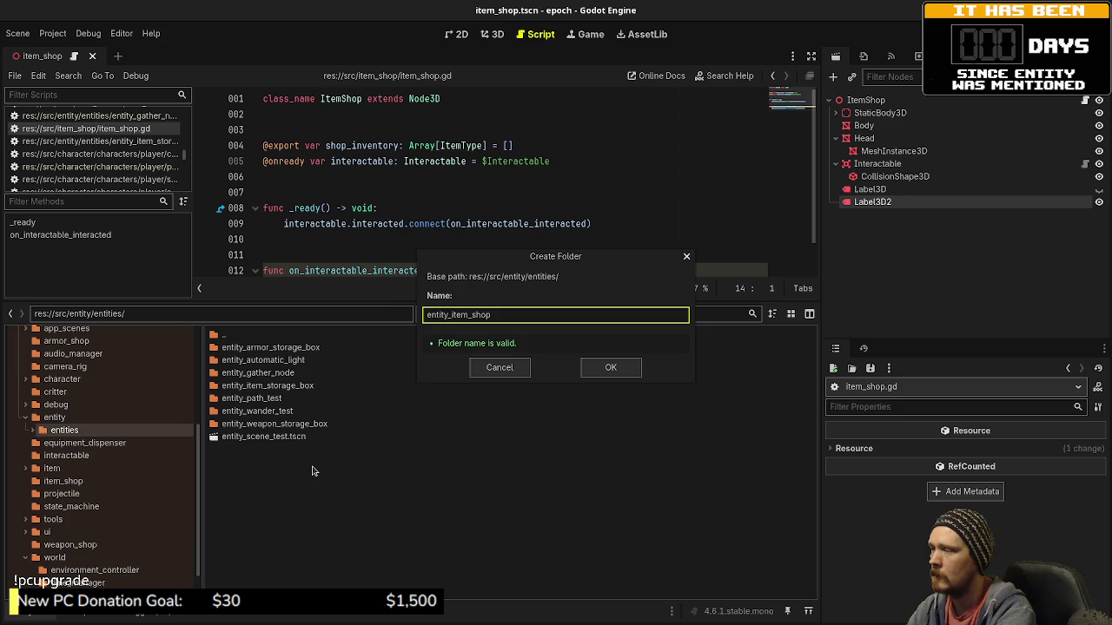
key("Return")
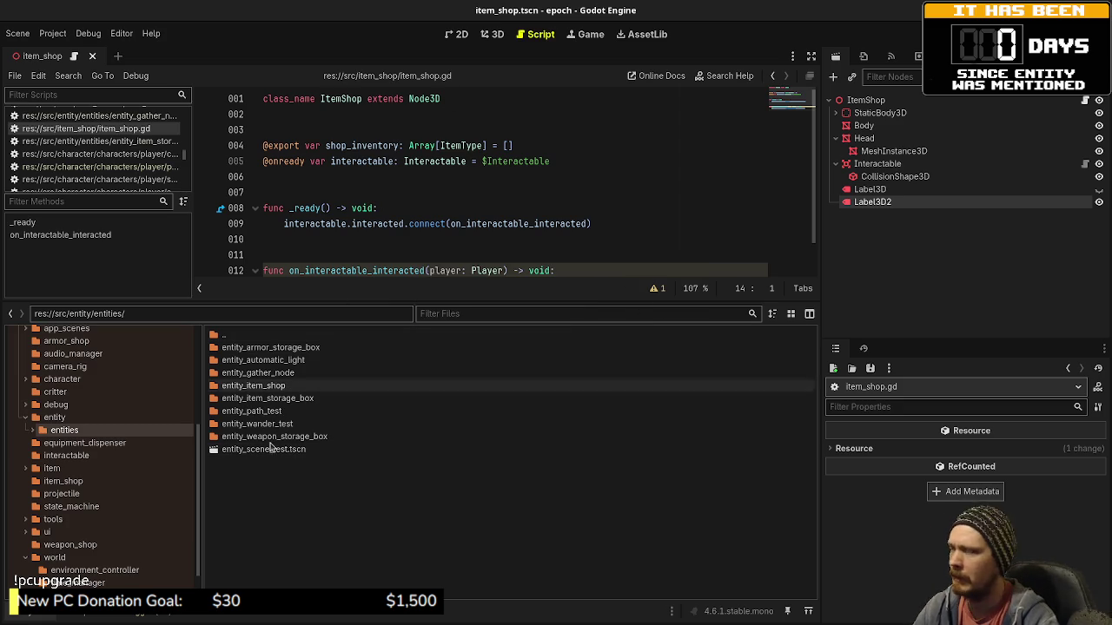
scroll(98, 513, "down", 2)
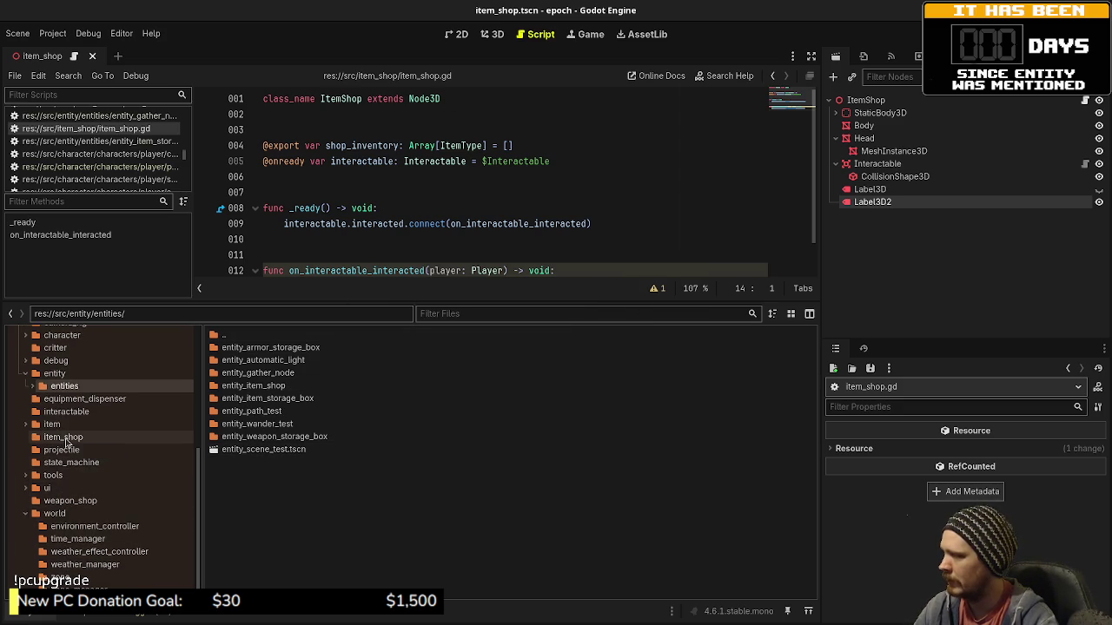
left_click(62, 506)
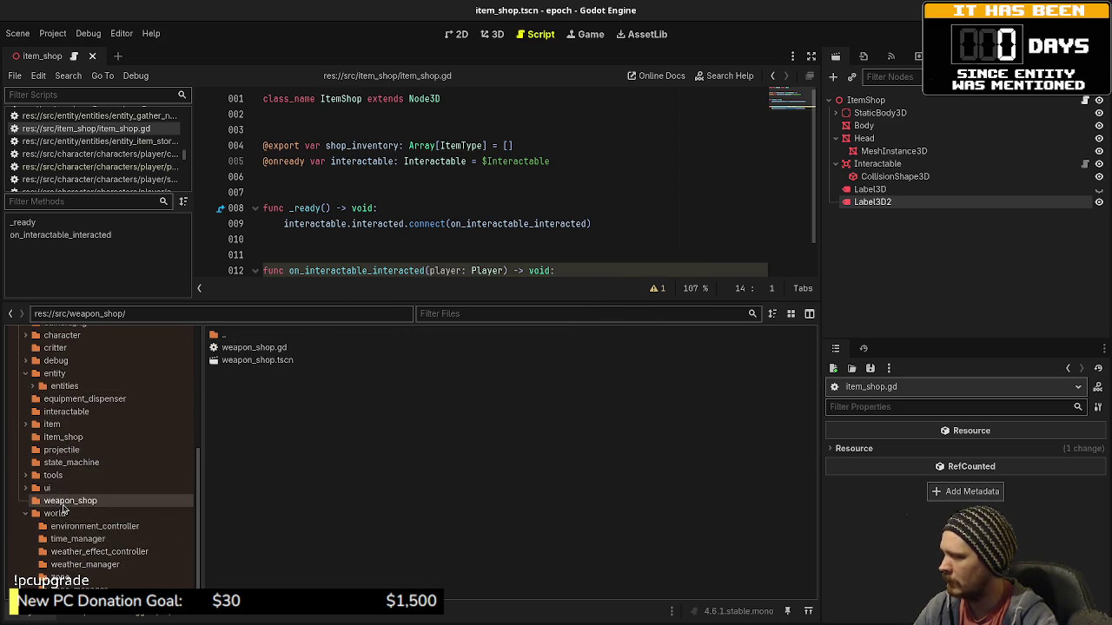
Open weapon_shop.gd and enlarge the script editor to read its full code.
double_click(274, 349)
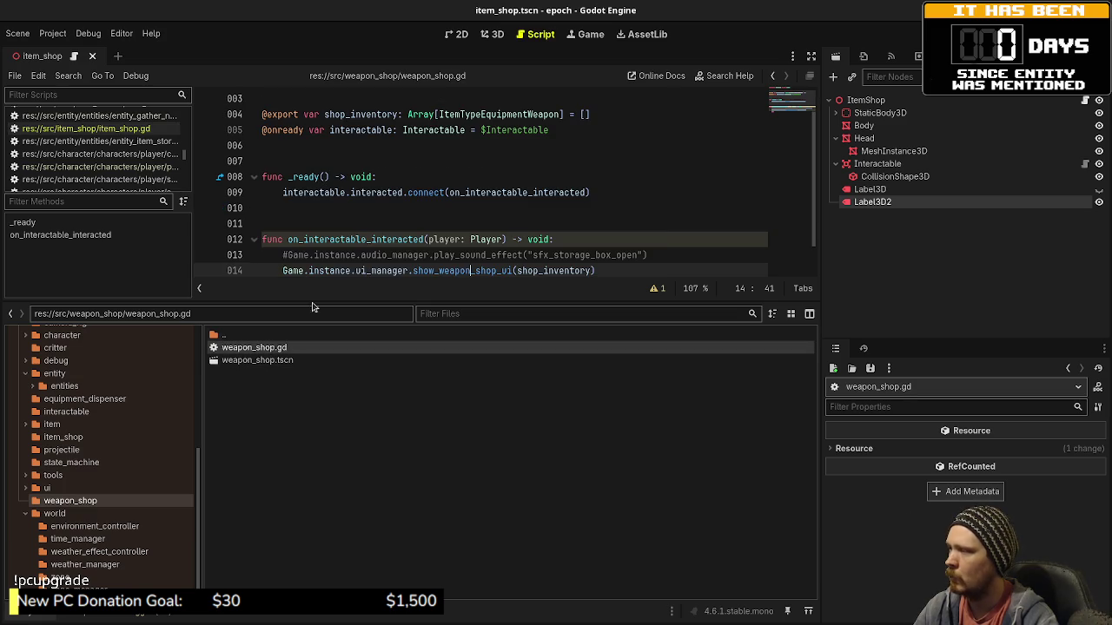
left_click_drag(408, 301, 421, 457)
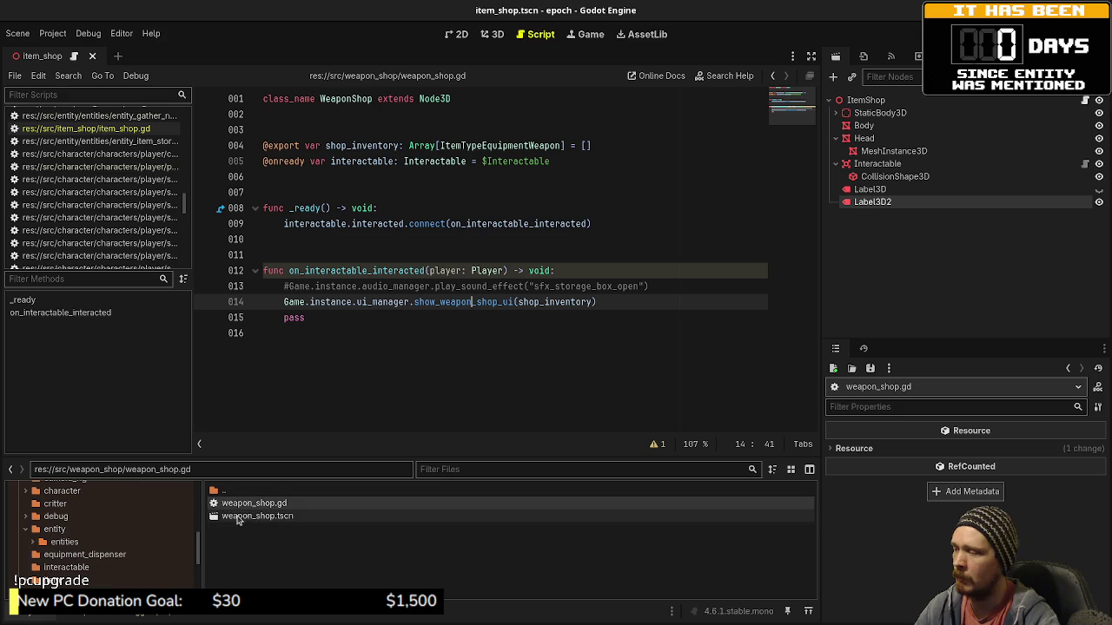
Browse to the new entity_item_shop folder, then return to the item_shop folder's files.
left_click_drag(293, 456, 318, 314)
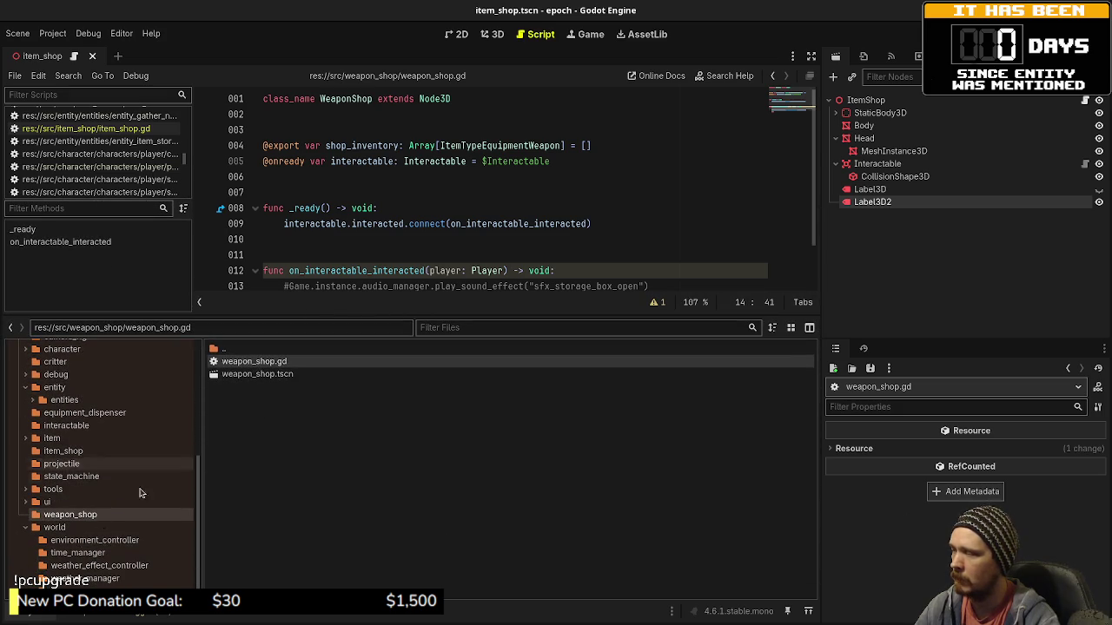
left_click(64, 452)
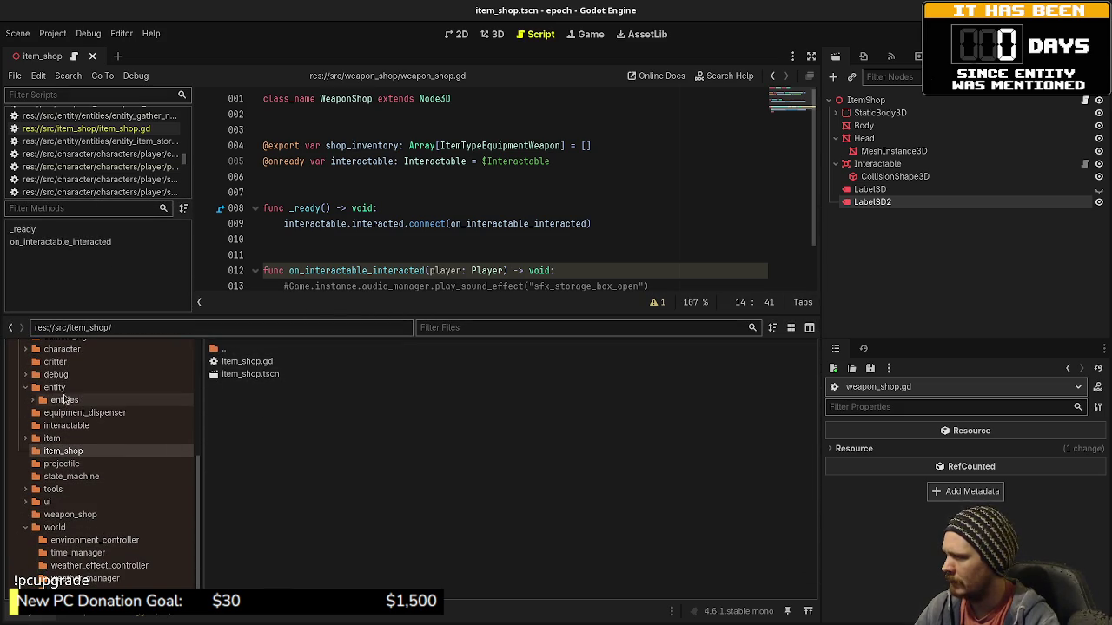
left_click(65, 400)
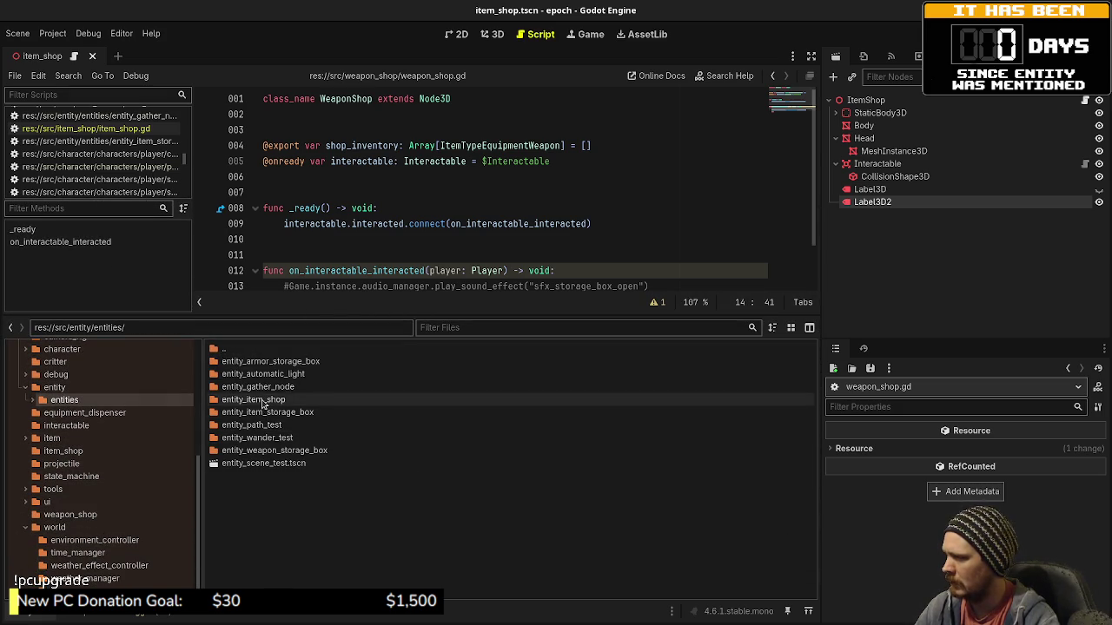
double_click(253, 400)
right_click(252, 429)
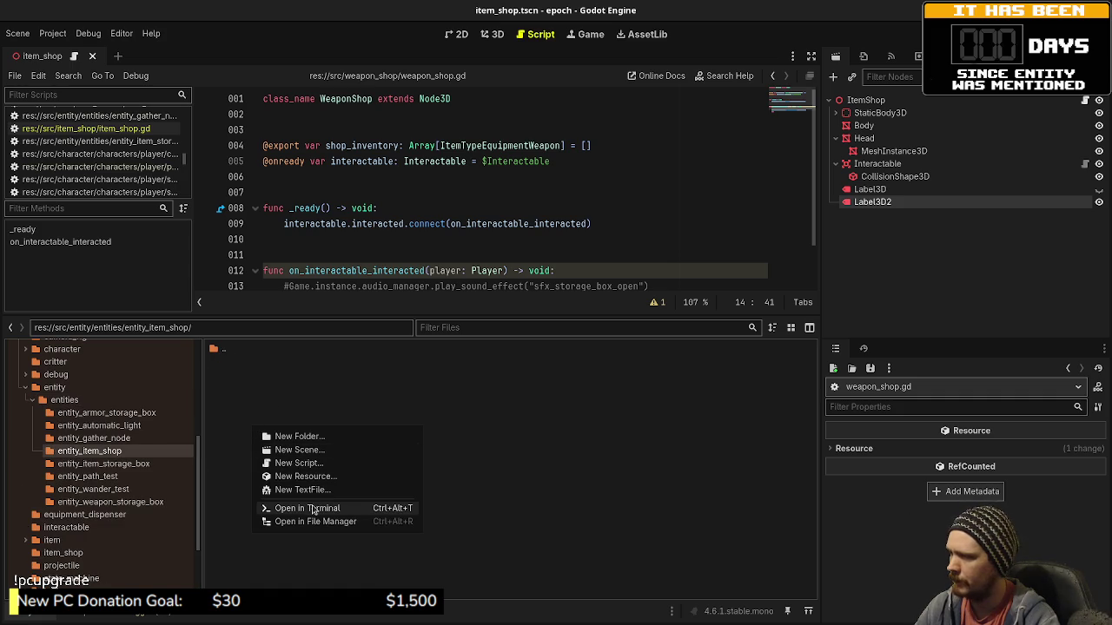
left_click(235, 446)
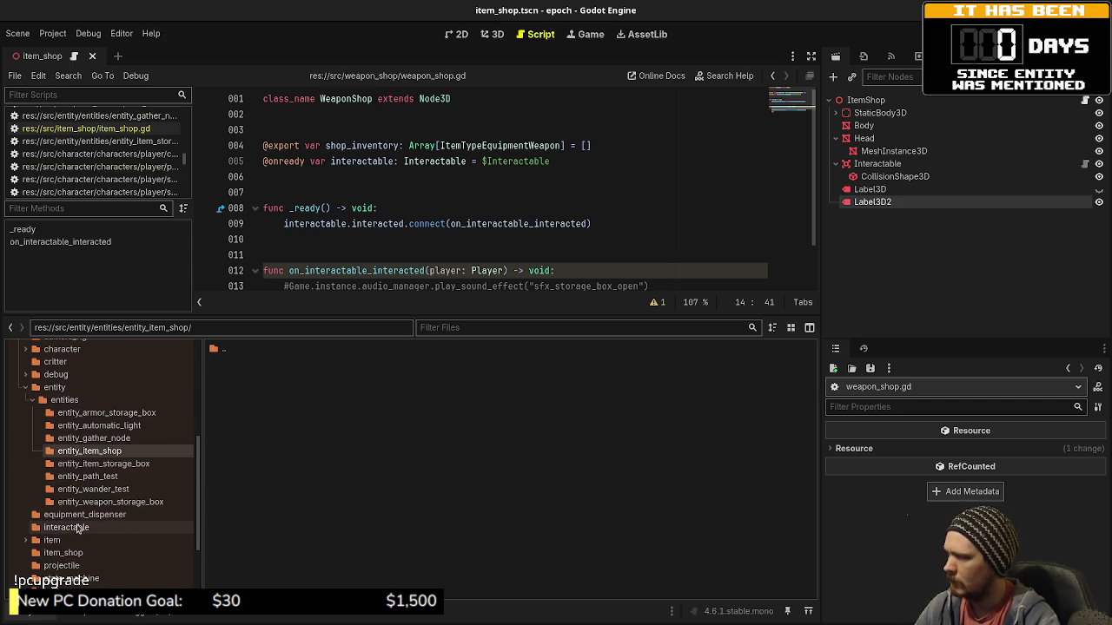
left_click(77, 553)
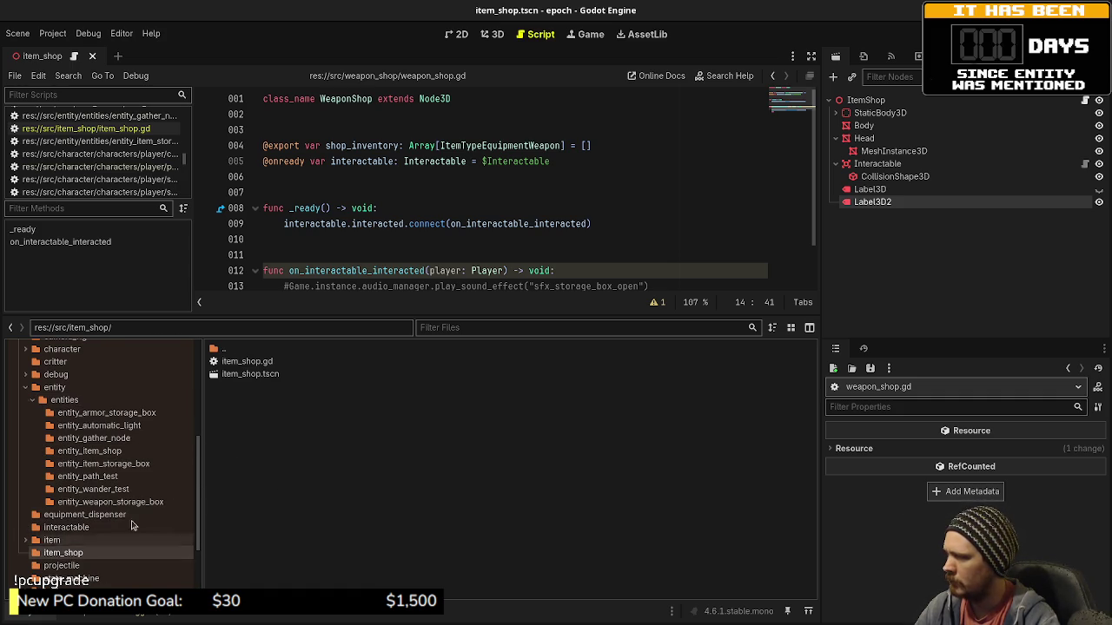
Move item_shop.gd and item_shop.tscn into the entity_item_shop folder.
right_click(253, 371)
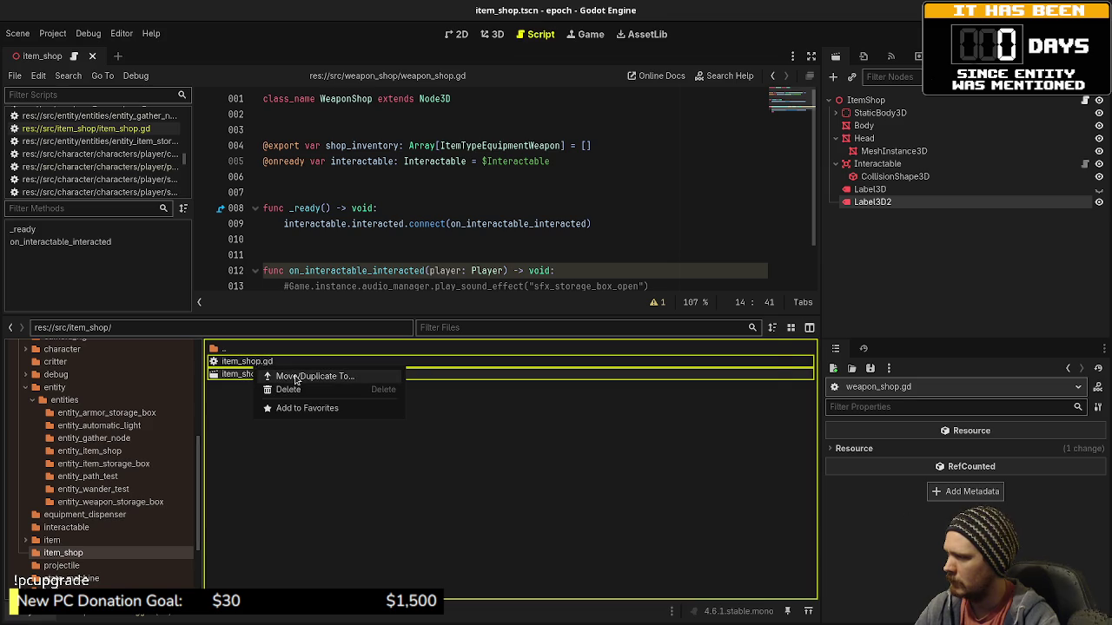
left_click(273, 376)
scroll(420, 364, "down", 5)
scroll(421, 366, "down", 3)
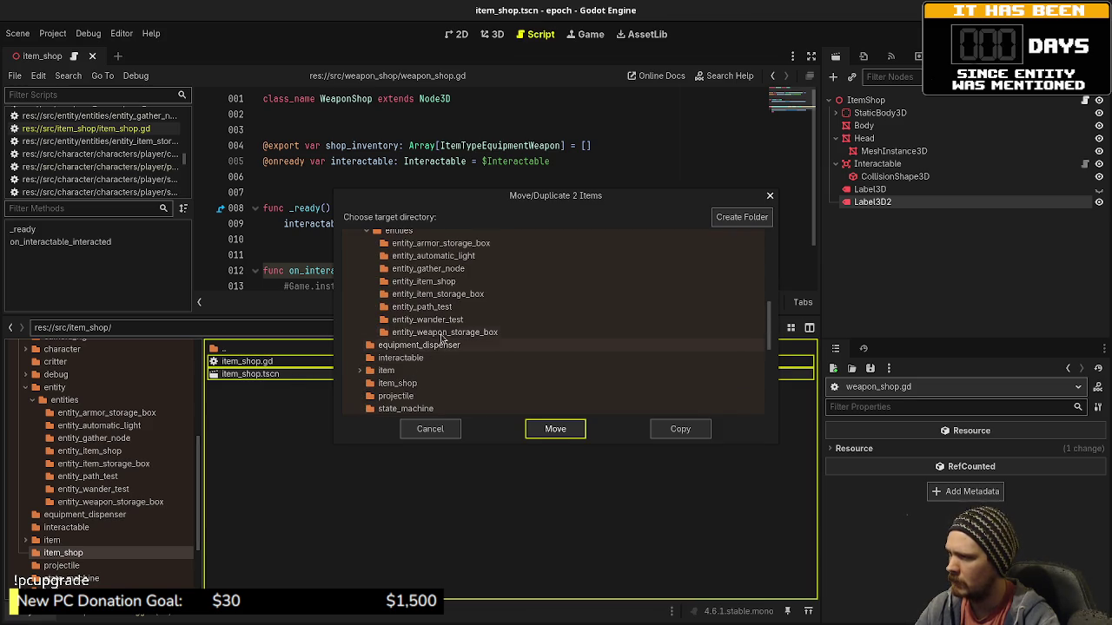
left_click(426, 281)
left_click(556, 429)
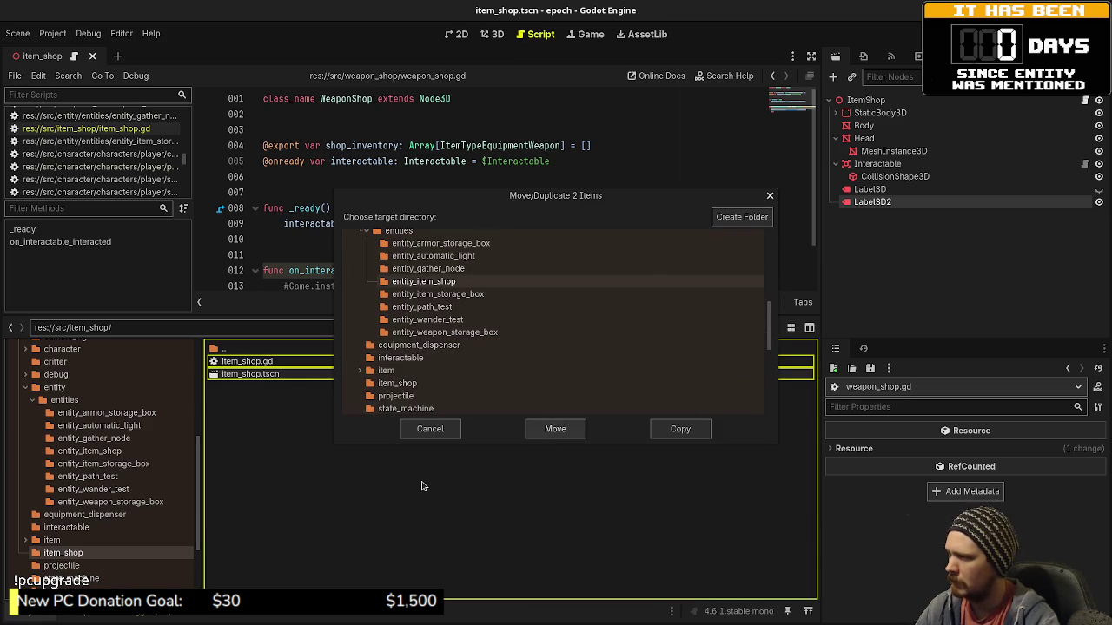
Delete the now-empty item_shop folder.
left_click(79, 557)
right_click(79, 557)
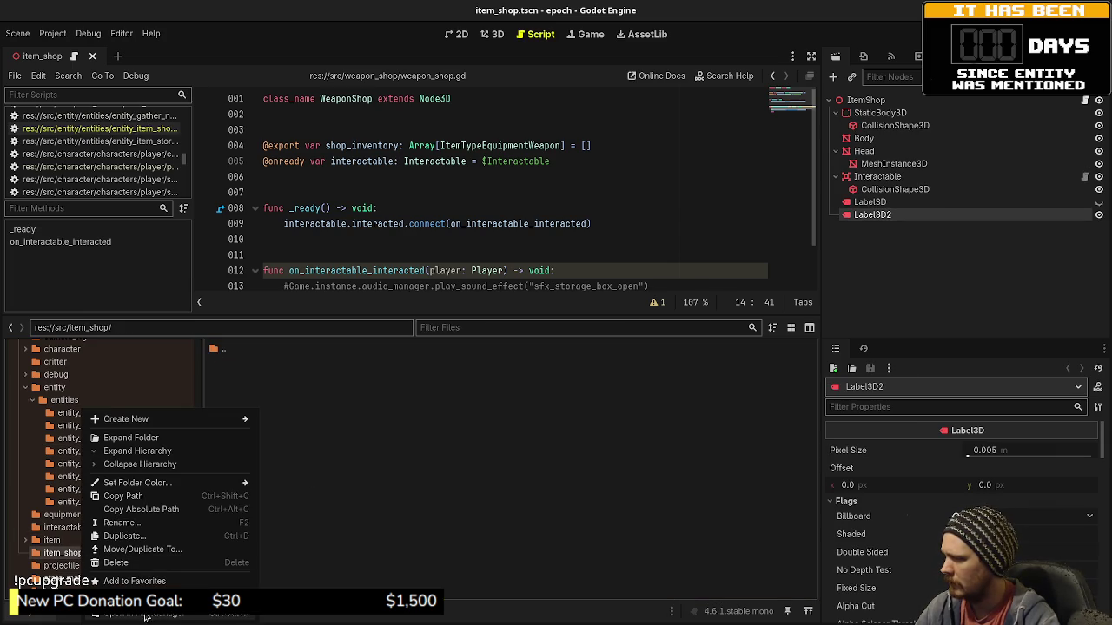
left_click(159, 563)
left_click(622, 388)
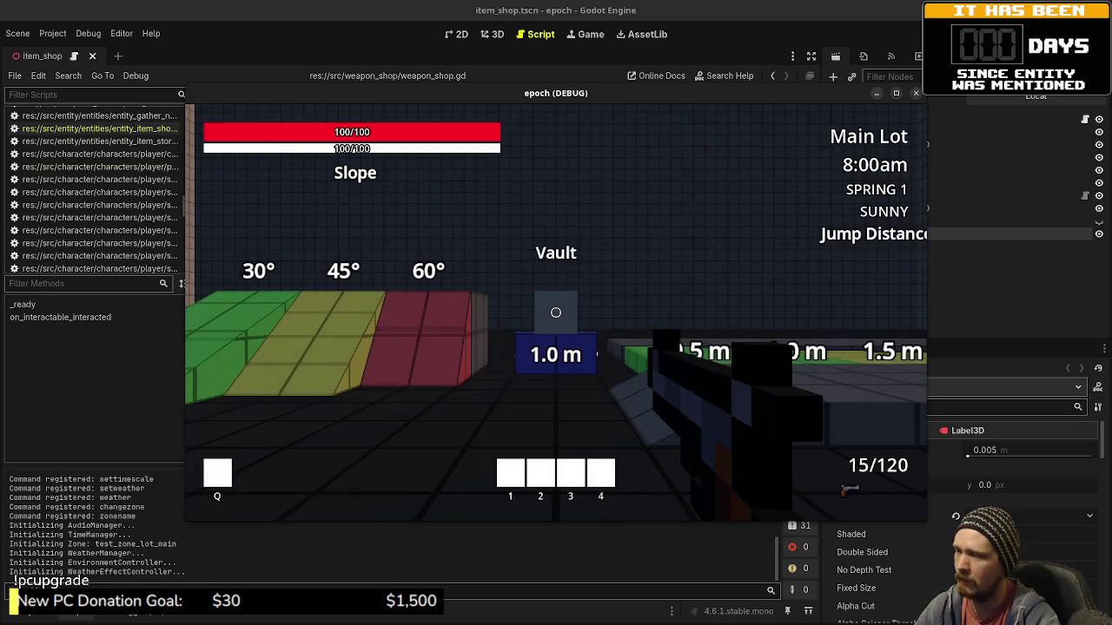
Walk to the Item Shop vendor in-game and interact, then stop the game and return to FileSystem.
key("w")
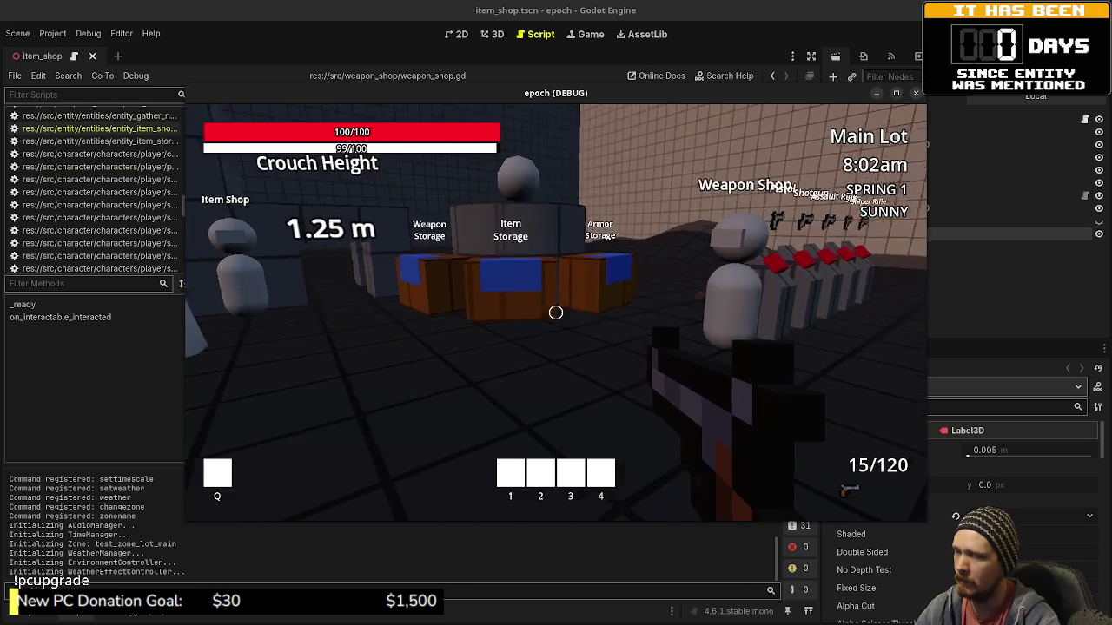
key("w")
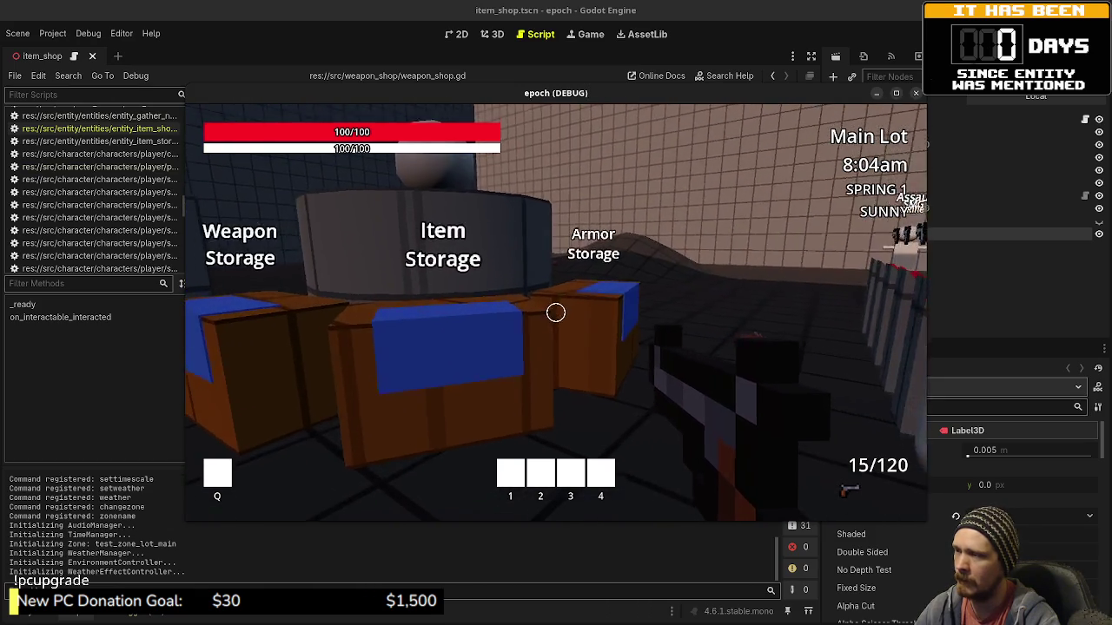
key("w")
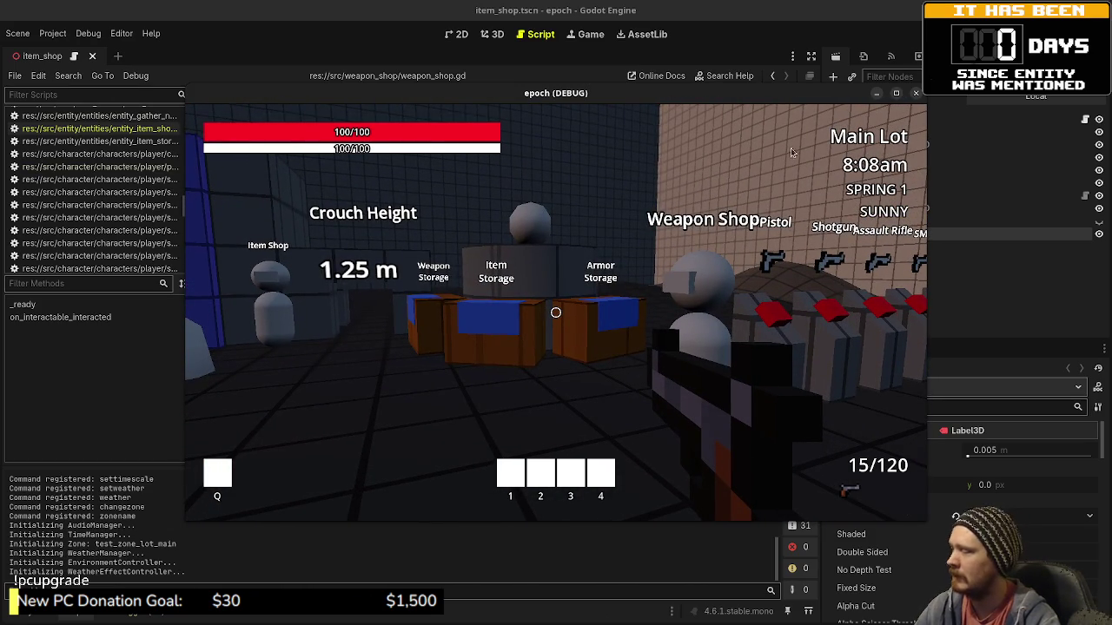
key("w")
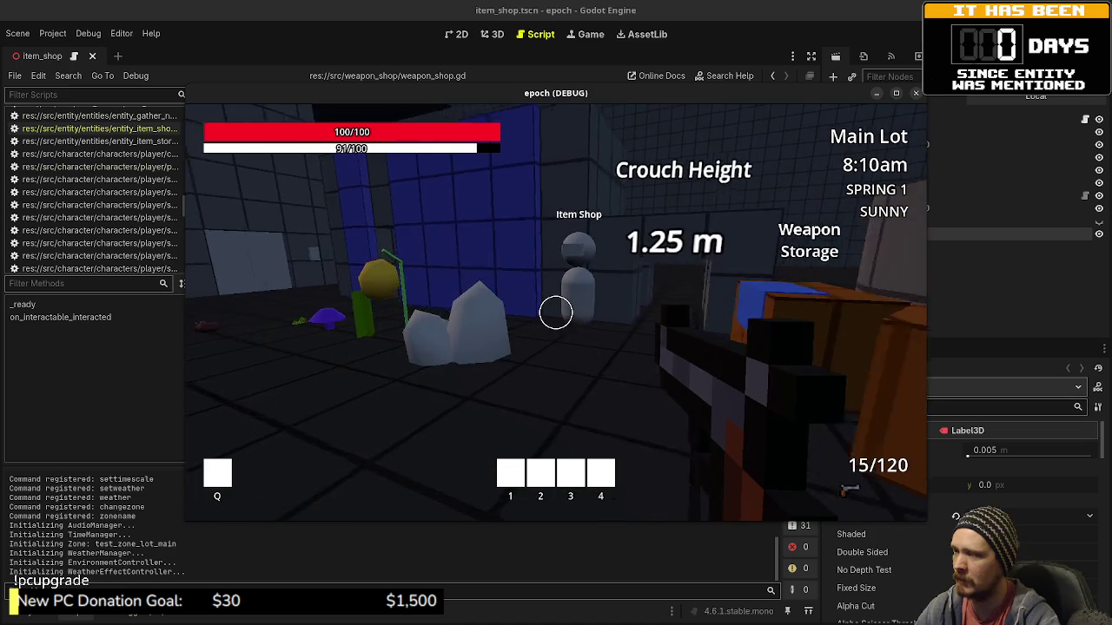
key("w")
key("e")
key("d")
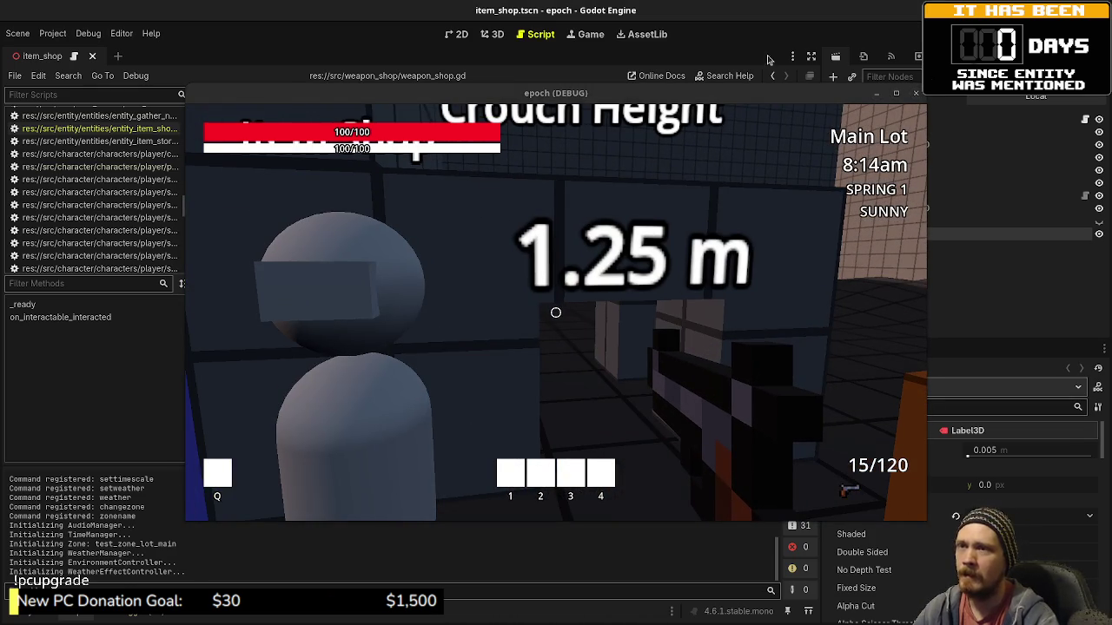
key("F8")
left_click(12, 614)
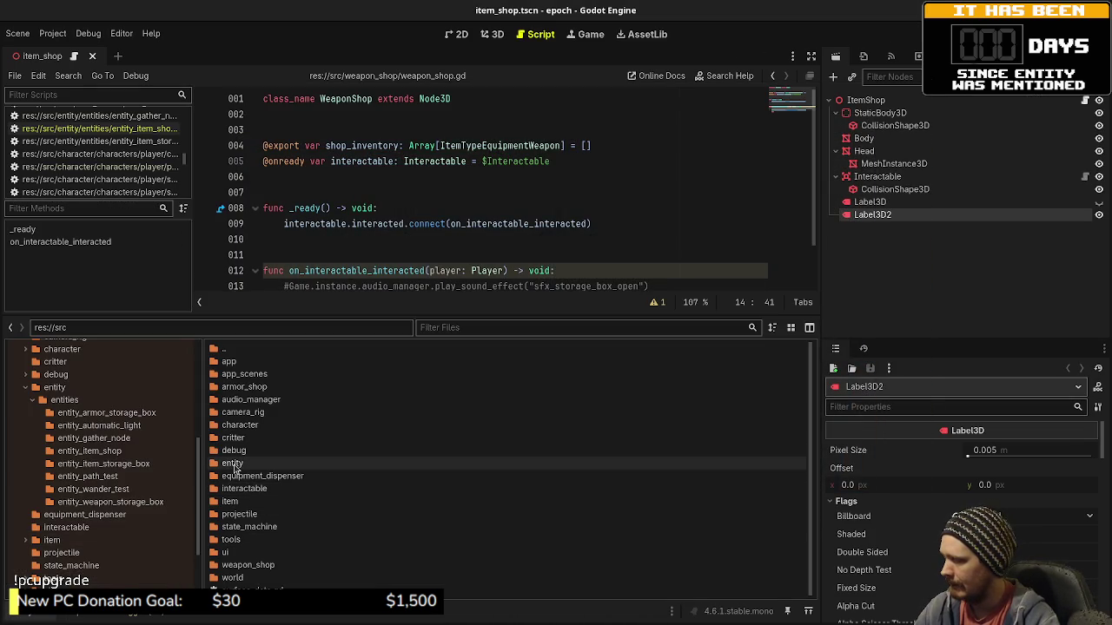
Rename the item shop scene's root node to EntityControllerItemShop and save the scene.
double_click(232, 463)
double_click(257, 364)
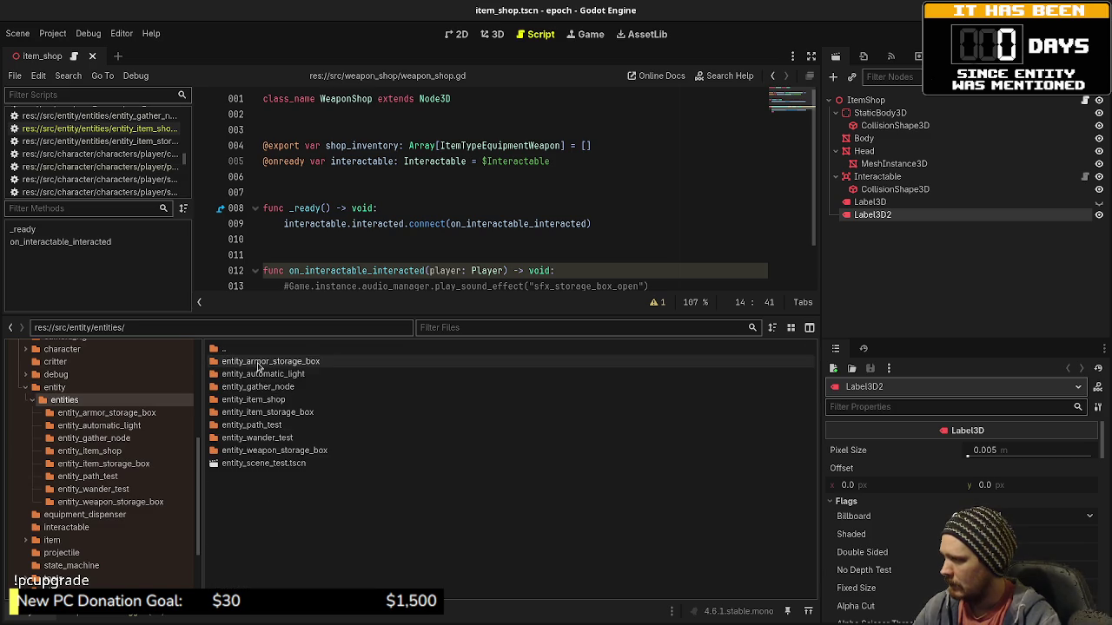
double_click(255, 400)
left_click(256, 376)
left_click(869, 100)
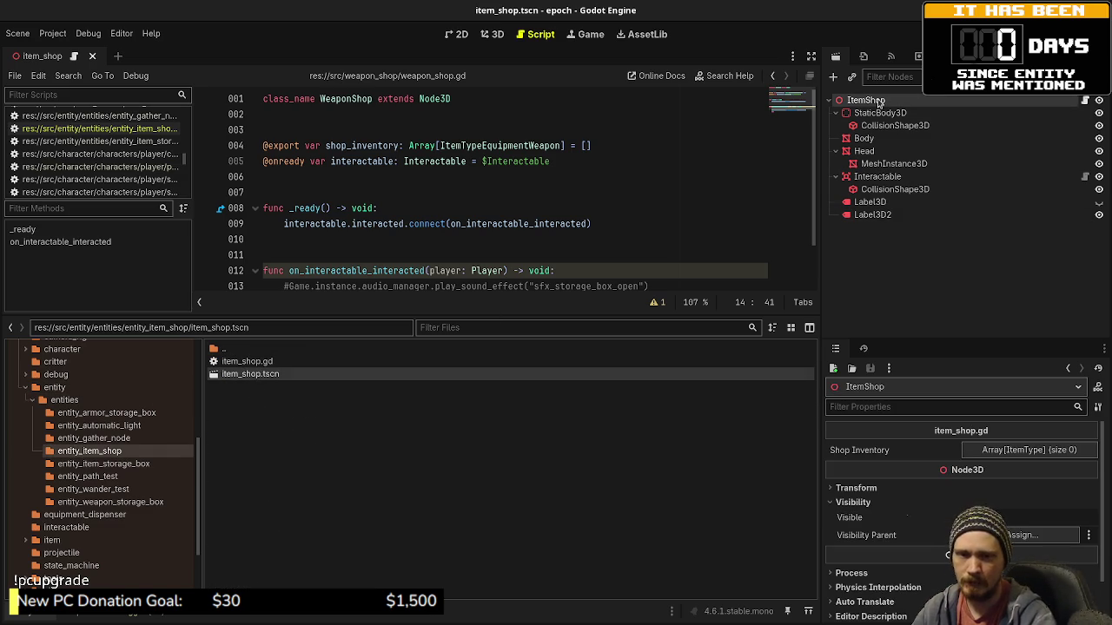
double_click(879, 102)
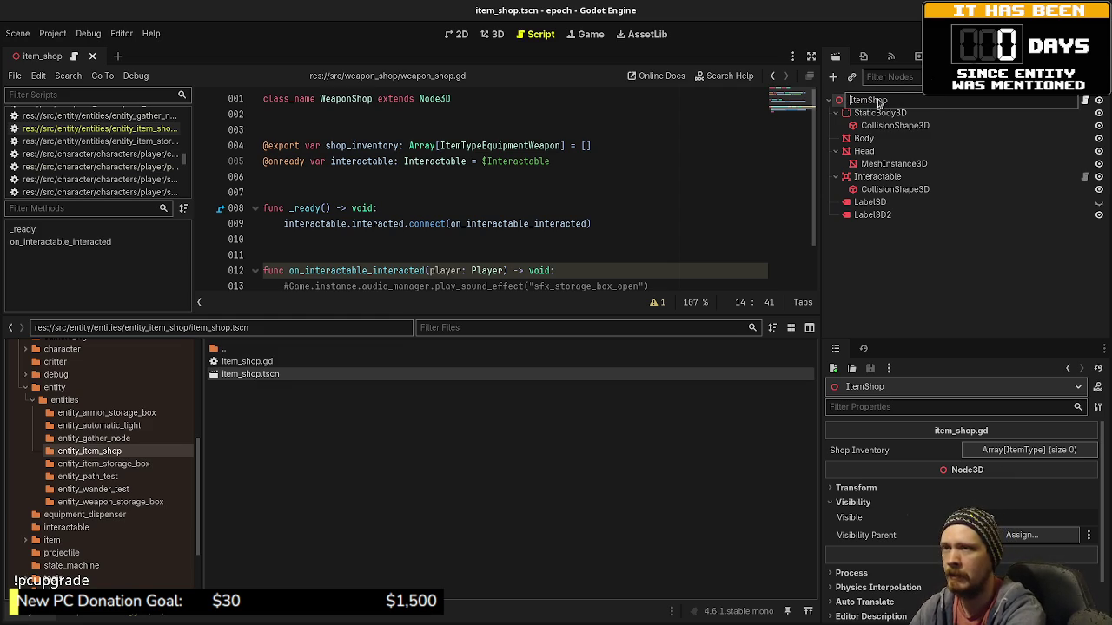
type("EnityContro")
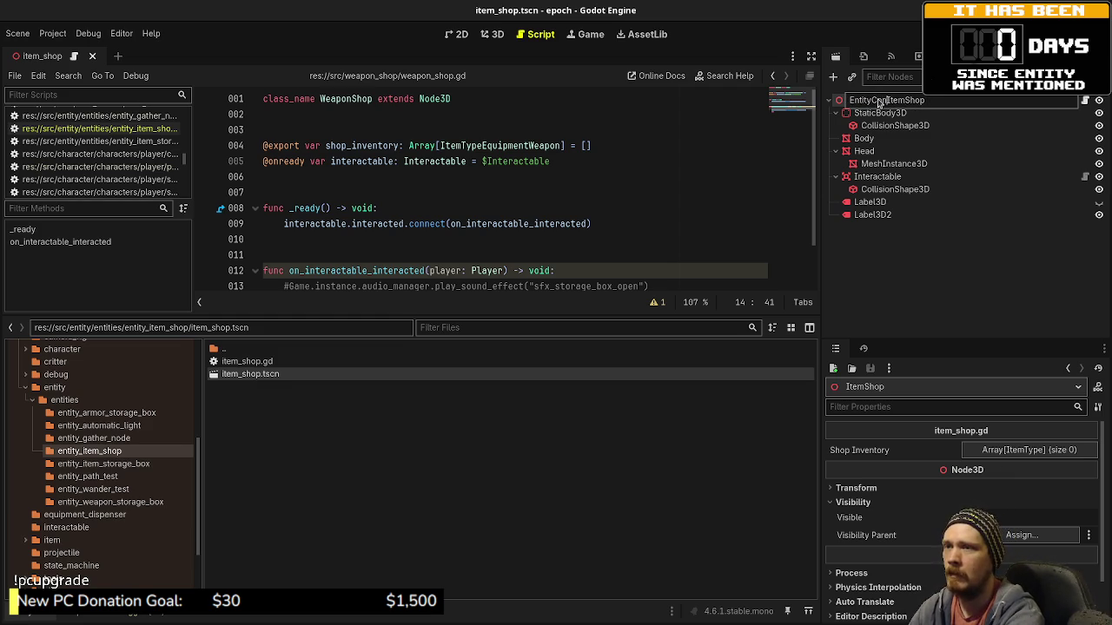
type("ller")
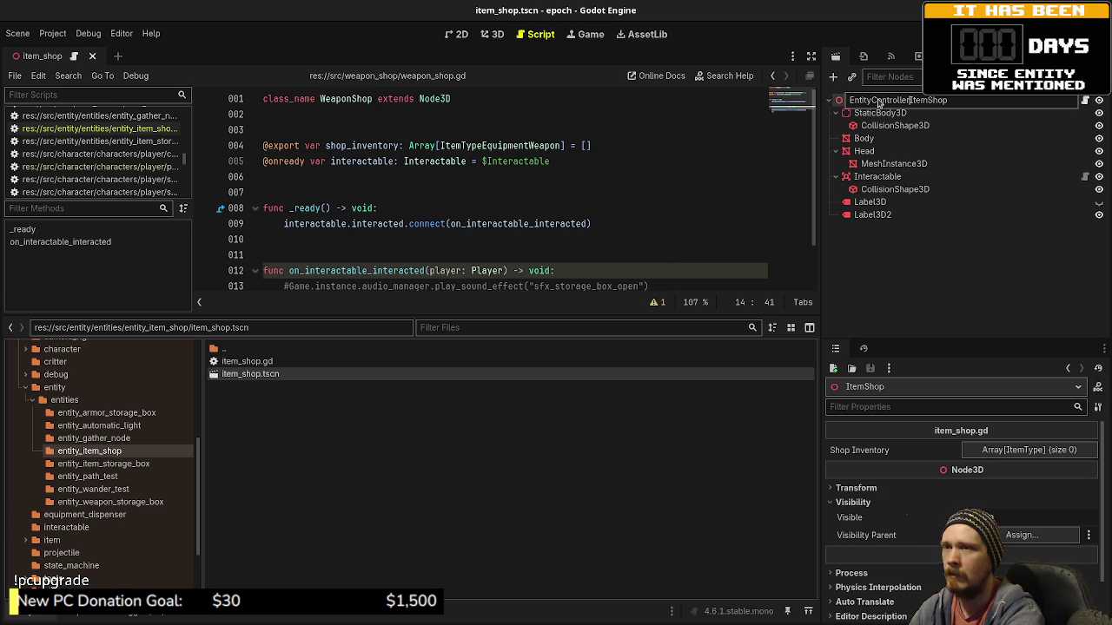
key("Return")
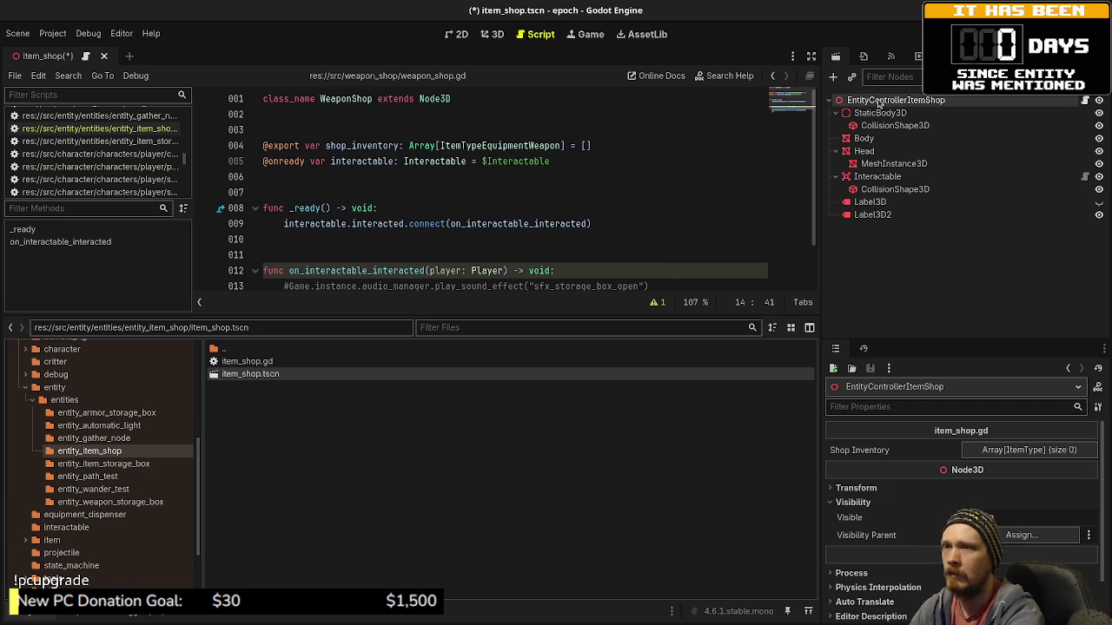
key("ctrl+s")
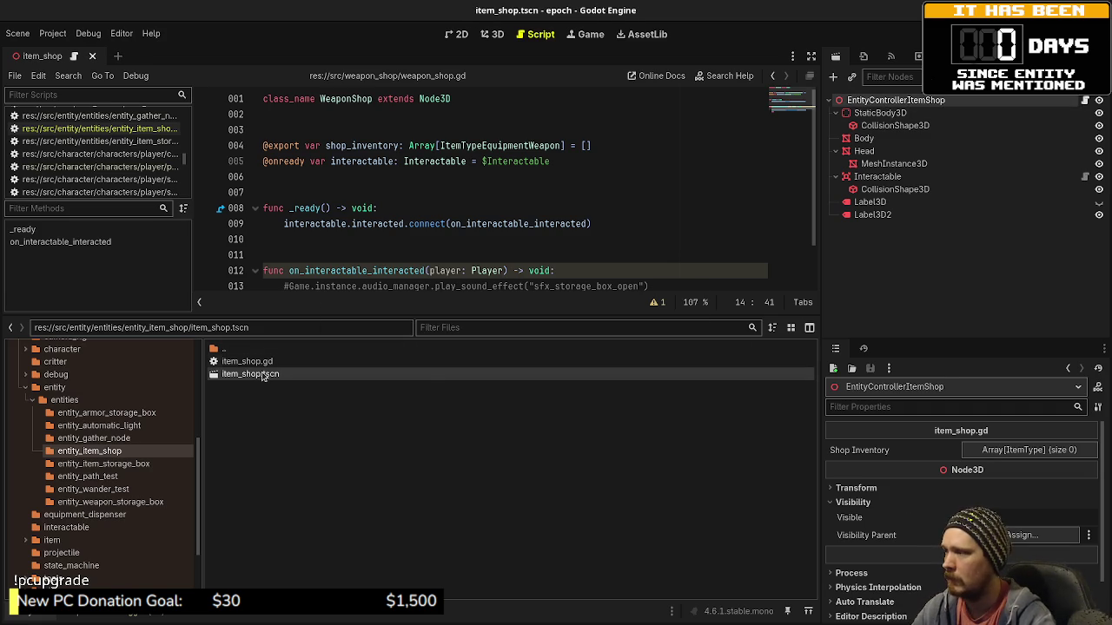
Rename item_shop.tscn to entity_controller_item_shop.tscn.
key("F2")
type("entity_co")
type("ntroller_item_shop.tscn")
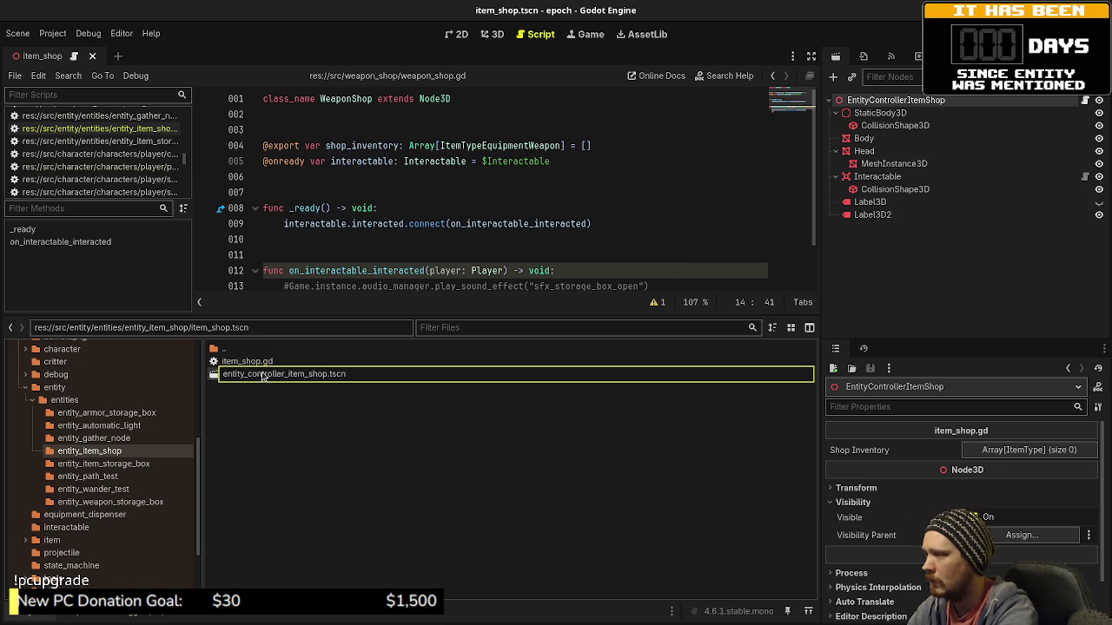
key("Return")
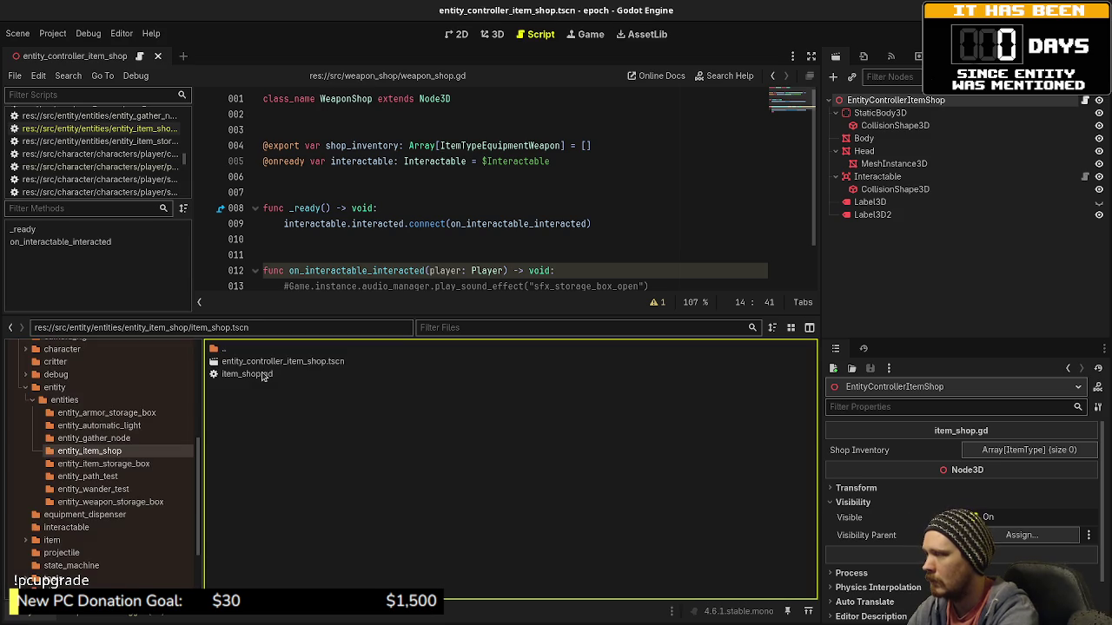
Change the script's class_name to EntityControllerItemShop and save.
double_click(263, 374)
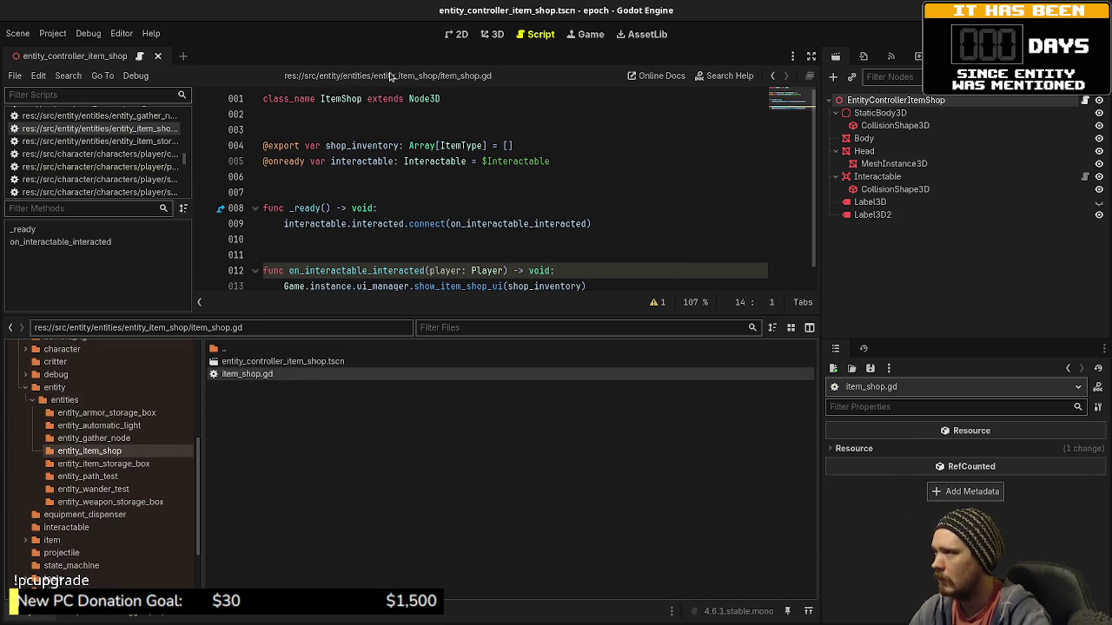
left_click(321, 98)
type("EntityController")
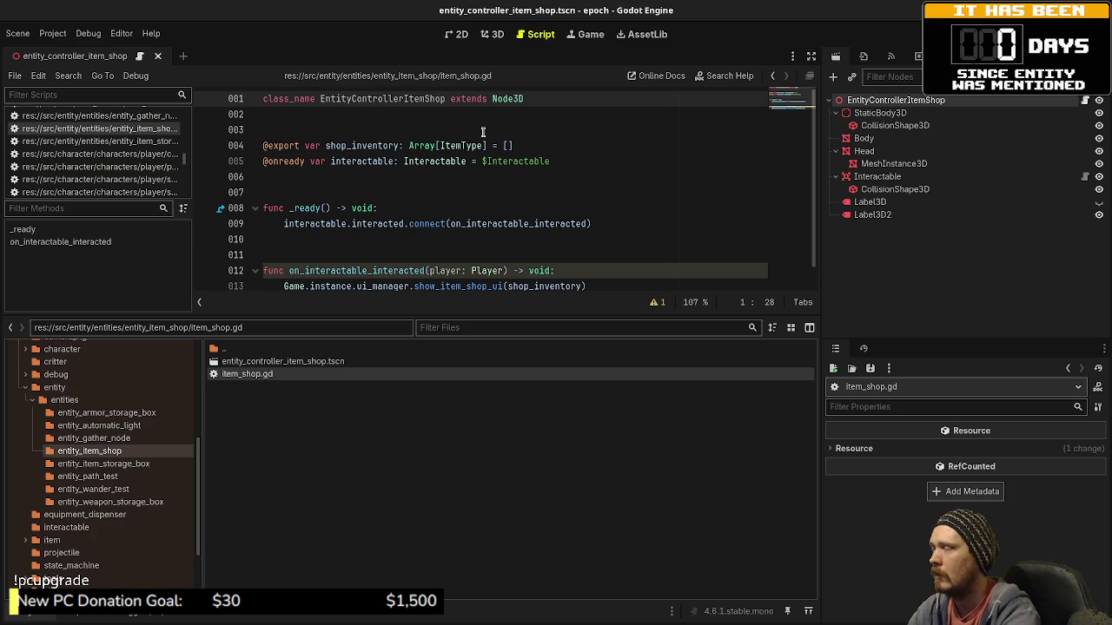
key("ctrl+s")
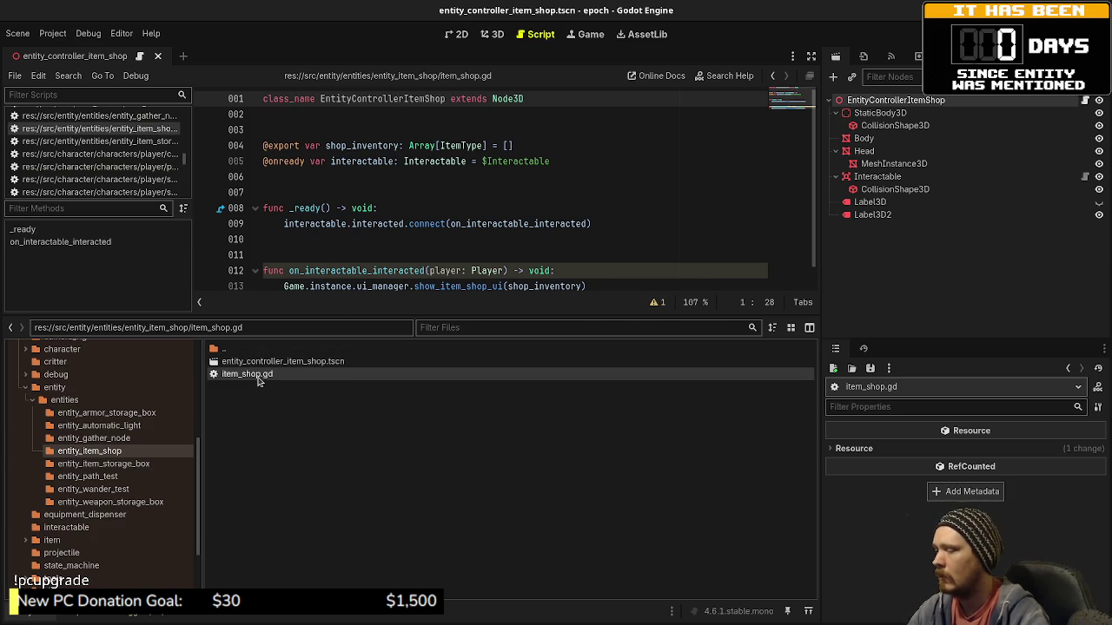
Rename item_shop.gd to entity_controller_item_shop.gd and run the project.
key("F2")
key("Home")
type("entity_")
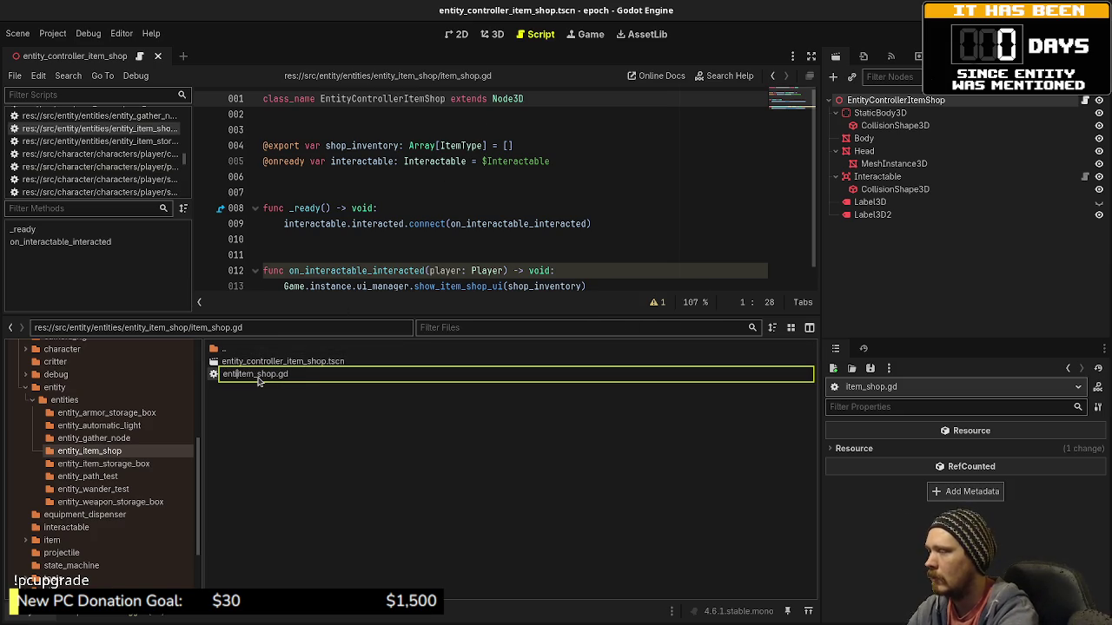
type("controller_")
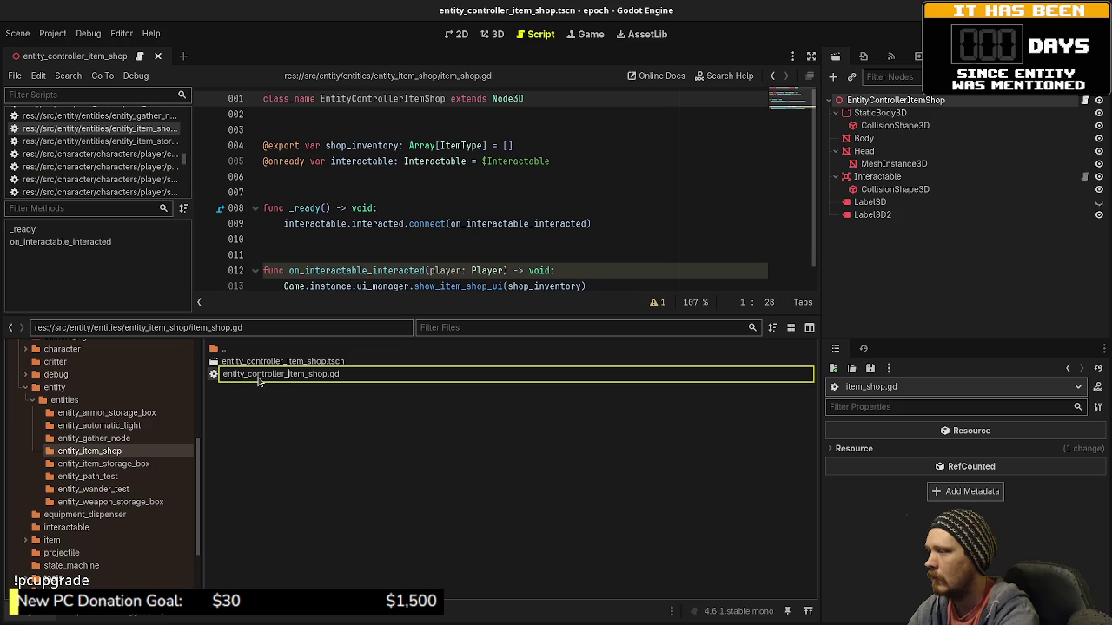
key("Return")
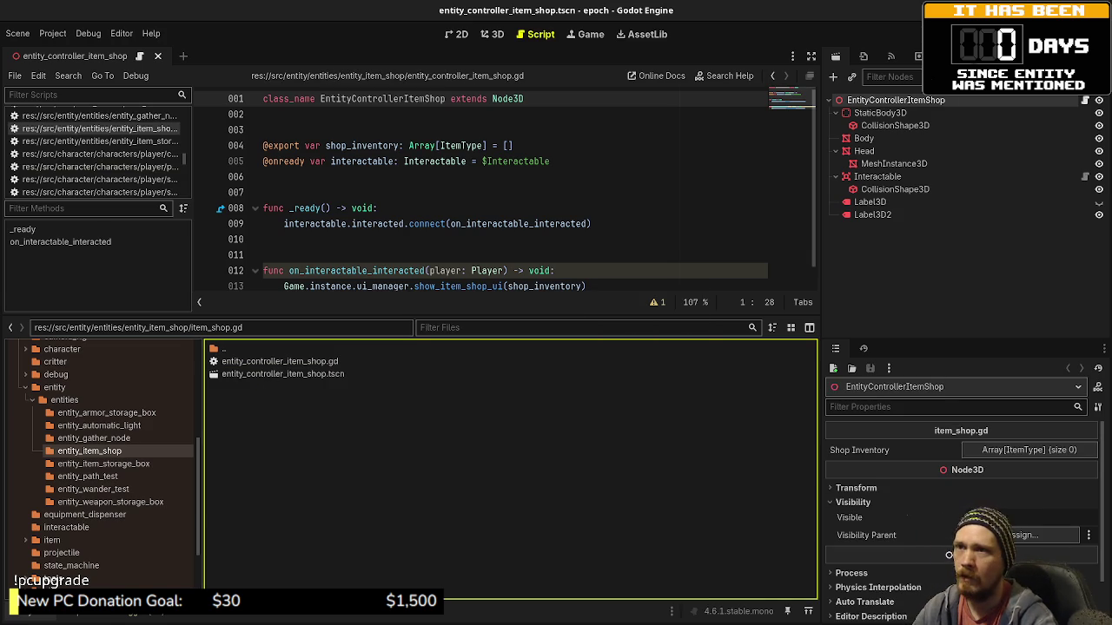
key("F5")
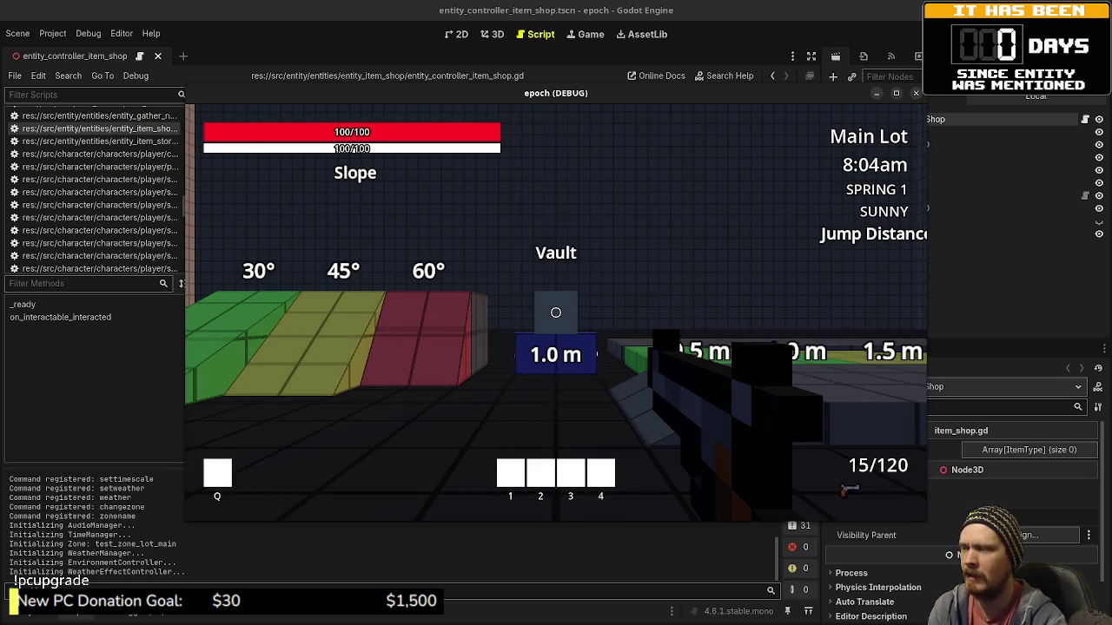
Walk past the storage chests to the Item Shop vendor, open its shop window, and close it again.
mouse_move(556, 312)
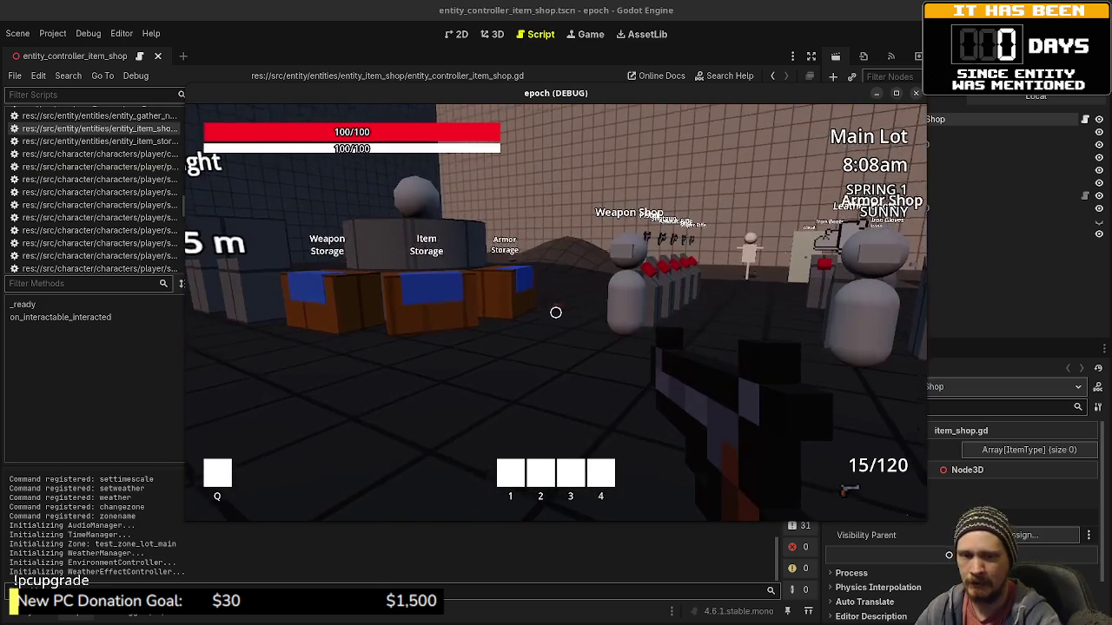
key("w")
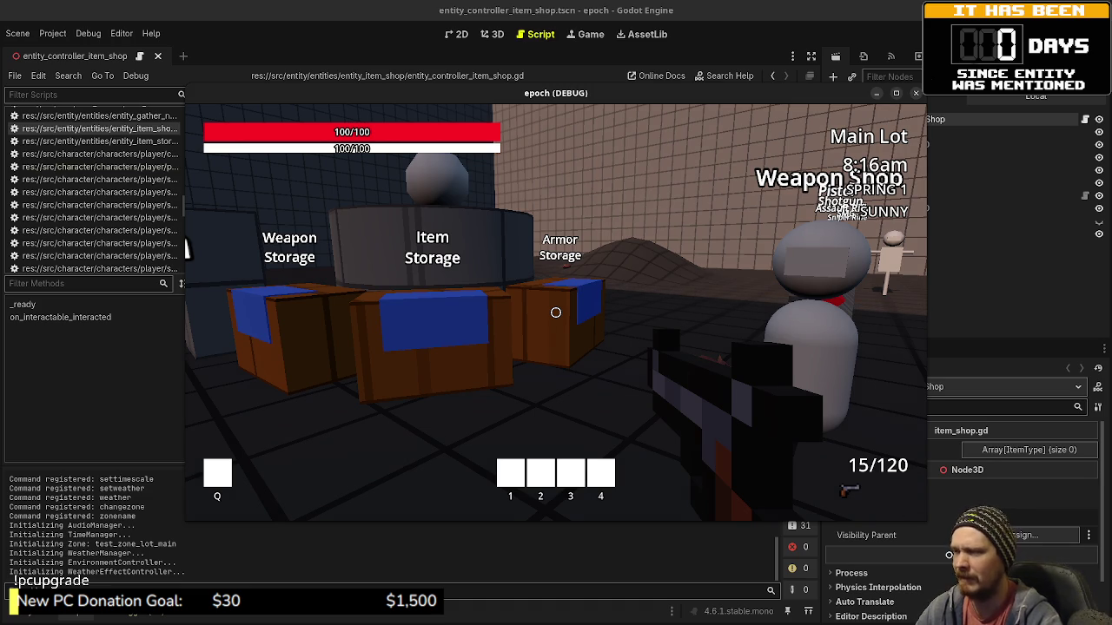
key("w")
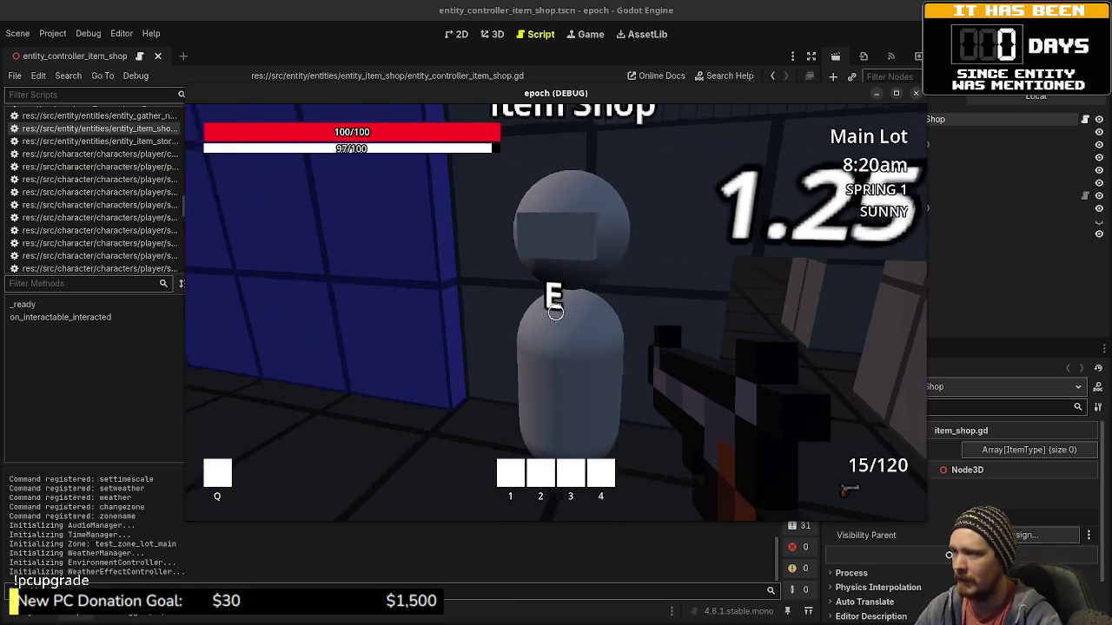
key("e")
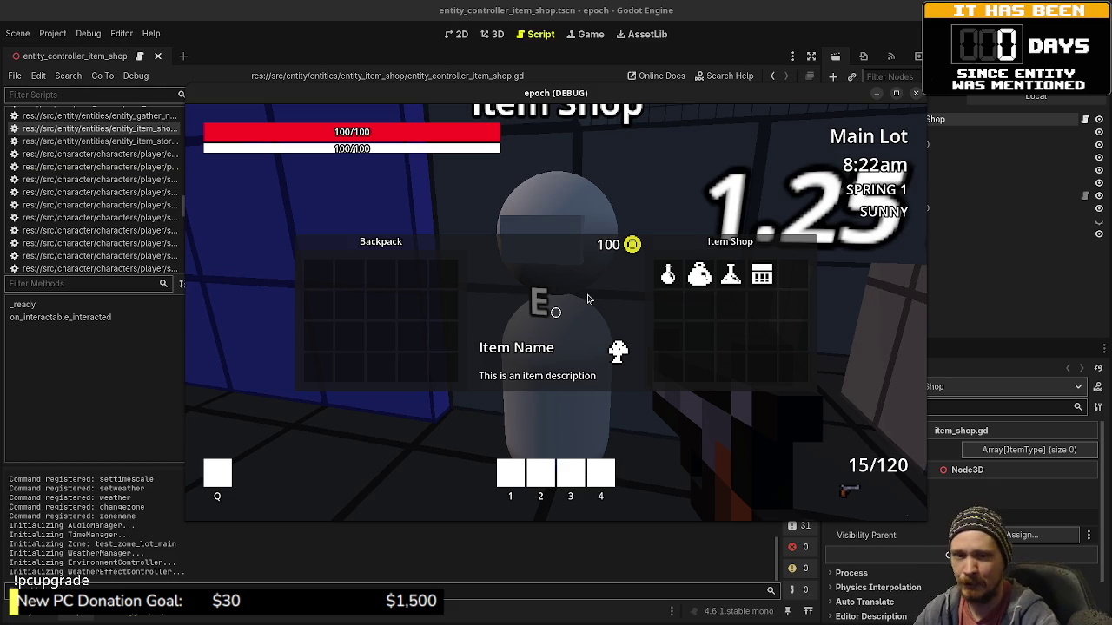
key("e")
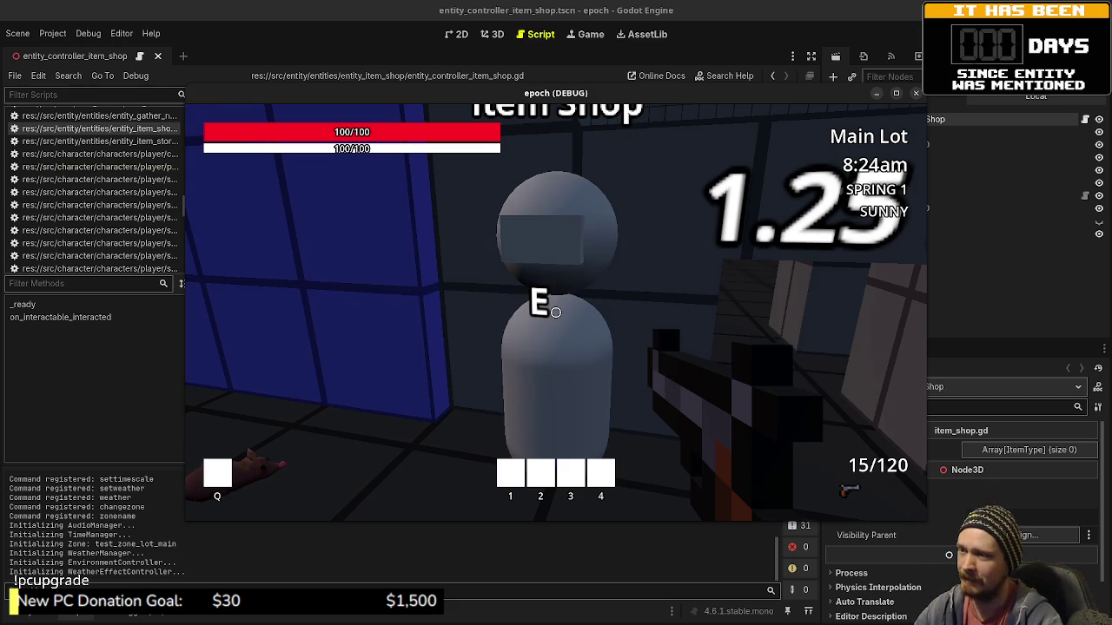
key("w")
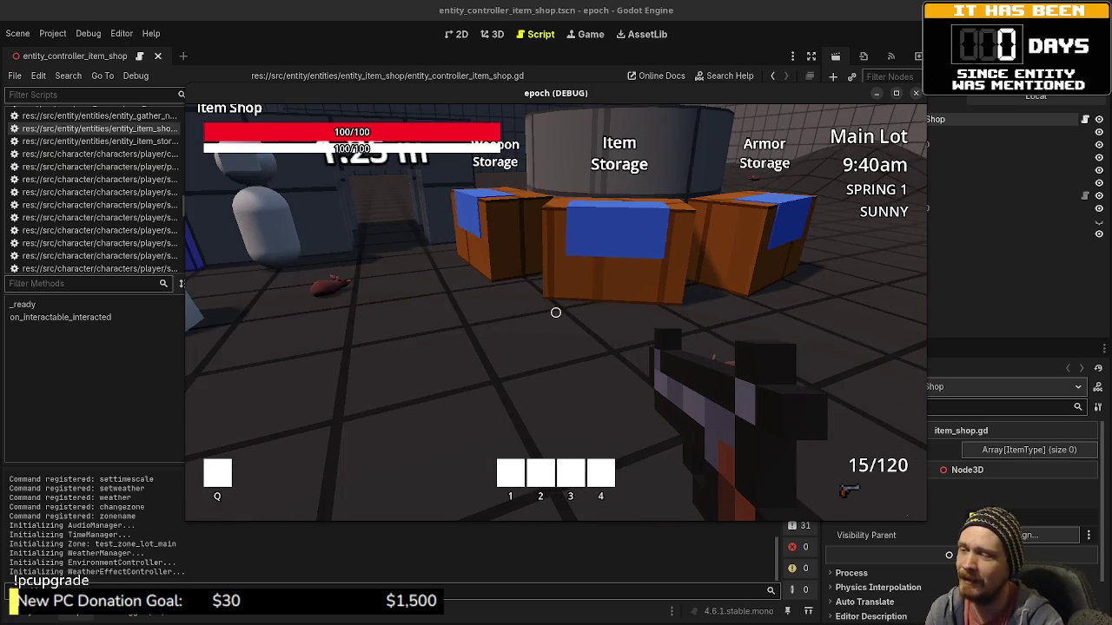
Reopen the Item Shop window, then stop the game and return to the item shop controller script.
mouse_move(556, 312)
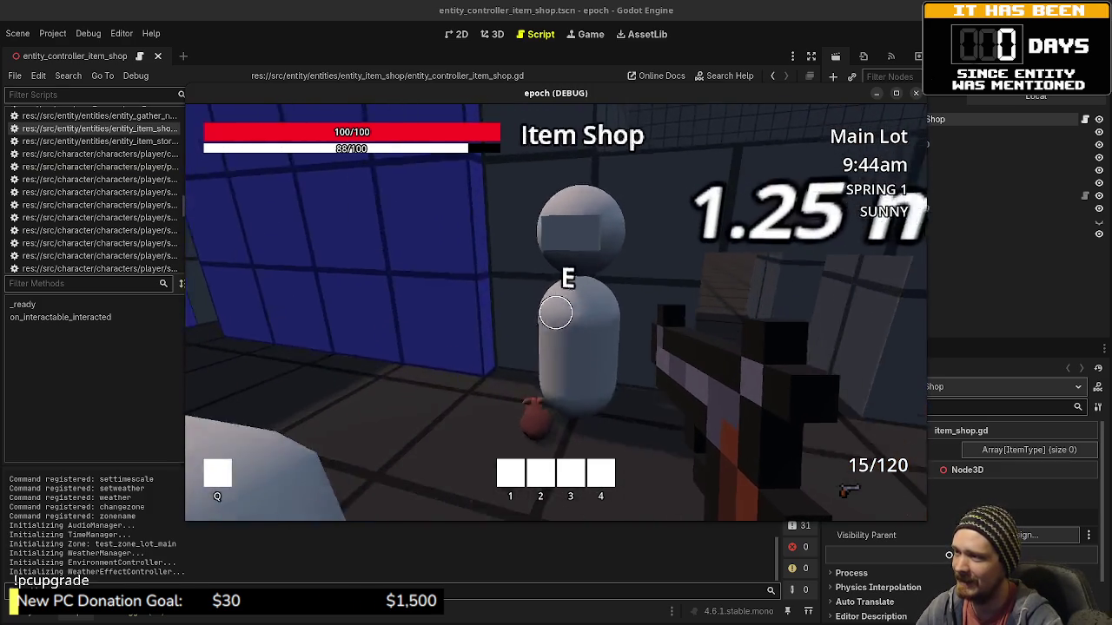
key("e")
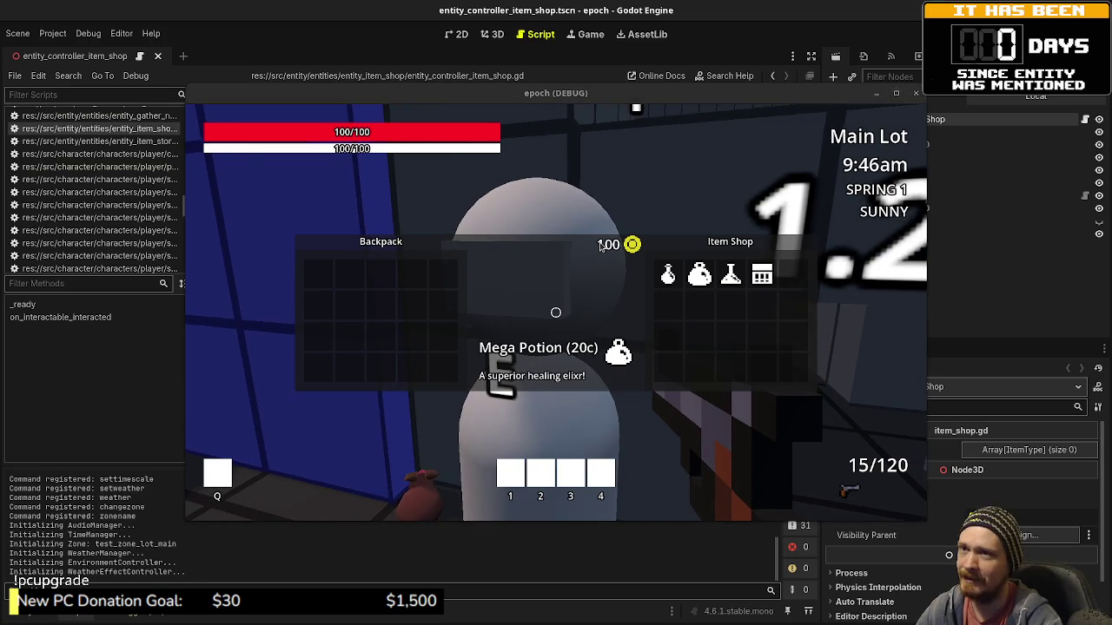
key("F8")
left_click(524, 299)
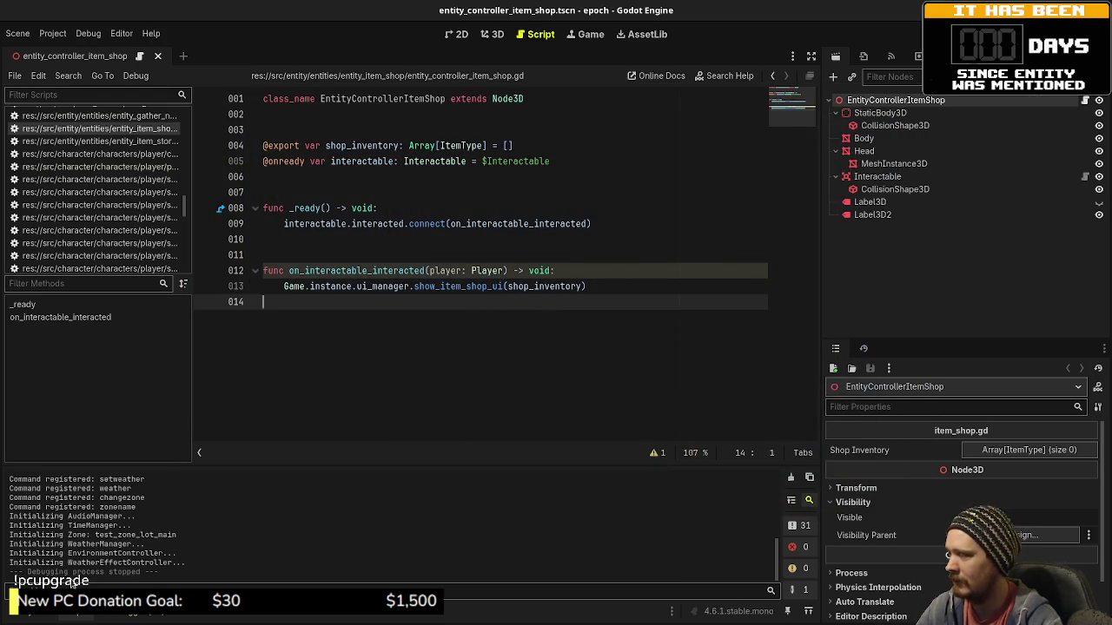
Create the entity_type_item_shop.gd script in the entity_item_shop folder and select it in FileSystem.
left_click(45, 613)
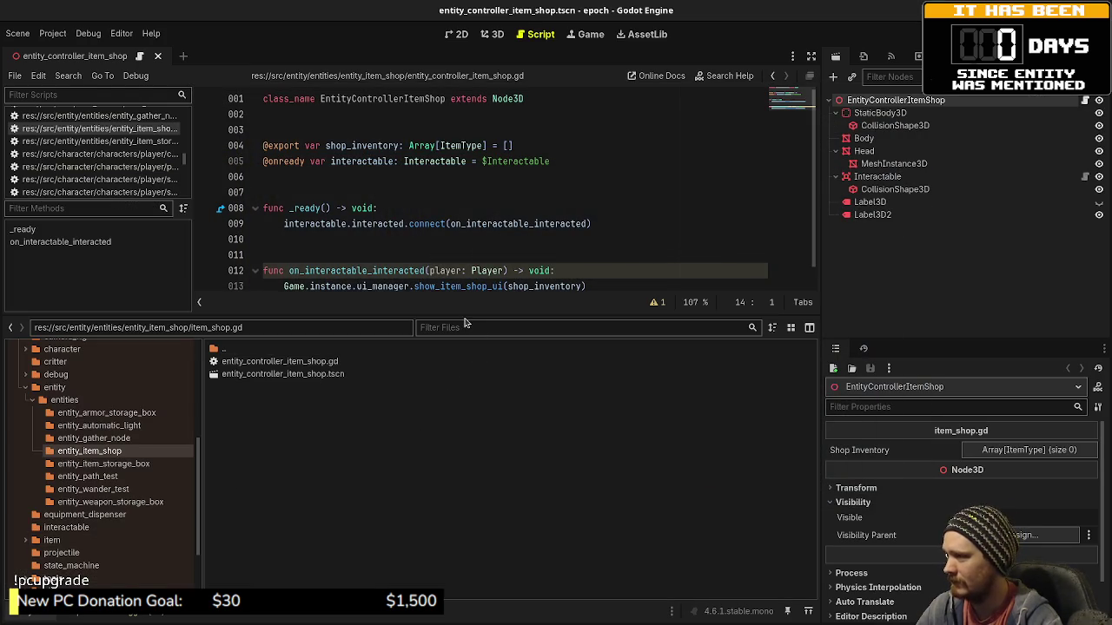
right_click(301, 431)
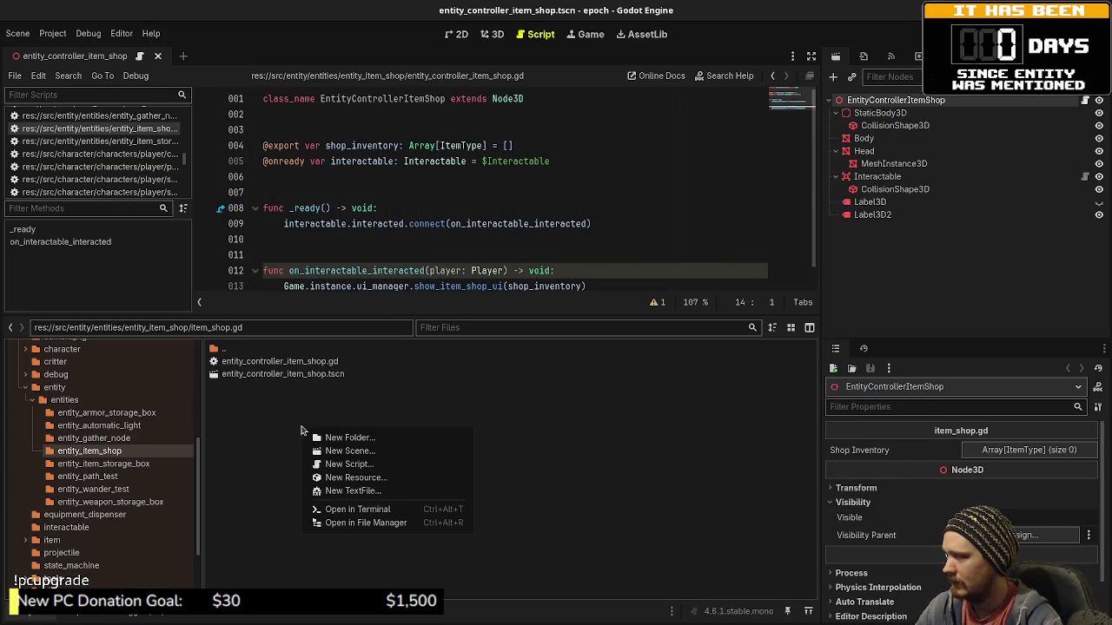
left_click(366, 470)
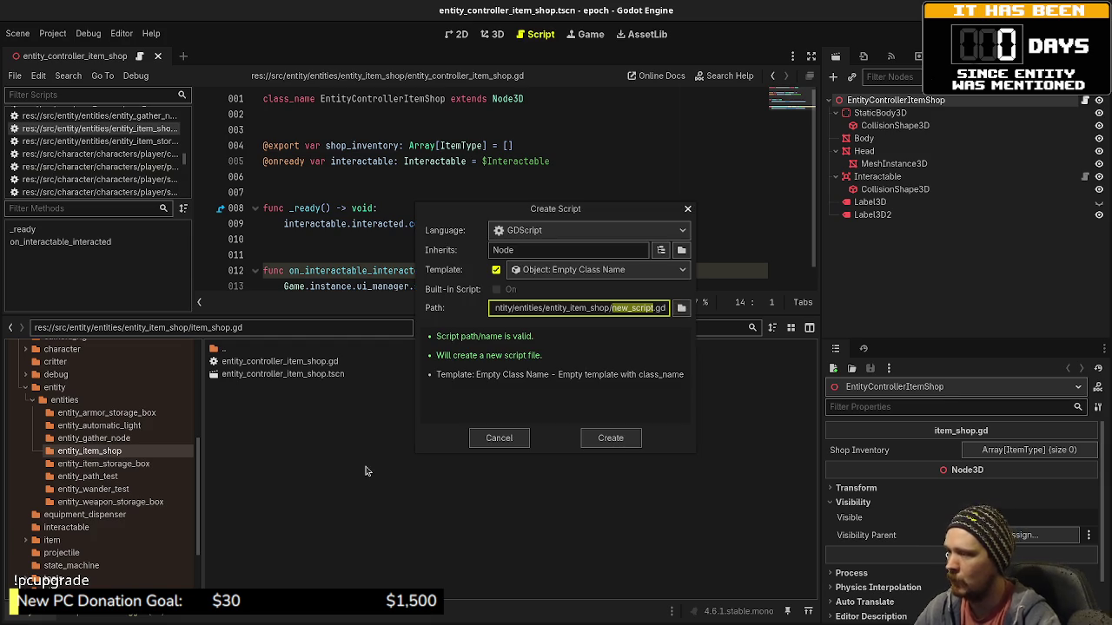
type("entity")
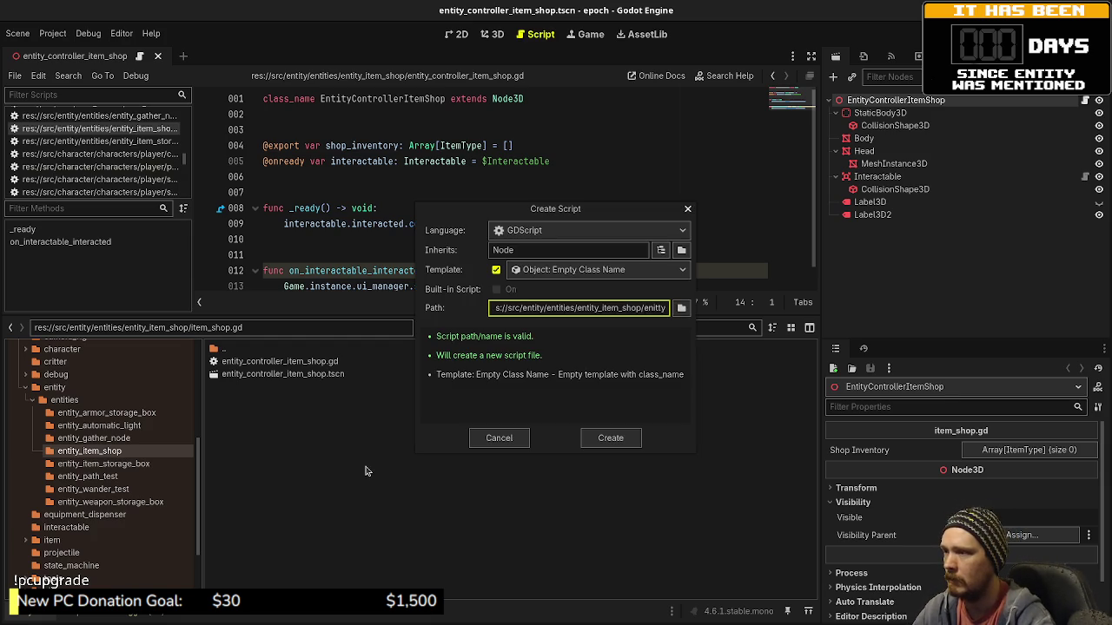
left_click(498, 443)
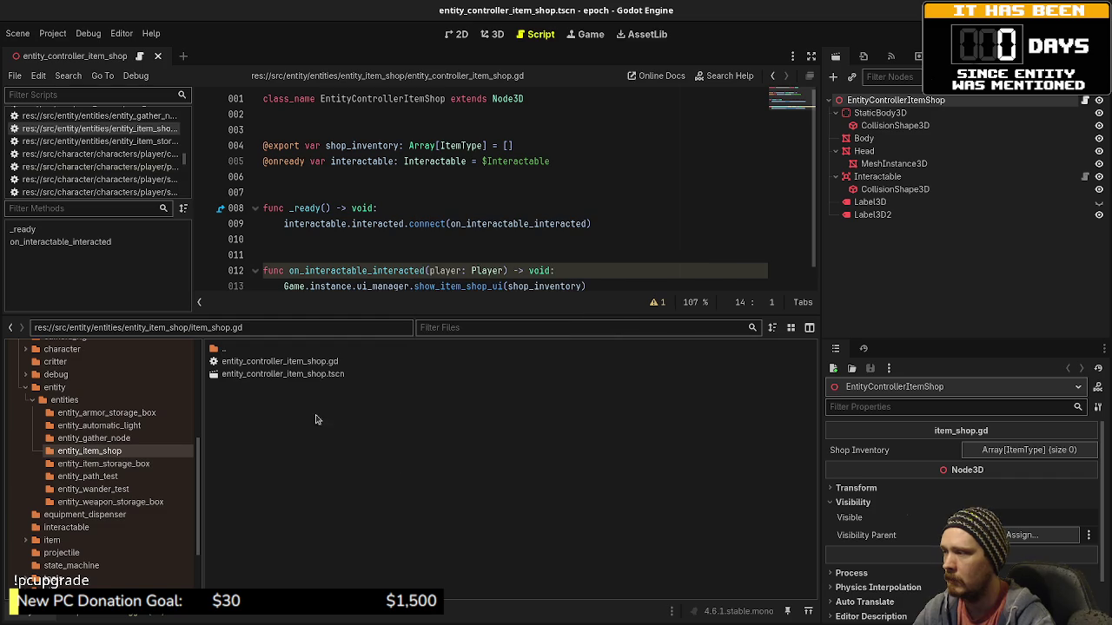
right_click(337, 447)
left_click(367, 446)
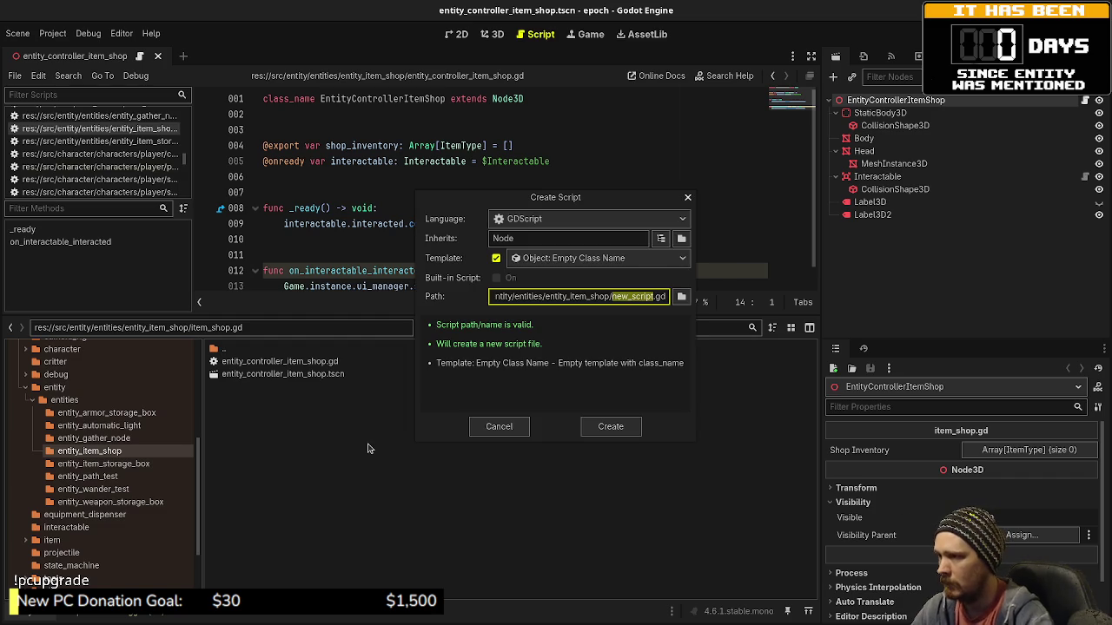
type("entity_")
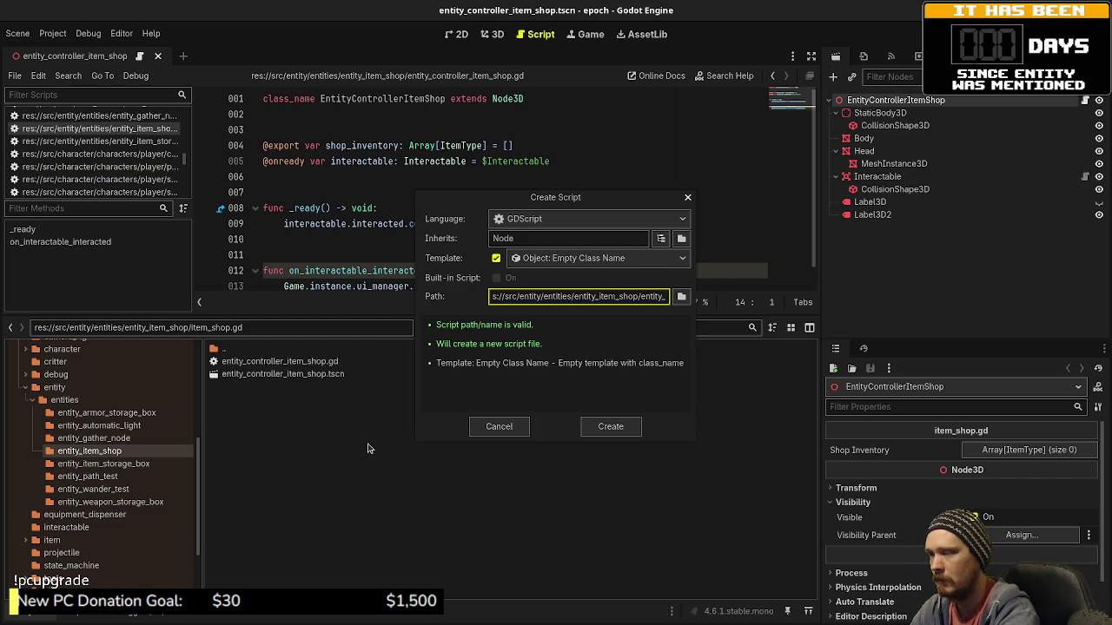
type("type_")
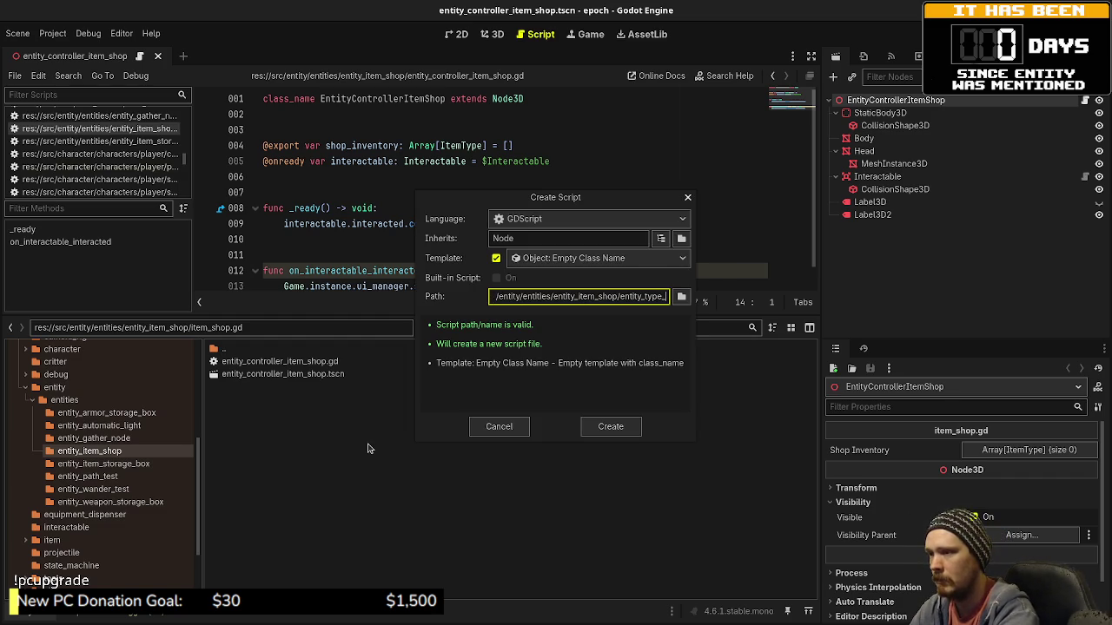
type("item_shop")
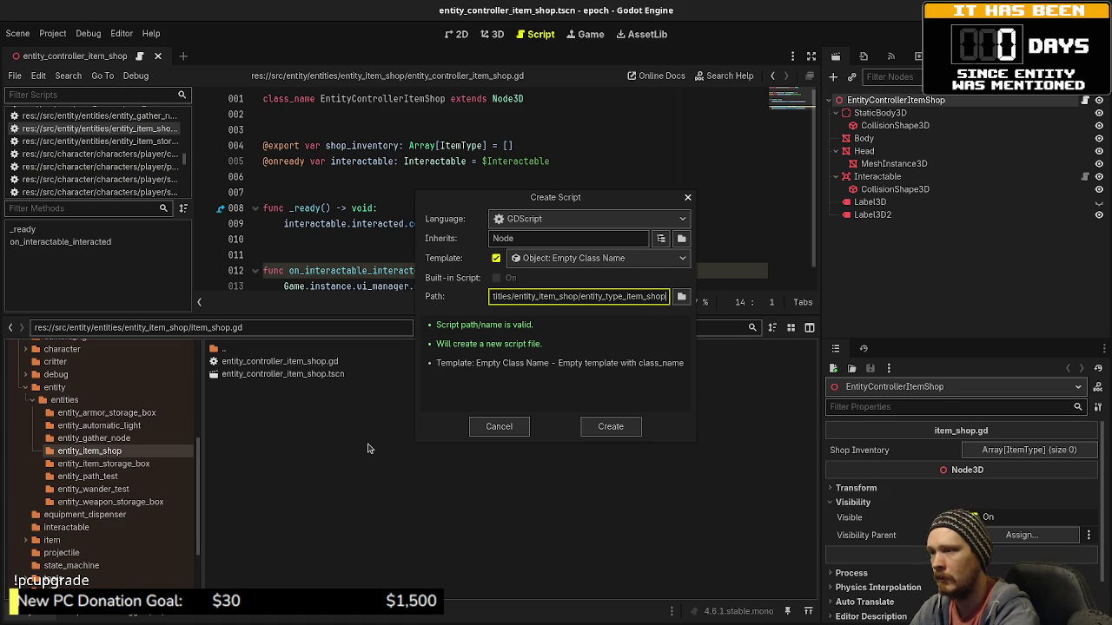
key("Return")
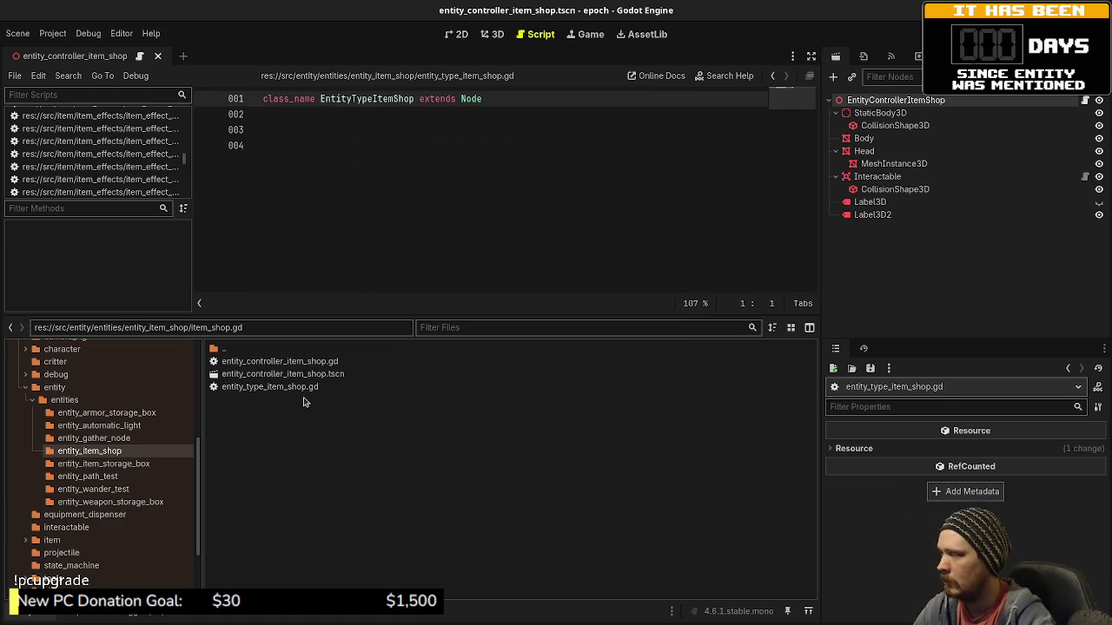
left_click(298, 388)
Make the item shop type script extend EntityType instead of Node, and save it.
double_click(470, 99)
type("EntityType")
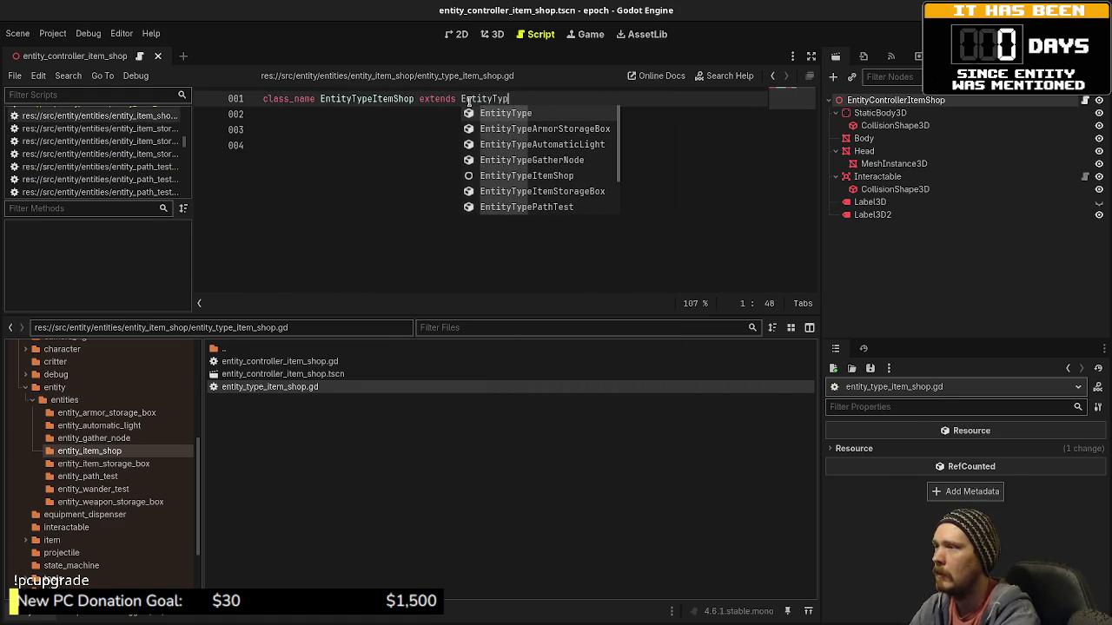
left_click(338, 168)
key("ctrl+s")
Copy create_entity from the storage box's entity type script into entity_type_item_shop.gd and save.
double_click(267, 348)
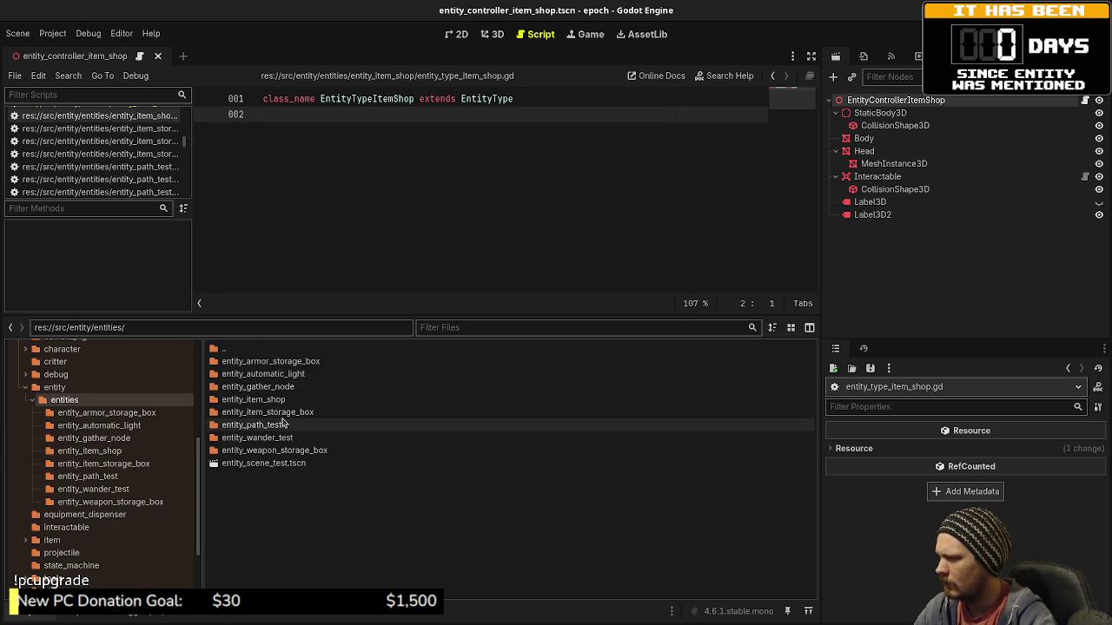
double_click(281, 414)
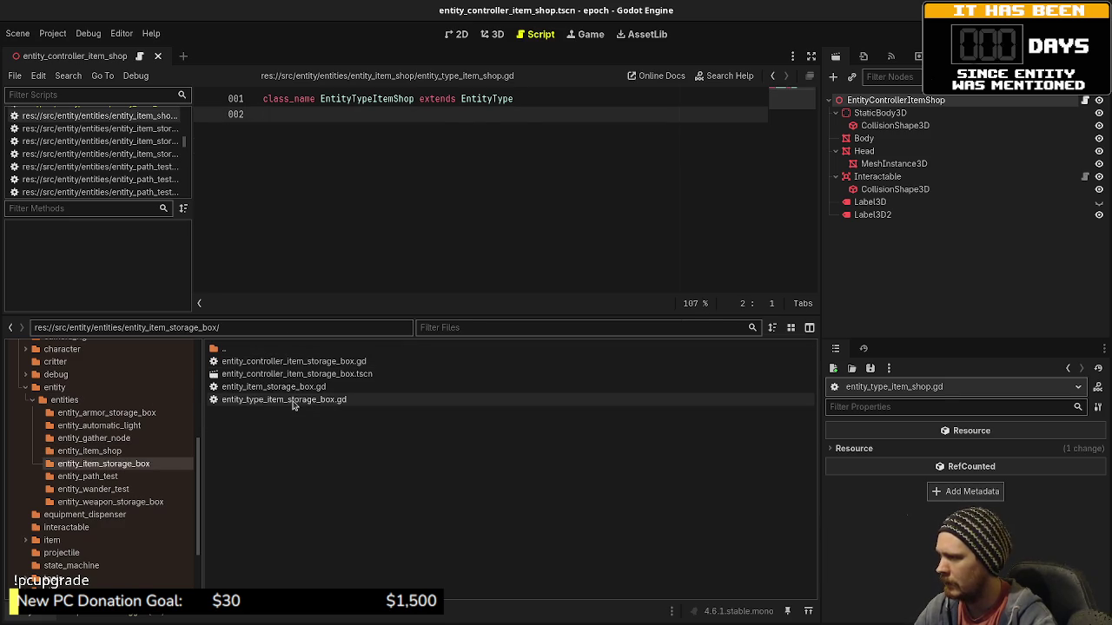
double_click(293, 400)
mouse_move(729, 167)
left_mouse_down()
mouse_move(373, 162)
mouse_move(242, 146)
left_mouse_up()
key("ctrl+c")
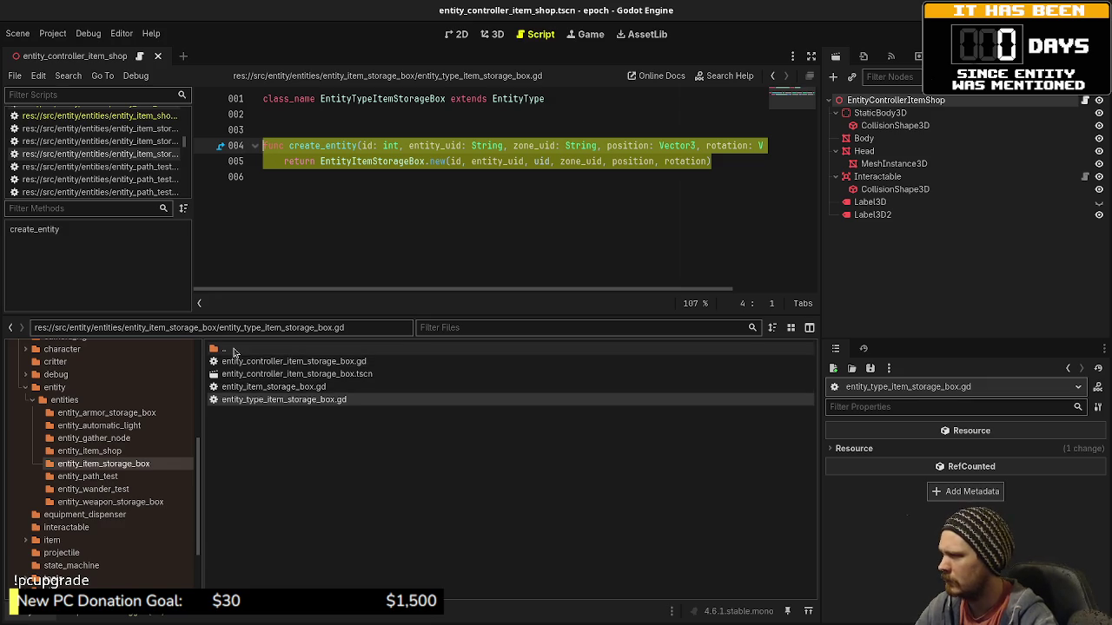
double_click(226, 350)
double_click(274, 399)
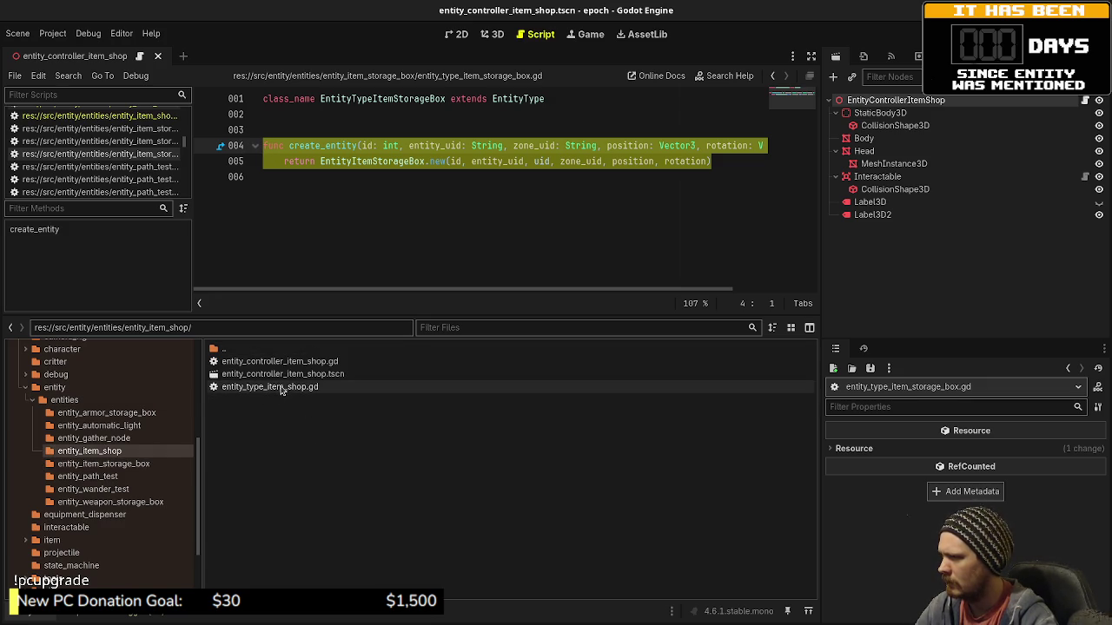
double_click(283, 386)
key("Return")
key("Return")
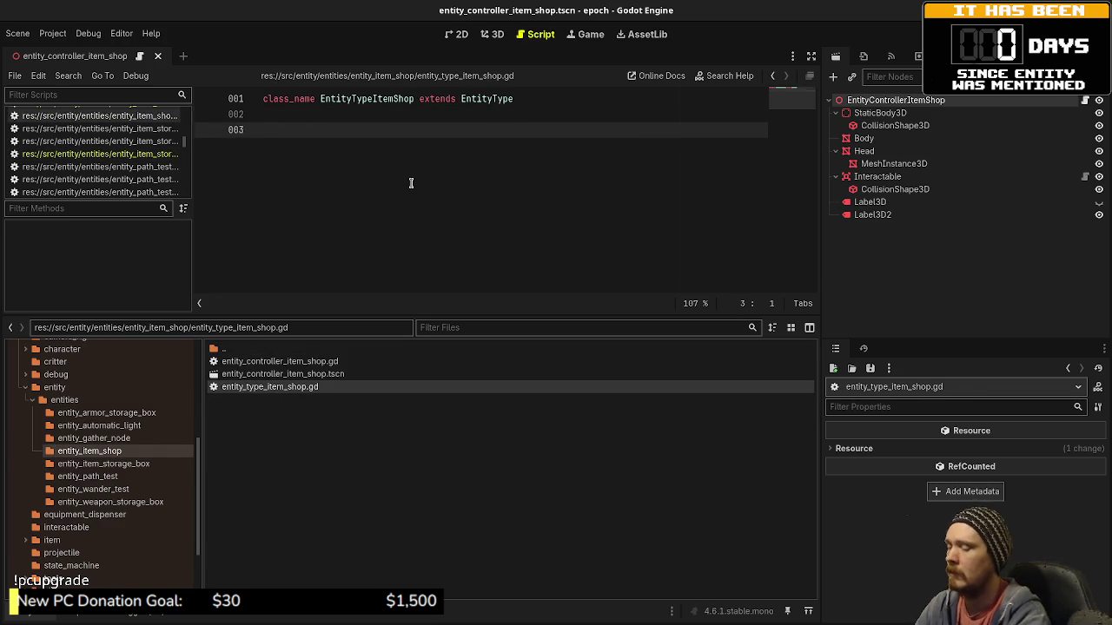
key("ctrl+v")
key("ctrl+s")
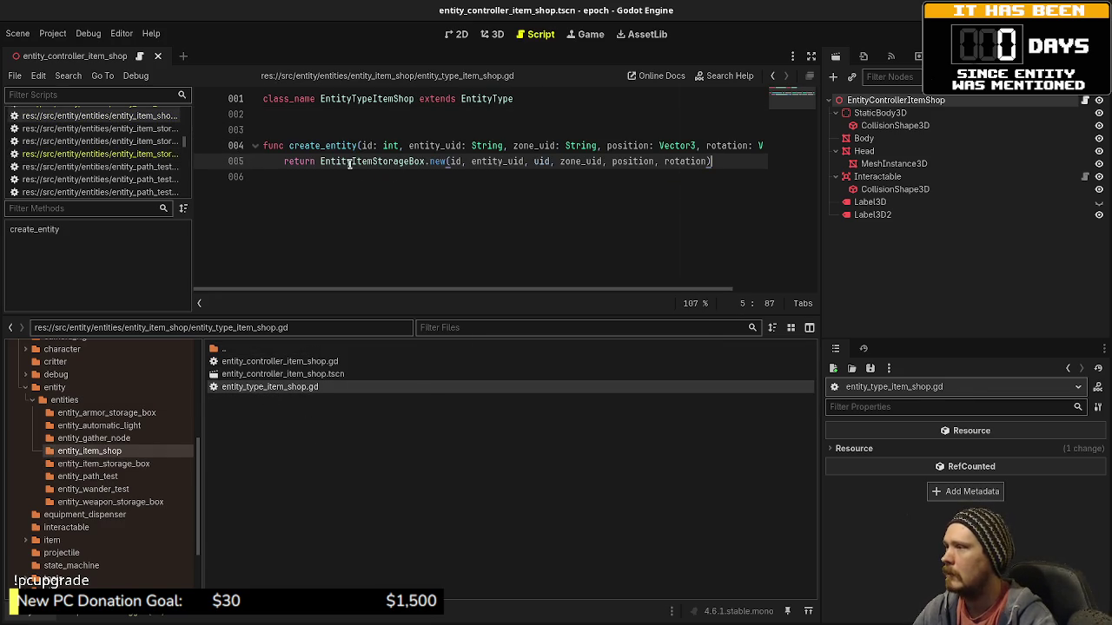
Change the returned class from EntityItemStorageBox to EntityItemShop.
left_click_drag(351, 163, 425, 165)
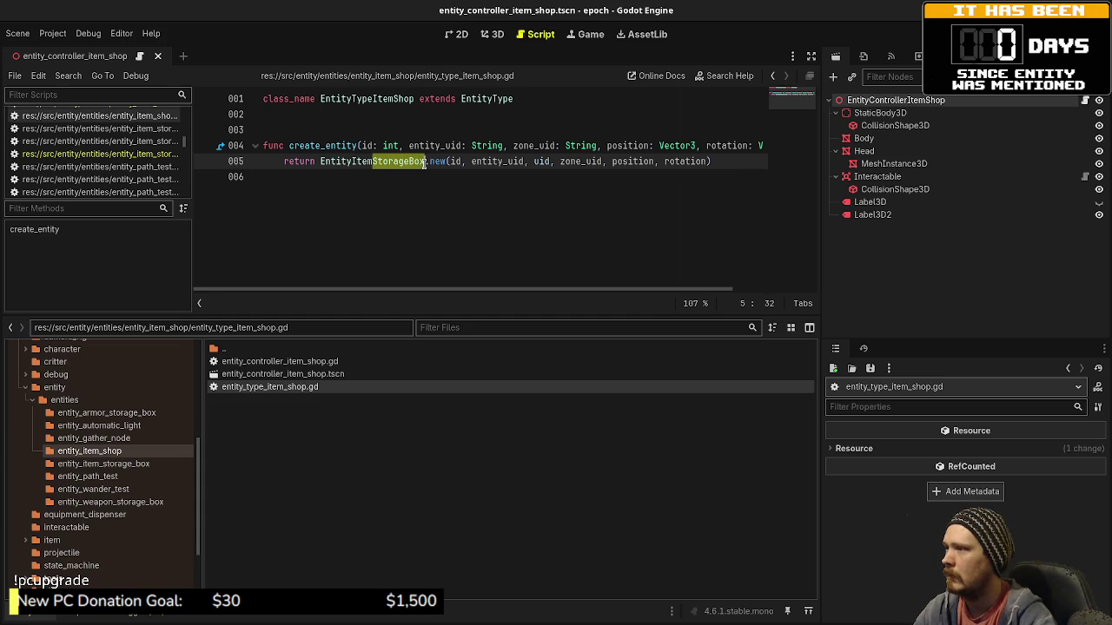
type("Shop")
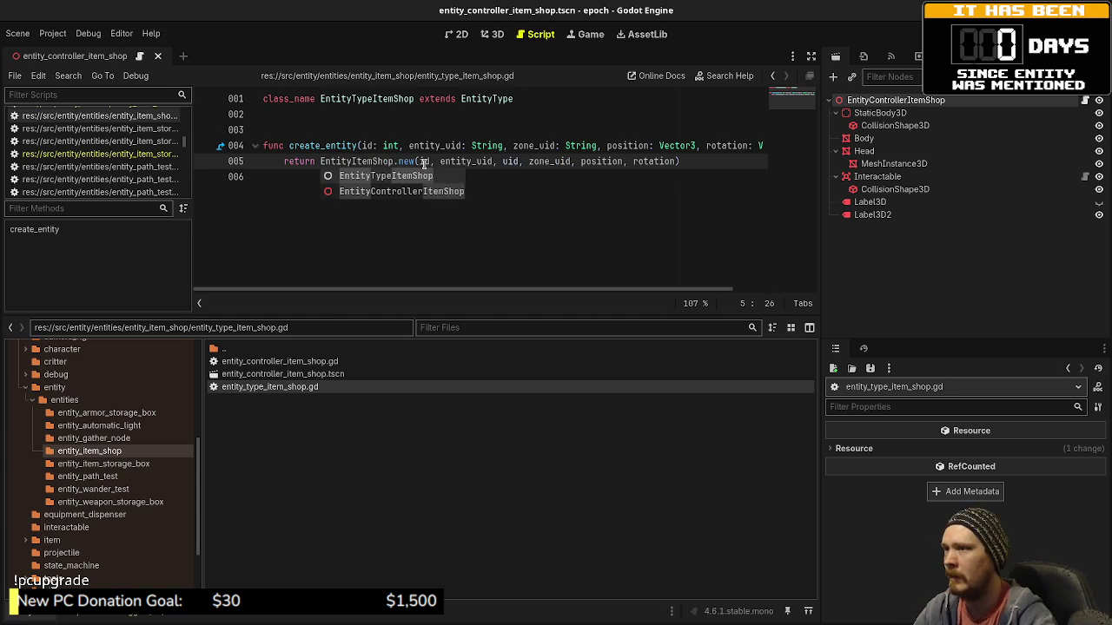
left_click(586, 177)
right_click(306, 443)
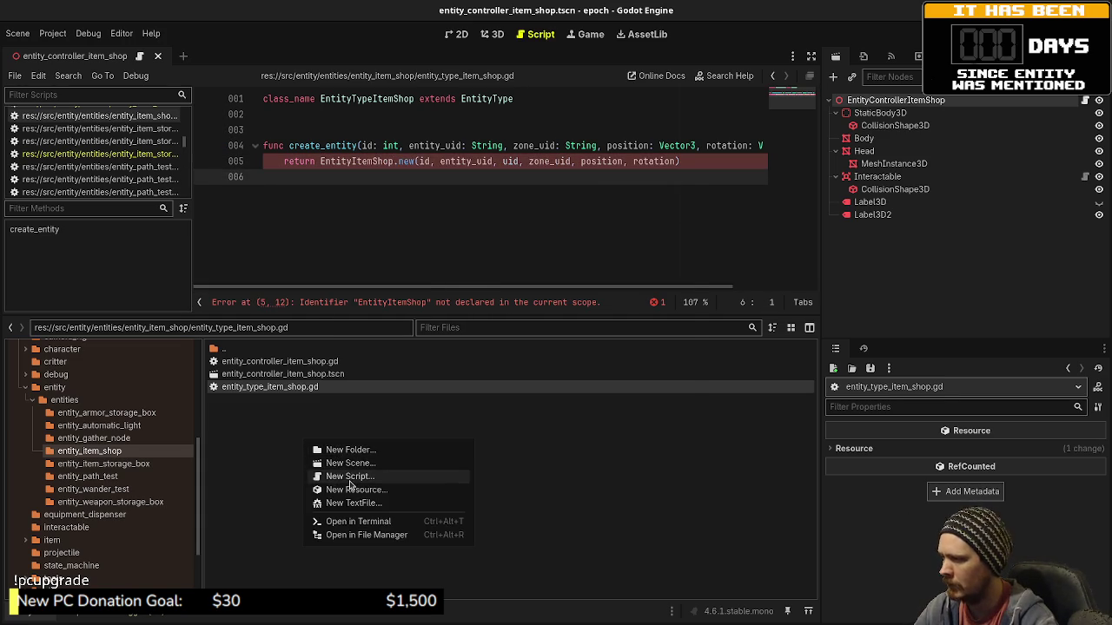
Create entity_item_shop.gd extending Entity in the item shop folder and save it.
left_click(350, 477)
type("entity_item_shop/entity_item_shop")
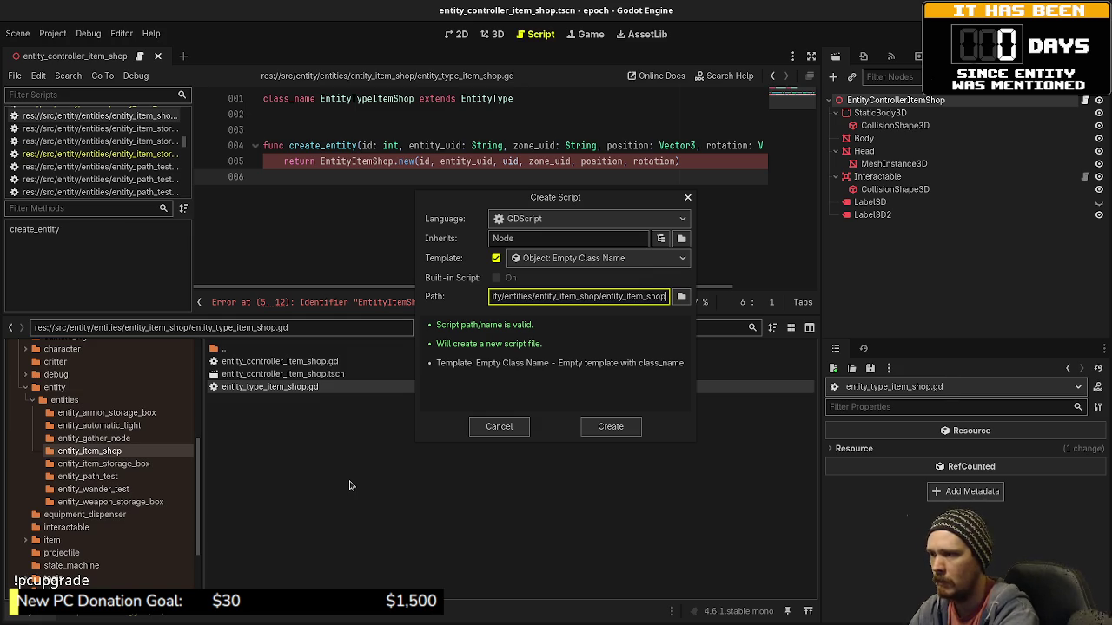
key("Return")
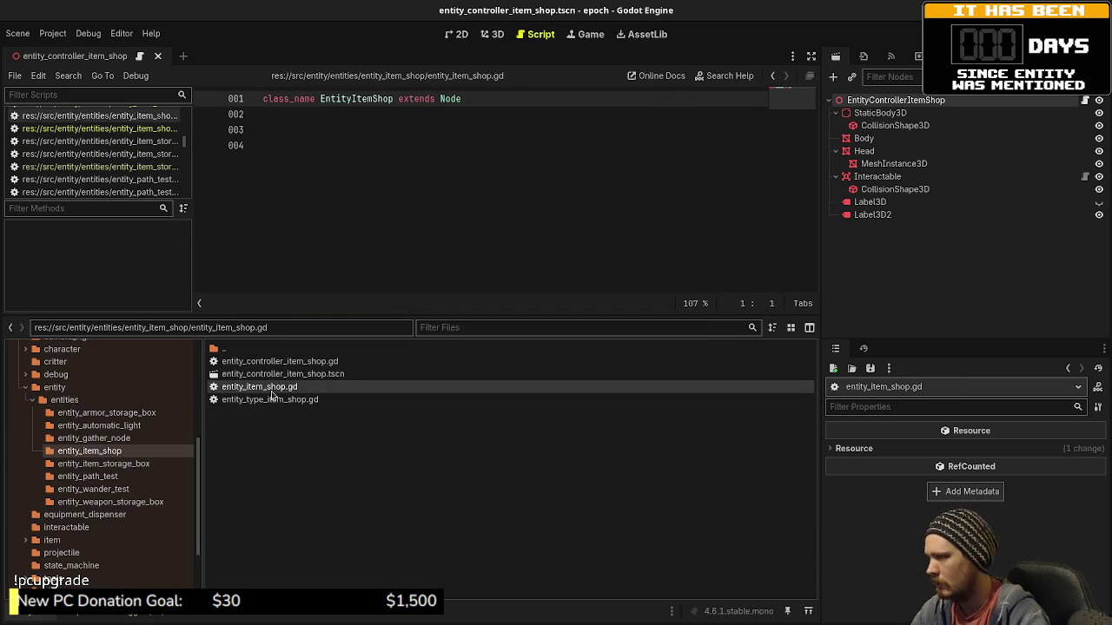
left_click(455, 98)
type("Entity")
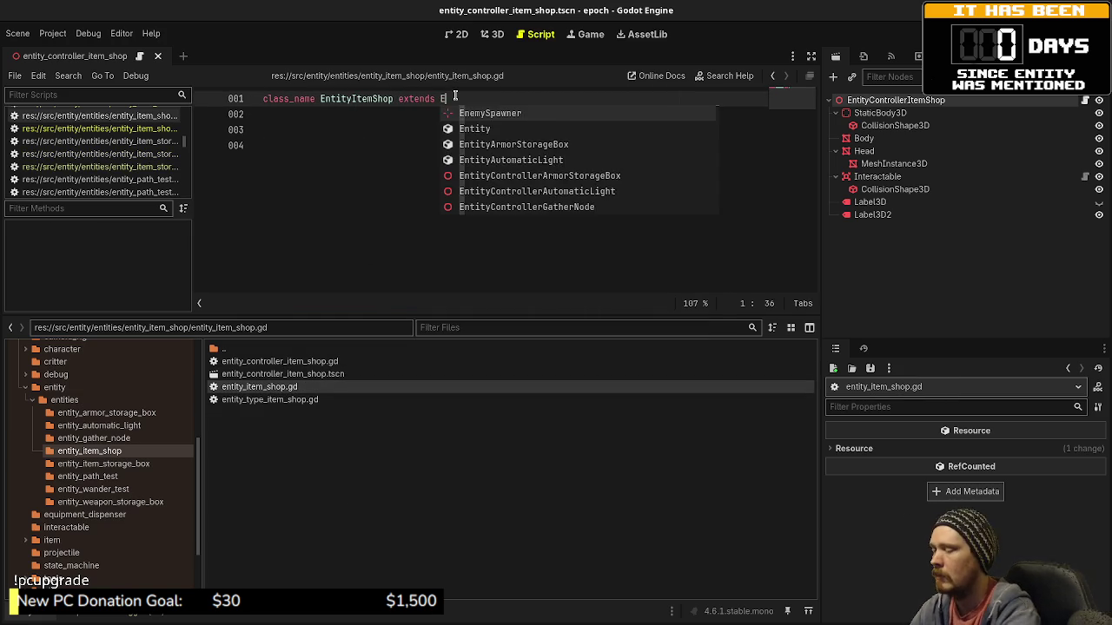
left_click(382, 119)
key("ctrl+s")
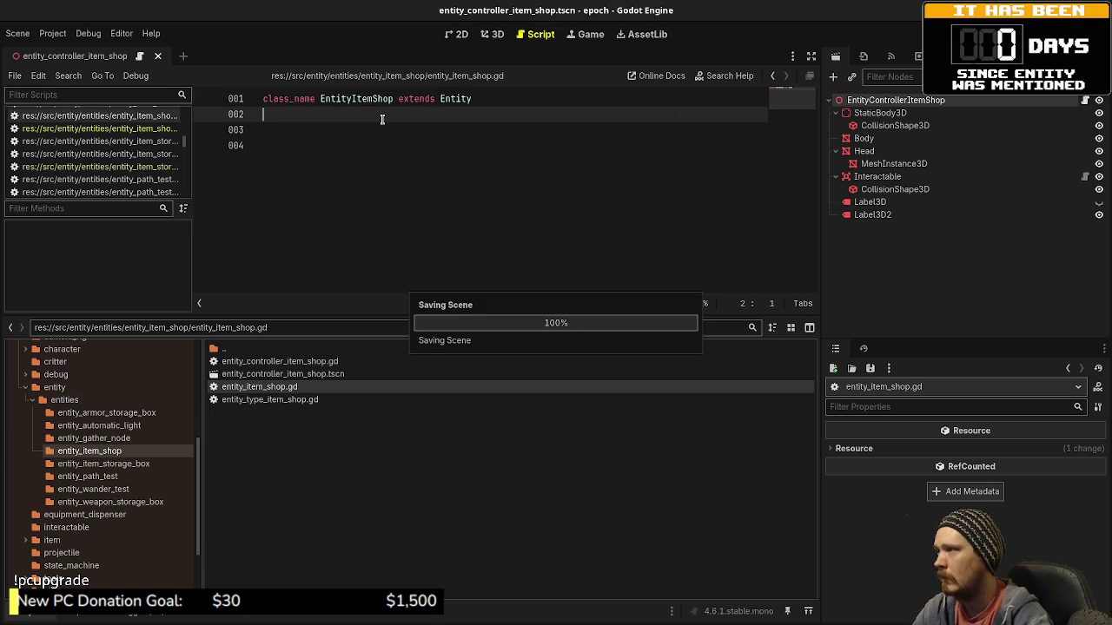
Re-save entity_type_item_shop.gd so its undeclared-identifier error clears, then reopen entity_item_shop.gd.
double_click(296, 400)
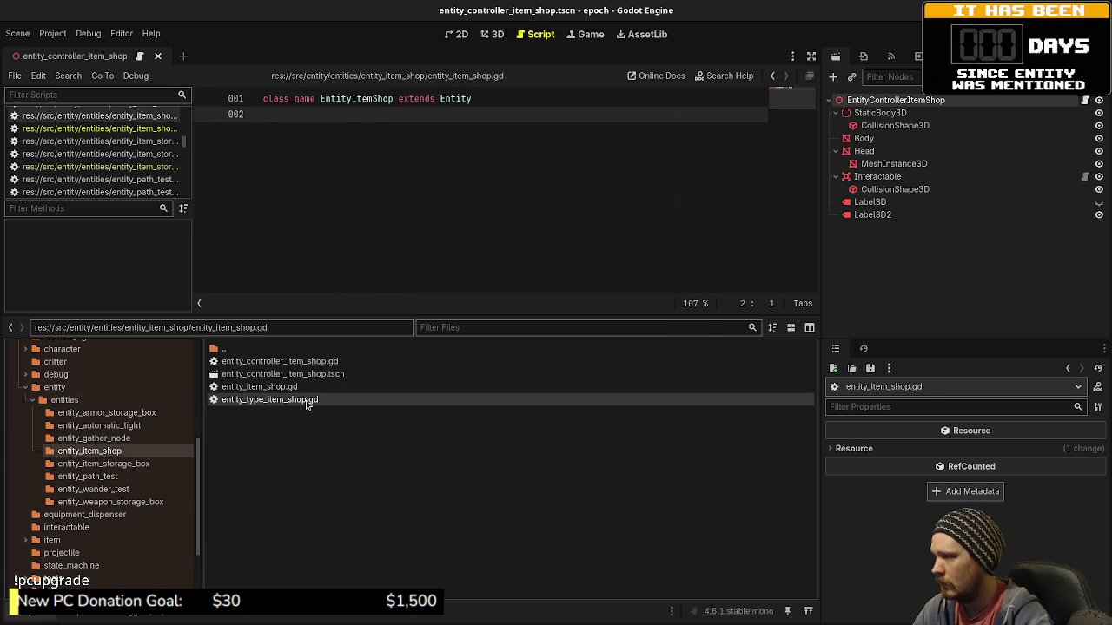
key("ctrl+s")
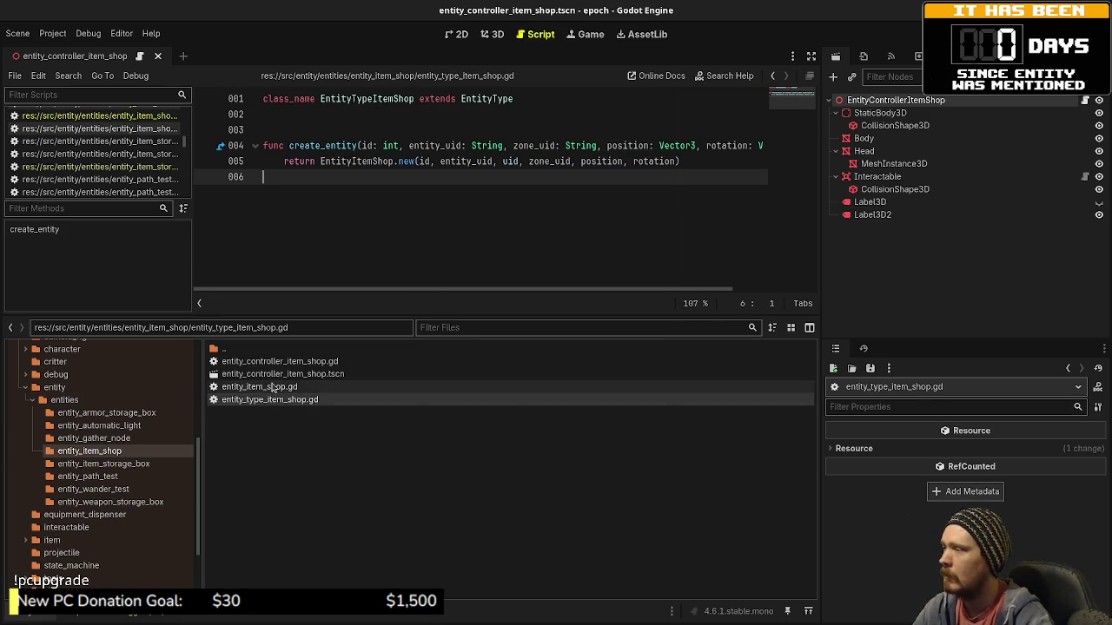
double_click(269, 387)
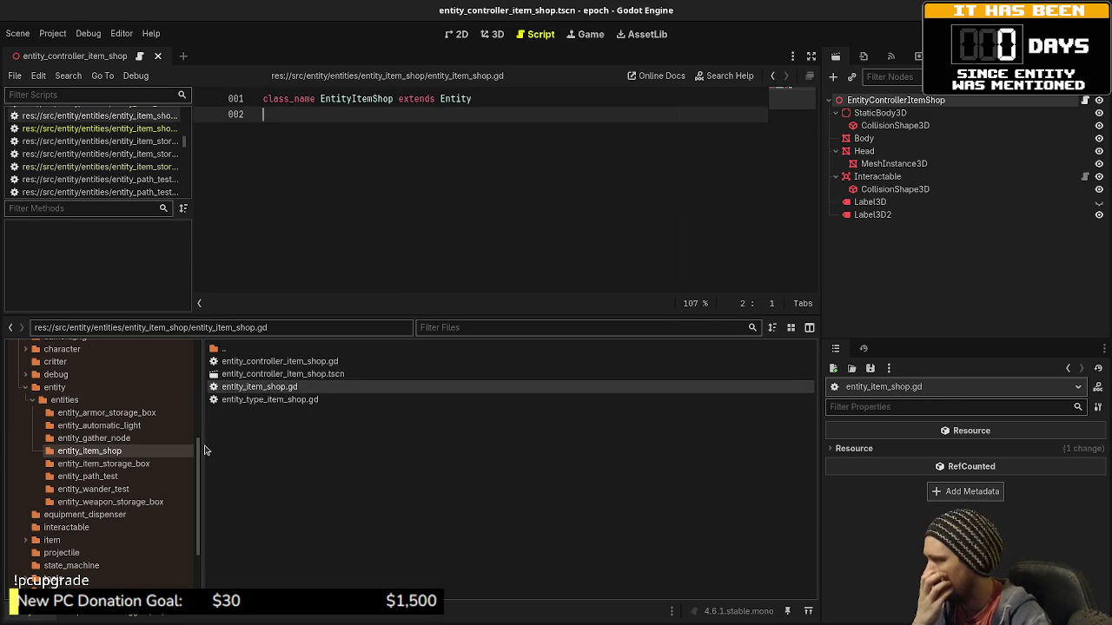
left_click(126, 477)
Copy the _init, setup and tick functions from entity_item_storage_box.gd into entity_item_shop.gd and save.
left_click(127, 464)
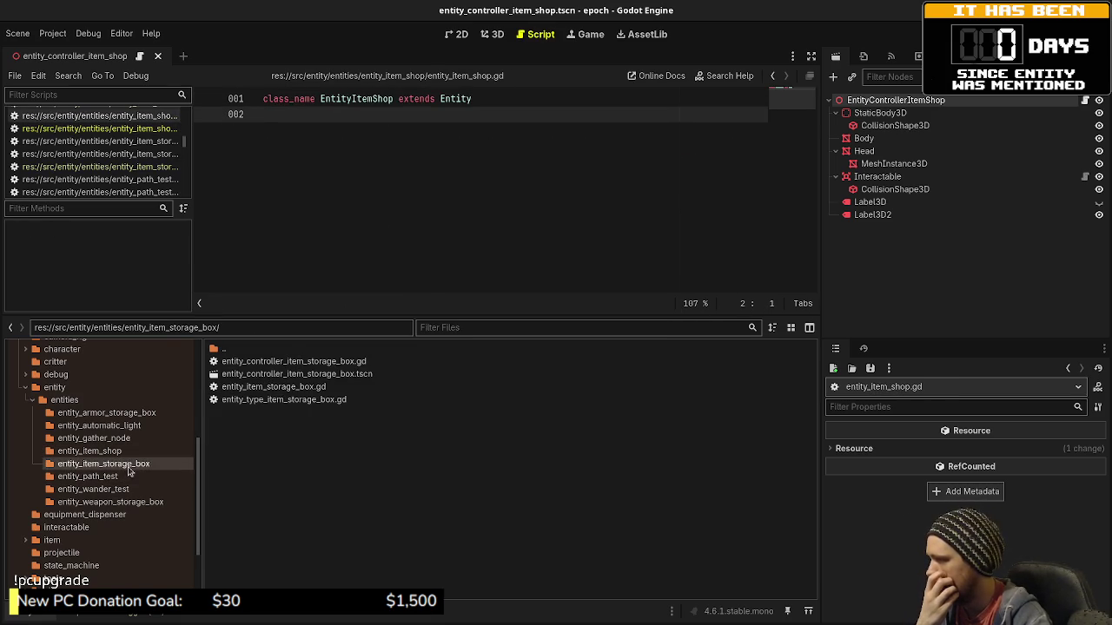
double_click(282, 388)
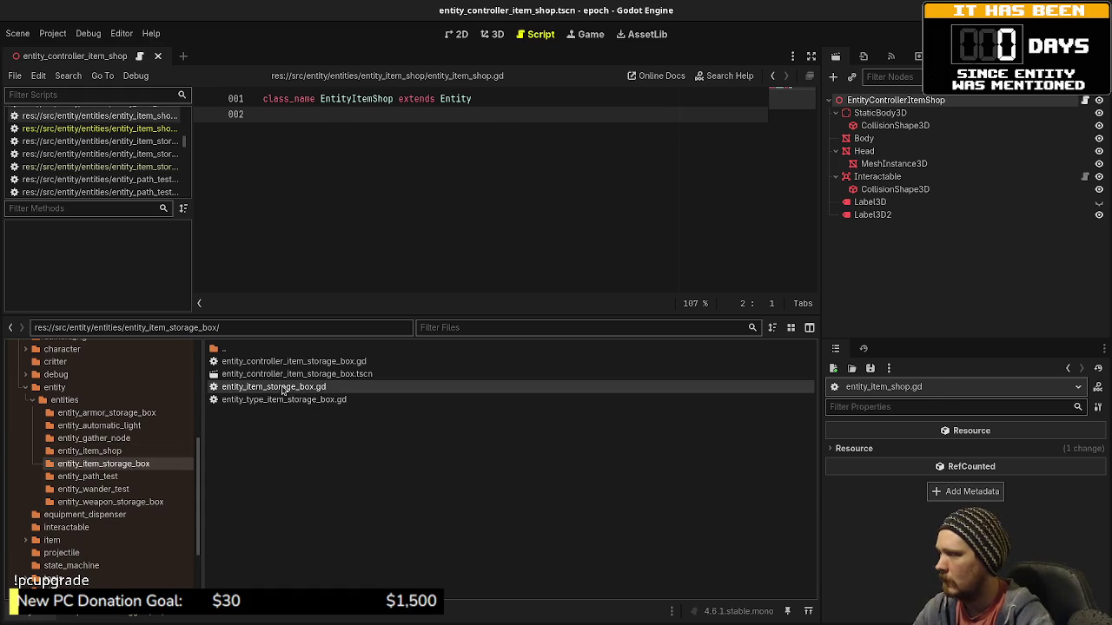
scroll(415, 248, "down", 1)
left_click_drag(328, 257, 258, 117)
key("ctrl+c")
scroll(396, 119, "up", 1)
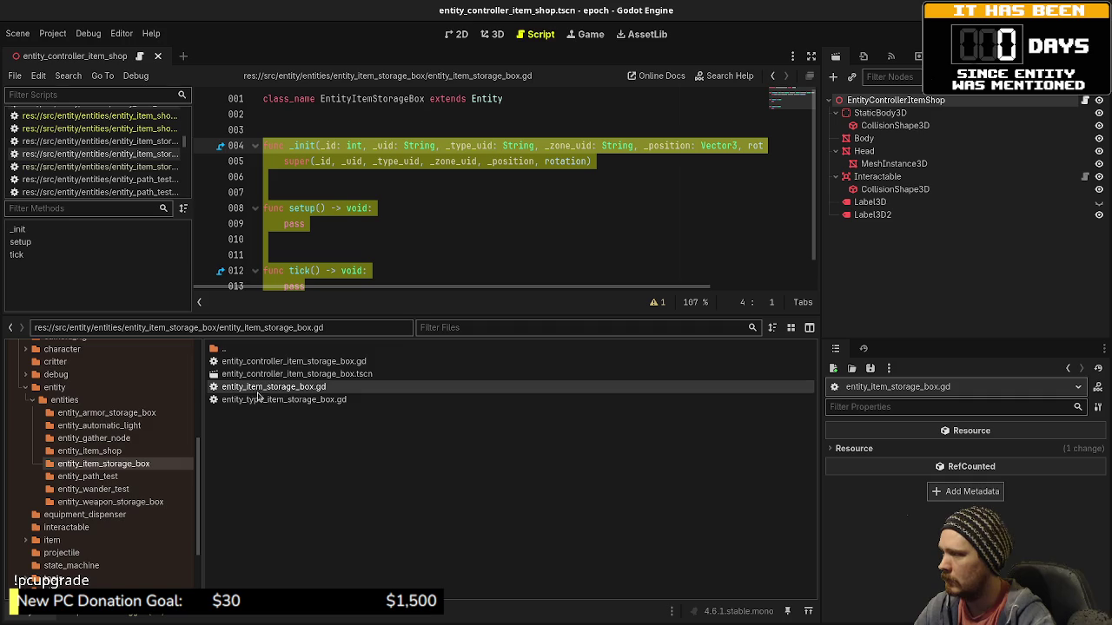
left_click(90, 451)
double_click(259, 387)
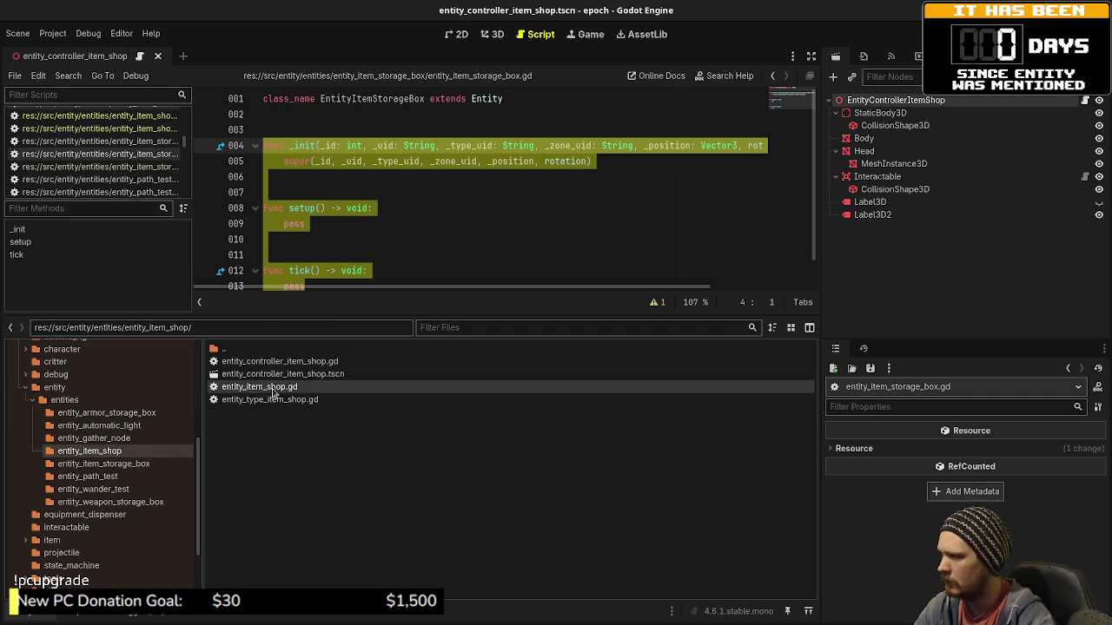
key("ctrl+v")
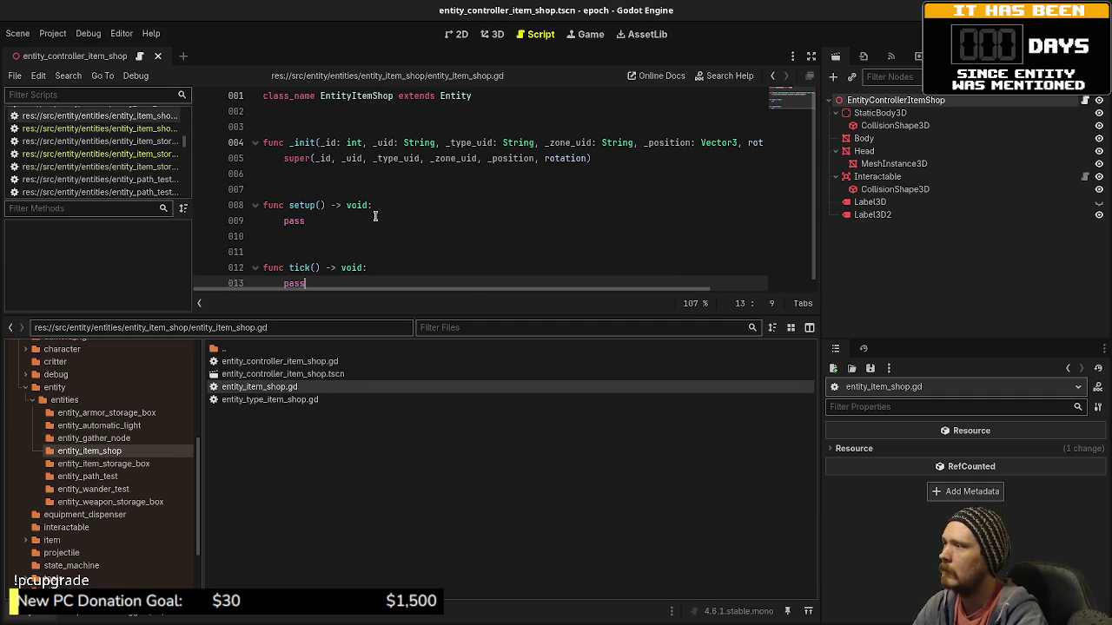
key("ctrl+s")
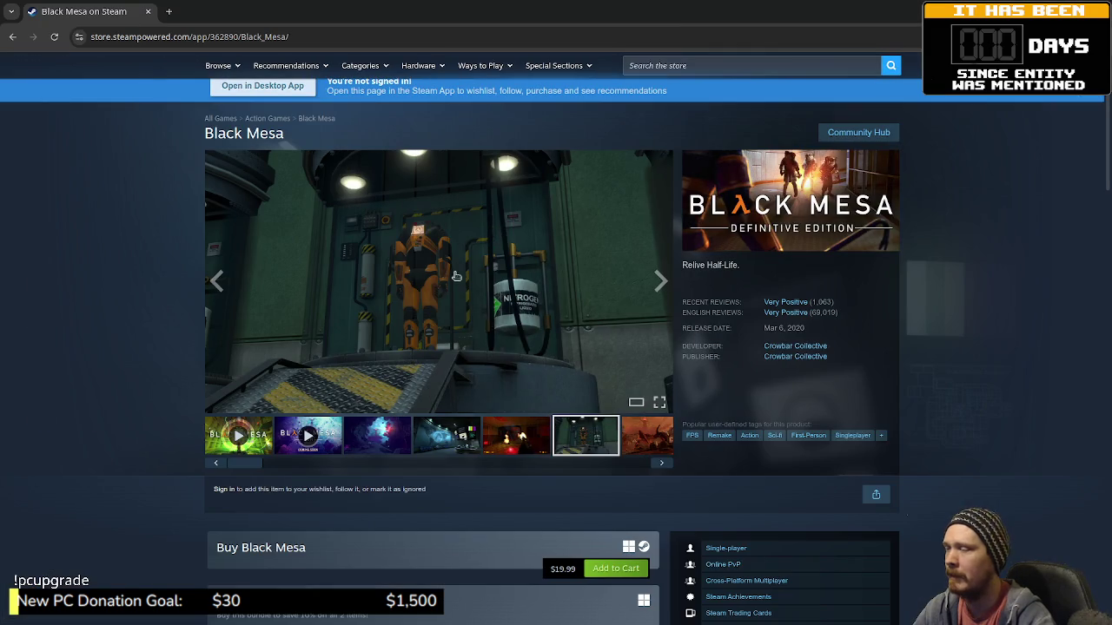
Browse the Black Mesa screenshot thumbnails and view the green Xen shot full screen.
left_click(362, 448)
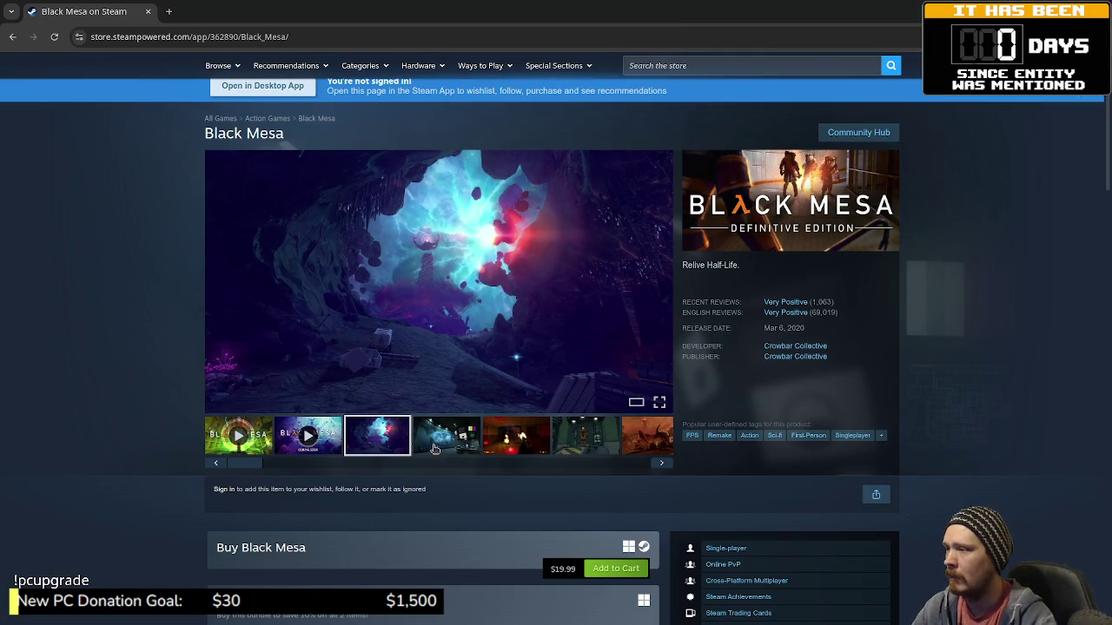
left_click(446, 448)
left_click(519, 441)
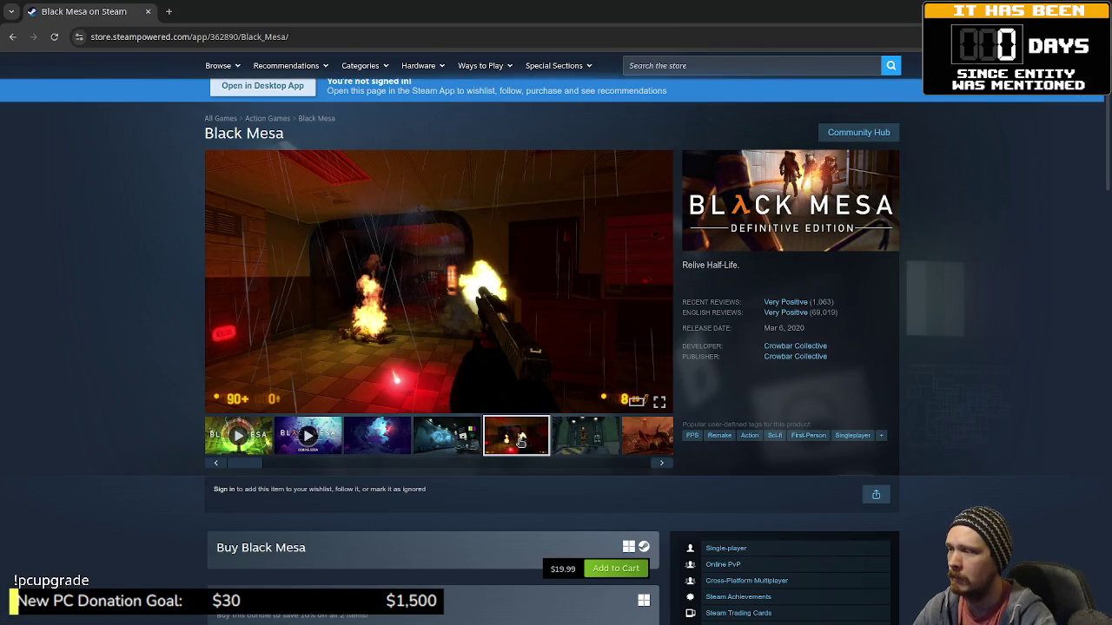
left_click(599, 442)
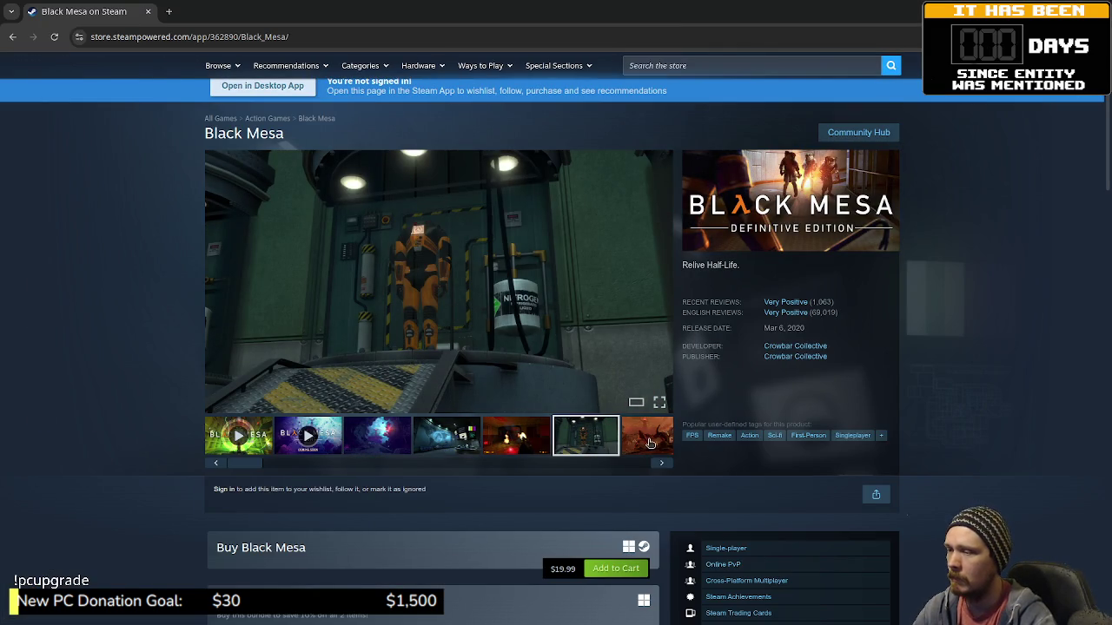
left_click(650, 443)
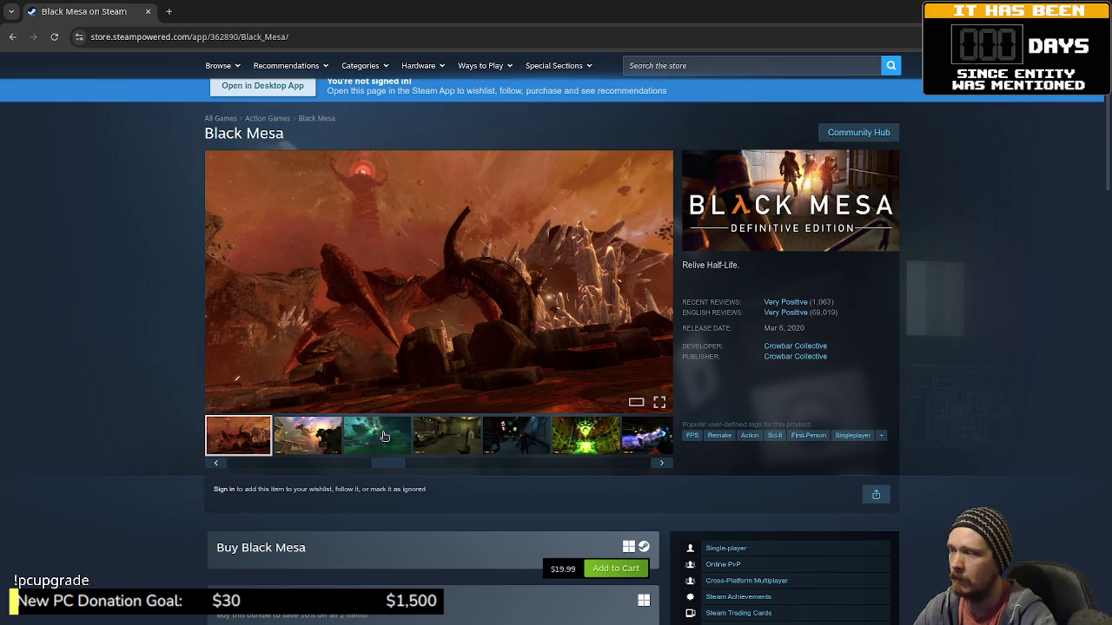
left_click(321, 438)
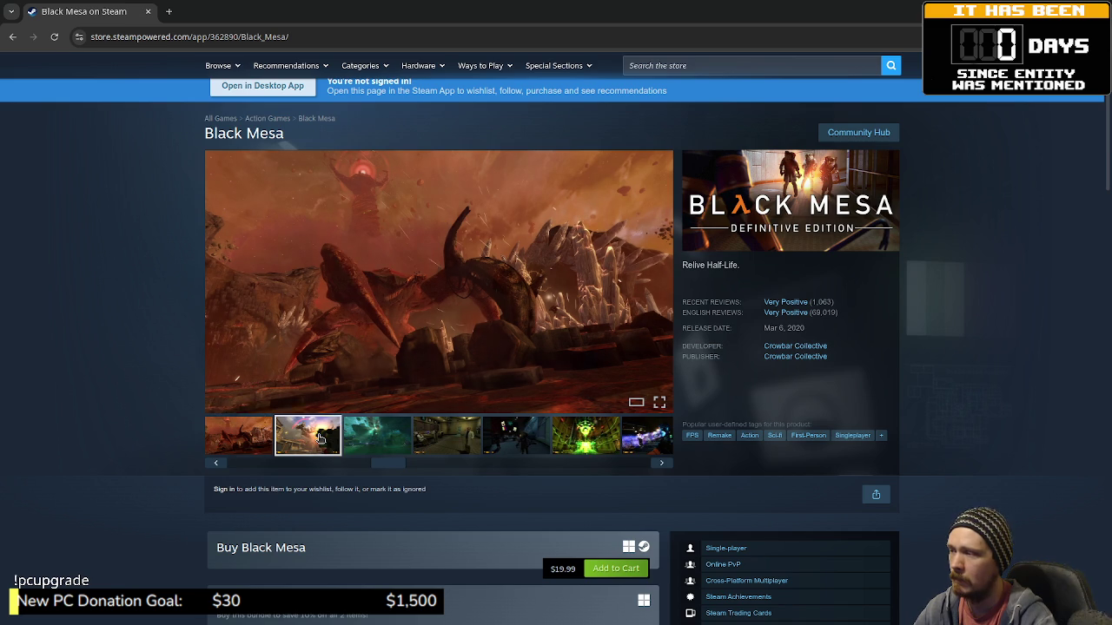
left_click(396, 443)
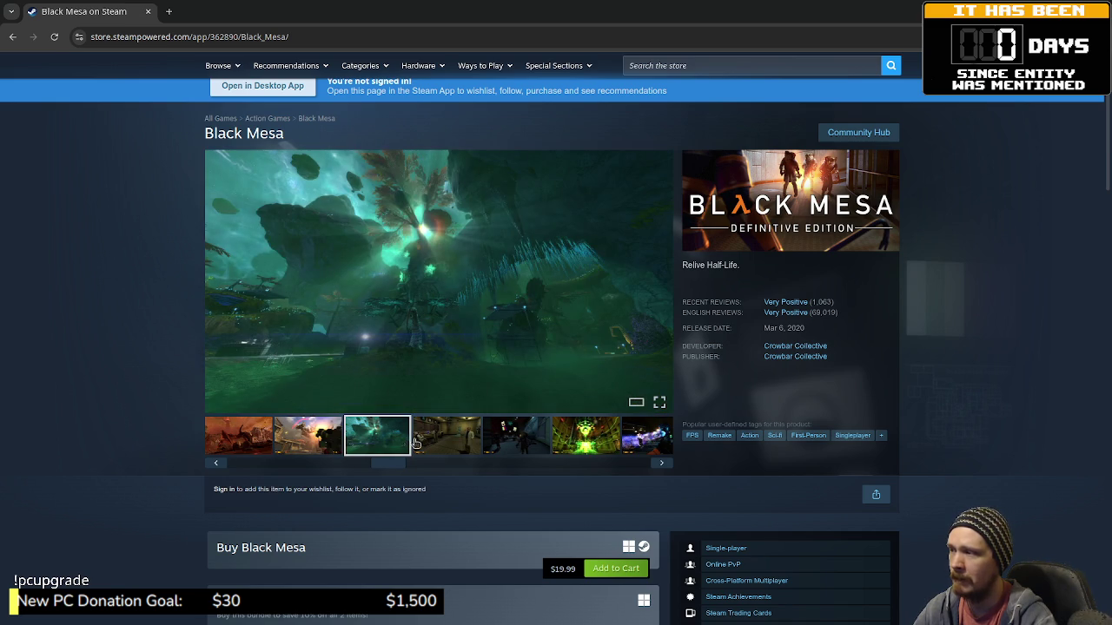
left_click(660, 403)
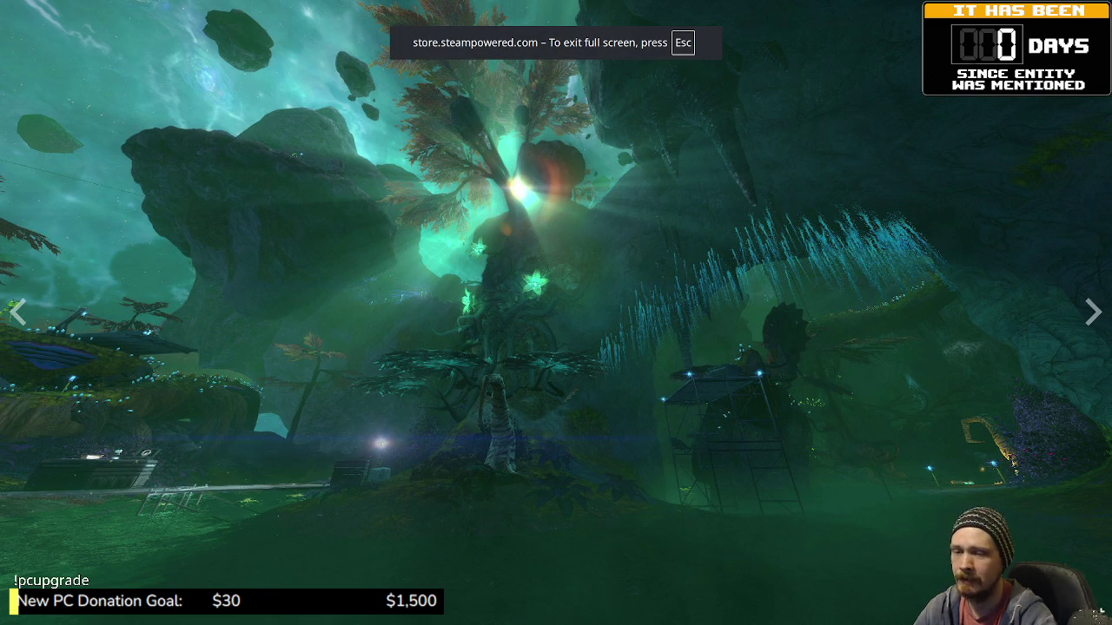
key("Escape")
Browse more screenshots (lab, reactor, caves, helipad) and view the green pipe shot full screen.
left_click(466, 449)
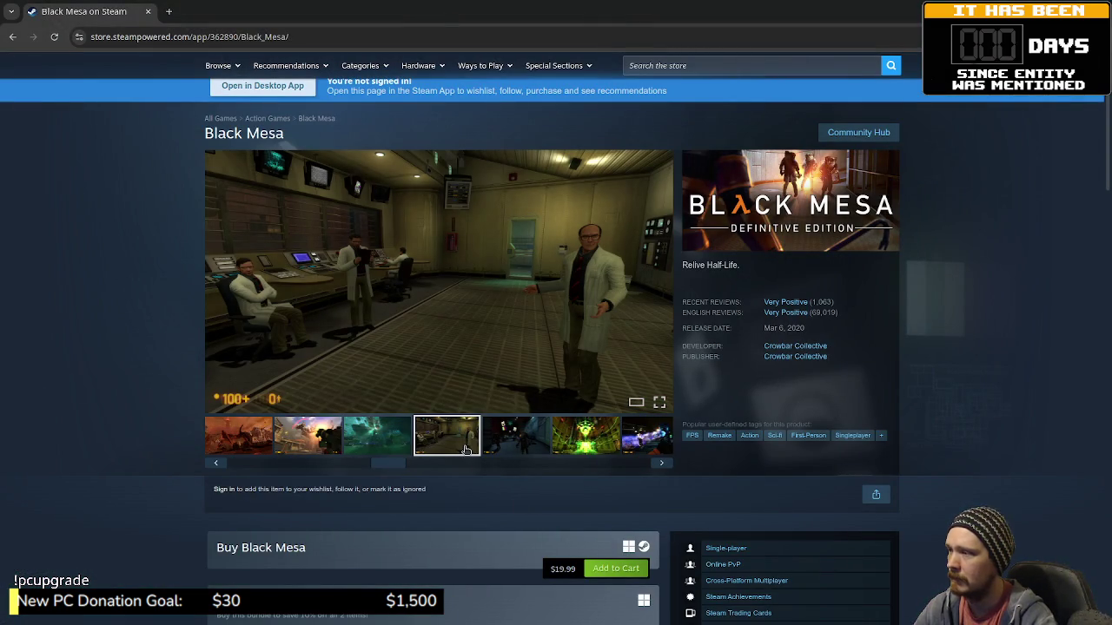
left_click(518, 449)
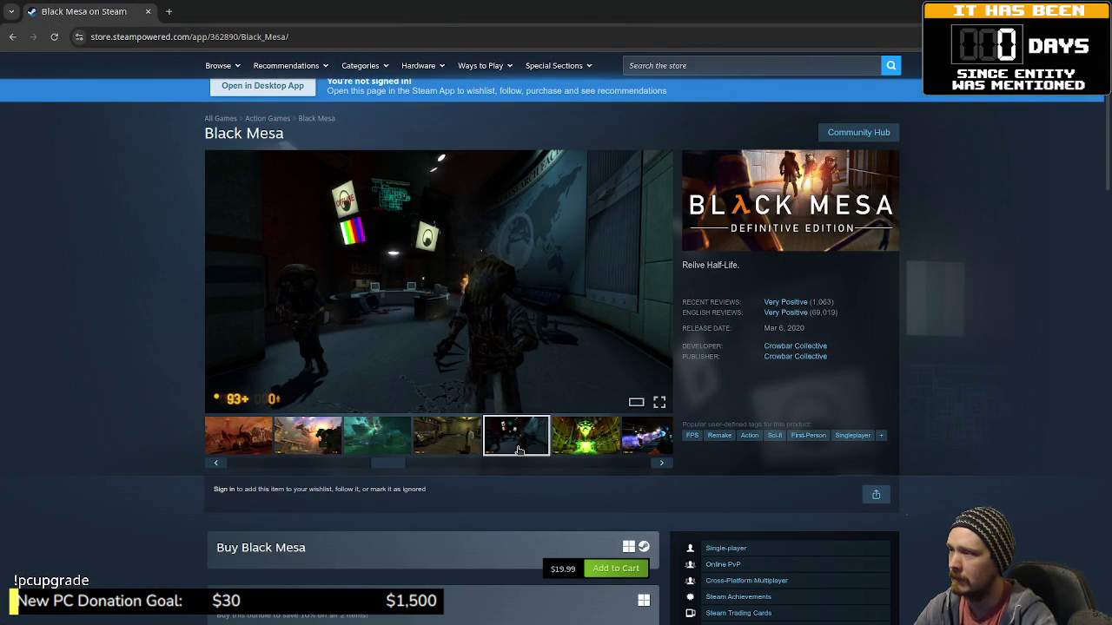
left_click(599, 442)
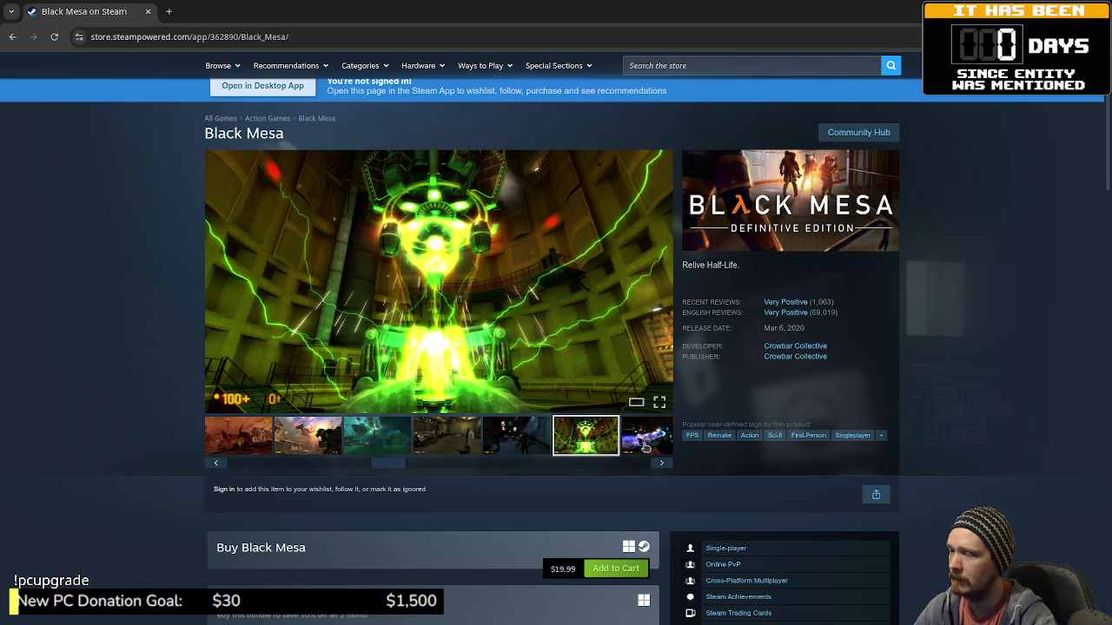
left_click(644, 445)
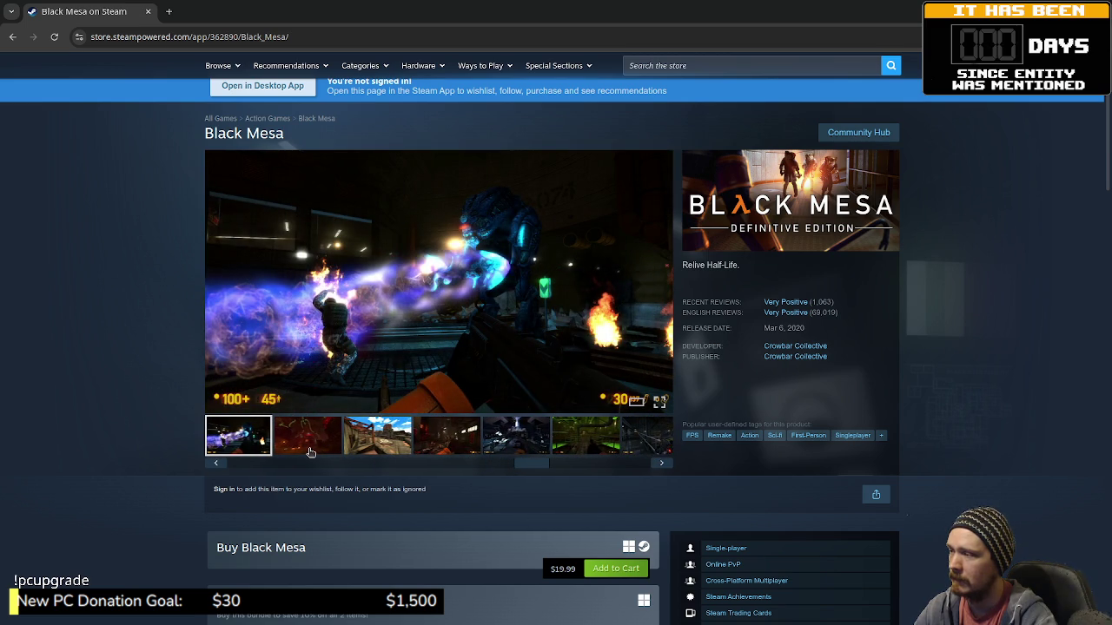
left_click(311, 447)
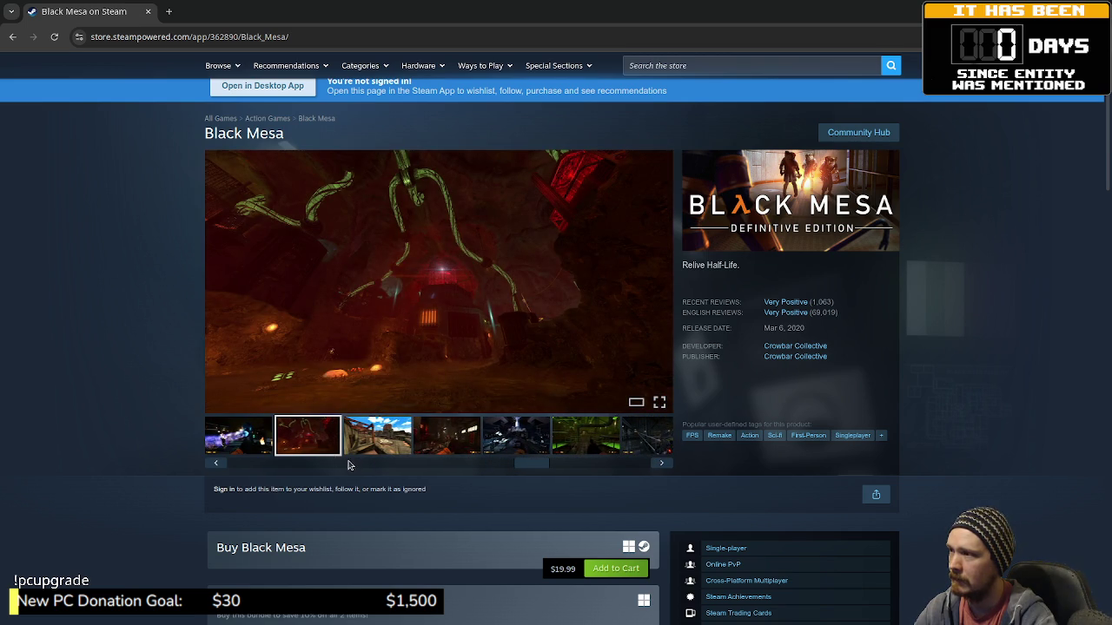
left_click(370, 441)
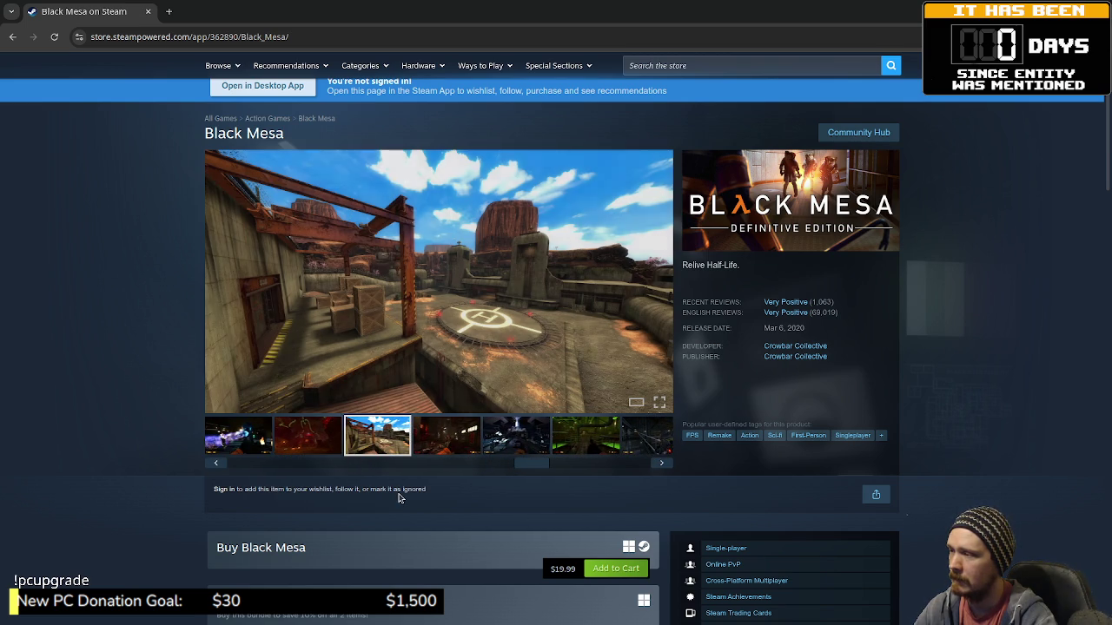
left_click(445, 434)
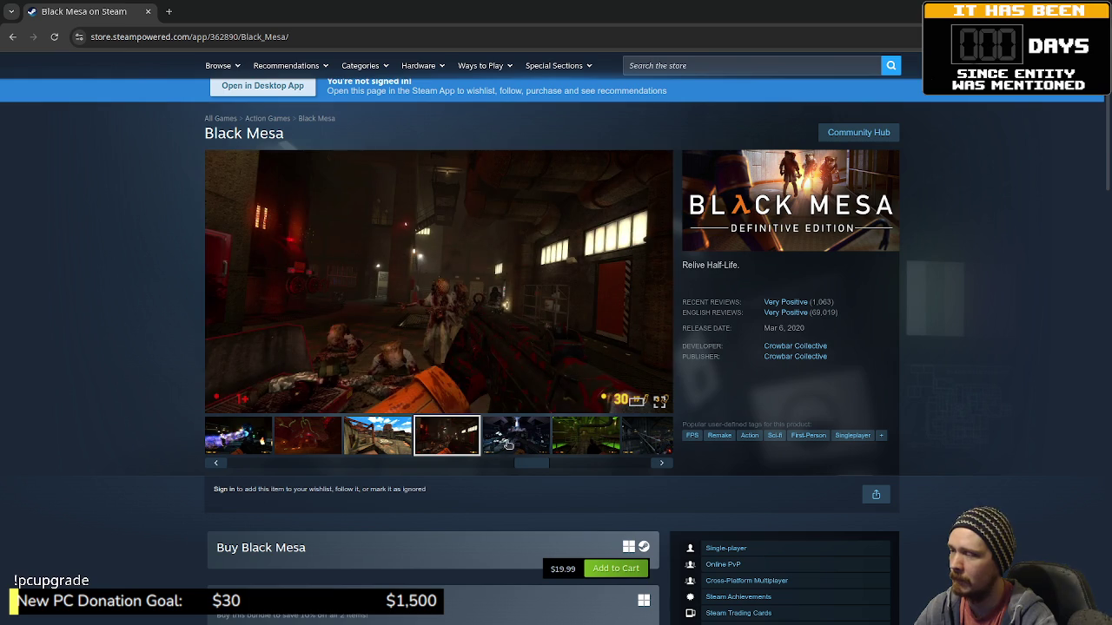
left_click(520, 439)
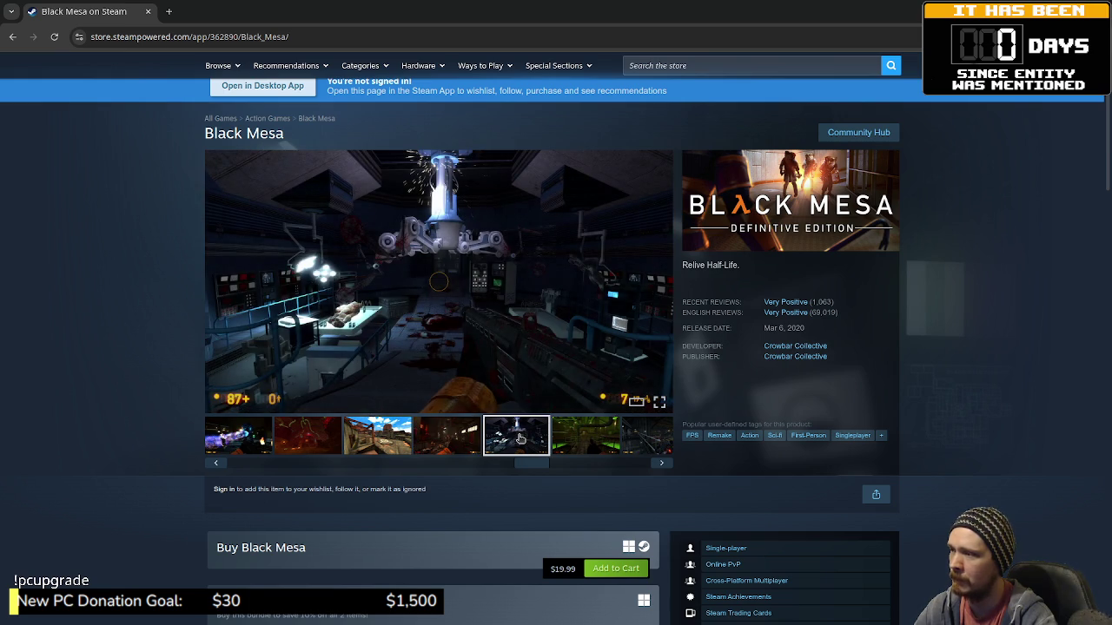
left_click(592, 444)
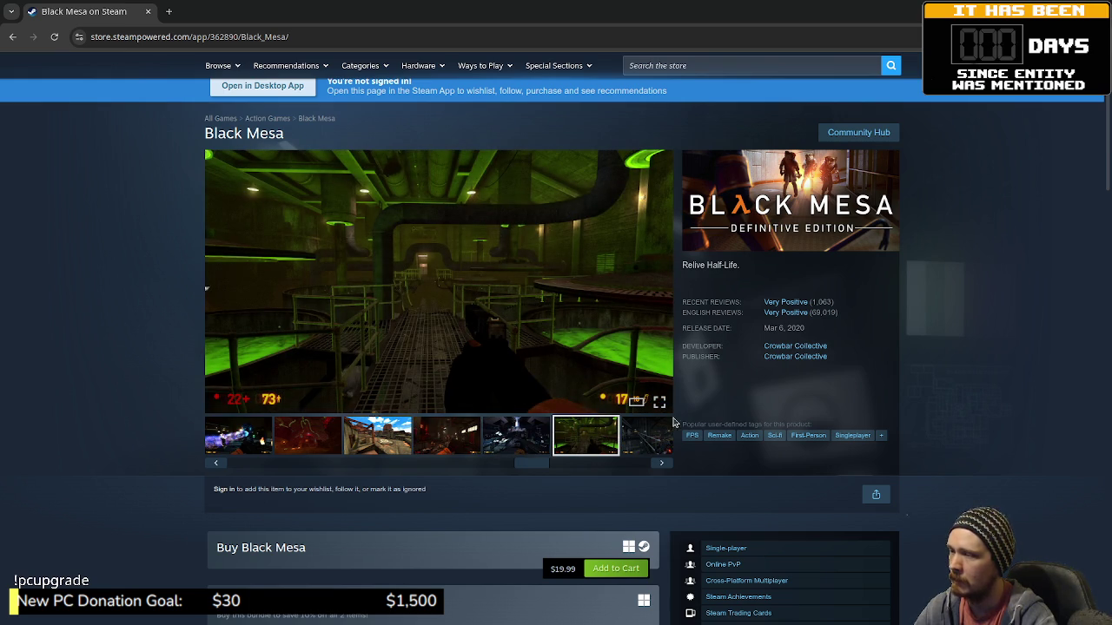
left_click(659, 402)
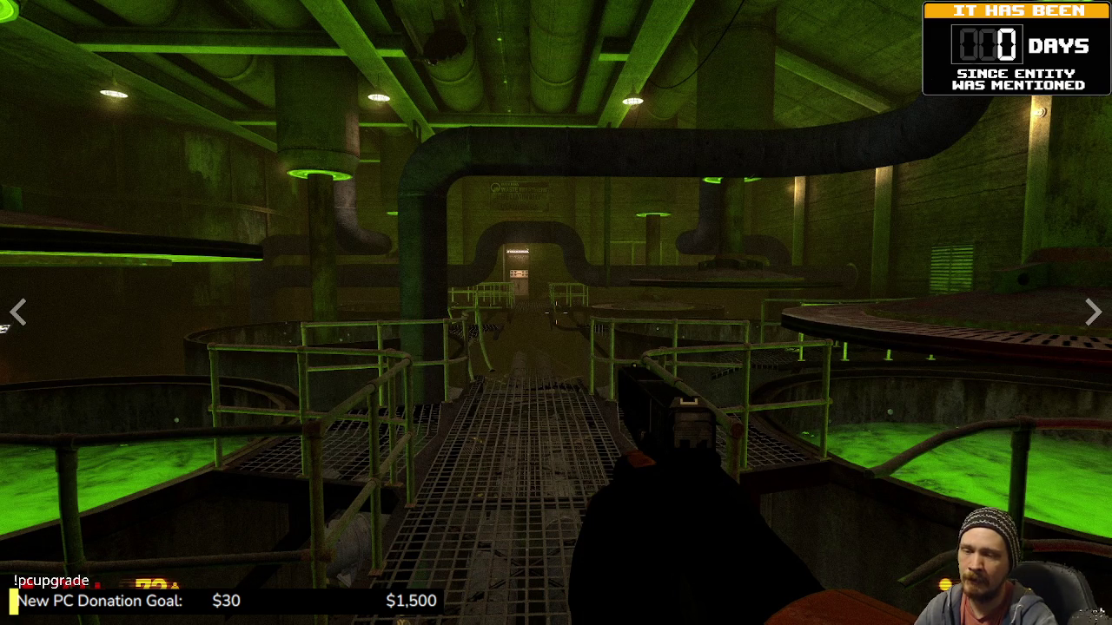
key("Escape")
Step through to the gameplay video, scroll down the page details, and close the store page.
left_click(667, 465)
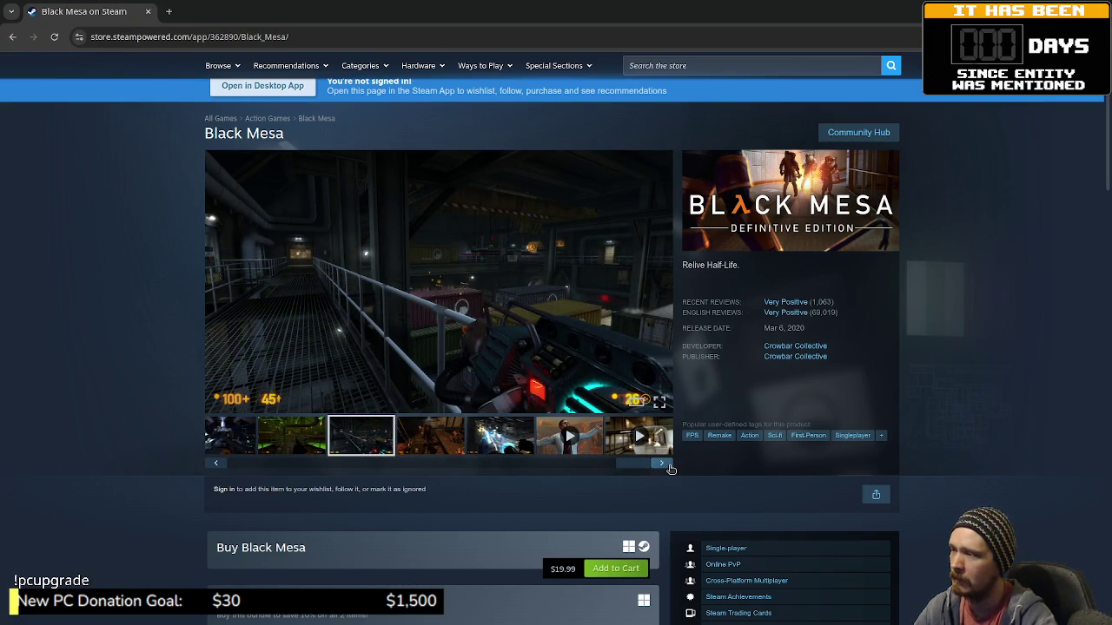
left_click(667, 465)
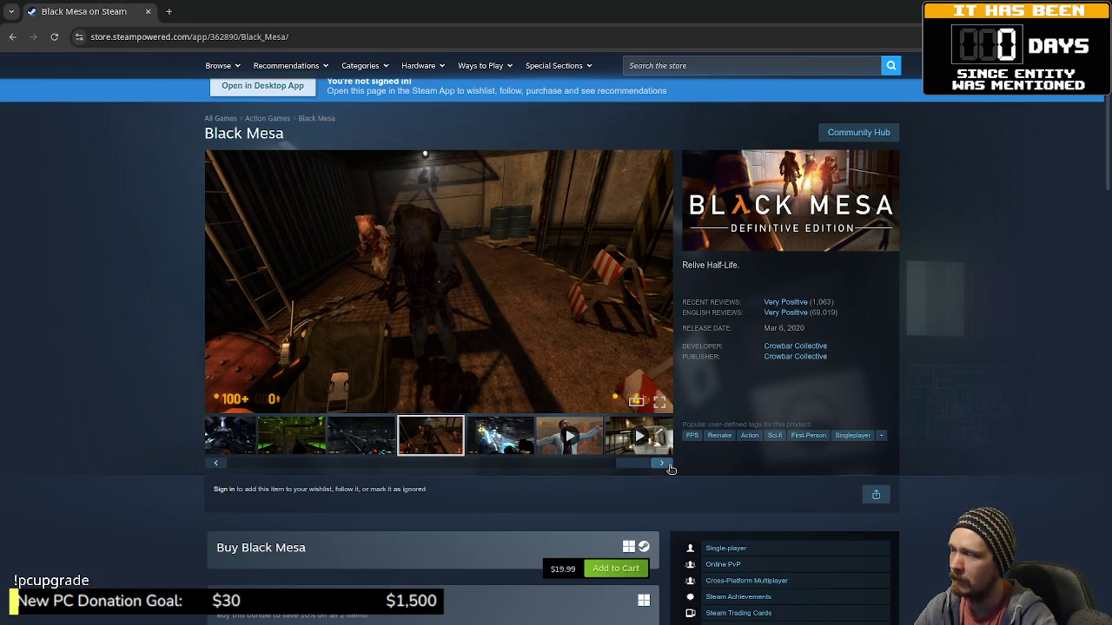
left_click(669, 467)
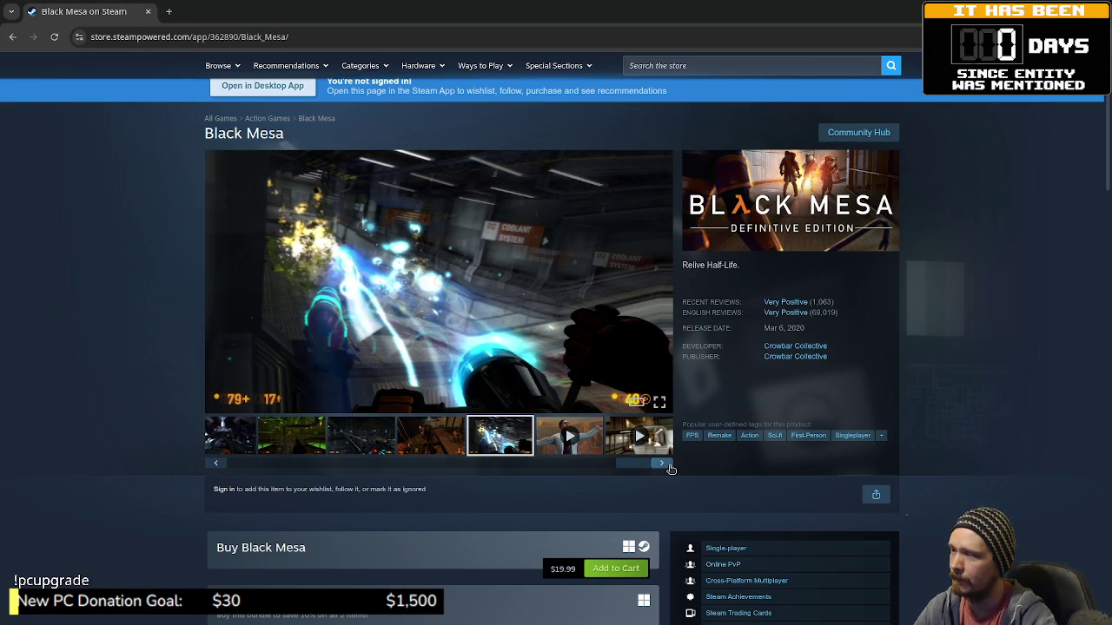
left_click(669, 466)
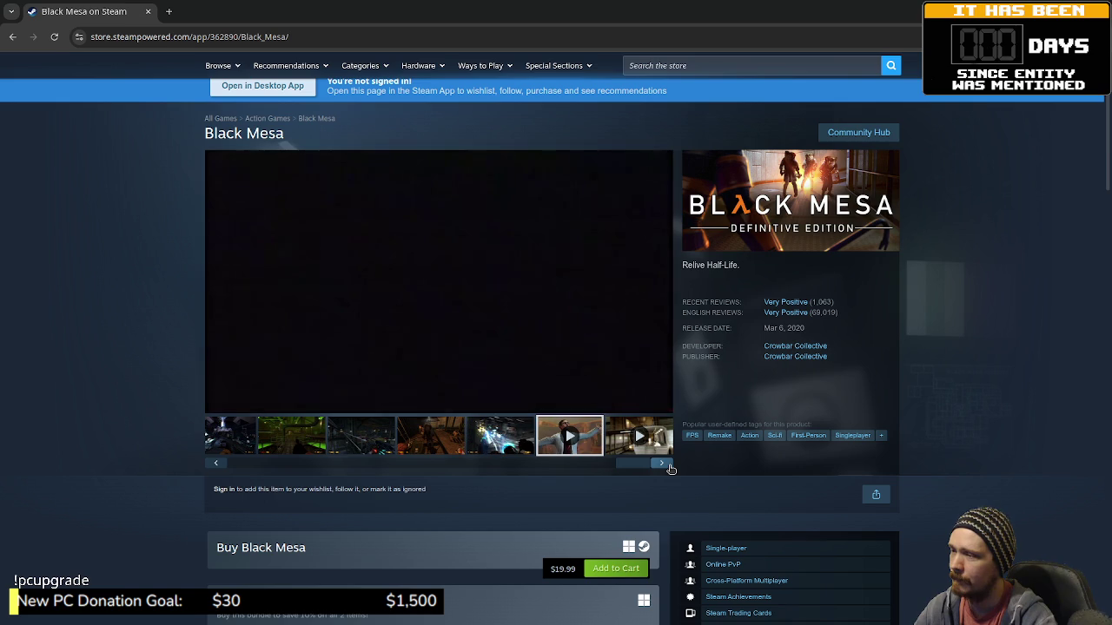
scroll(458, 556, "down", 2)
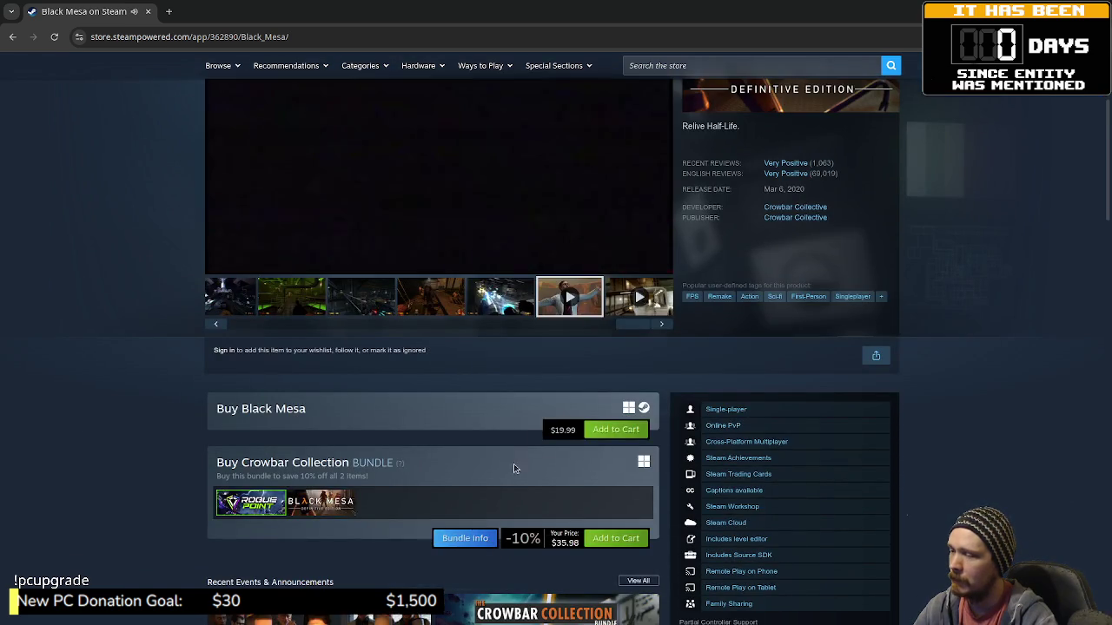
scroll(522, 452, "down", 3)
scroll(503, 489, "down", 3)
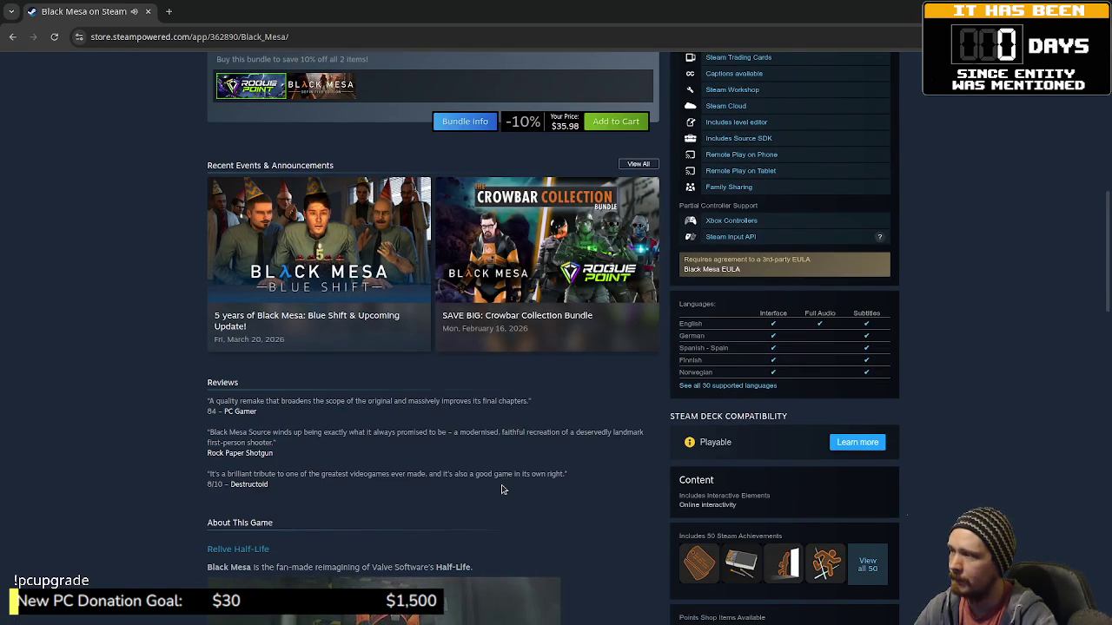
scroll(503, 489, "down", 3)
scroll(502, 489, "down", 1)
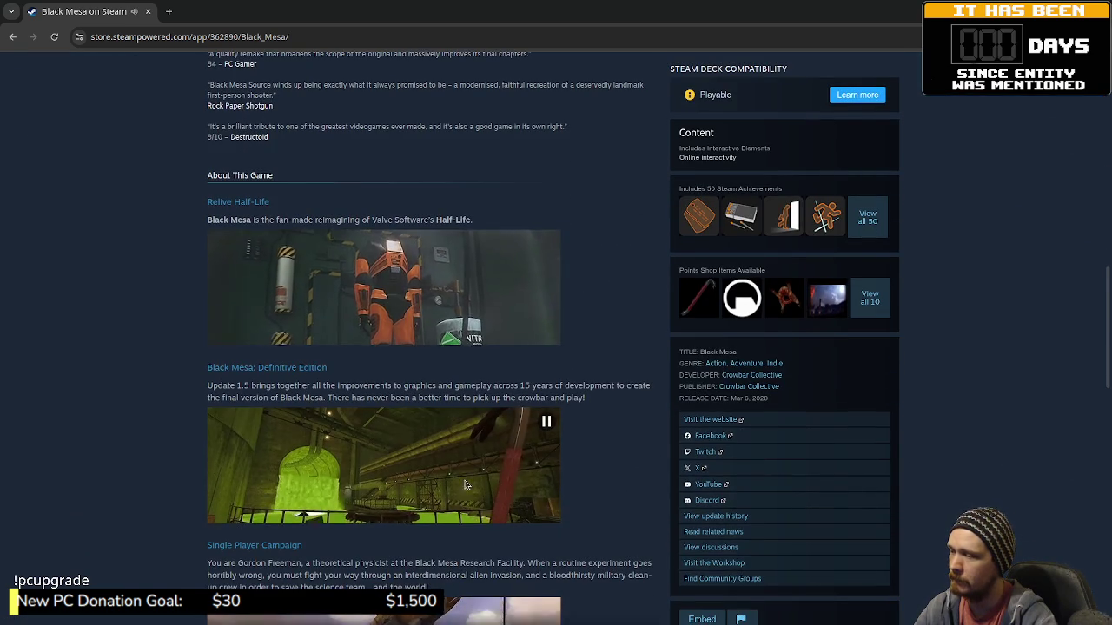
scroll(538, 485, "down", 2)
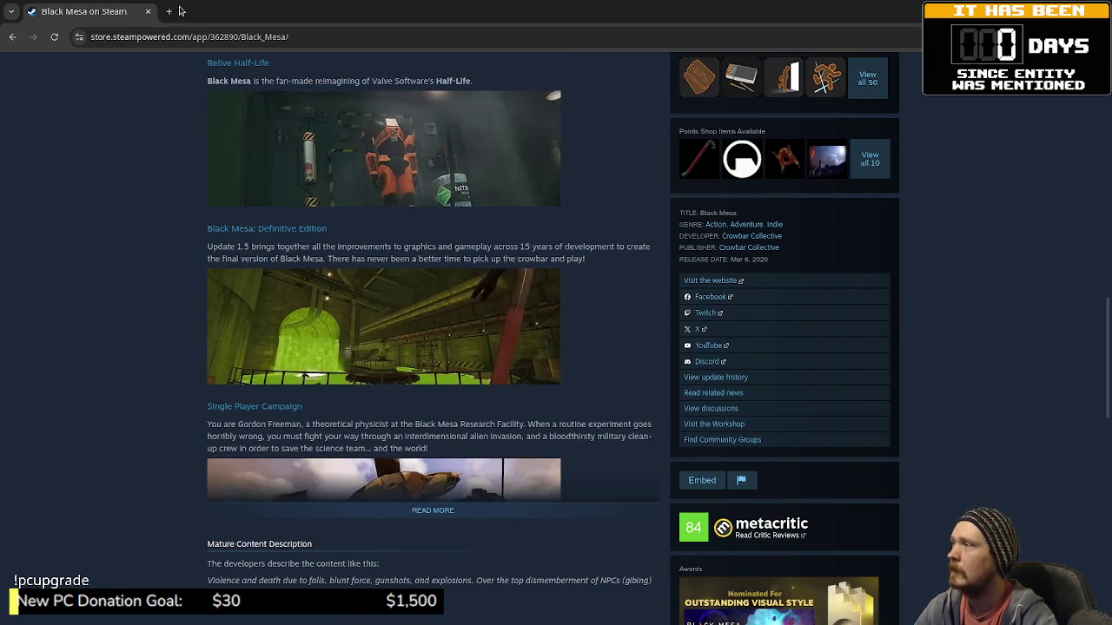
left_click(148, 16)
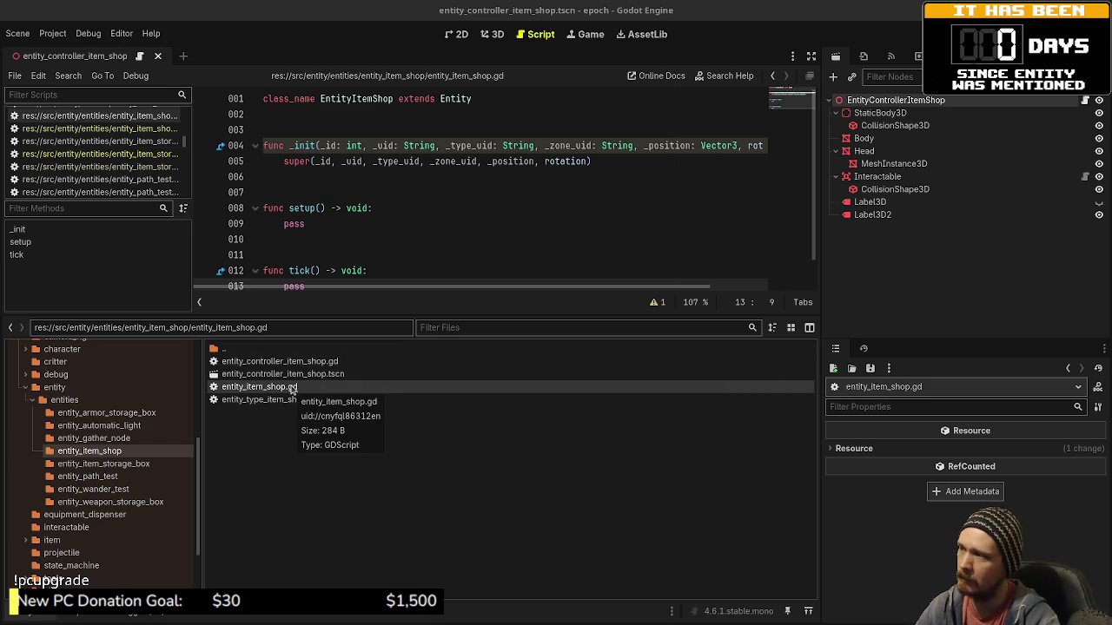
Declare 'var entity: EntityItemShop' on line 4 of entity_controller_item_shop.gd and save it.
left_click(428, 229)
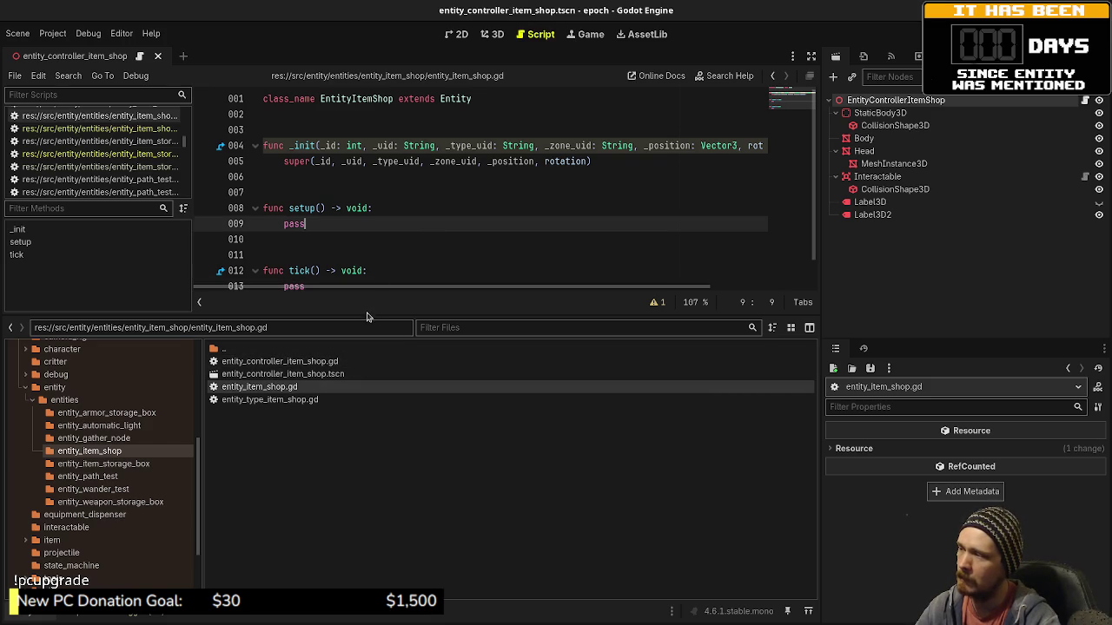
left_click_drag(367, 314, 352, 355)
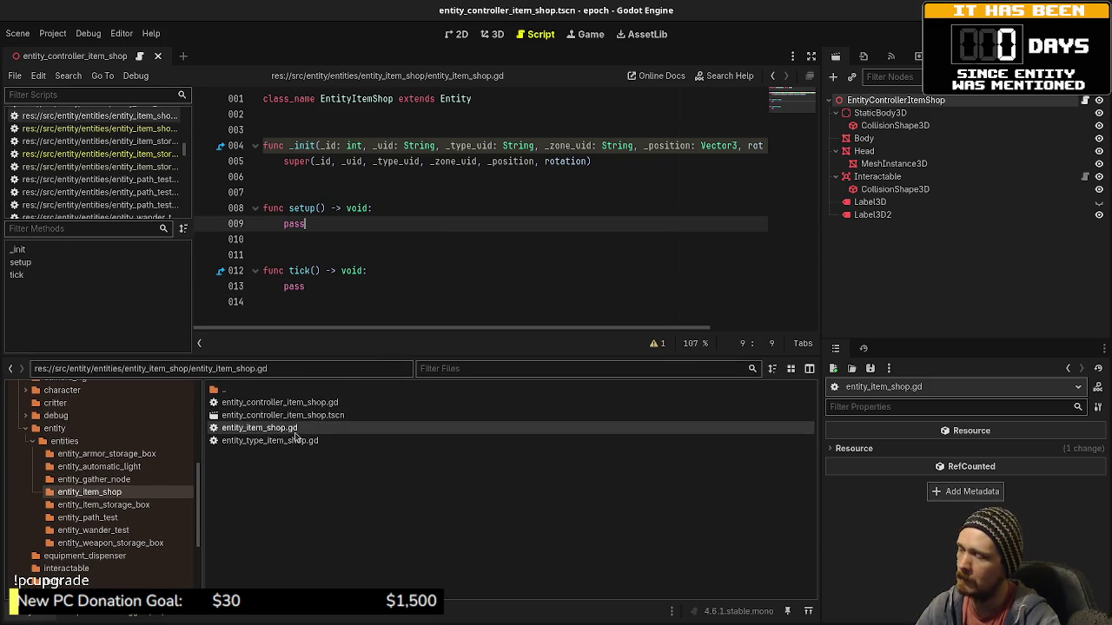
double_click(309, 404)
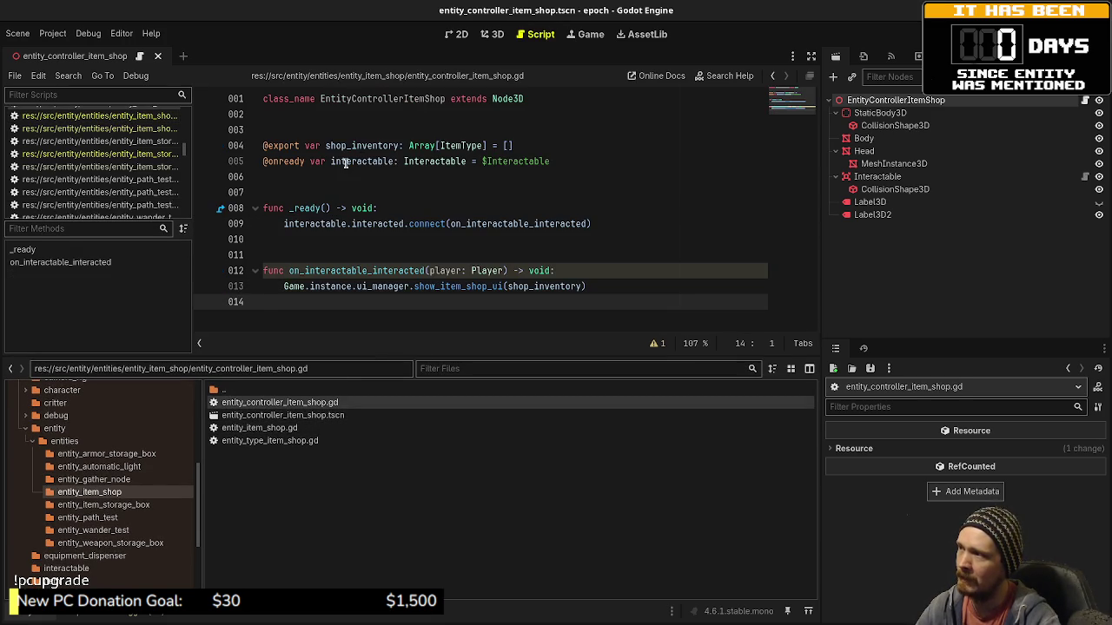
left_click(473, 132)
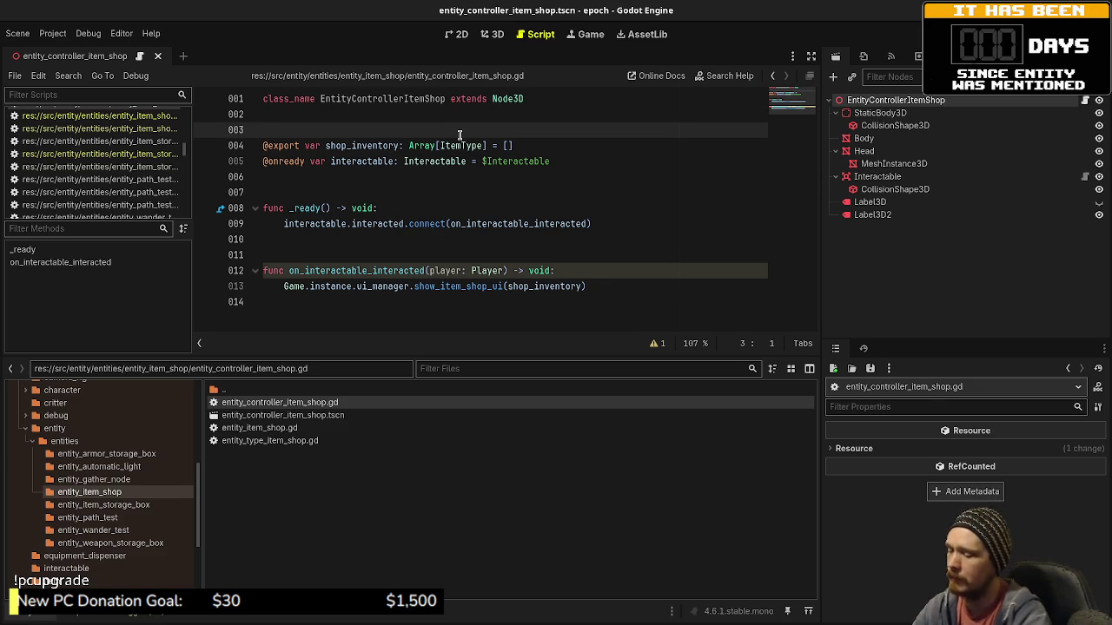
key("Return")
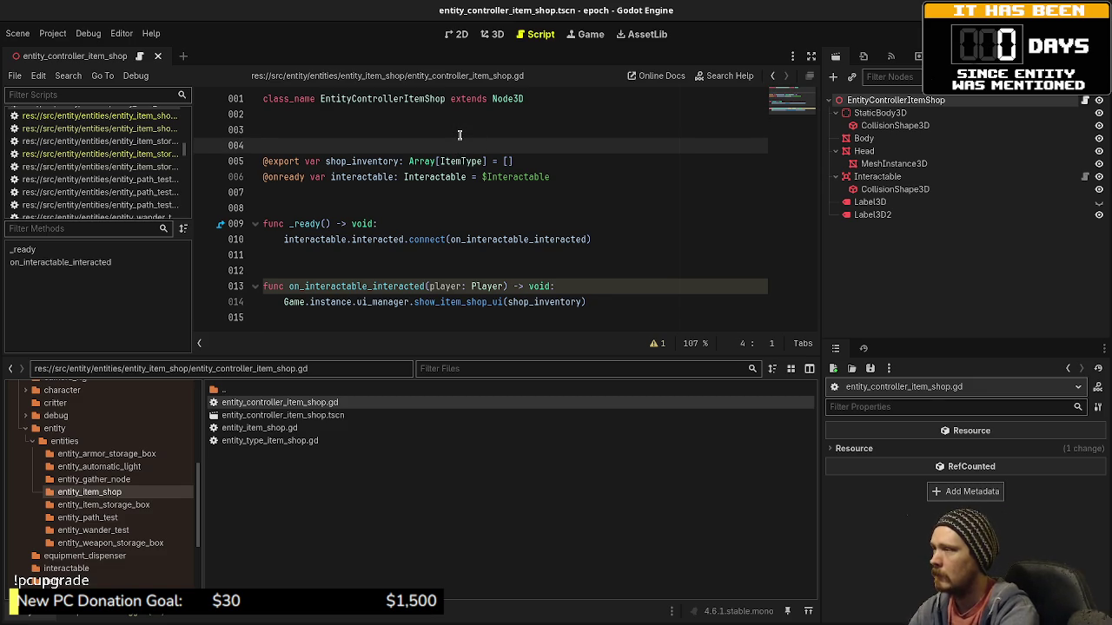
type("@")
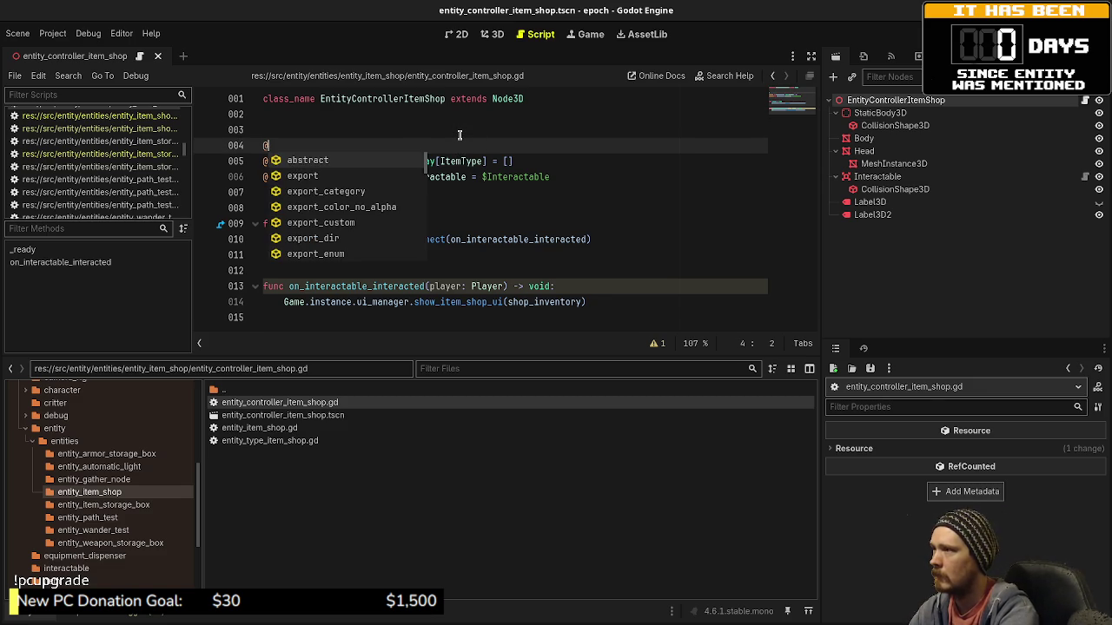
key("BackSpace")
type("var ")
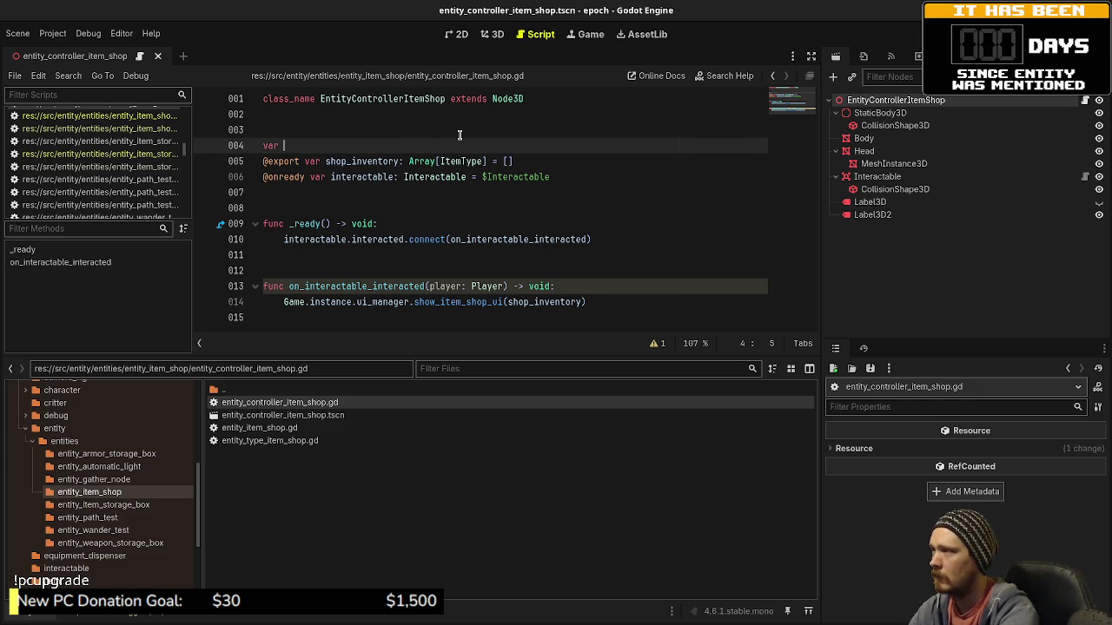
type("entity: EntityI")
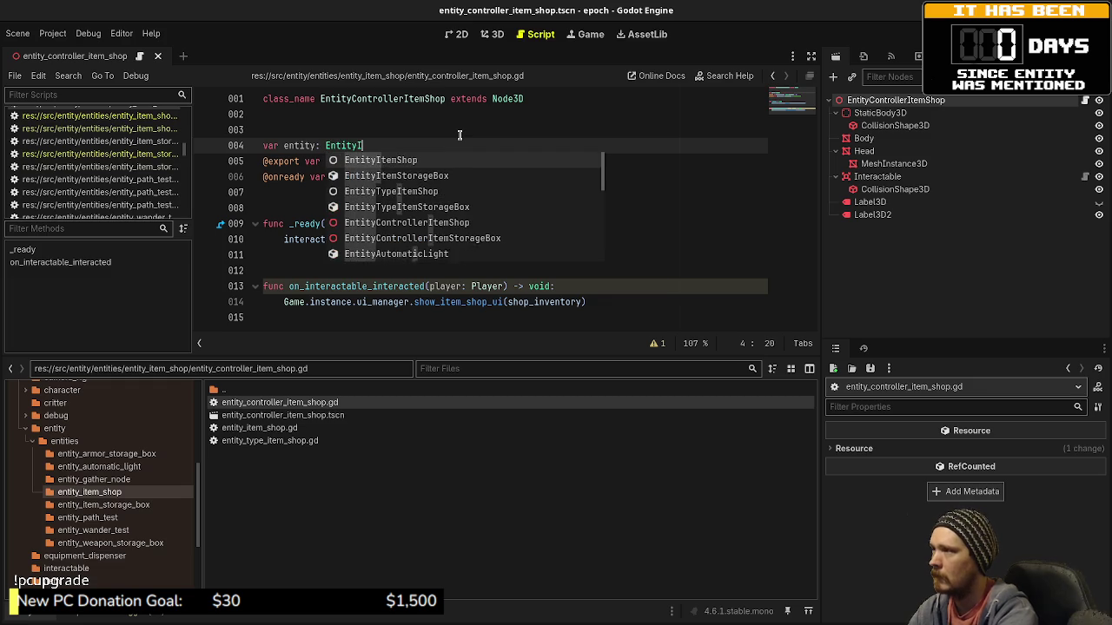
type("temShop")
key("ctrl+s")
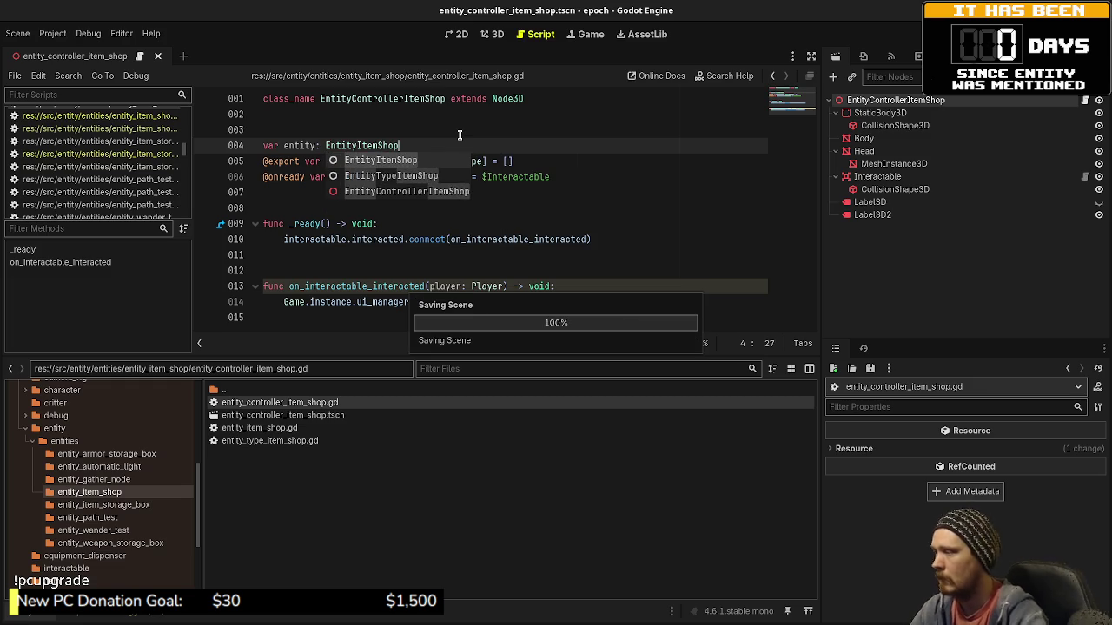
double_click(252, 390)
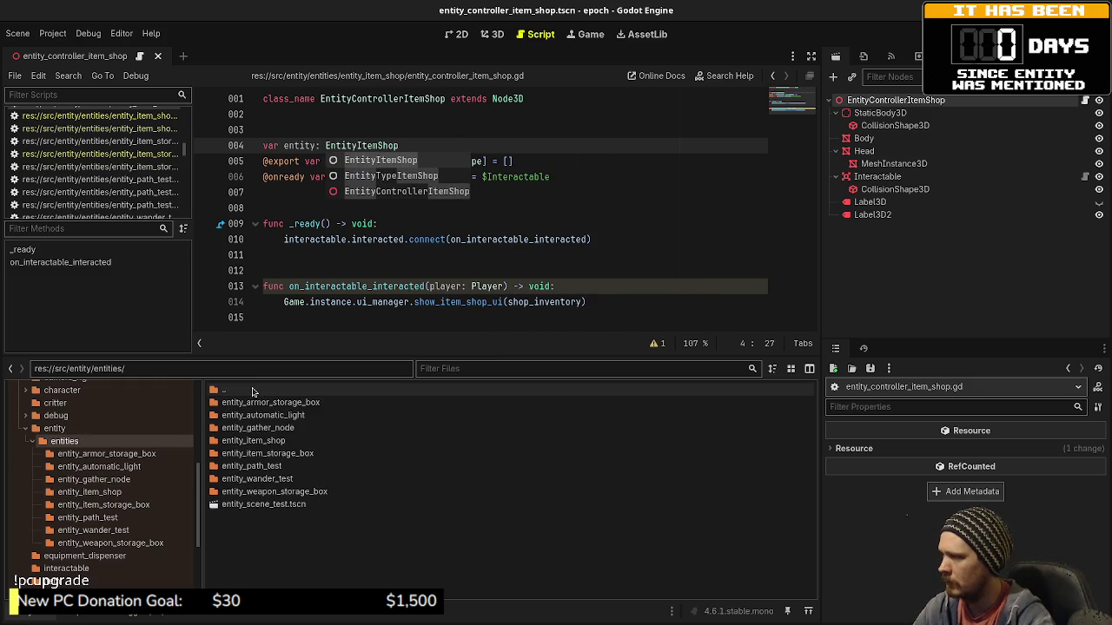
double_click(275, 454)
Open entity_controller_item_storage_box.gd and scroll through it for reference.
double_click(293, 402)
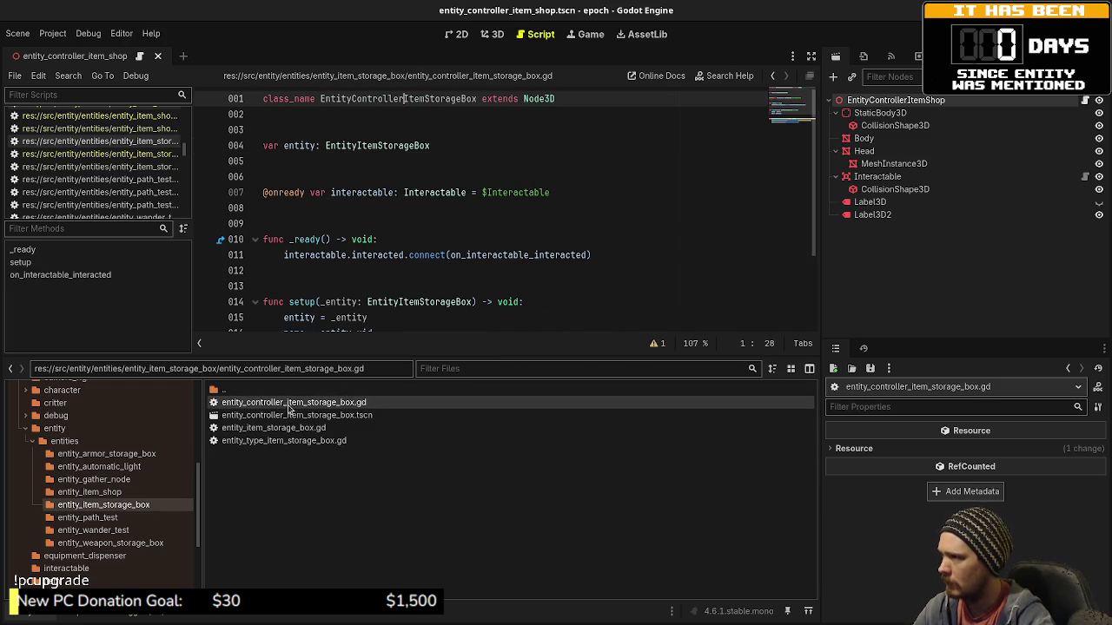
left_click(459, 145)
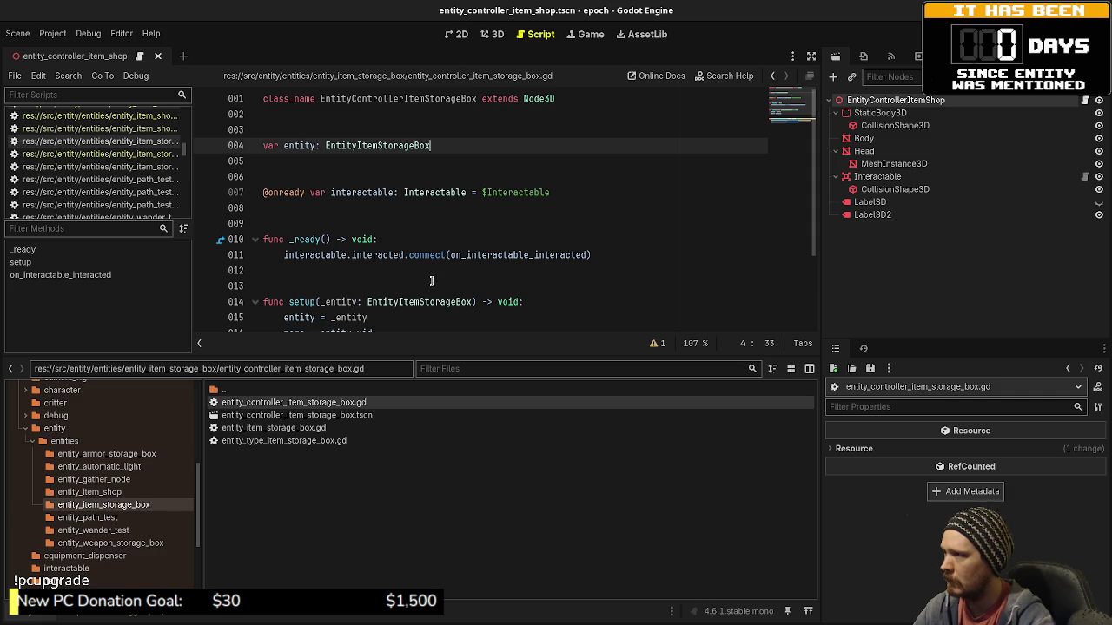
scroll(407, 270, "down", 2)
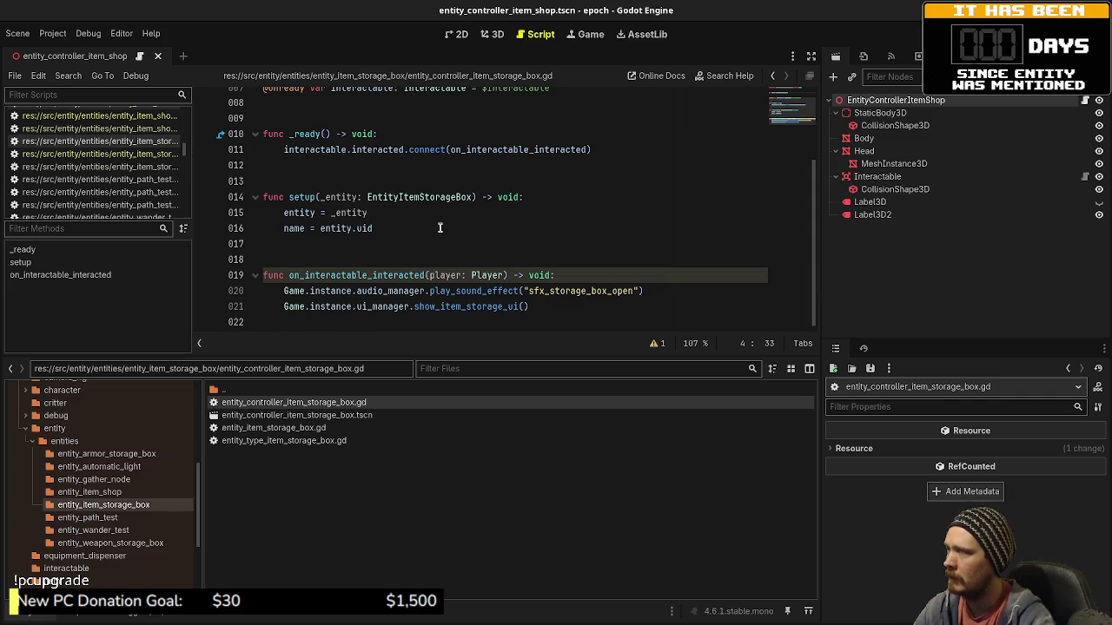
scroll(440, 228, "up", 1)
scroll(408, 174, "down", 1)
scroll(386, 205, "up", 2)
scroll(390, 217, "down", 2)
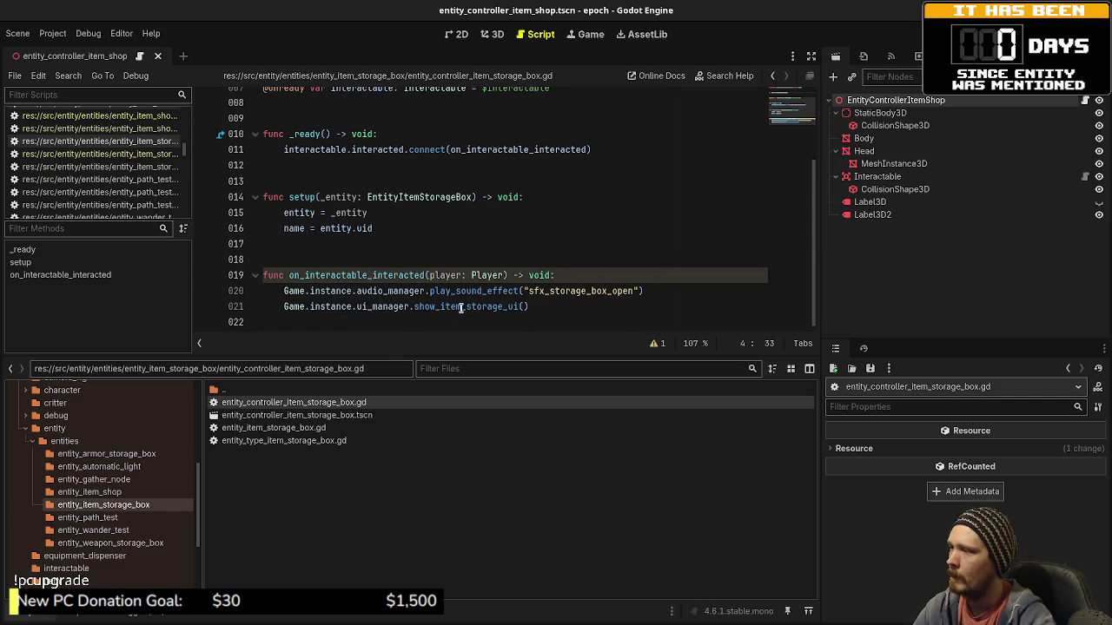
scroll(461, 303, "up", 2)
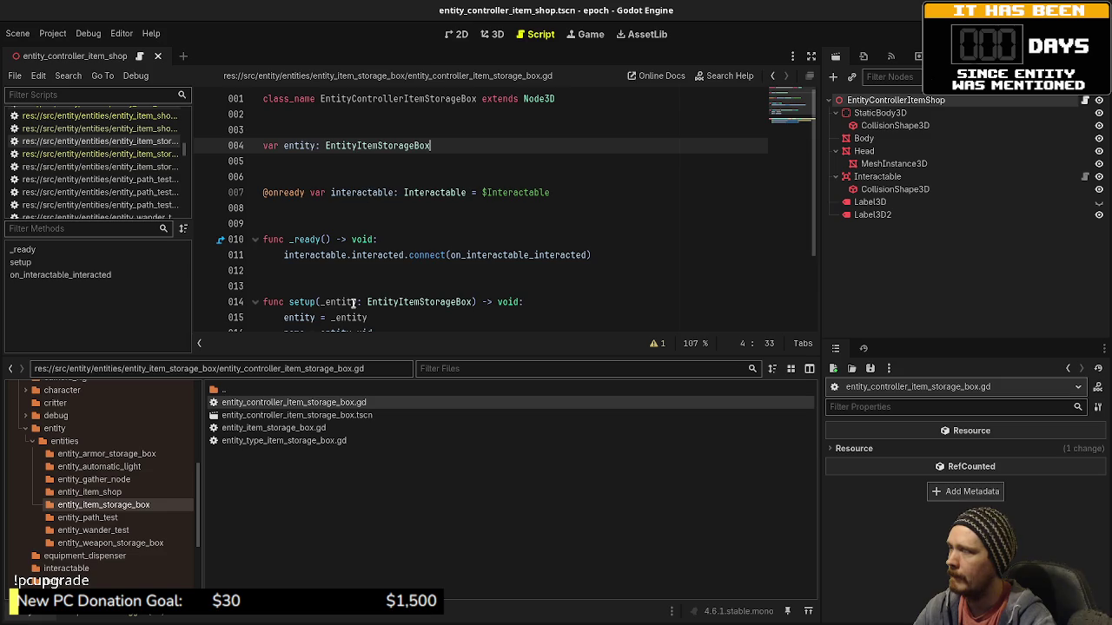
scroll(391, 278, "down", 1)
Navigate back to the entity_item_shop folder and open entity_item_shop.gd.
double_click(237, 388)
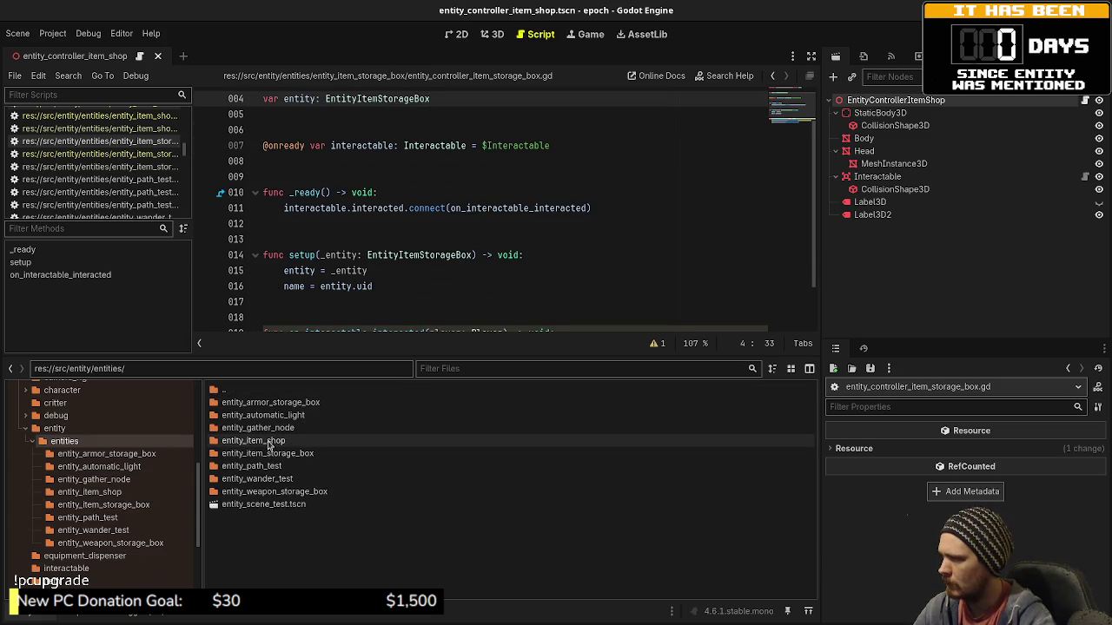
double_click(260, 440)
double_click(280, 428)
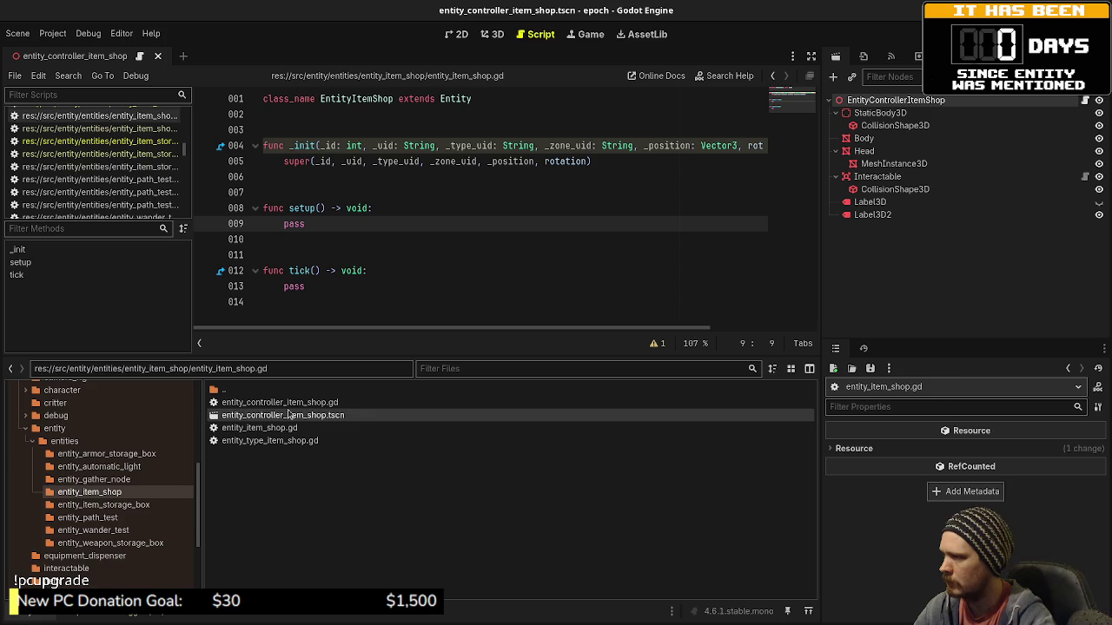
Copy the shop_inventory declaration from the controller into entity_item_shop.gd line 4 and save.
double_click(283, 404)
left_click_drag(518, 161, 305, 163)
key("ctrl+c")
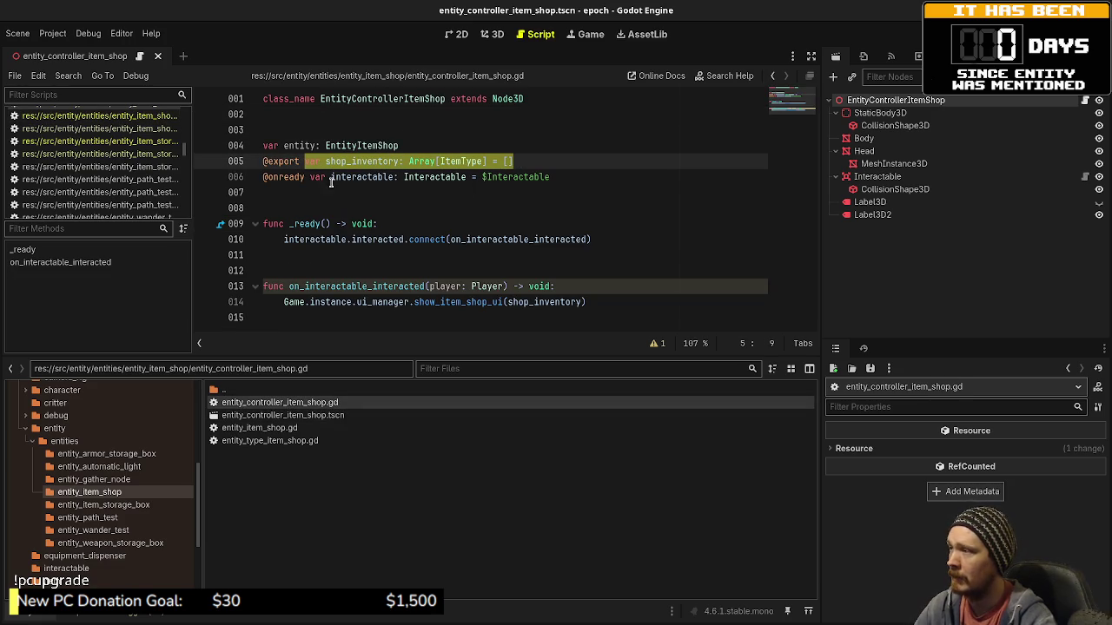
double_click(260, 427)
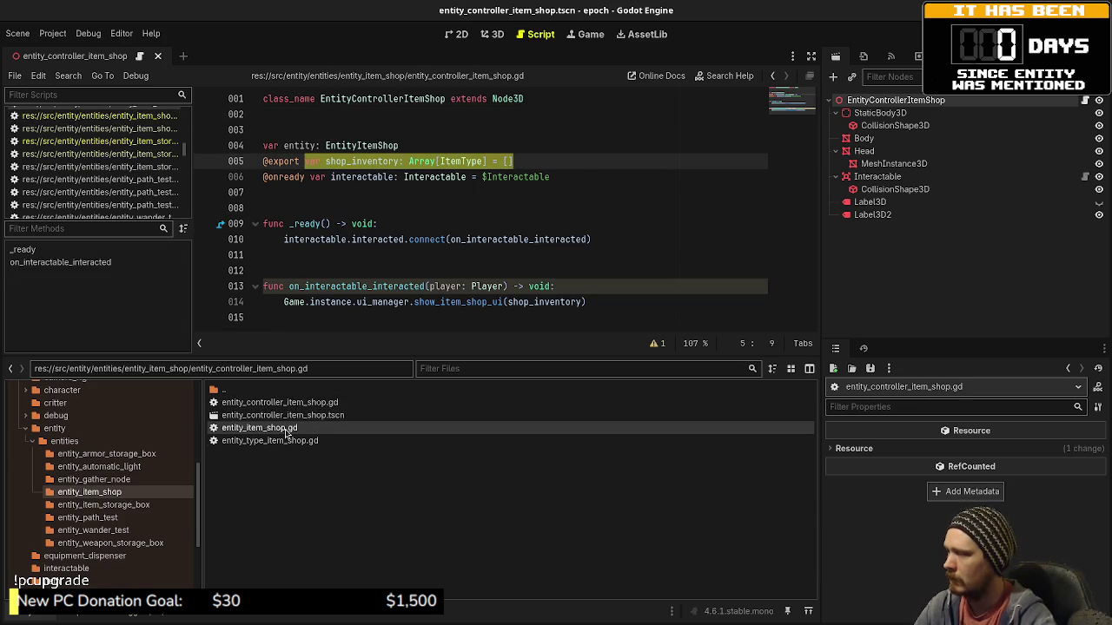
left_click(409, 123)
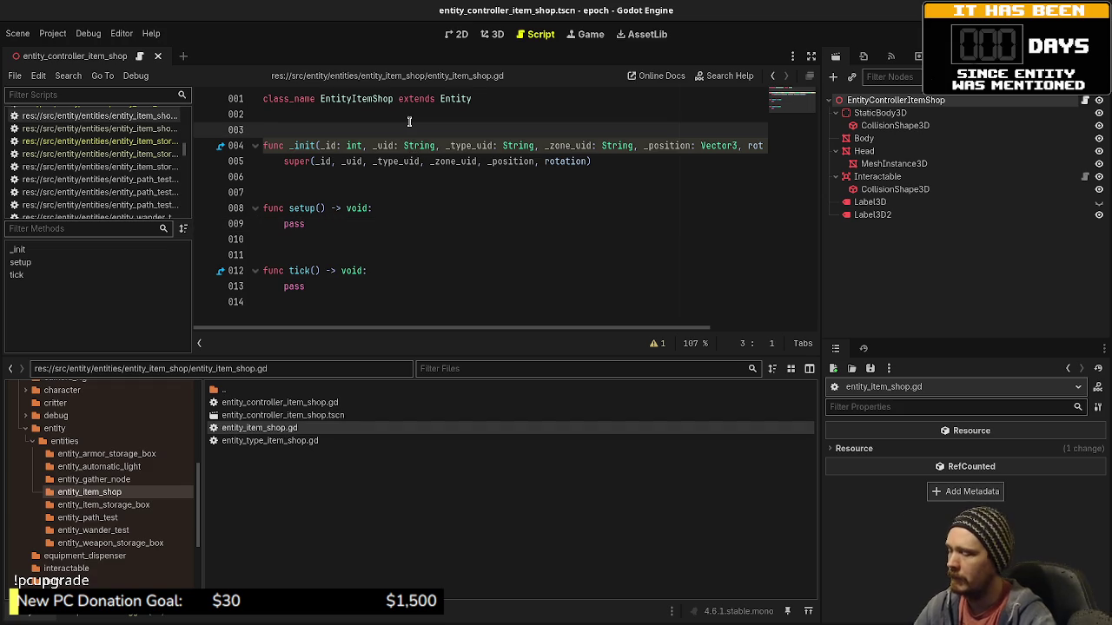
key("Return")
key("Return")
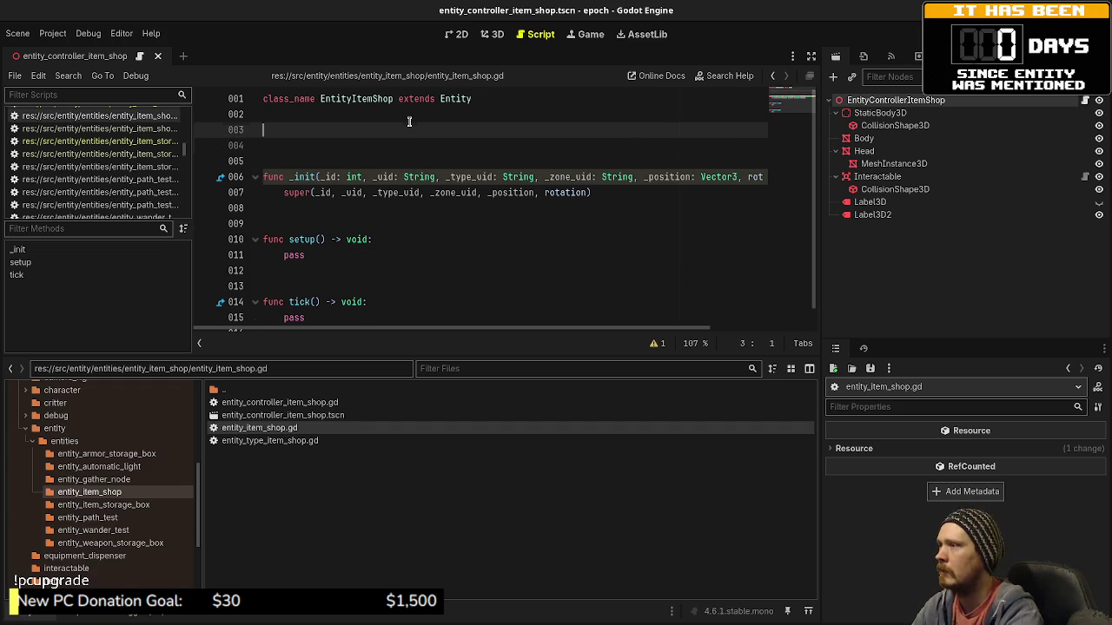
key("ctrl+v")
key("ctrl+s")
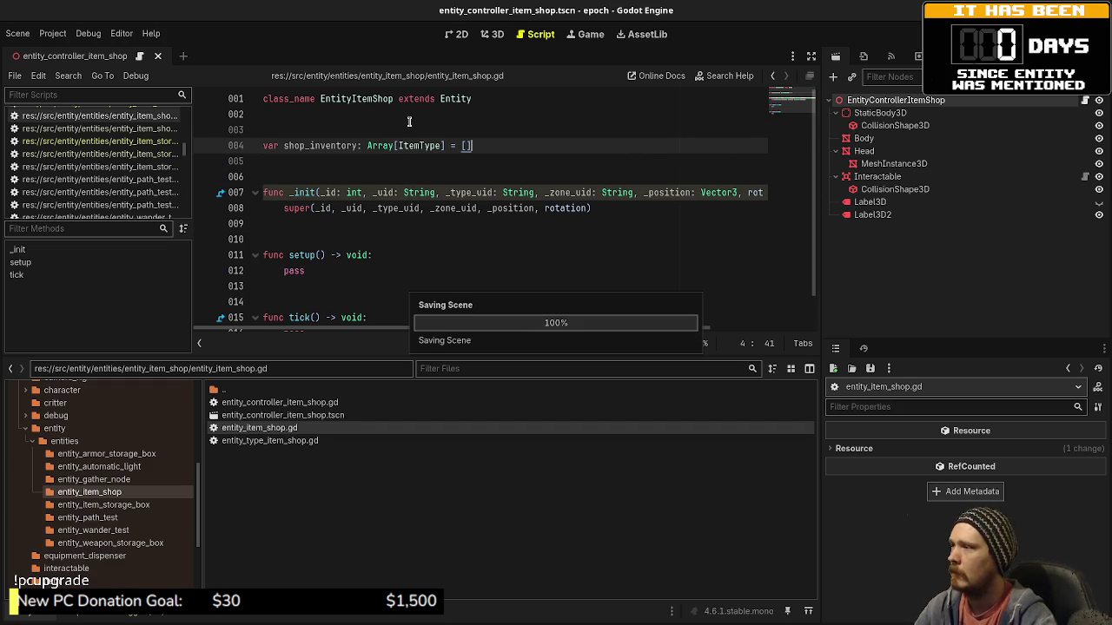
Look over the item shop type and controller scripts, then show the data/entity_types resources.
double_click(287, 442)
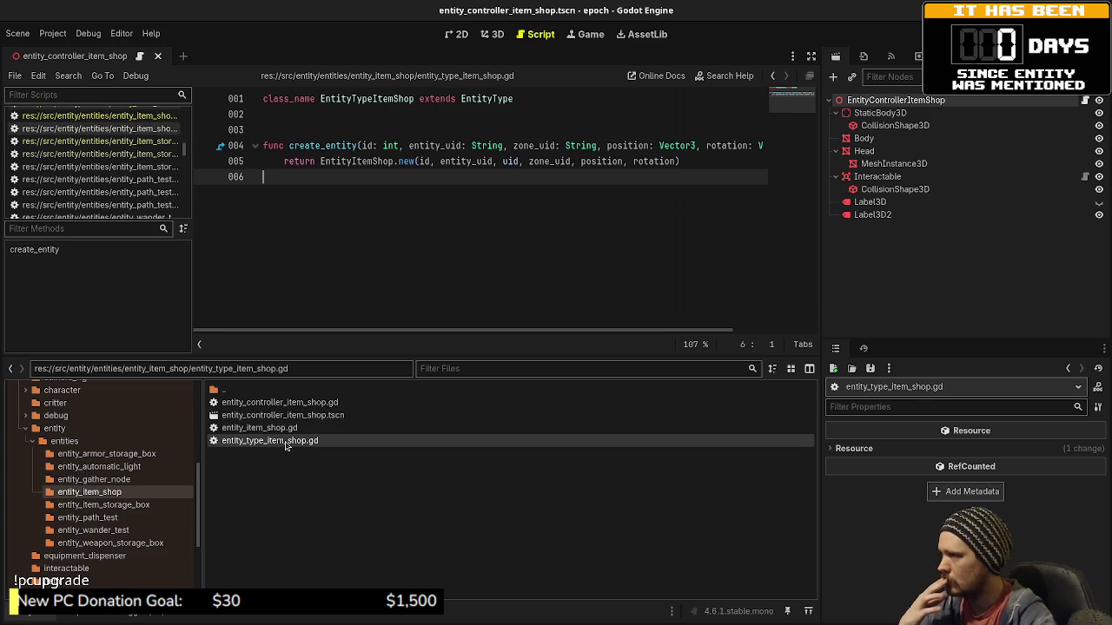
double_click(278, 429)
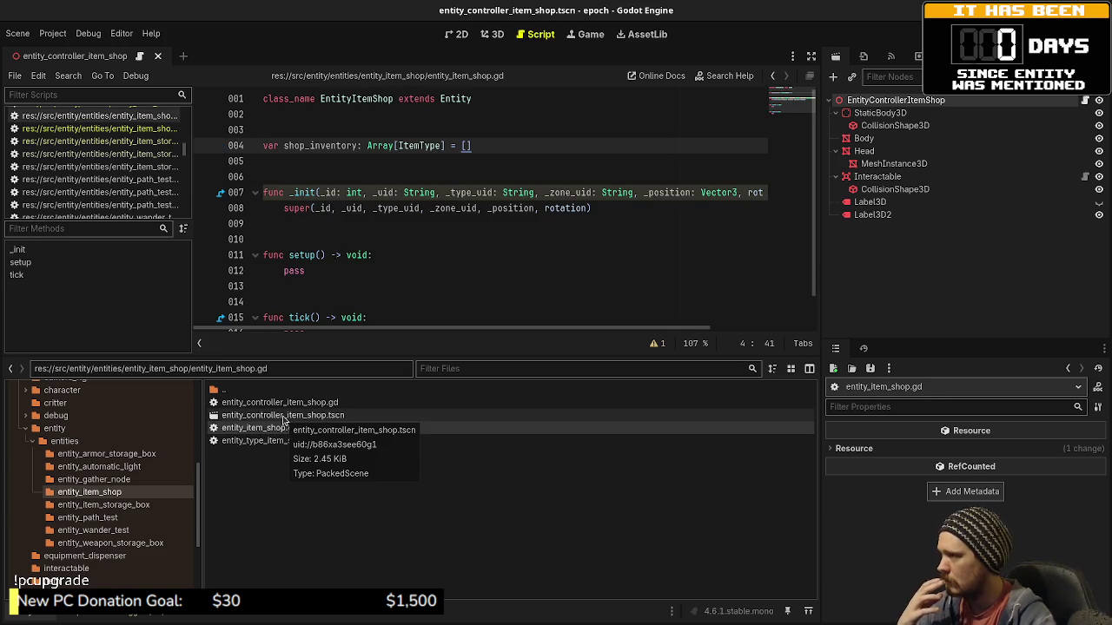
double_click(278, 402)
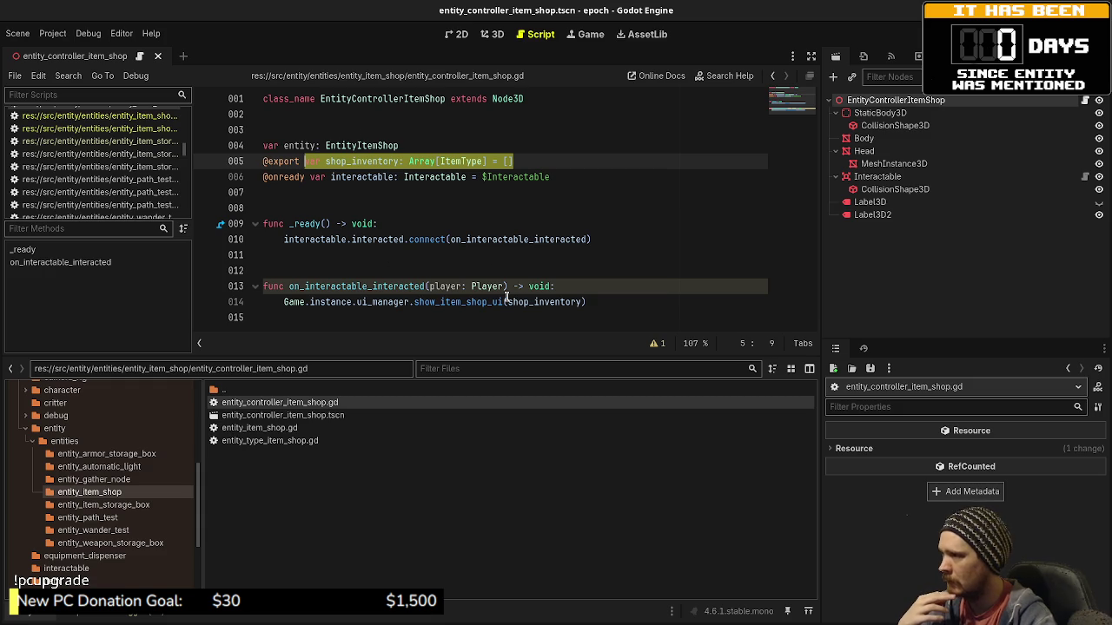
left_click(508, 302)
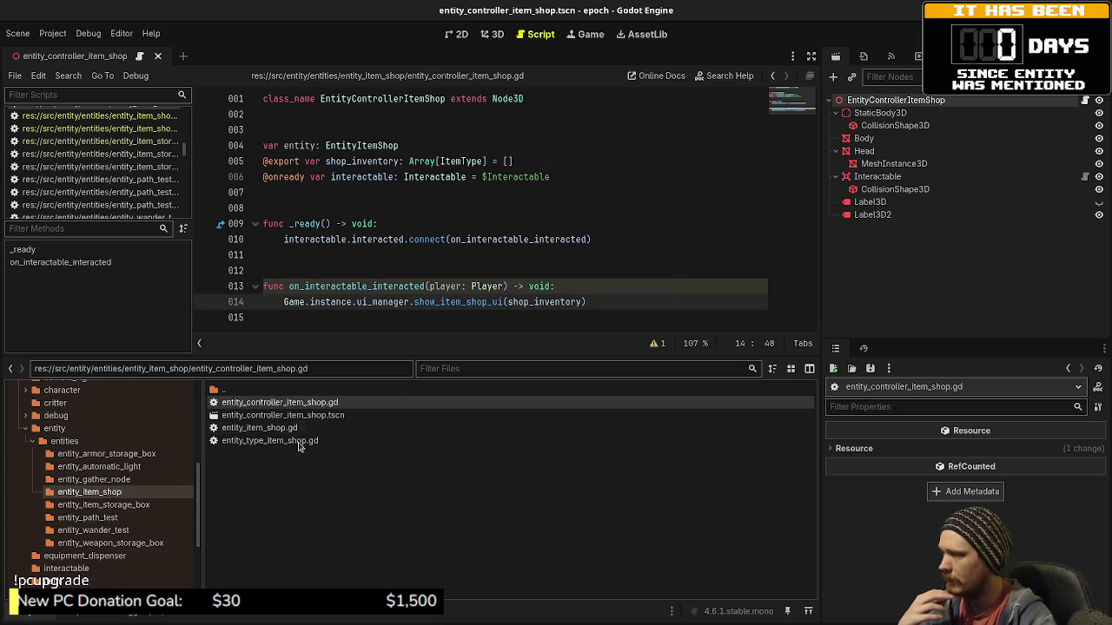
scroll(88, 482, "up", 10)
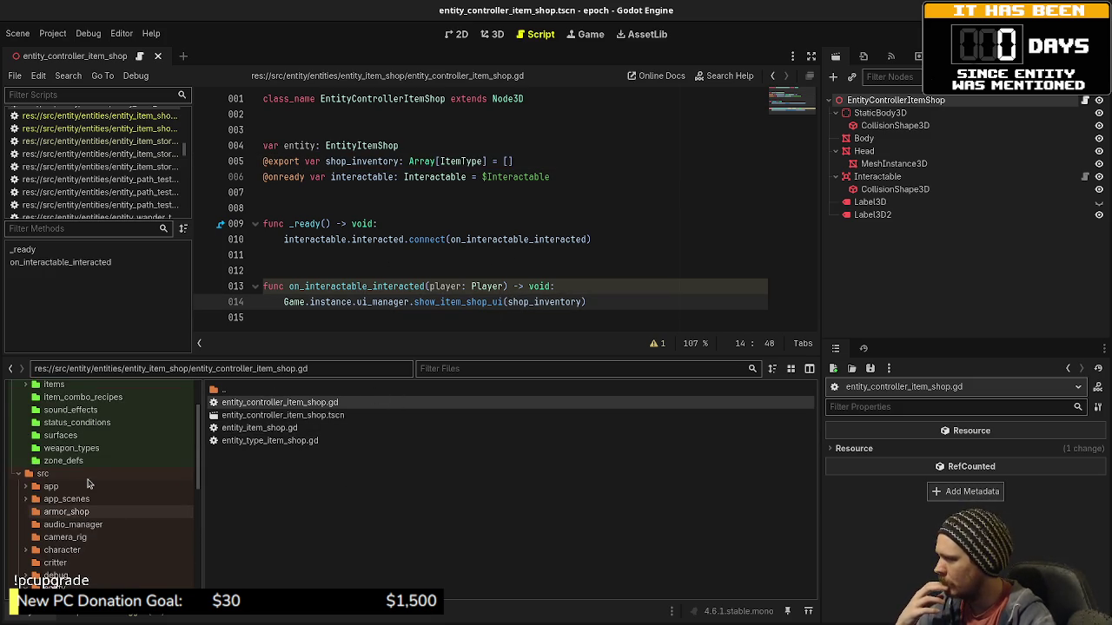
left_click(86, 441)
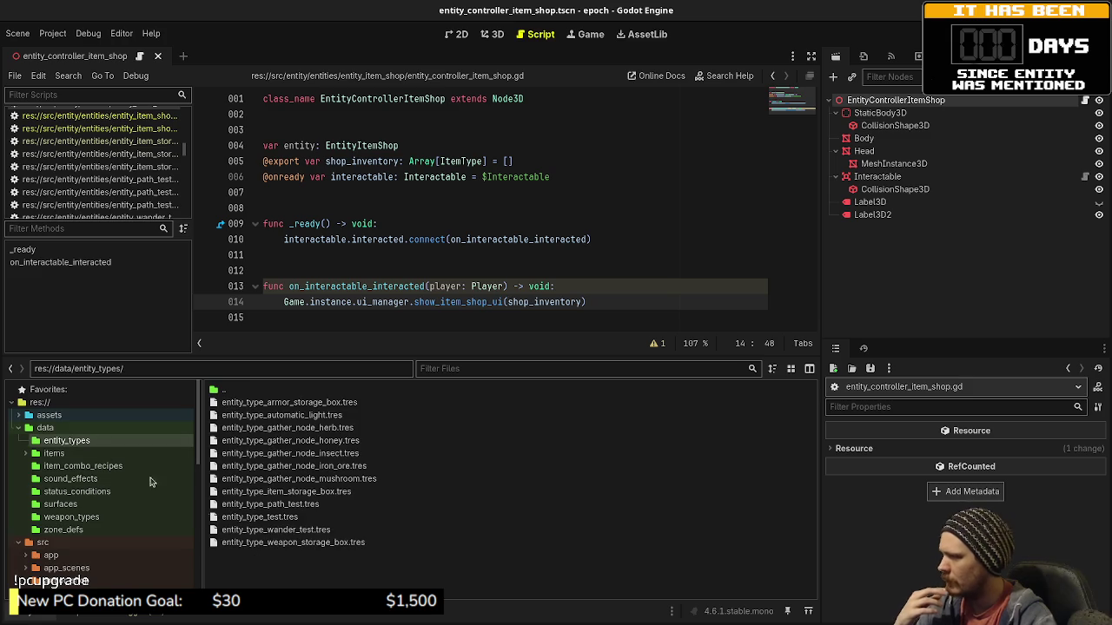
Create an EntityTypeItemShop resource saved as entity_type_item_shop.tres in entity_types, then open it.
right_click(265, 578)
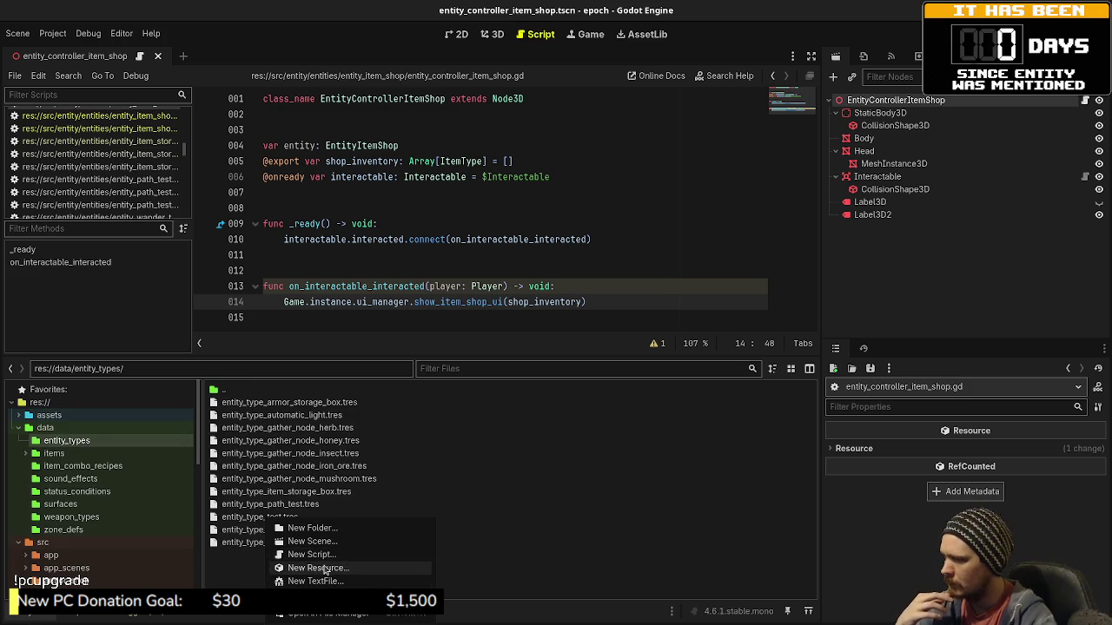
left_click(324, 569)
type("entity_t")
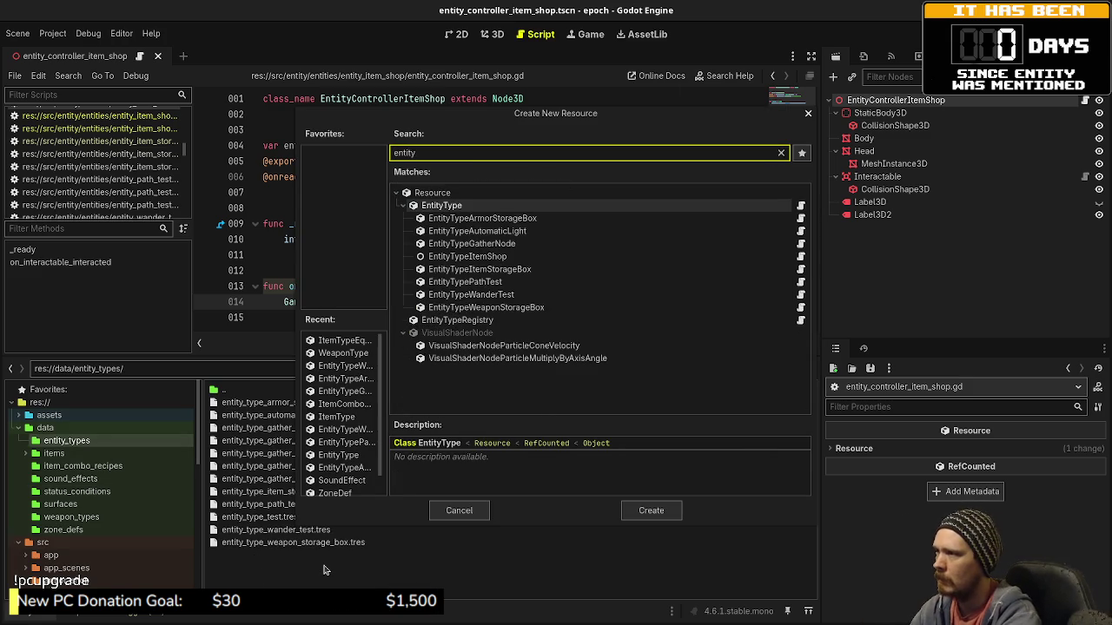
key("BackSpace")
key("BackSpace")
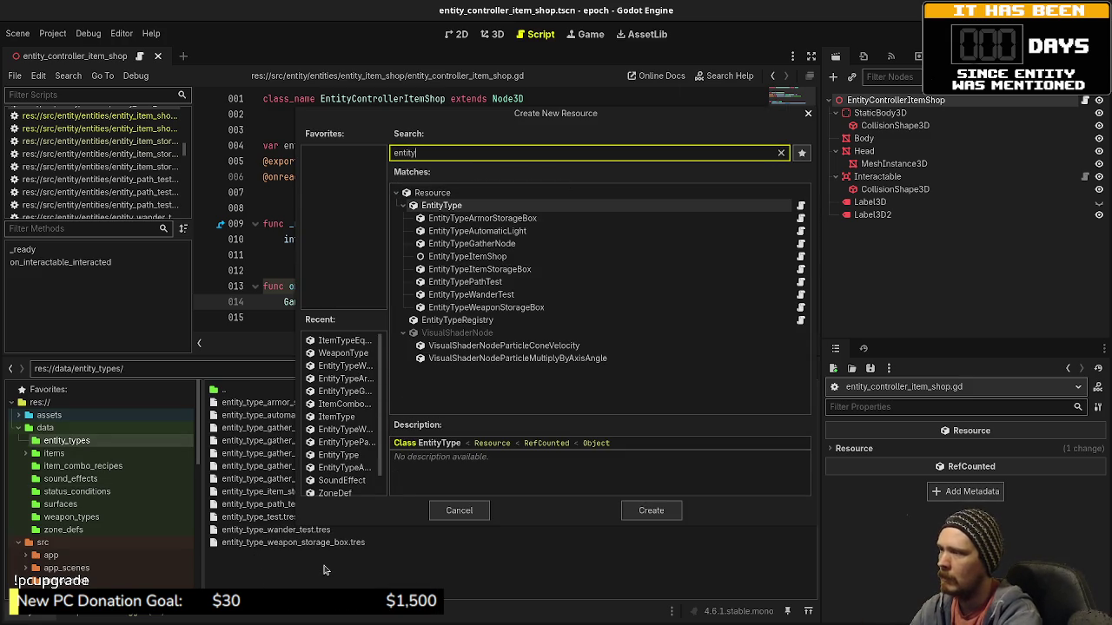
type("typeitemshop")
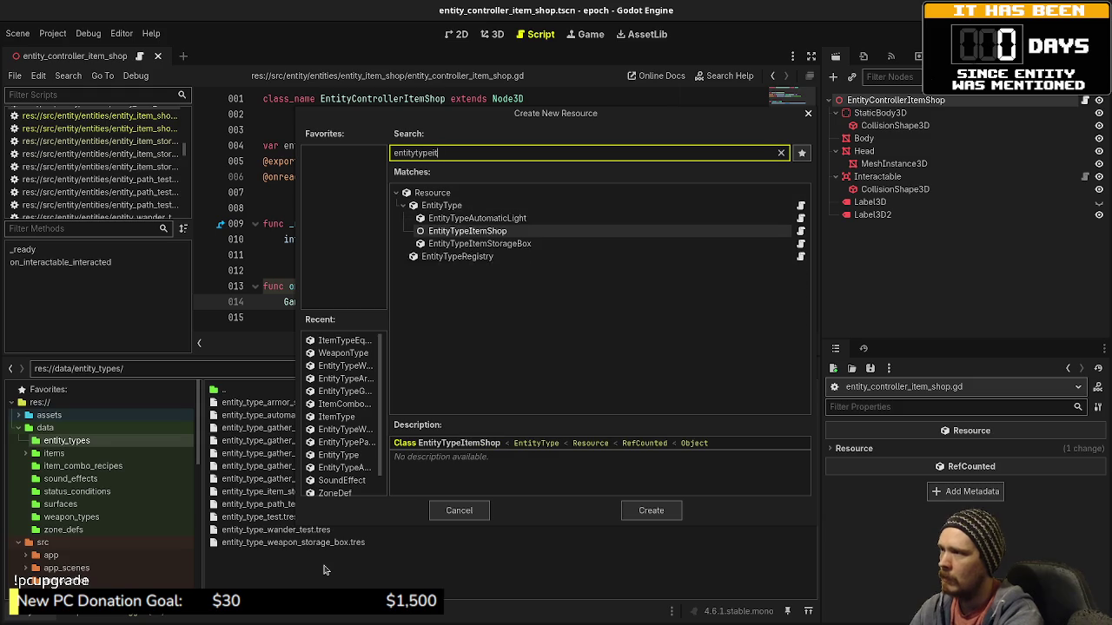
key("Return")
type("entity")
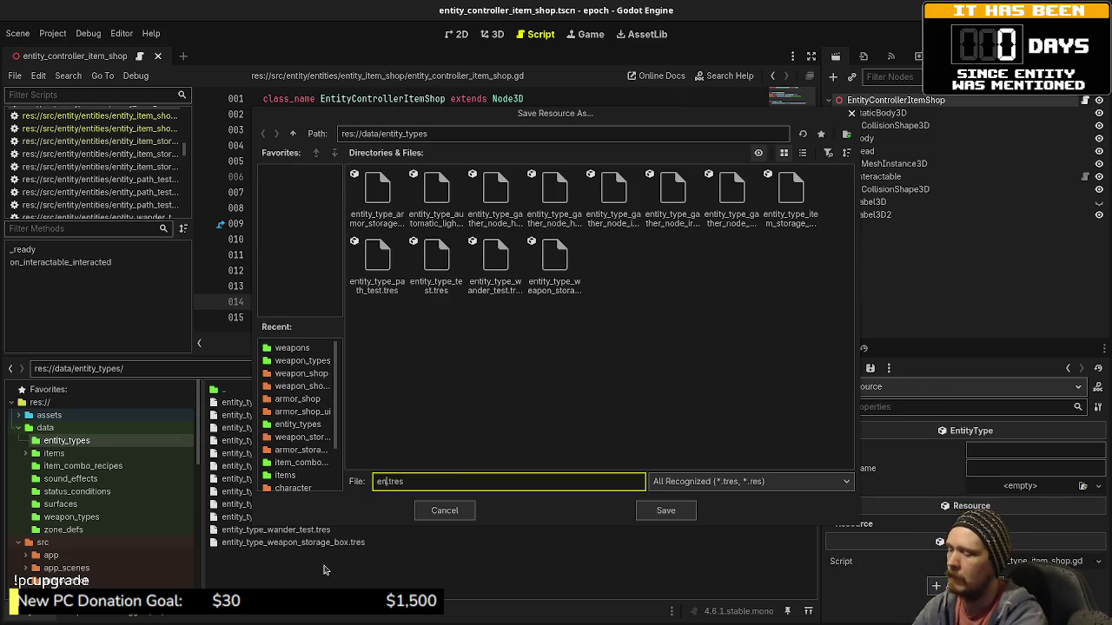
type("_type_item_s")
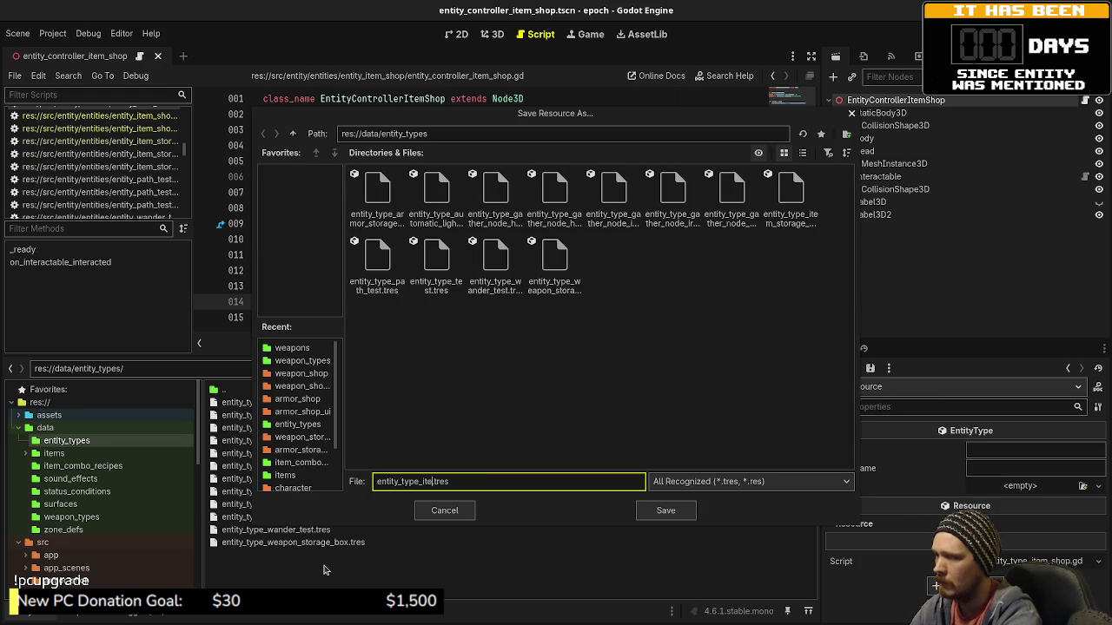
type("hop")
key("Return")
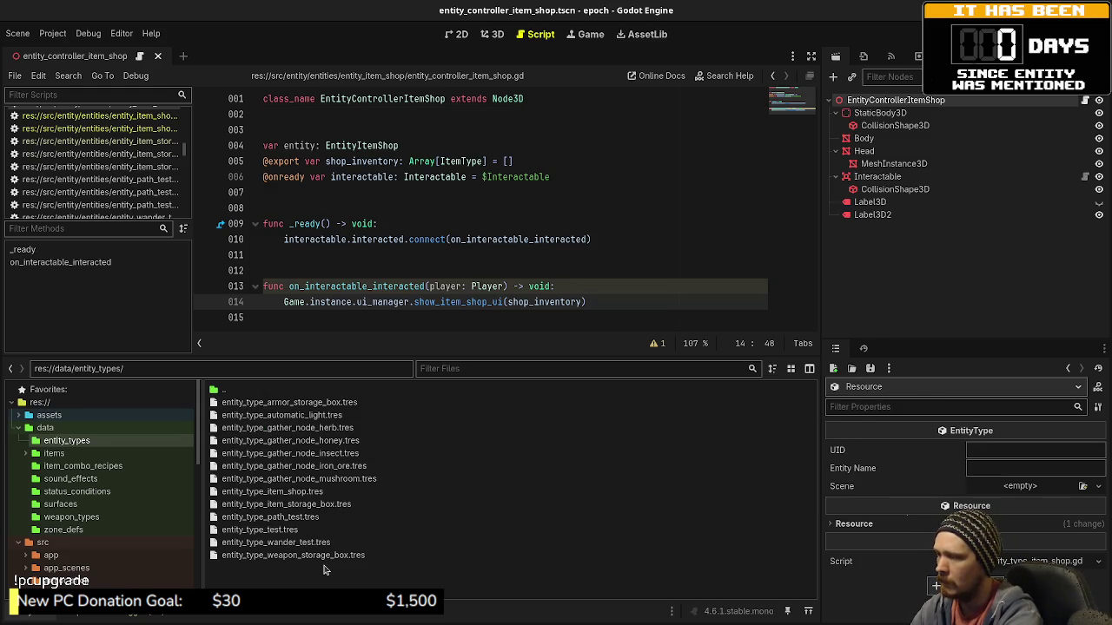
left_click(272, 491)
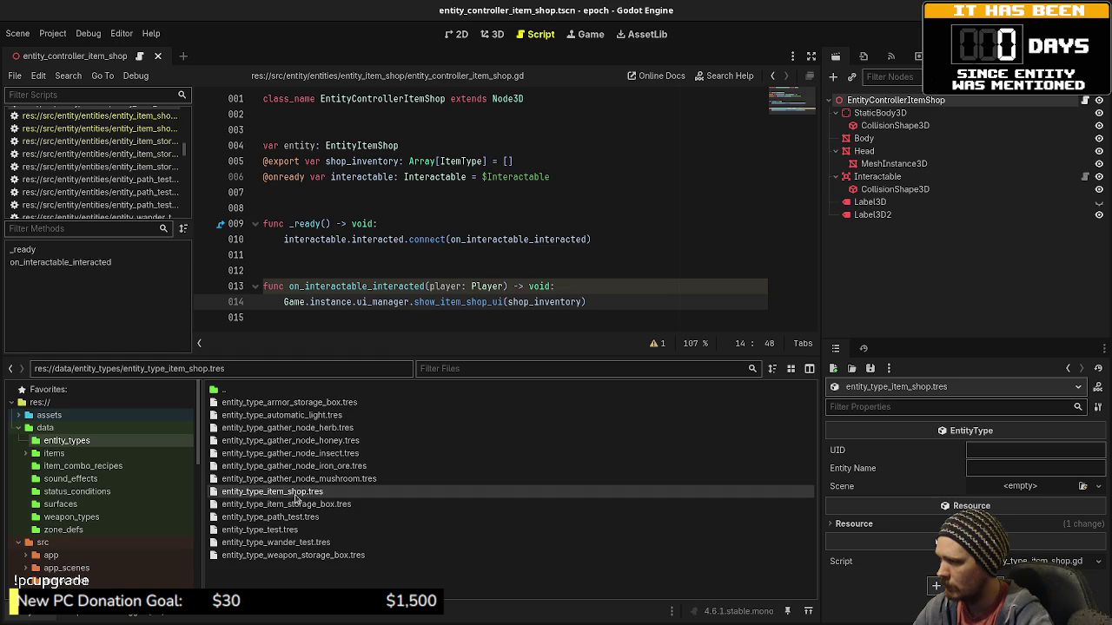
Set the resource's UID to entity_type_item_shop.
left_click(1008, 450)
type("entity_type")
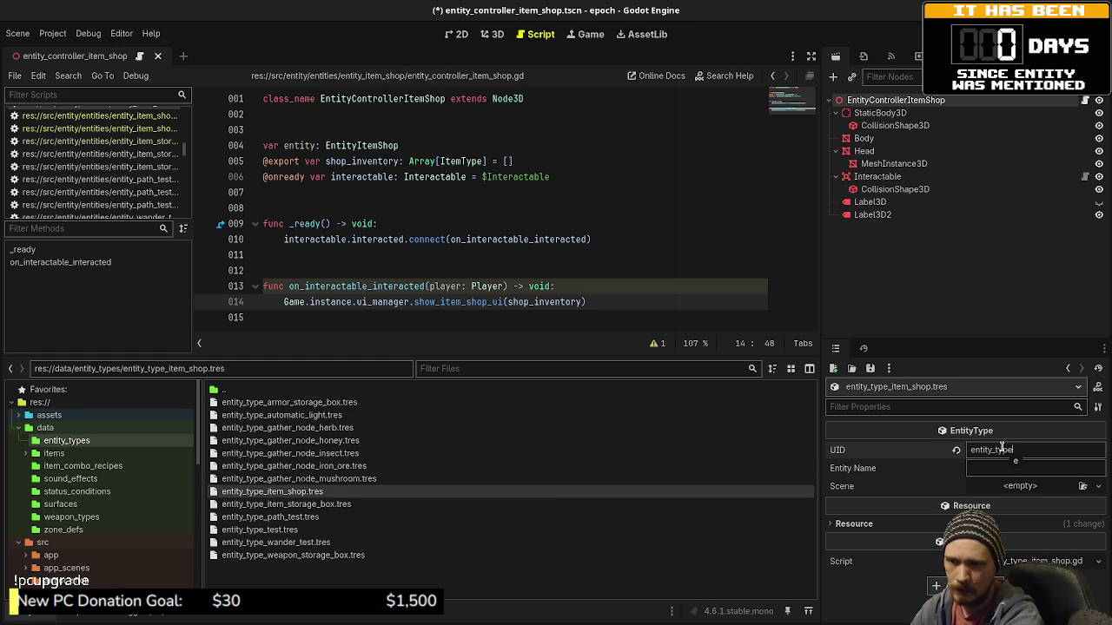
type("op")
key("Tab")
type("Item Shop")
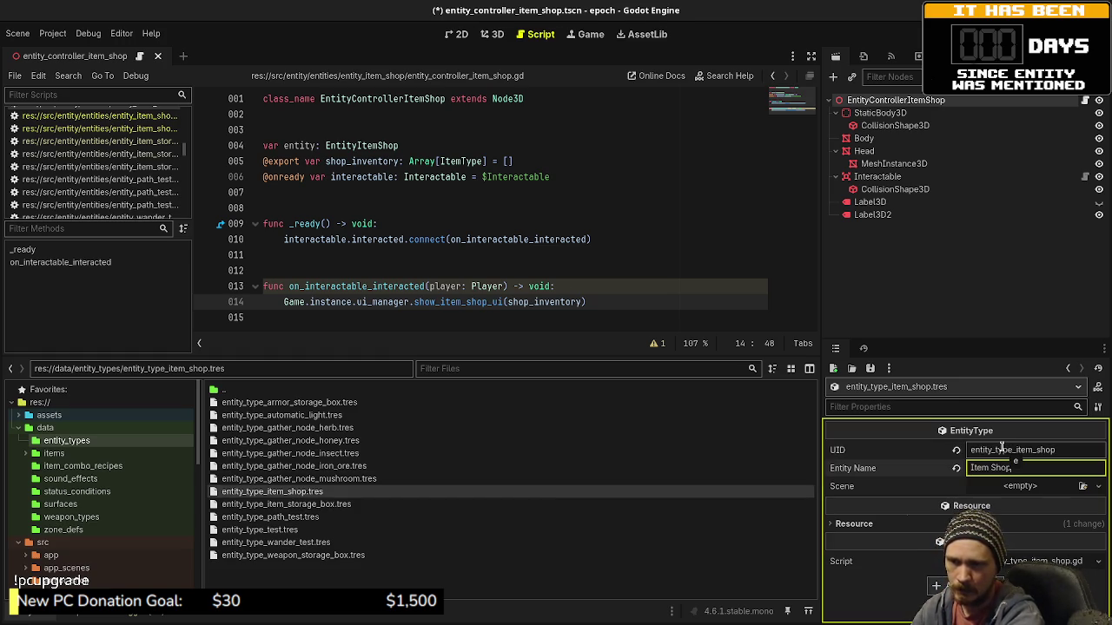
Assign entity_controller_item_shop.tscn as the Scene property and save.
left_click(1082, 486)
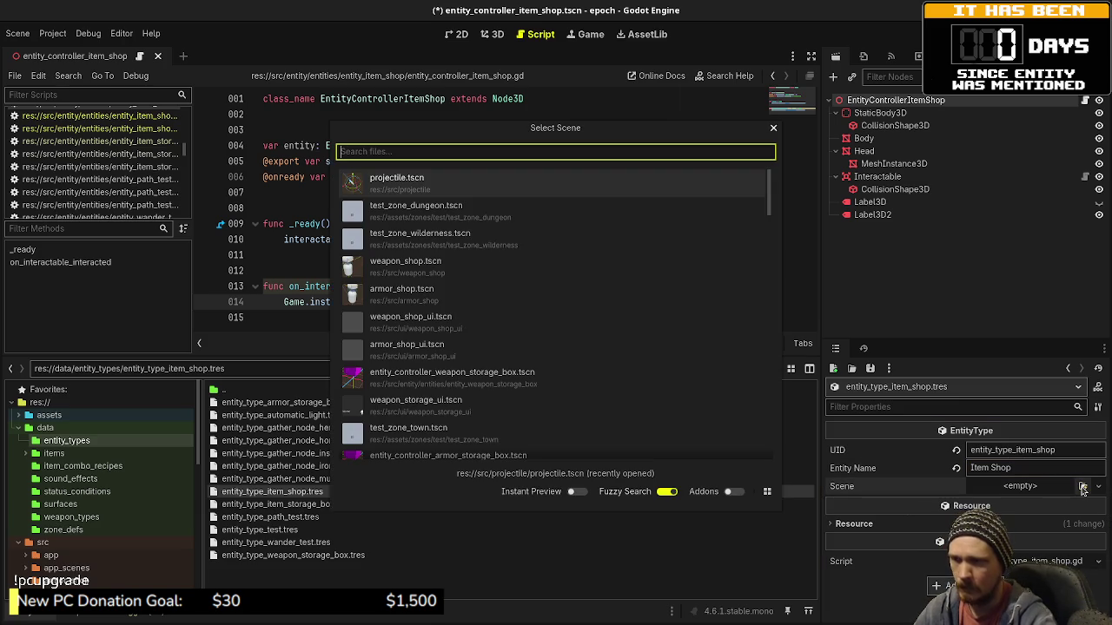
type("entitycontrollerite")
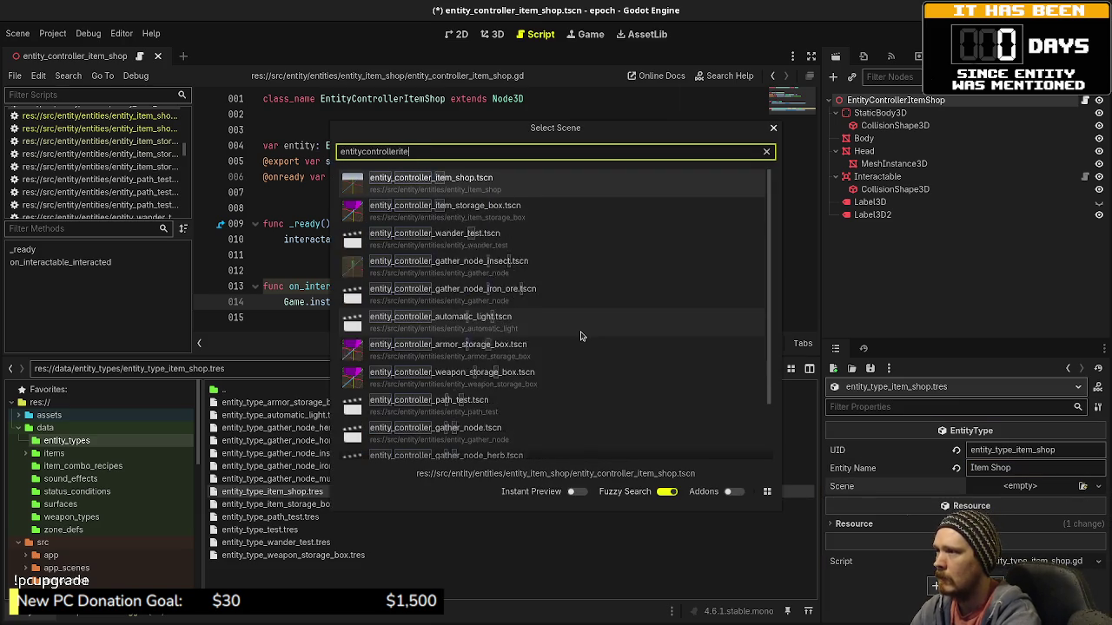
key("Return")
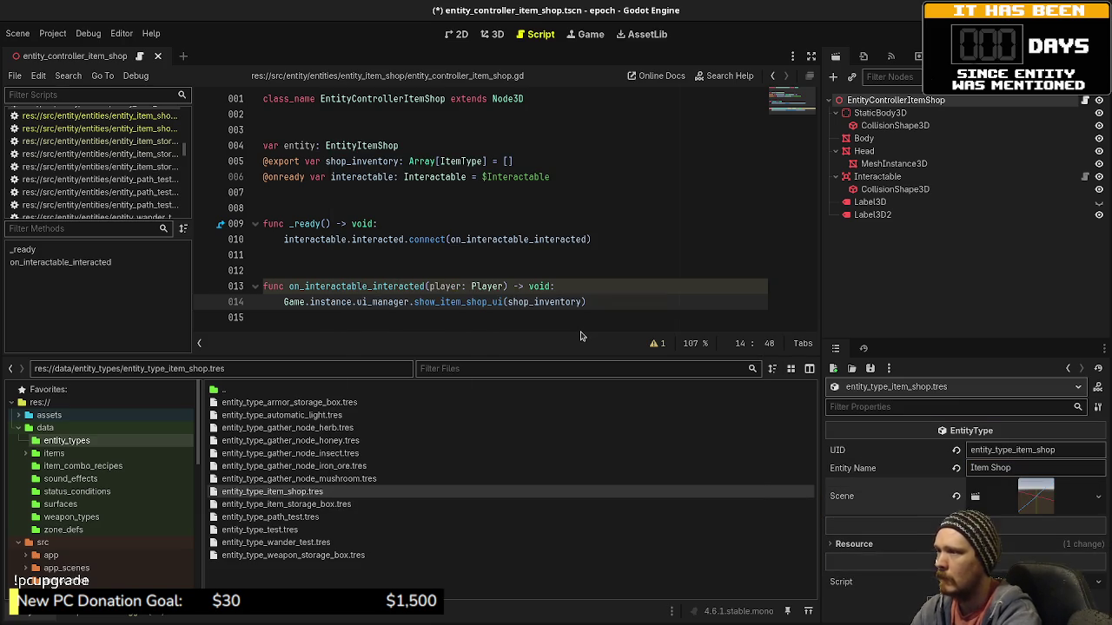
key("ctrl+s")
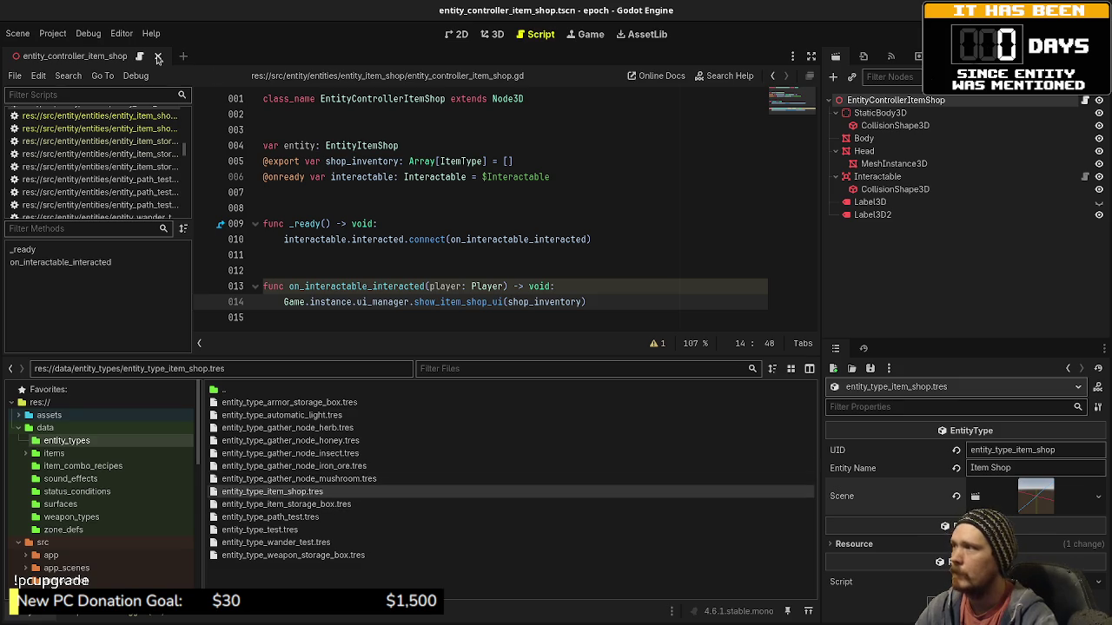
Open game.tscn and select its root Game node.
key("ctrl+shift+o")
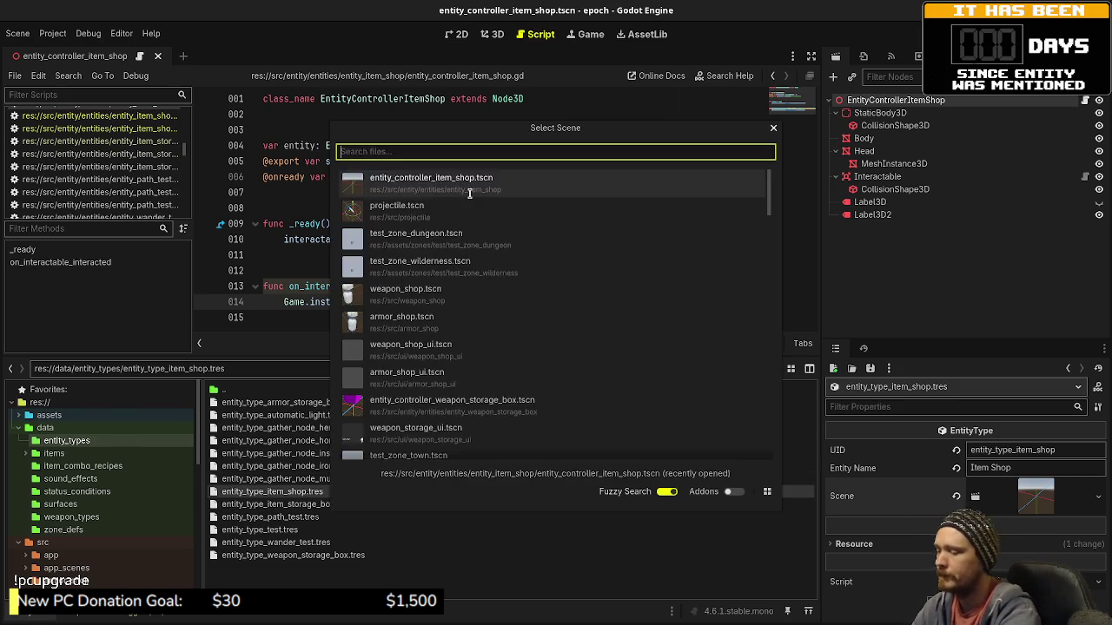
type("game")
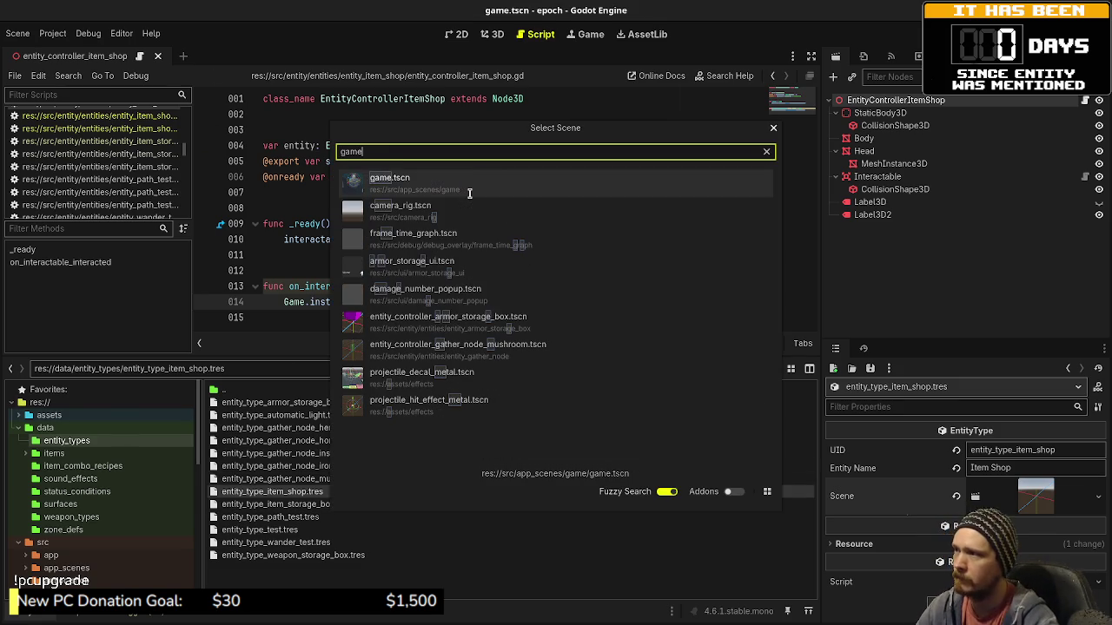
left_click(411, 180)
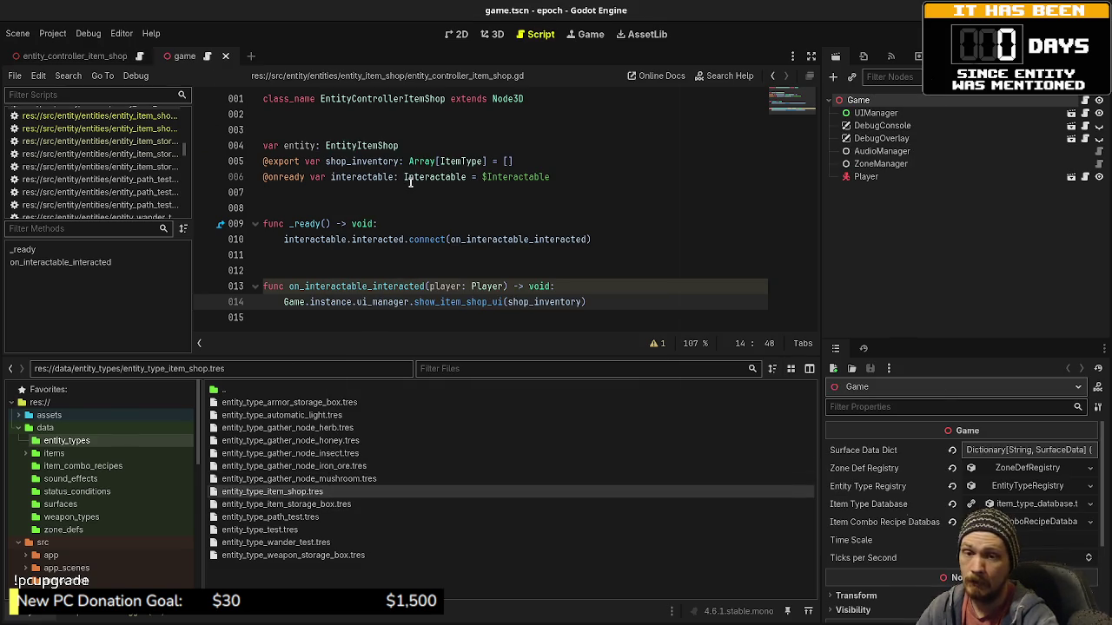
left_click(865, 113)
left_click(858, 100)
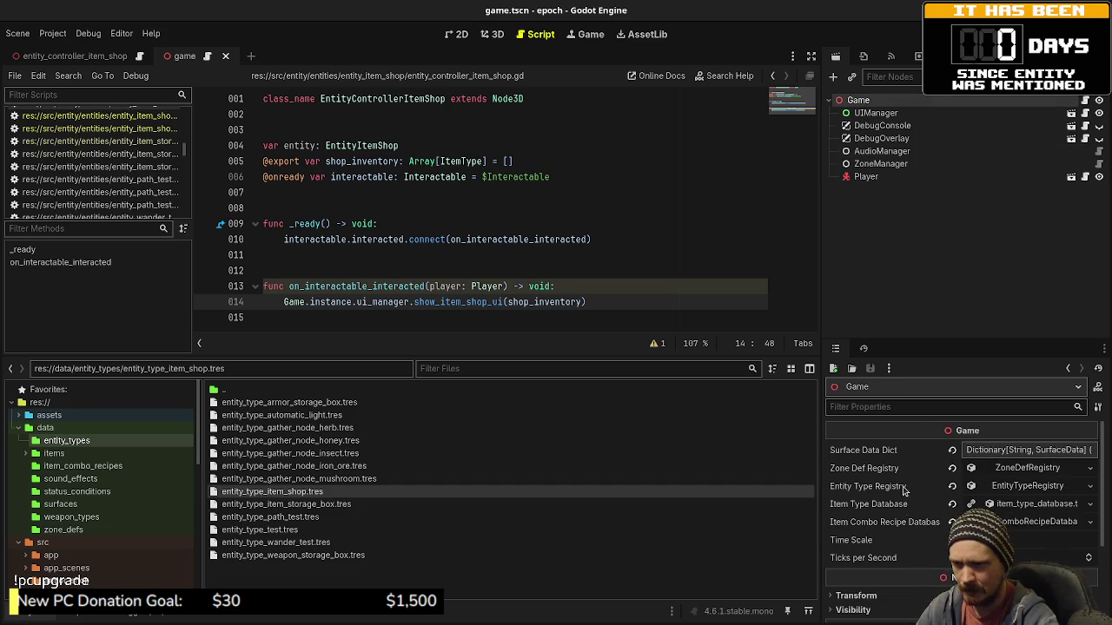
Add a new Entity Type Registry entry and drop entity_type_item_shop.tres into slot 12.
left_click(1014, 488)
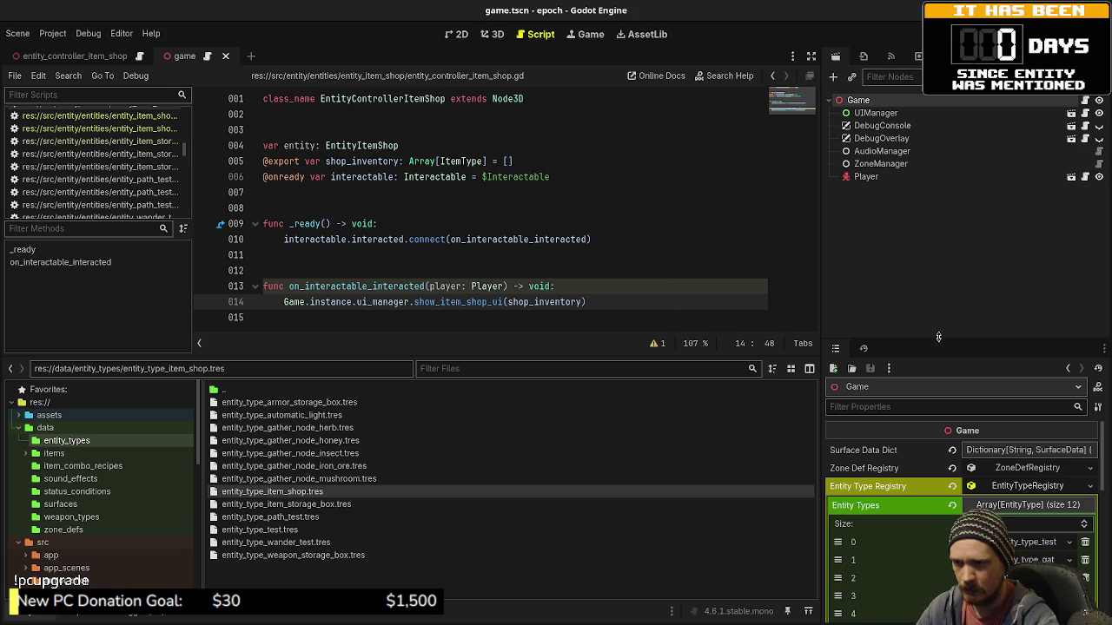
left_click_drag(936, 339, 951, 220)
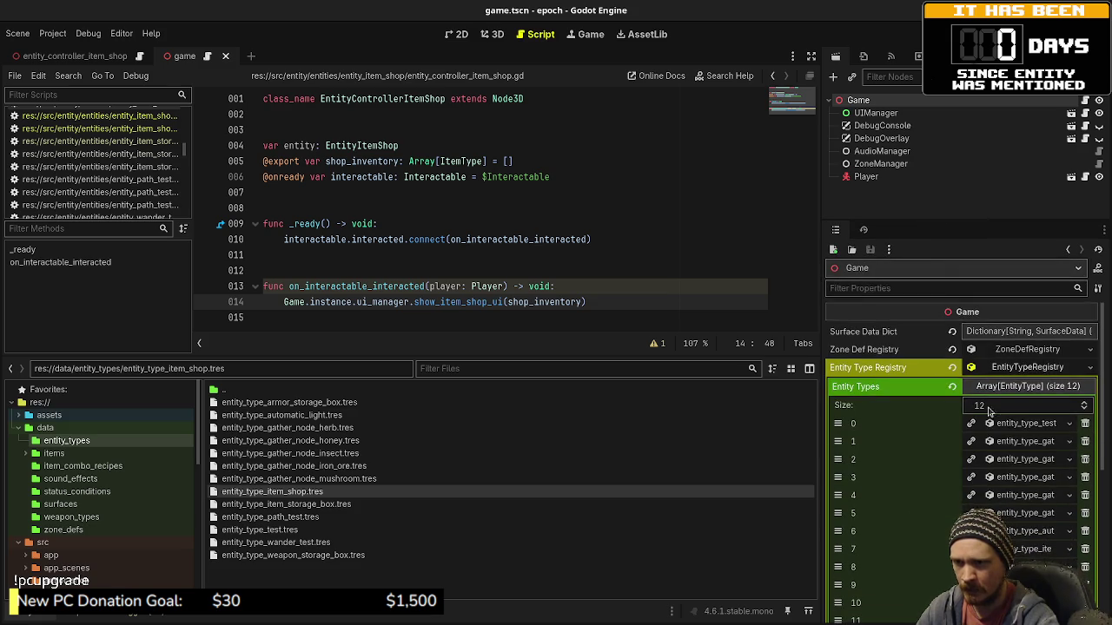
scroll(965, 522, "down", 4)
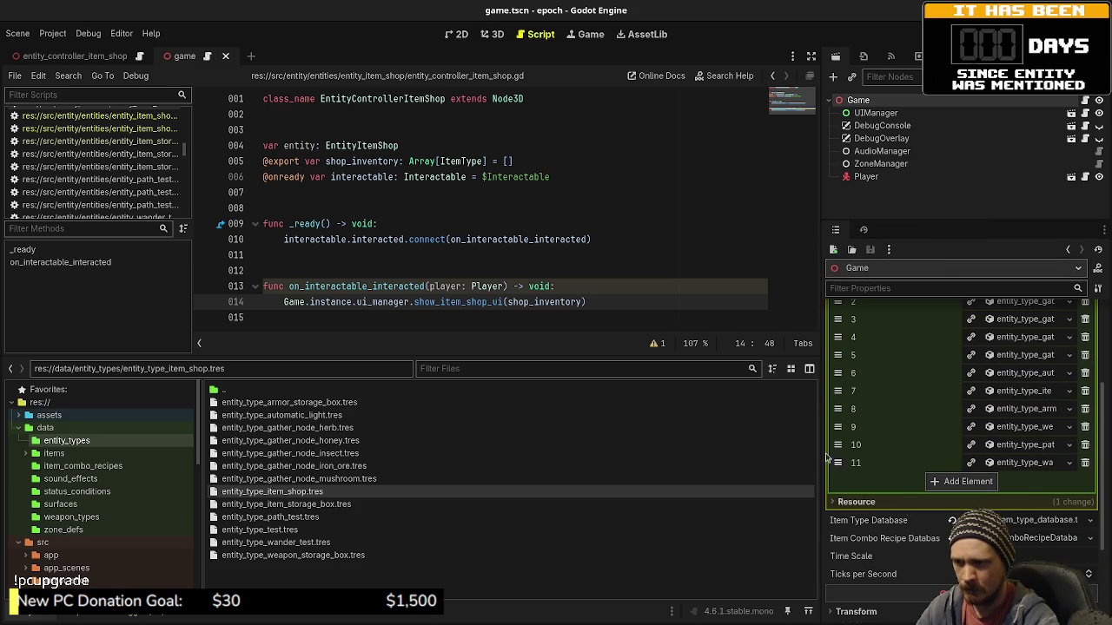
left_click_drag(821, 455, 709, 467)
left_click(888, 481)
left_click_drag(272, 492, 969, 479)
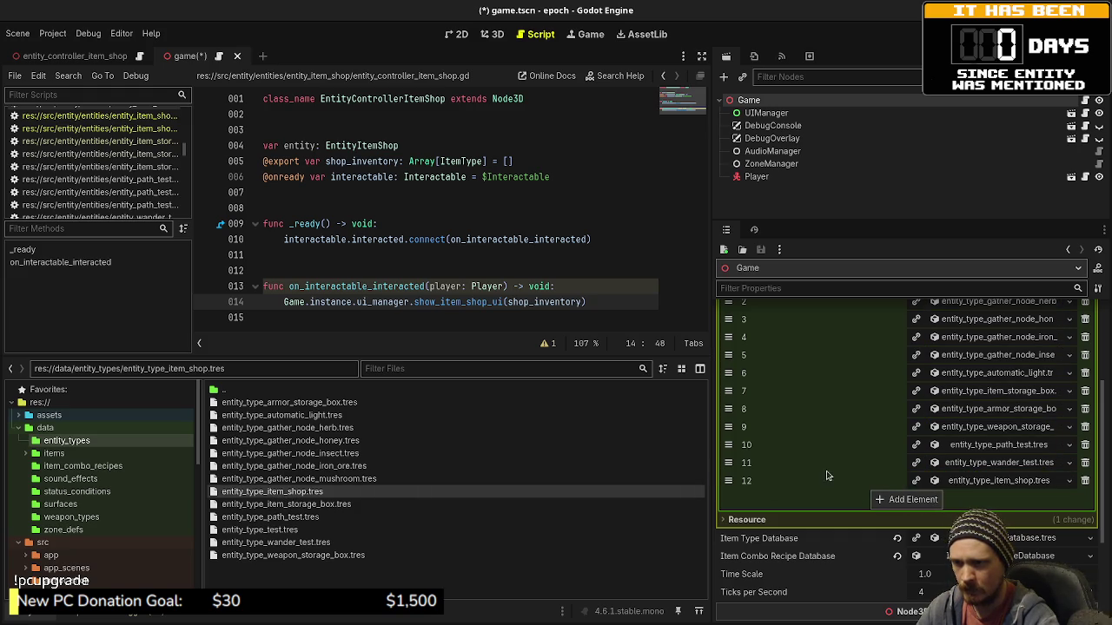
Collapse the Entity Types list, restore the panel layout, and save game.tscn.
scroll(932, 420, "up", 3)
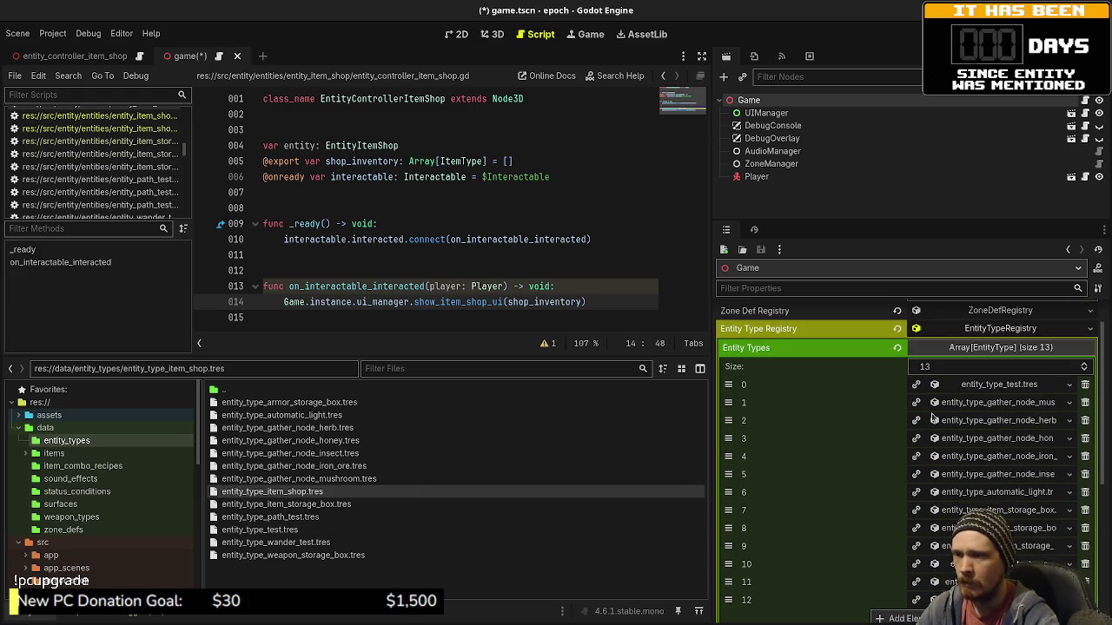
left_click(973, 347)
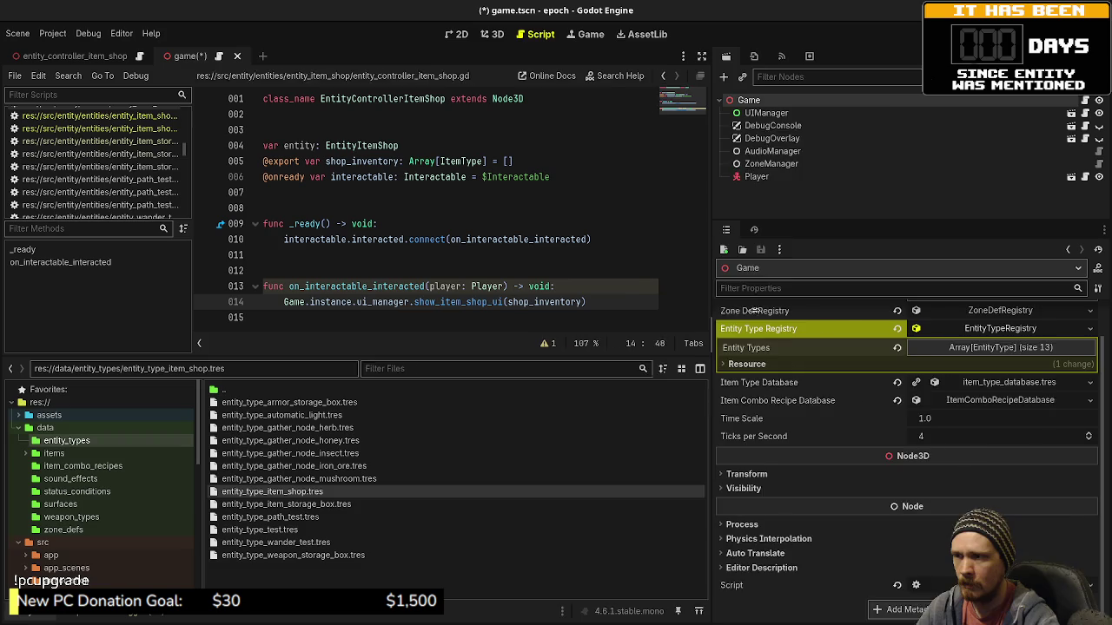
left_click_drag(727, 309, 838, 309)
left_click_drag(943, 219, 937, 334)
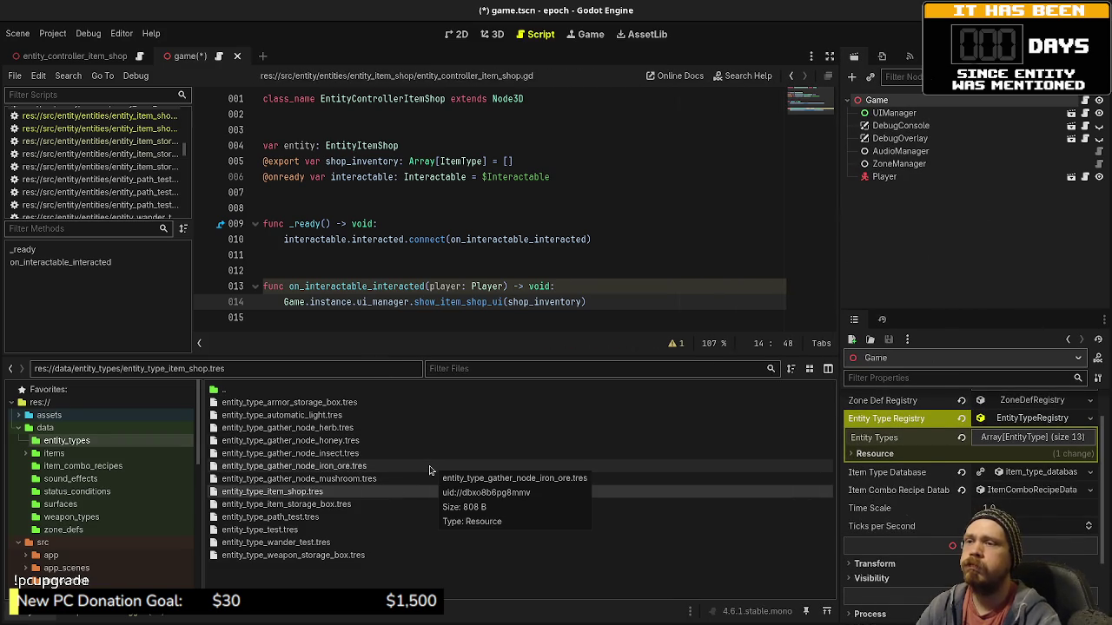
key("ctrl+s")
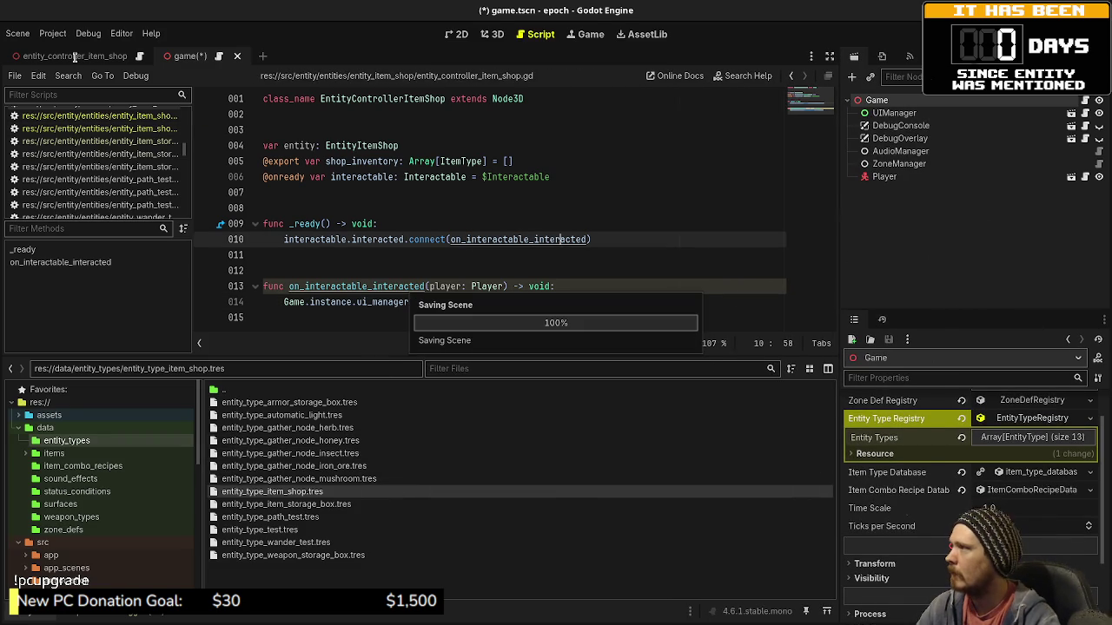
Close the item shop controller scene and open test_zone_lot_main.tscn.
left_click(137, 56)
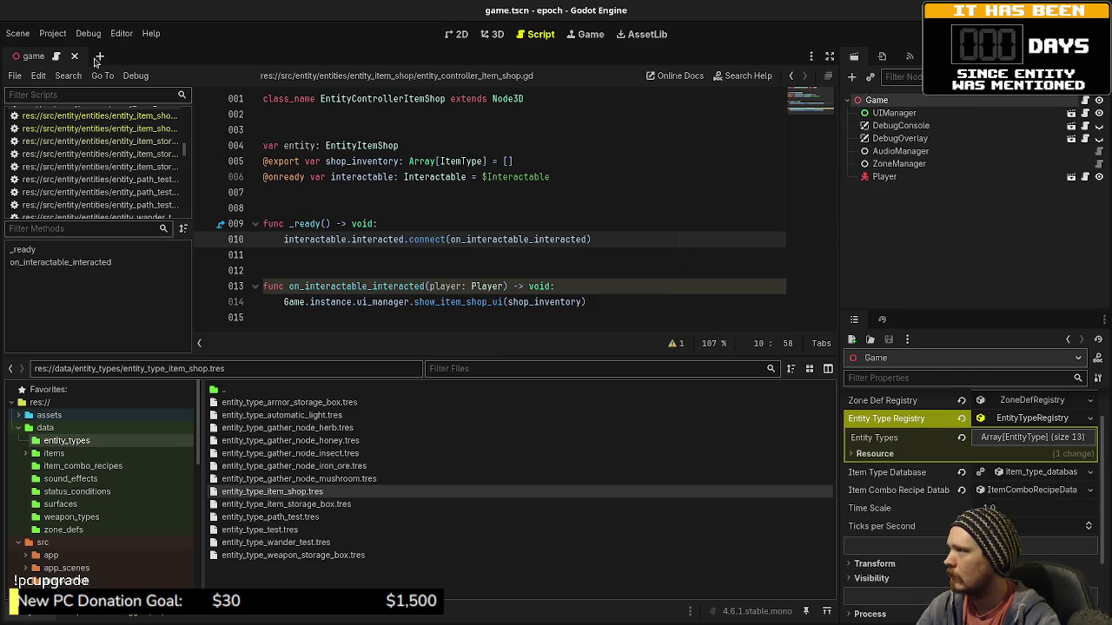
key("ctrl+shift+o")
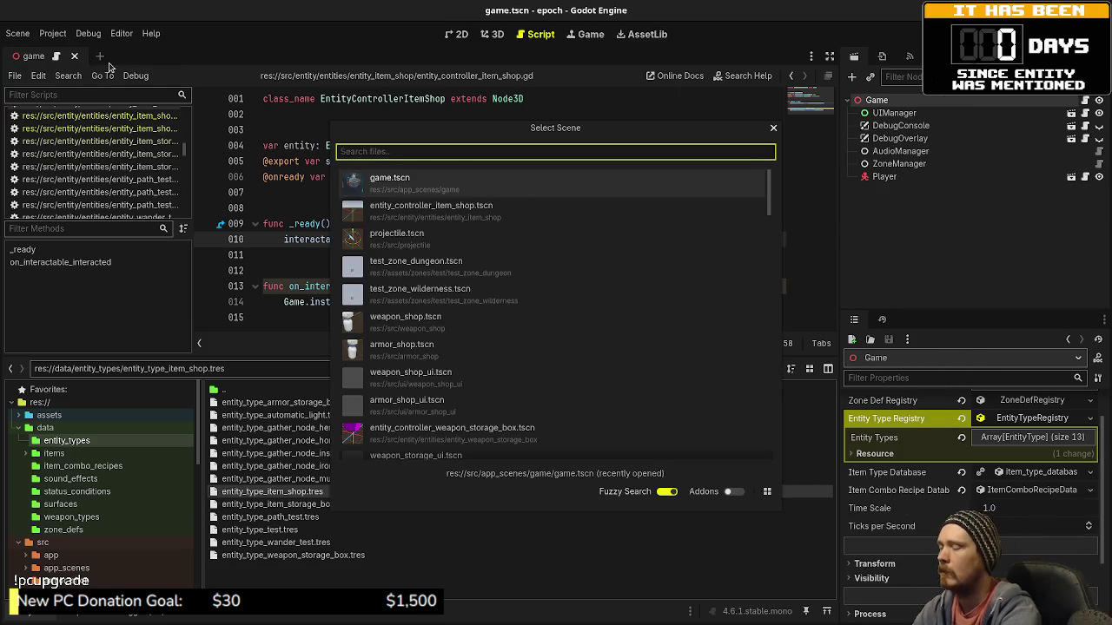
type("lot")
key("Return")
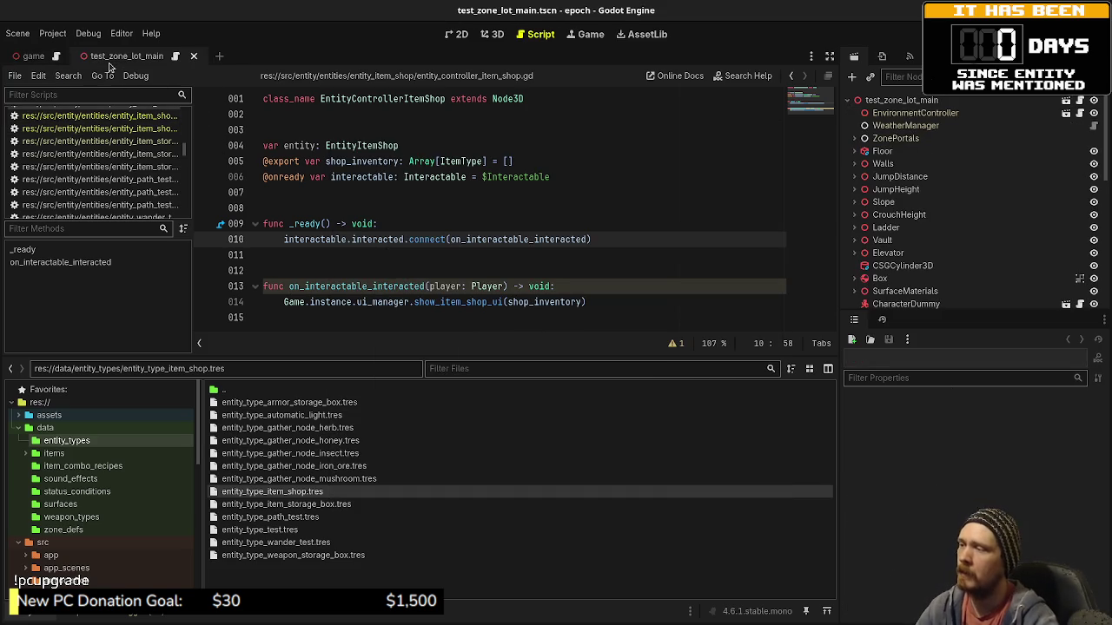
Focus the 3D view on the ItemShop node, then return to the script editor.
left_click(486, 34)
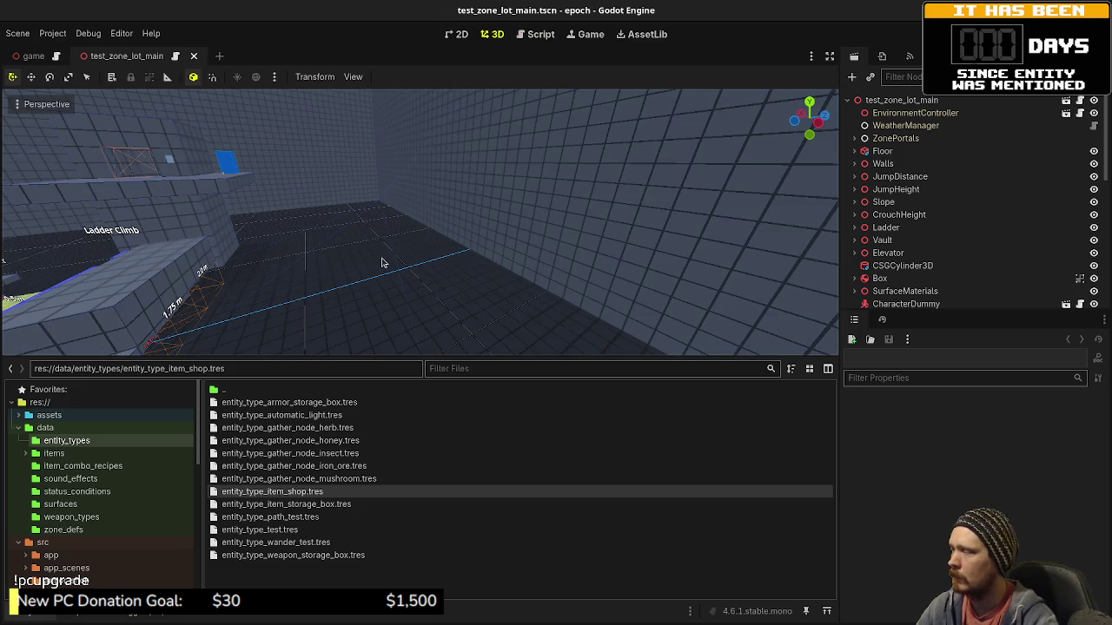
scroll(955, 252, "down", 8)
double_click(891, 207)
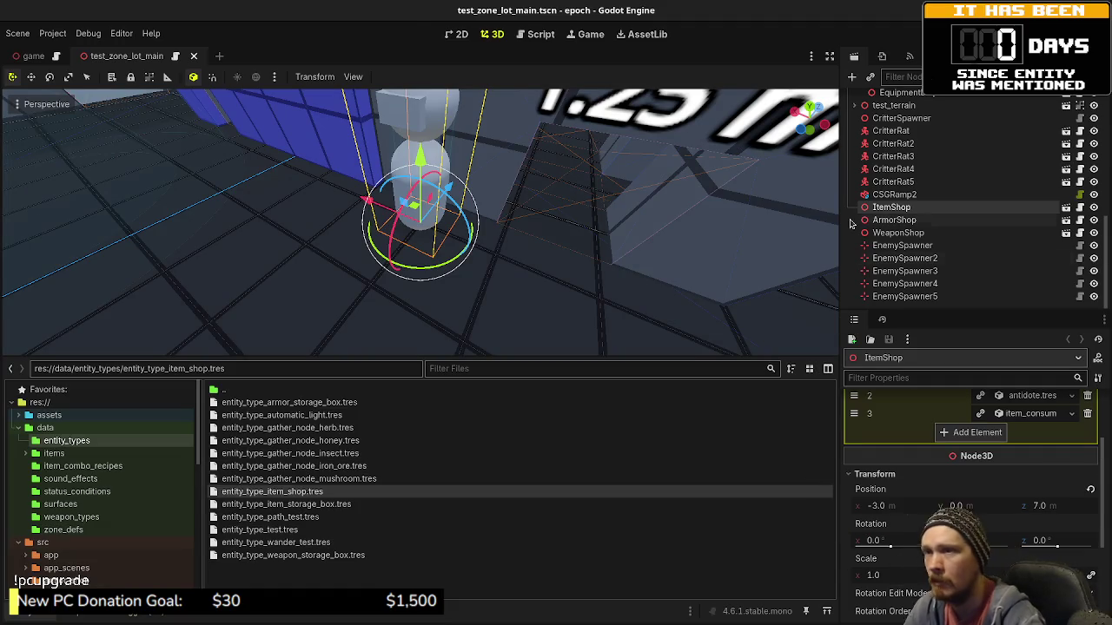
key("ctrl+F3")
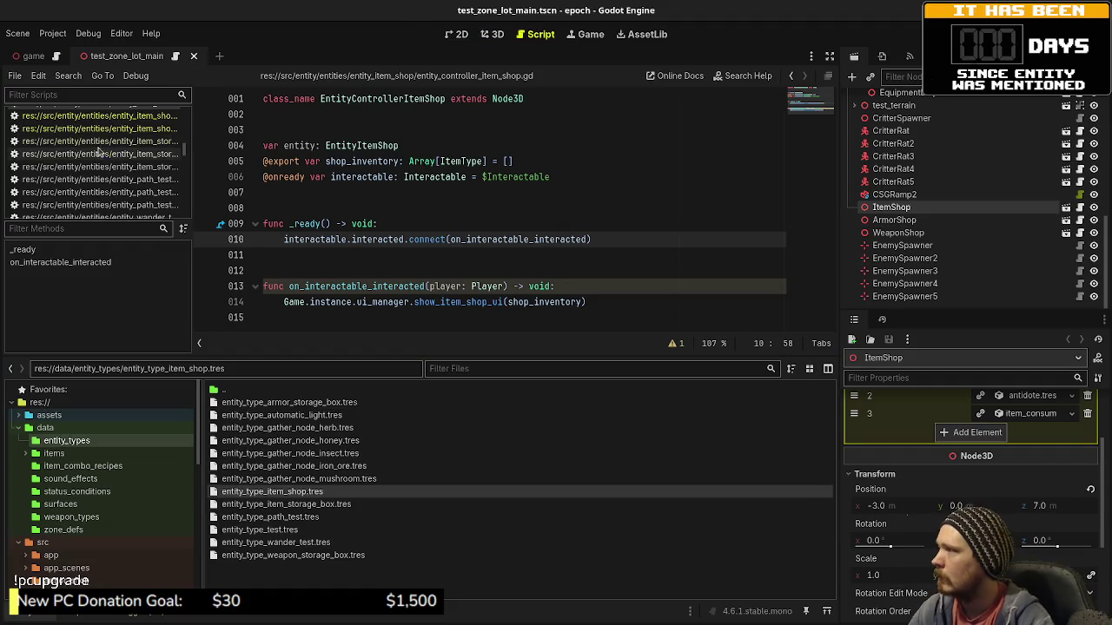
Open game.gd and scroll to the entity_manager create_entity calls around line 240.
scroll(78, 145, "up", 15)
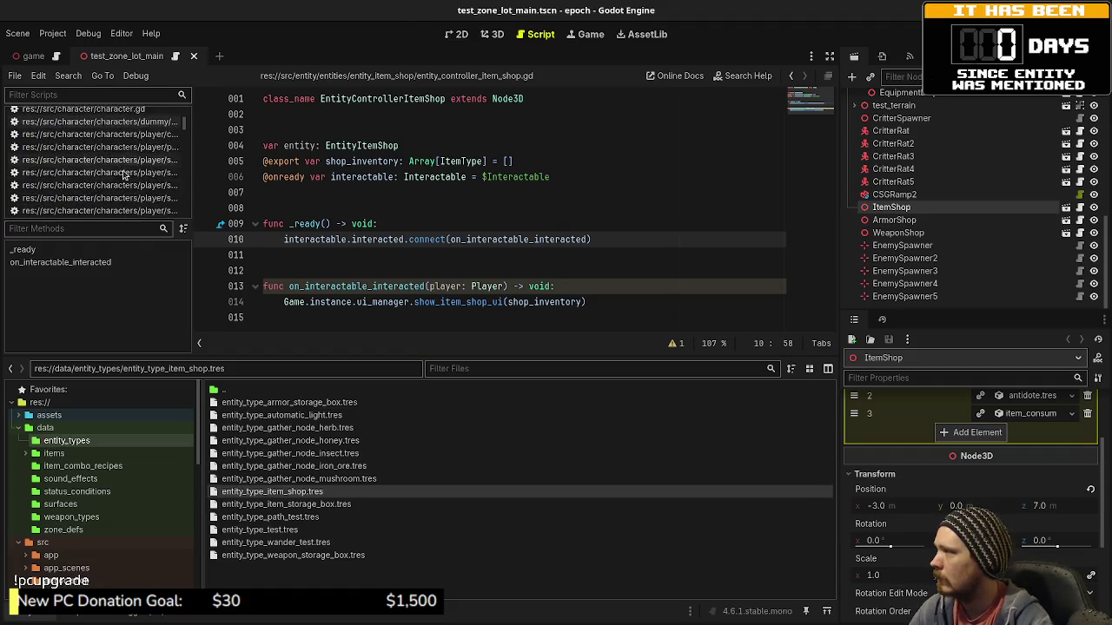
scroll(123, 173, "up", 2)
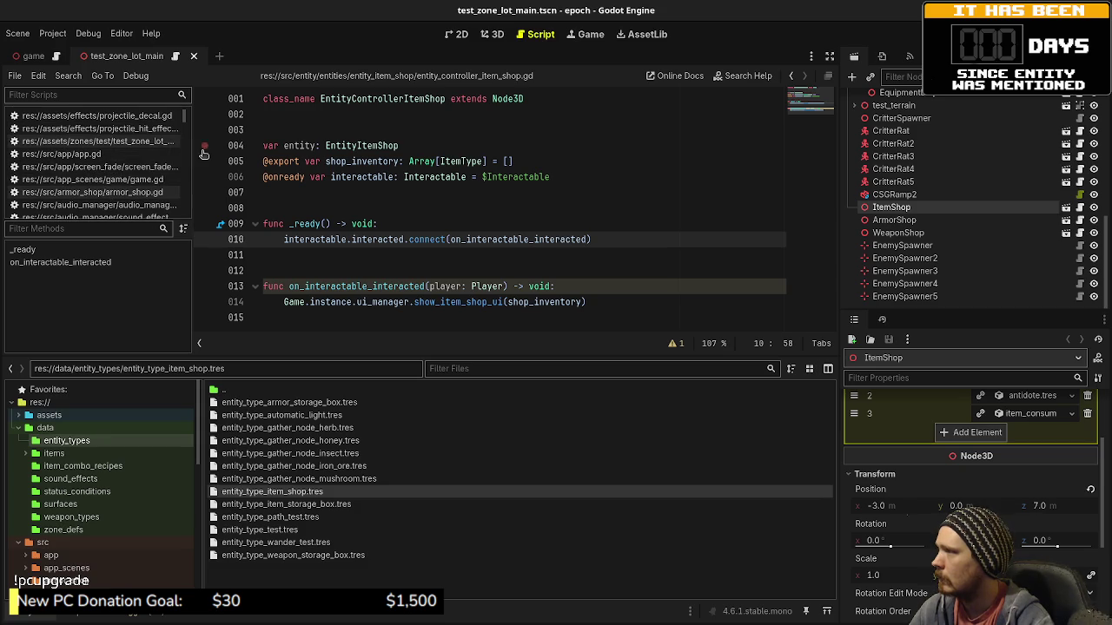
left_click_drag(194, 157, 264, 157)
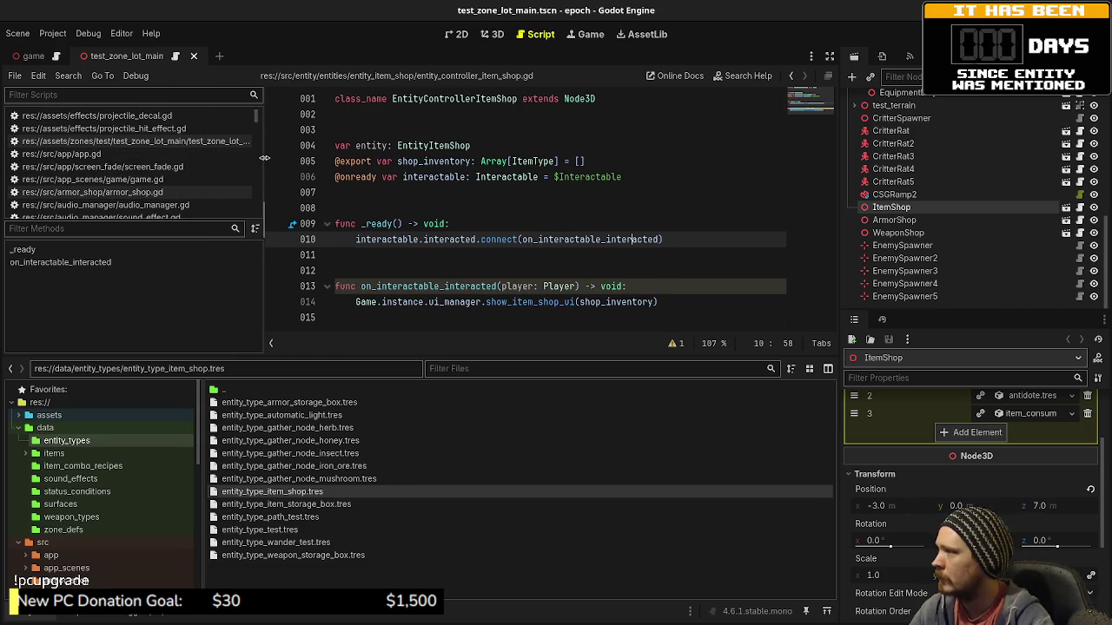
left_click(117, 180)
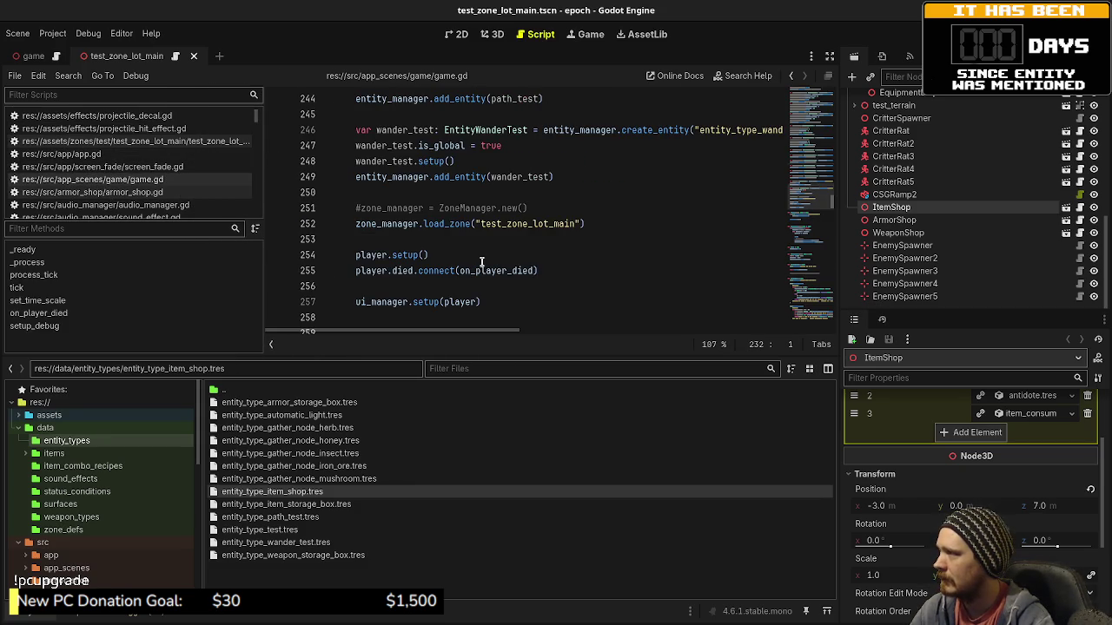
scroll(525, 251, "up", 9)
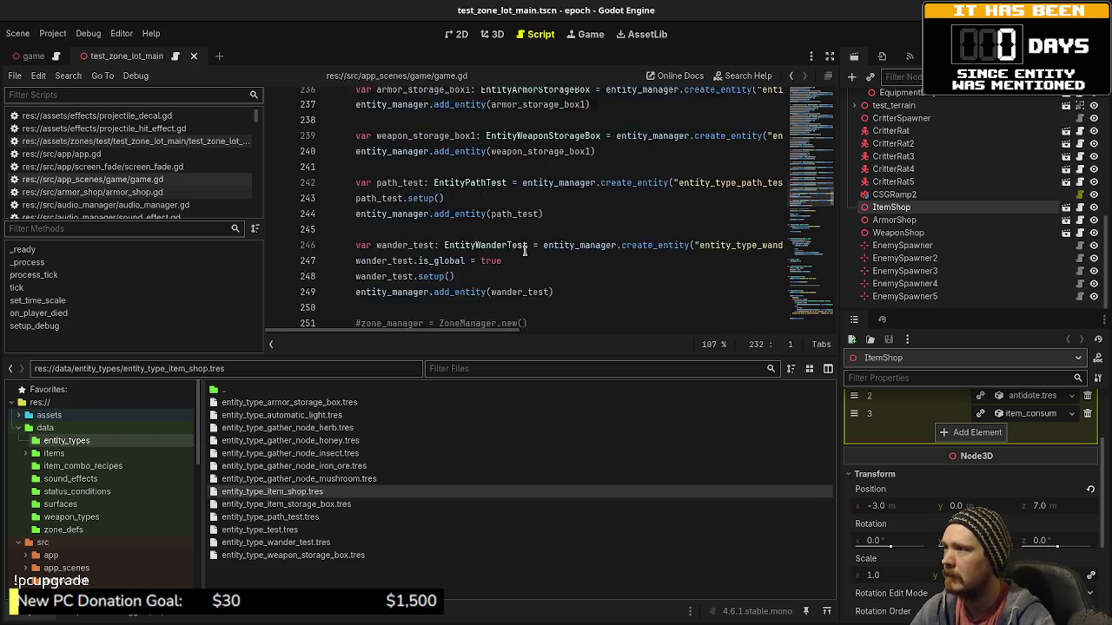
scroll(518, 247, "down", 8)
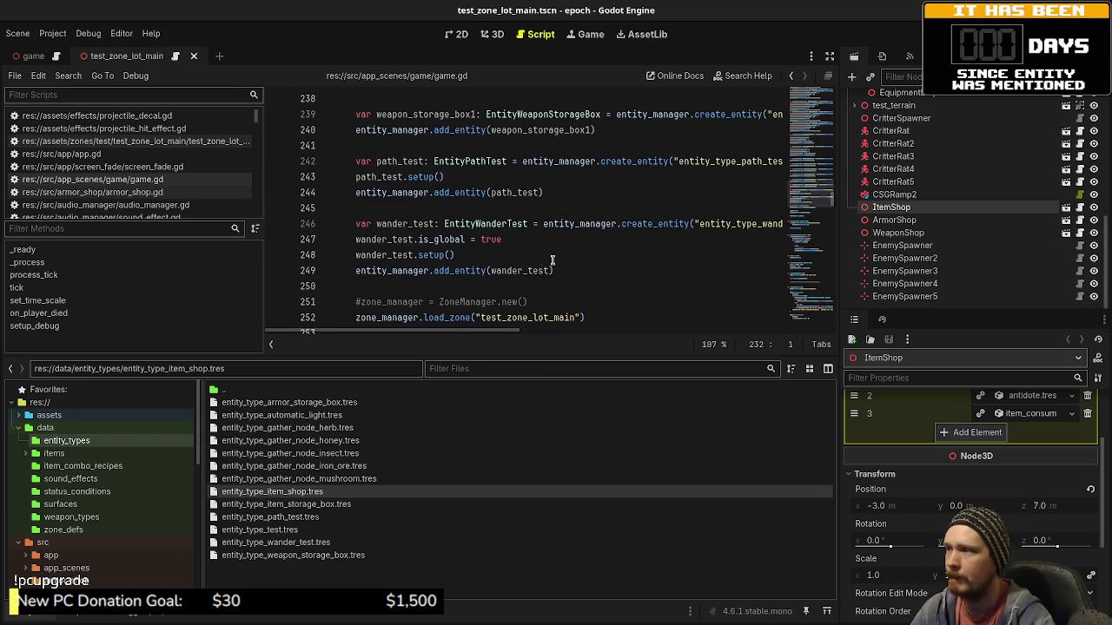
scroll(539, 258, "up", 2)
scroll(538, 258, "down", 2)
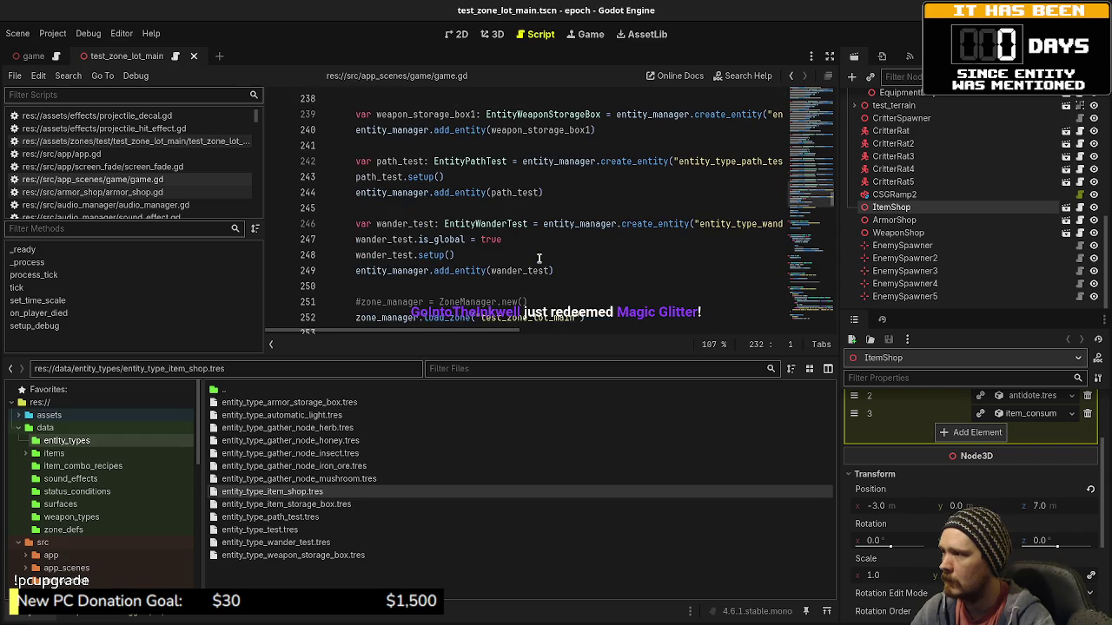
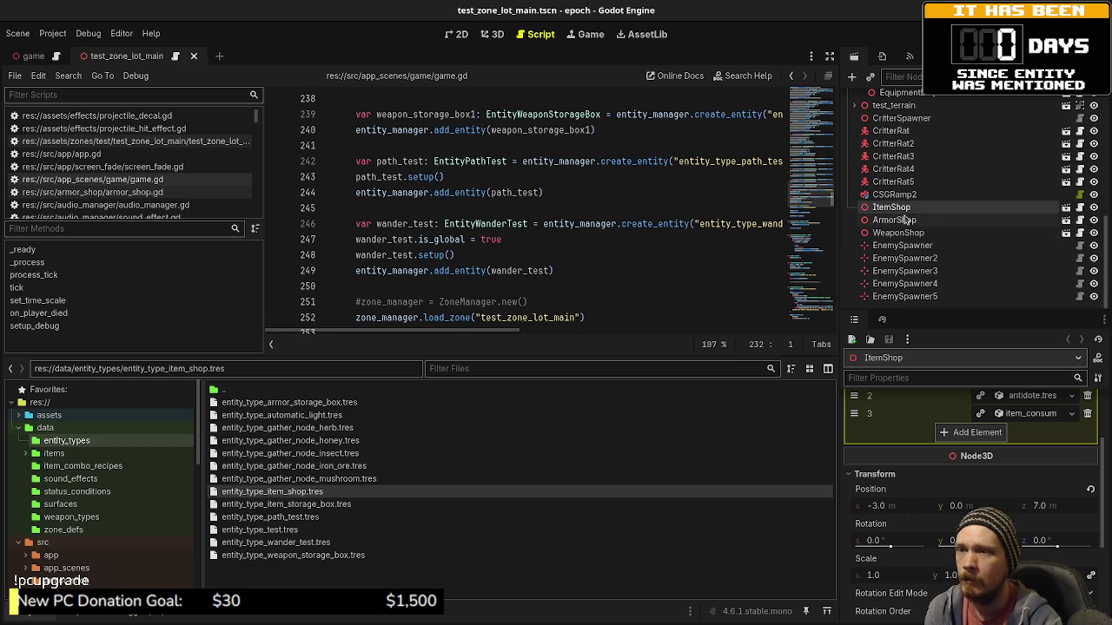
Start a 'var item_shop' line after the wander_test add_entity block, then erase it.
scroll(554, 275, "down", 1)
scroll(554, 275, "up", 1)
left_click(580, 273)
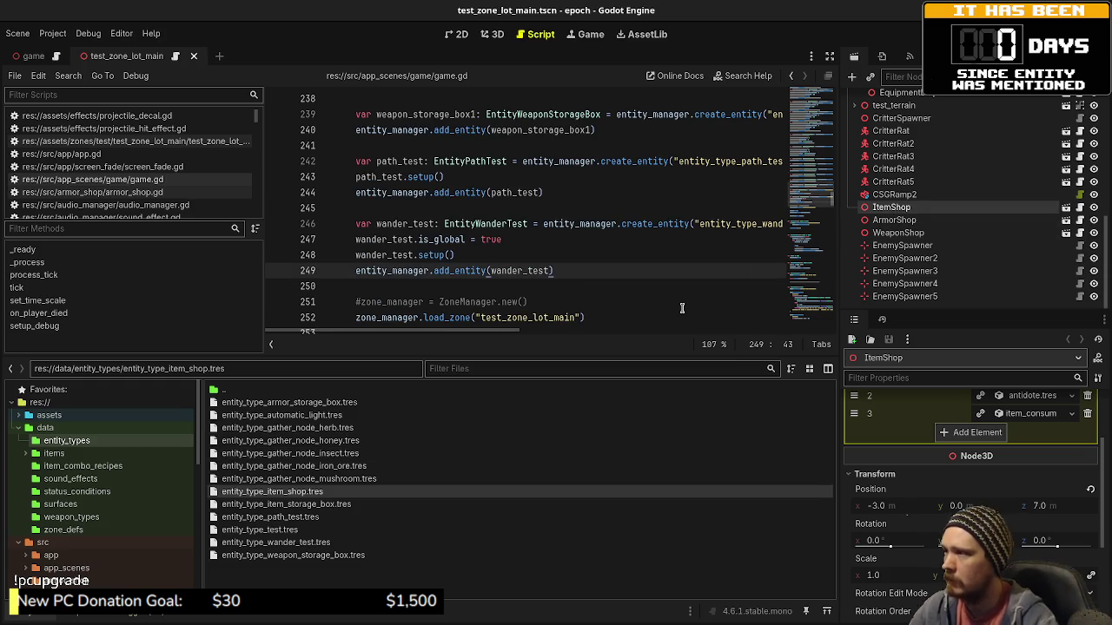
key("Return")
key("Return")
type("var ")
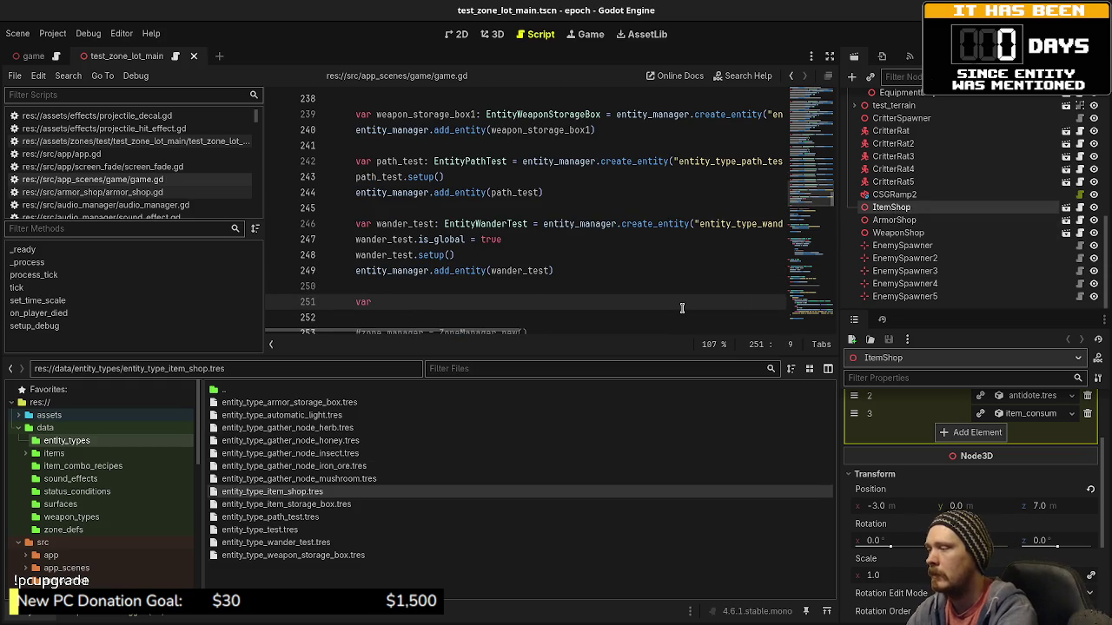
type("item_s")
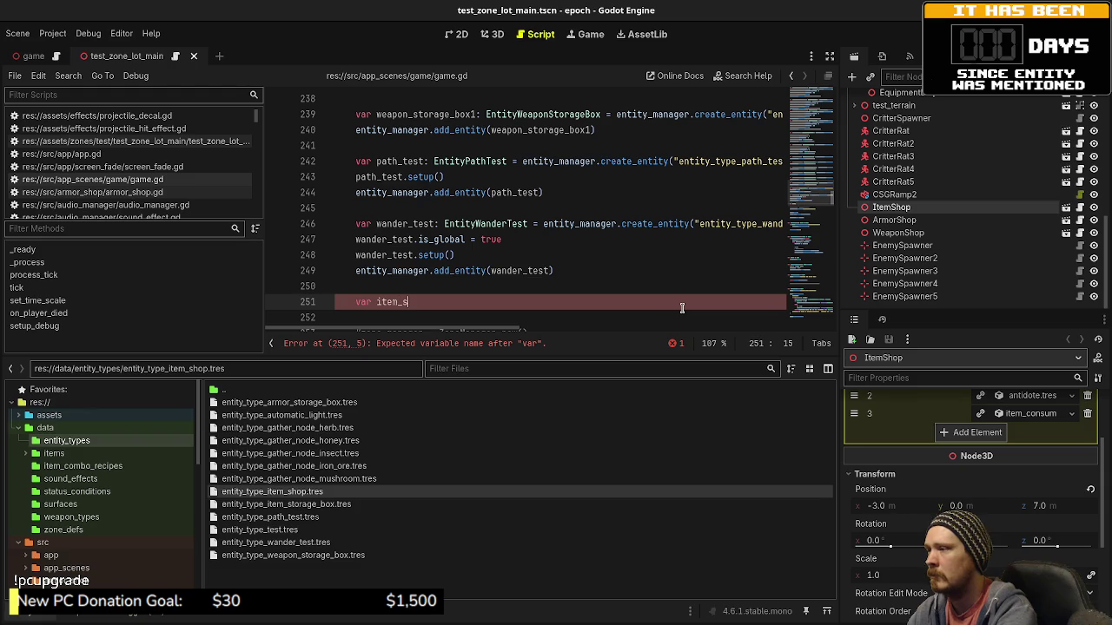
type("hop")
key("BackSpace")
key("BackSpace")
key("BackSpace")
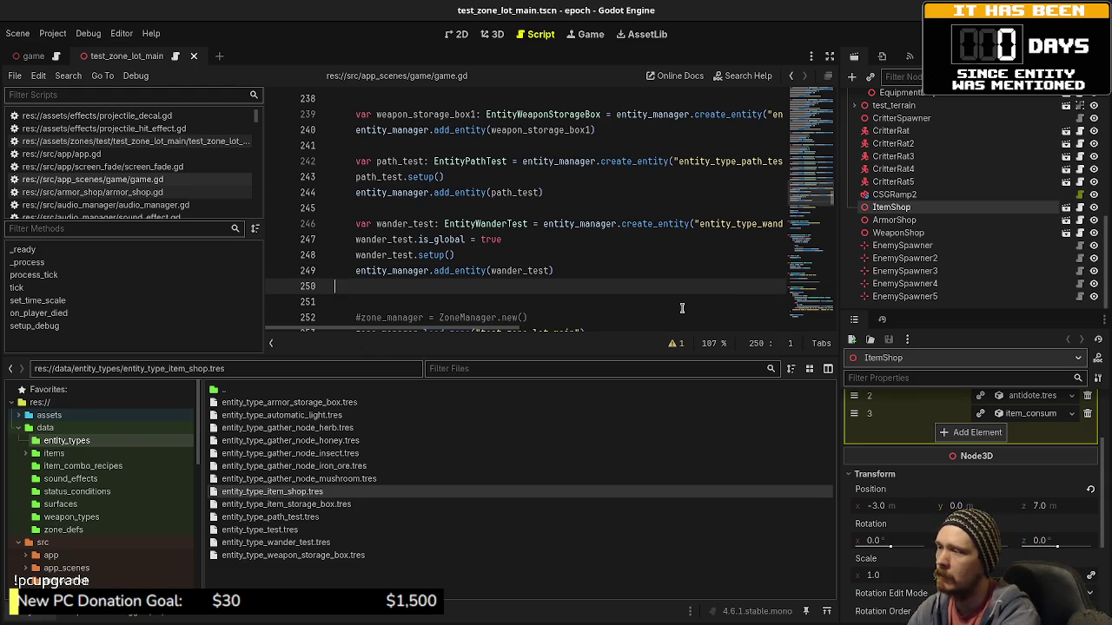
key("BackSpace")
Hide the scene tree and inspector docks so game.gd fills the window.
scroll(655, 227, "up", 5)
scroll(655, 227, "up", 15)
scroll(645, 224, "up", 5)
scroll(613, 206, "up", 4)
scroll(613, 206, "up", 18)
scroll(614, 206, "up", 12)
scroll(613, 206, "down", 7)
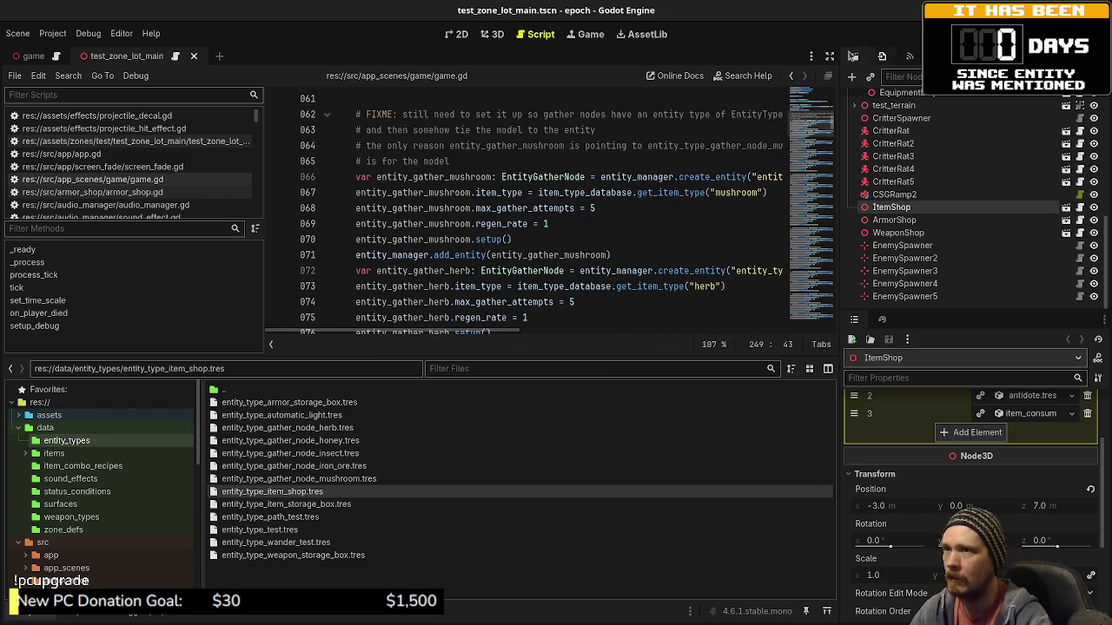
left_click(829, 56)
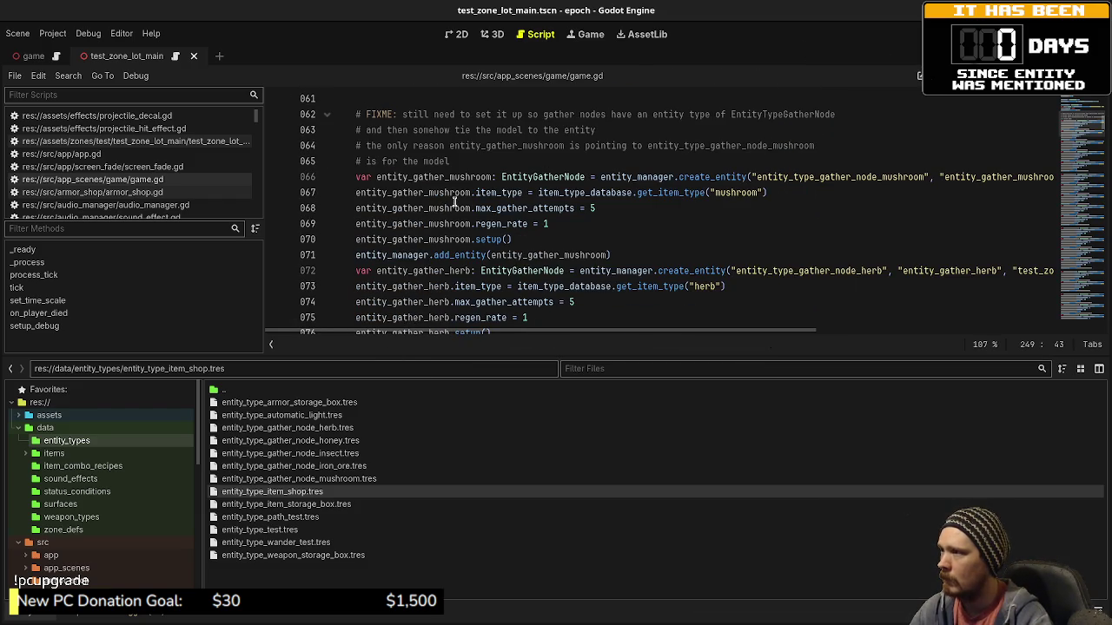
Insert a blank line after the entity_gather_insect add_entity call.
scroll(459, 244, "down", 5)
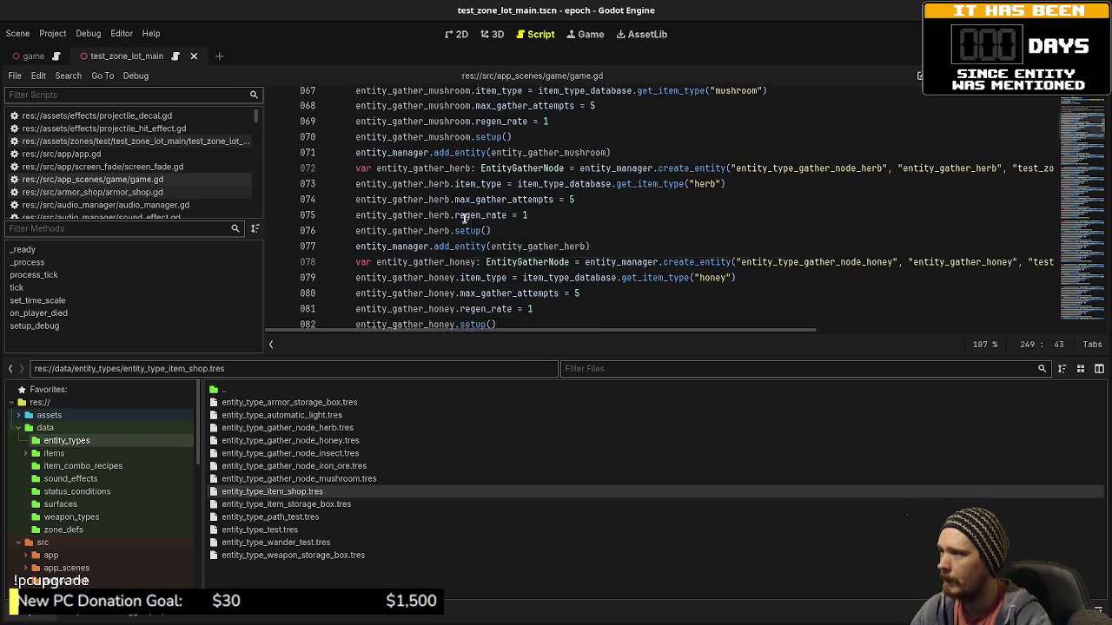
scroll(464, 219, "down", 3)
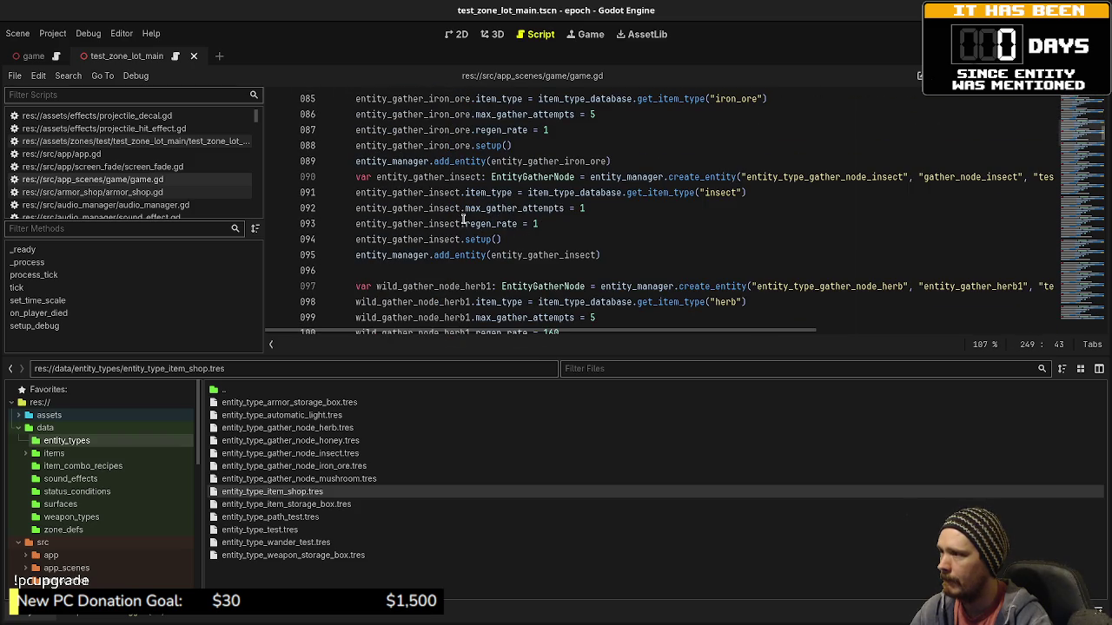
left_click(626, 210)
scroll(666, 211, "up", 12)
scroll(667, 211, "down", 4)
scroll(666, 211, "down", 13)
scroll(666, 211, "up", 5)
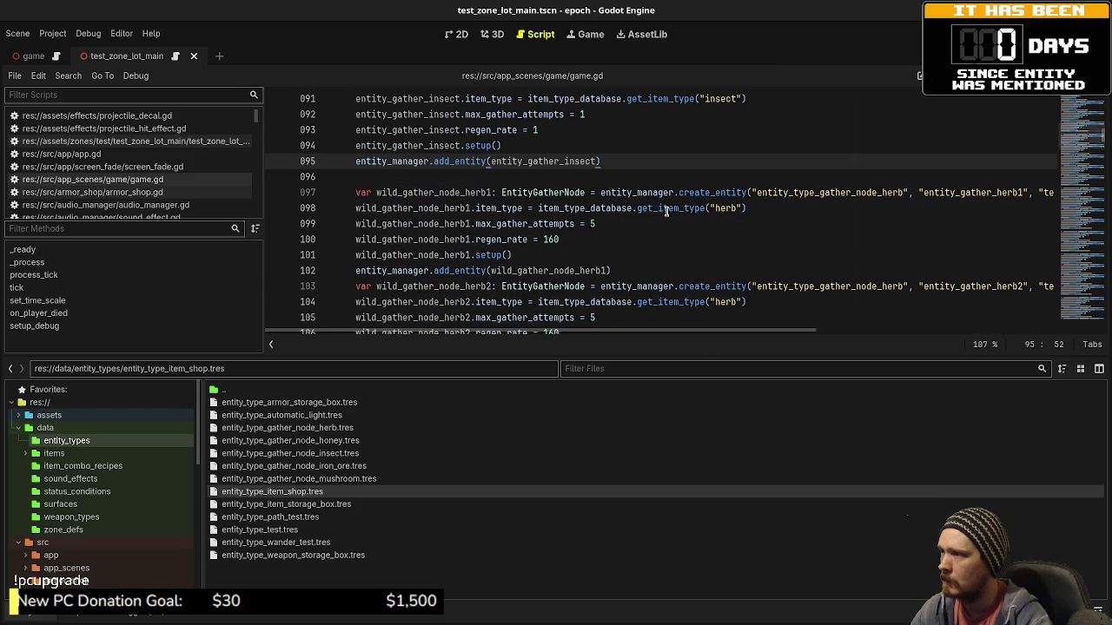
scroll(736, 225, "up", 2)
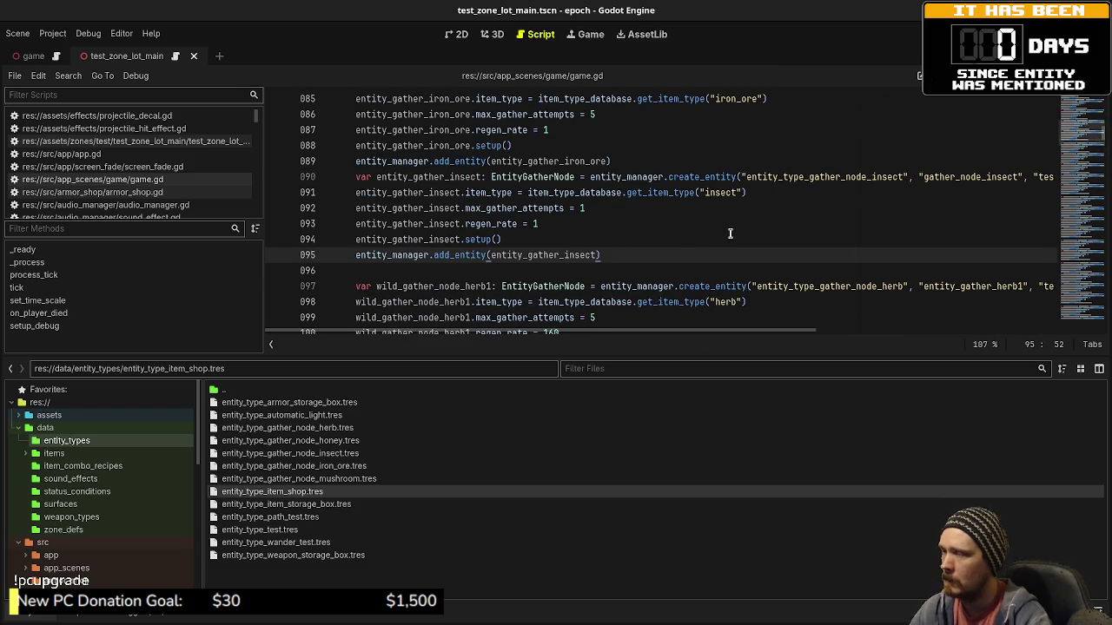
key("Return")
key("Return")
Declare entity_item_shop: EntityItemShop via create_entity("entity_type_item_shop", "item_shop", "test_zone_lot_main", zero Vector3s).
type("var ")
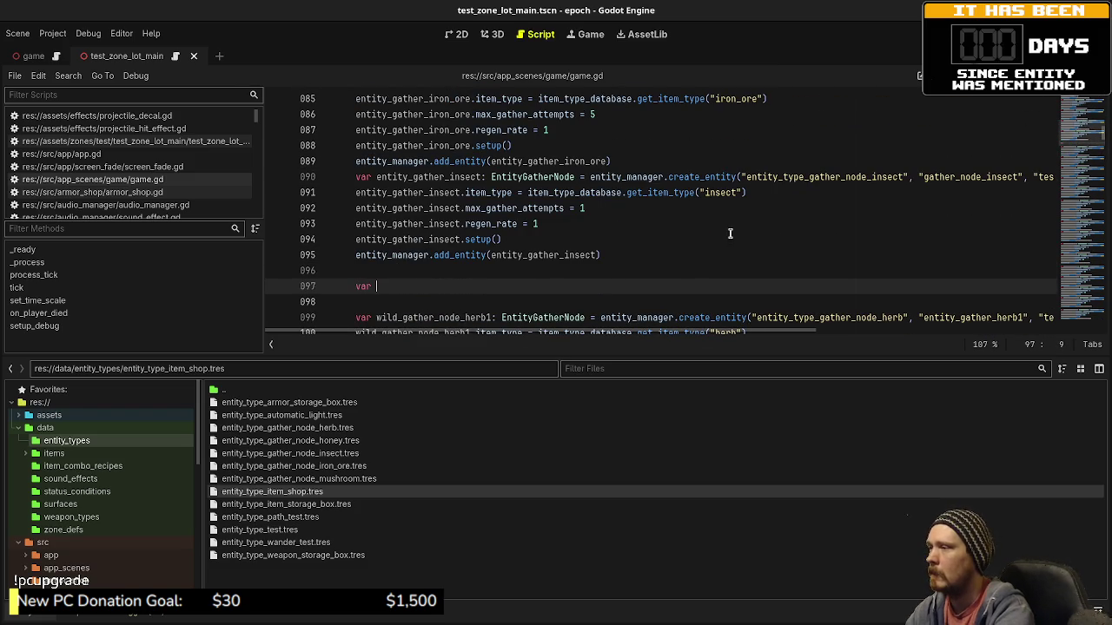
type("entity_item_shop: E")
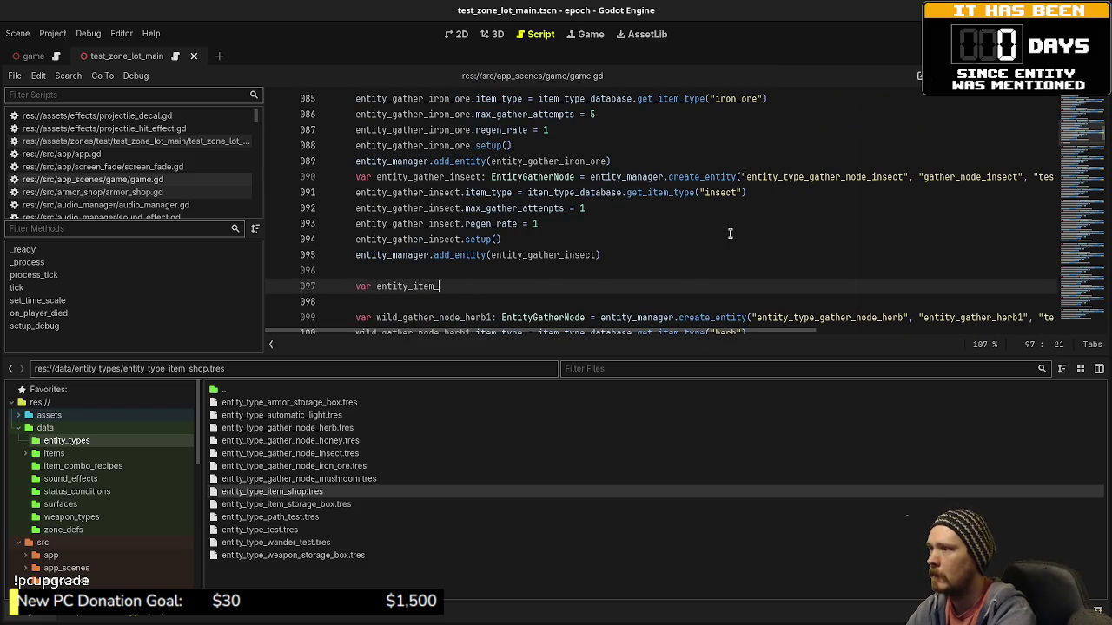
type("ntityI")
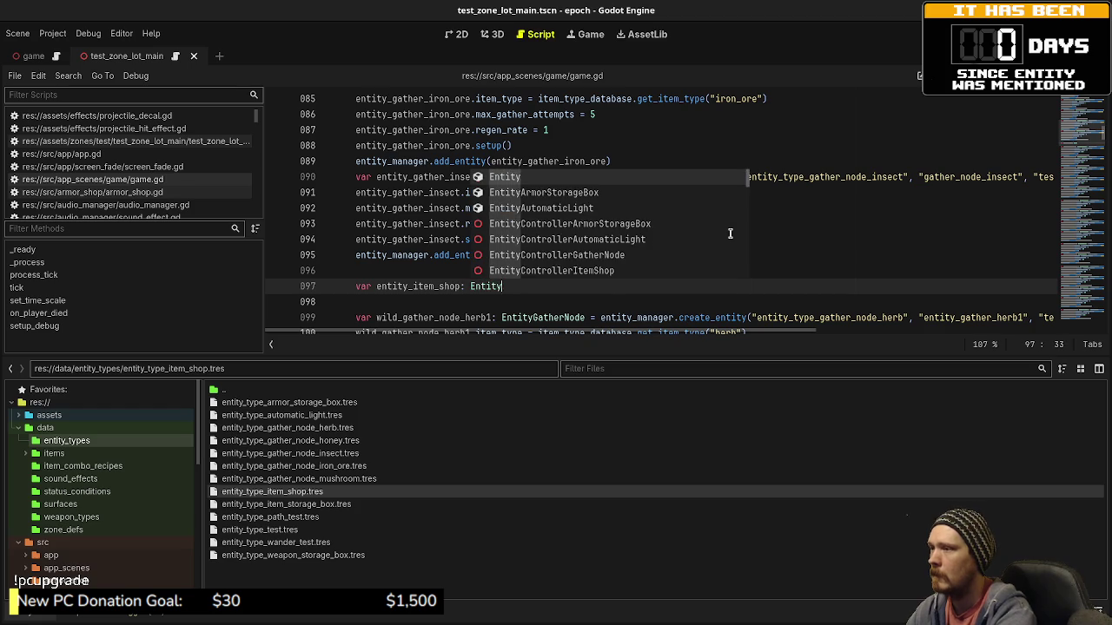
key("Return")
type("=")
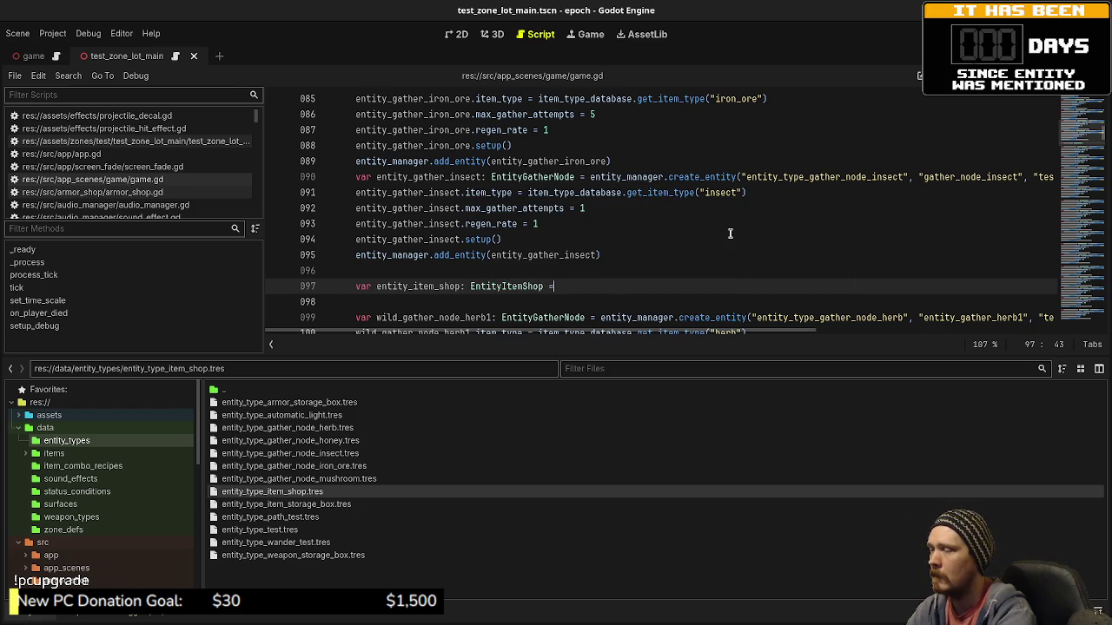
type(" entity_manager.creat")
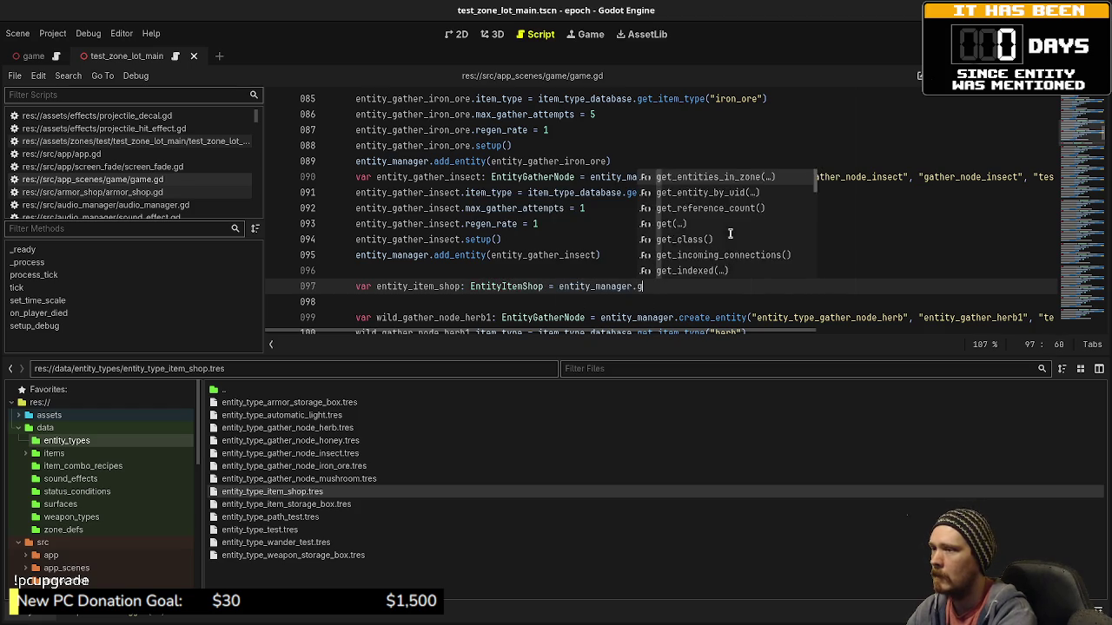
key("Return")
type("\"entity")
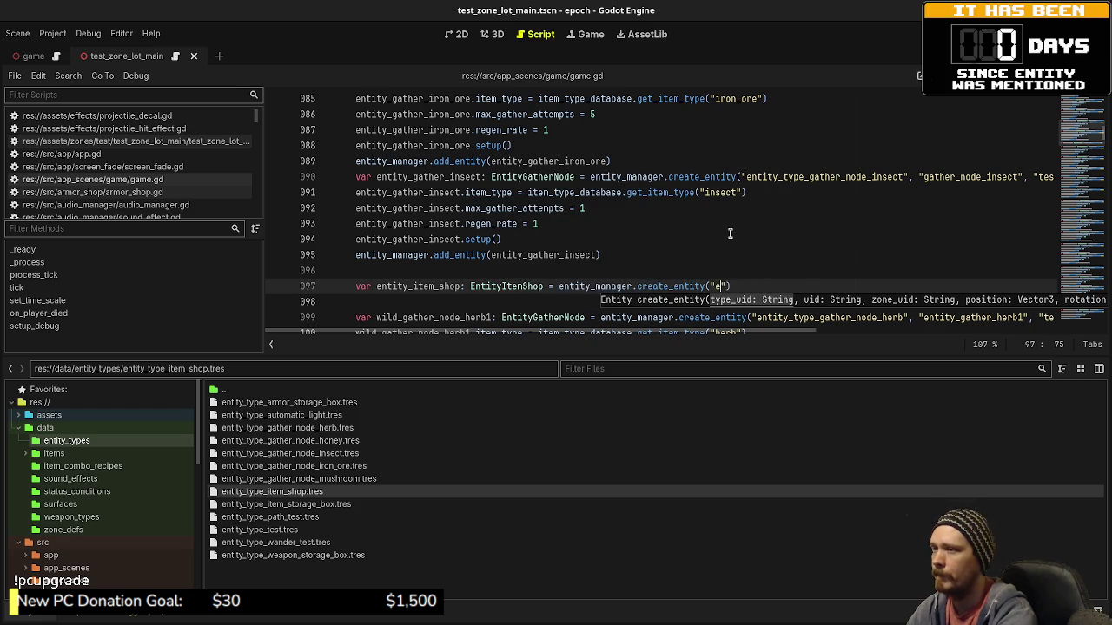
type("_type_item_sho")
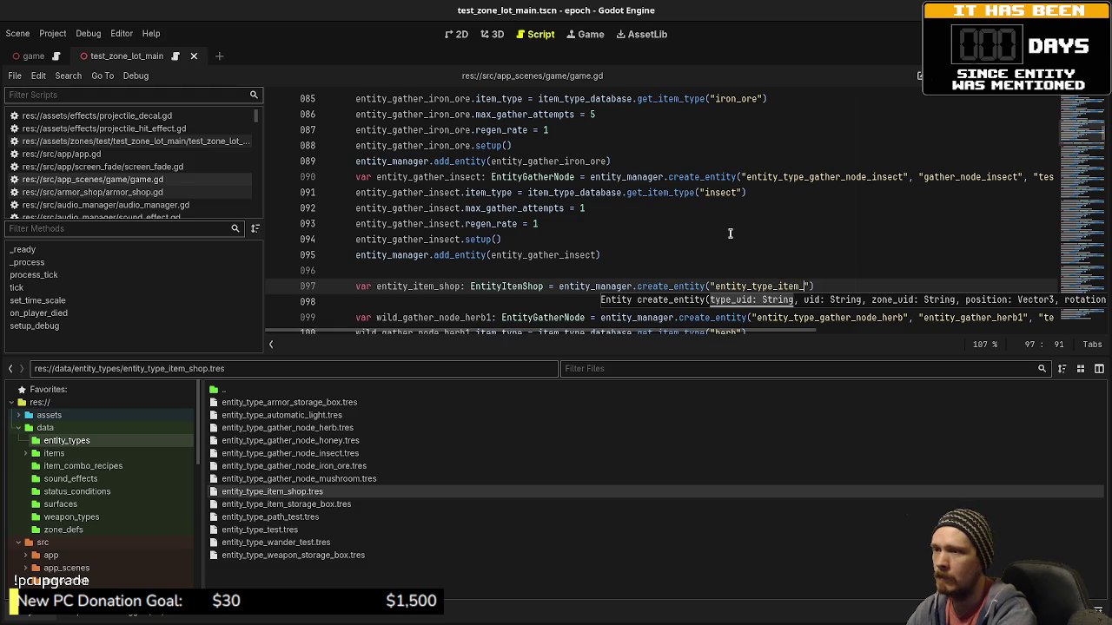
type("p\", \"item_s")
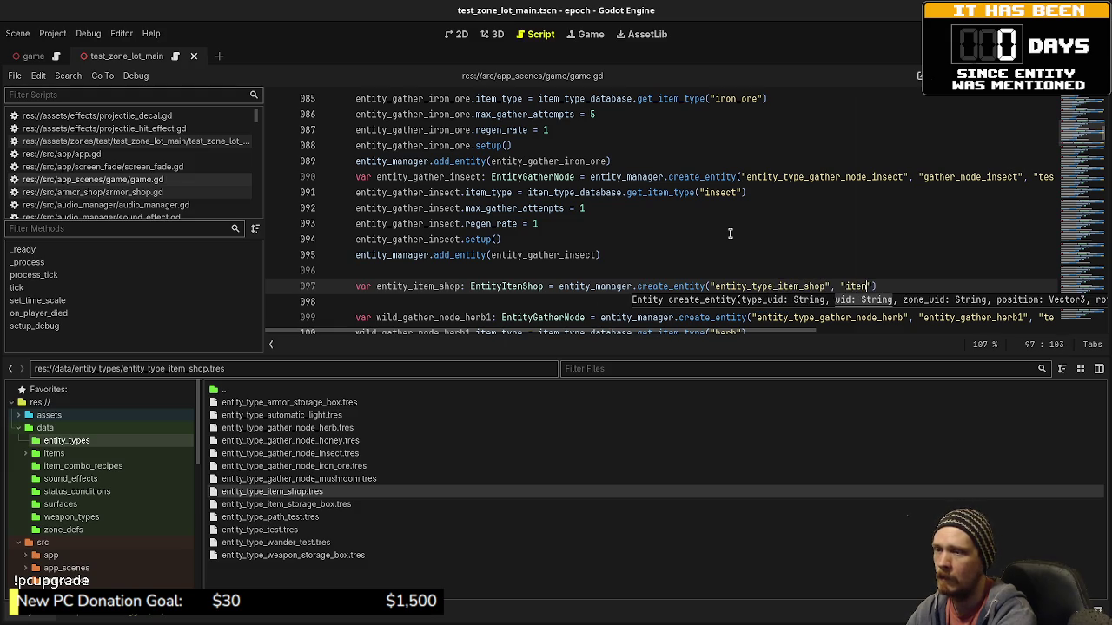
type("hop\",")
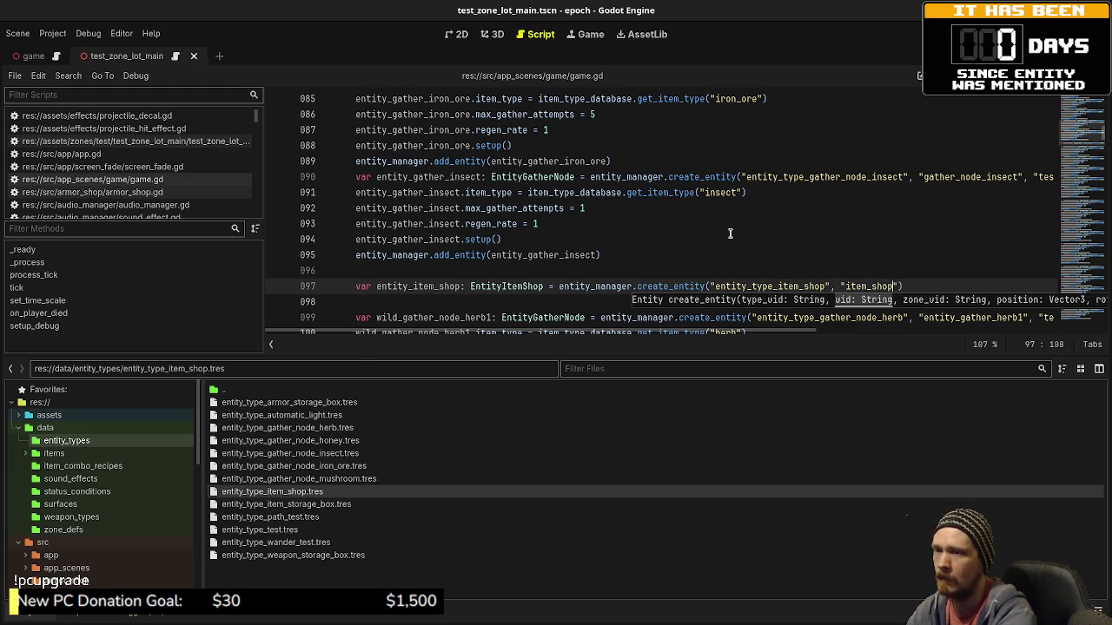
type(" \"")
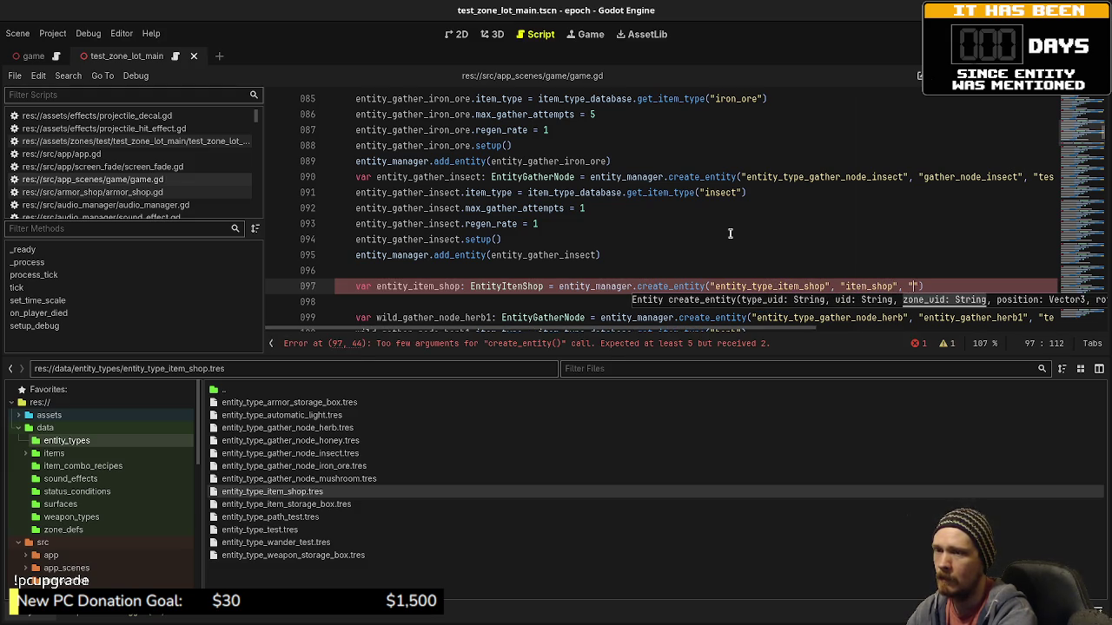
type("test_z")
type("one_lot_main\"")
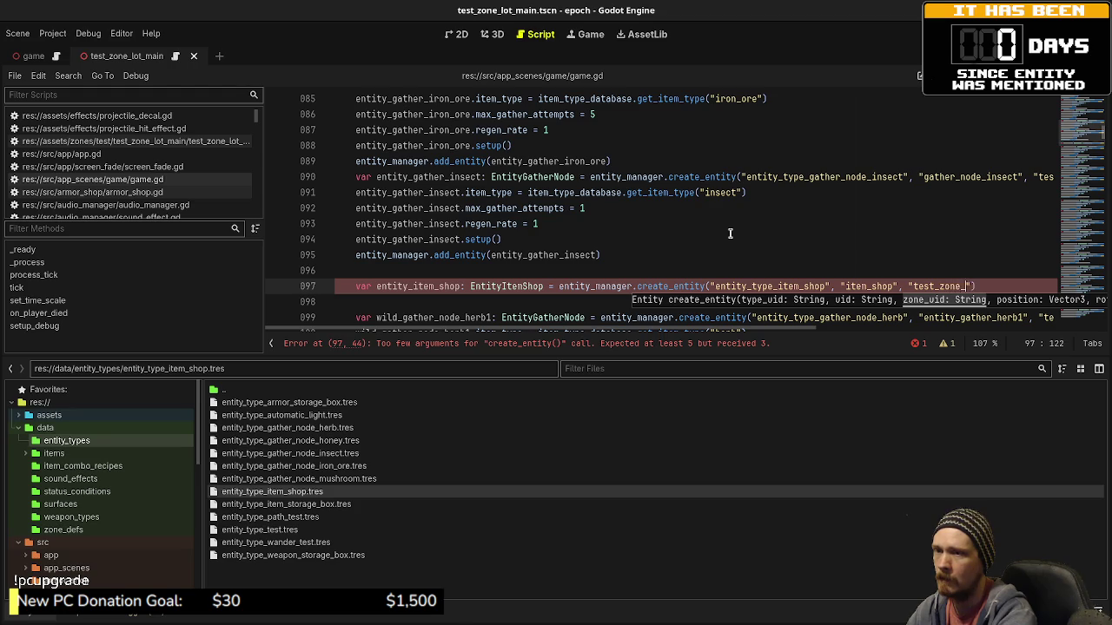
type(", ")
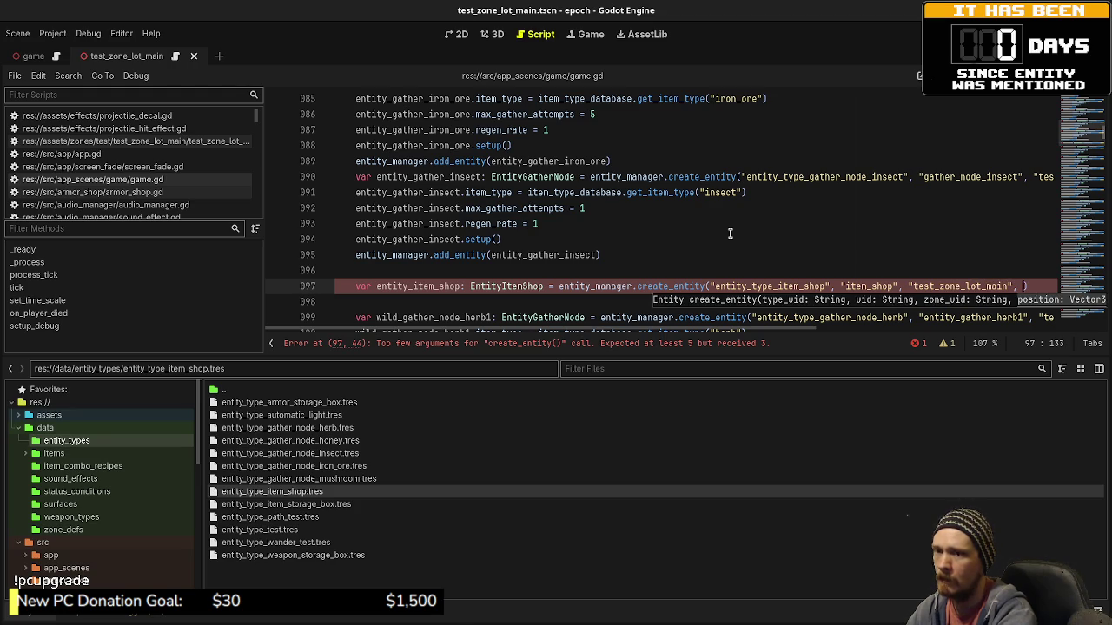
type("Vector3(0.")
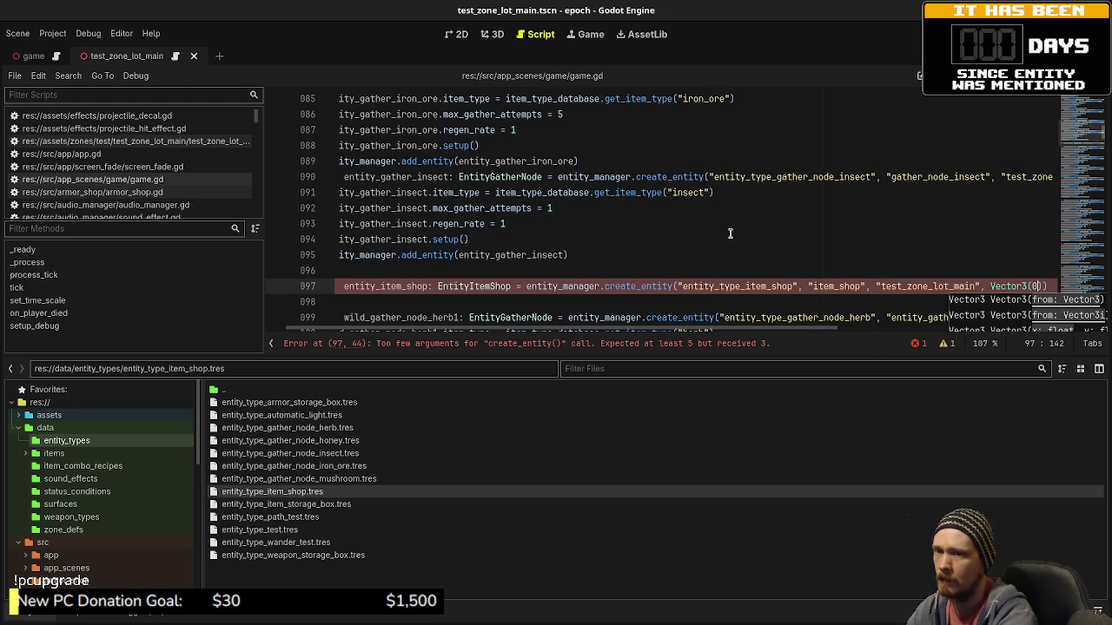
type("0, 0.0")
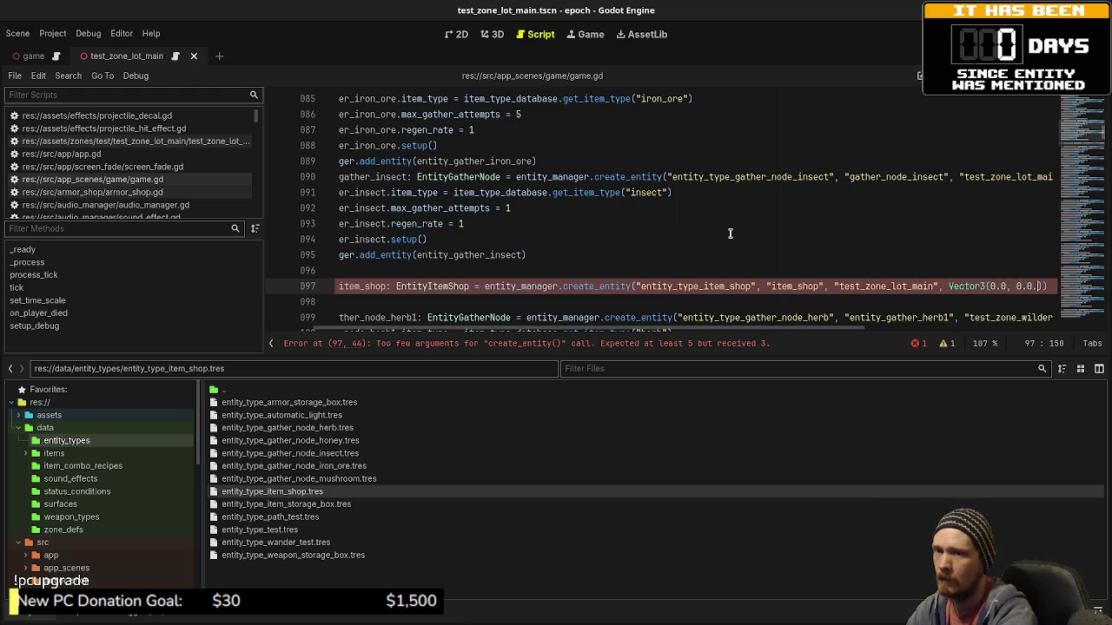
type(", 0.0), V")
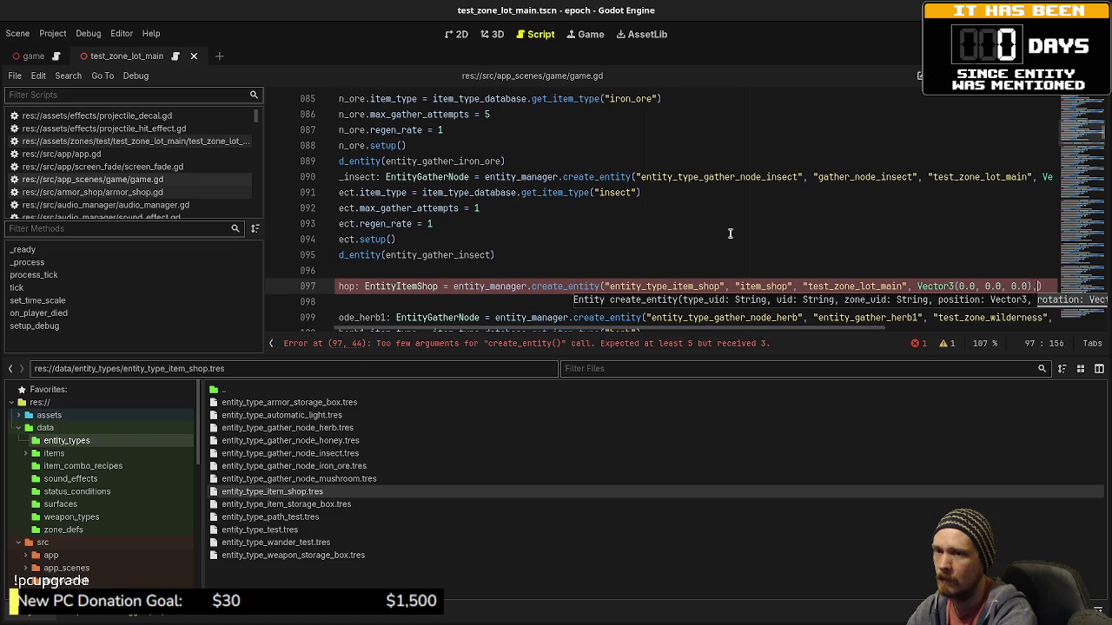
type("ector3(0.0, 0")
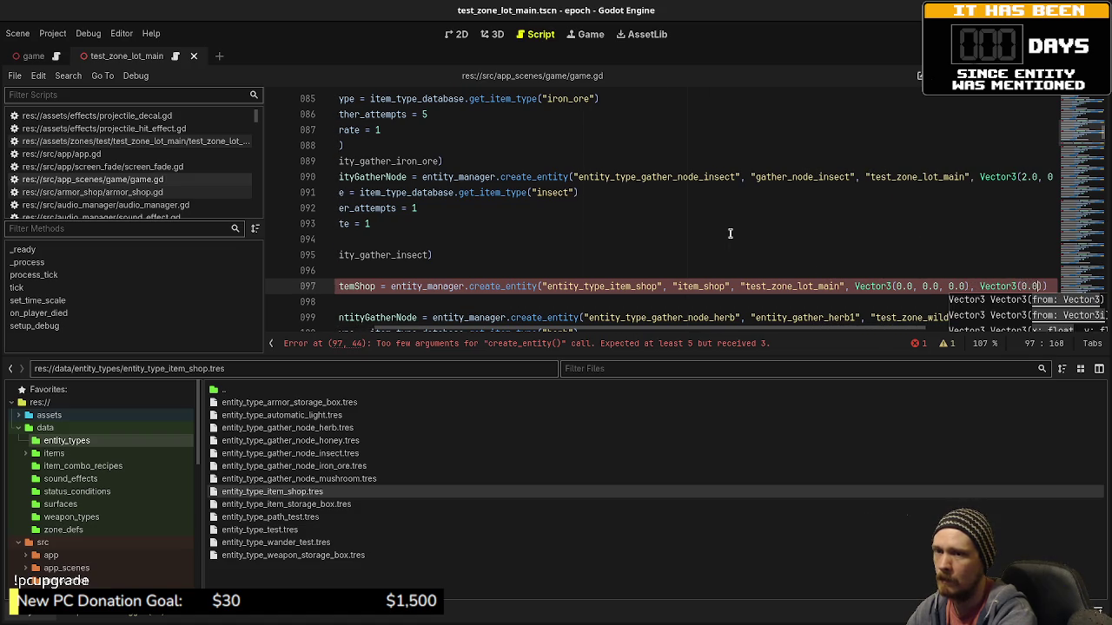
type(".0, 0.0))")
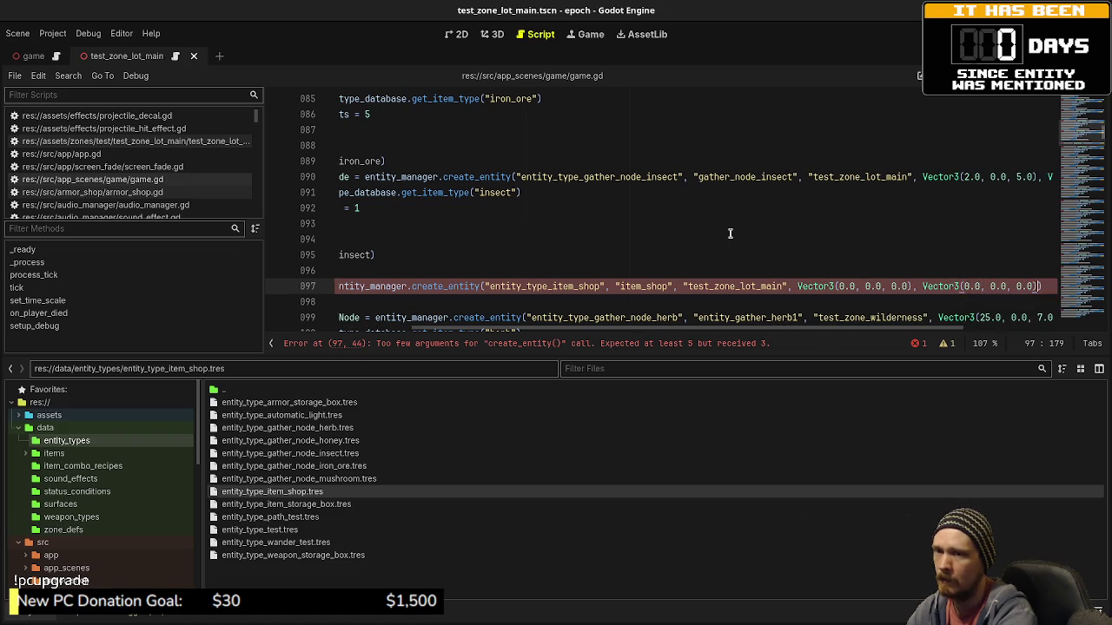
Add entity_manager.add_entity(entity_item_shop) on the next line and restore the side docks.
key("Return")
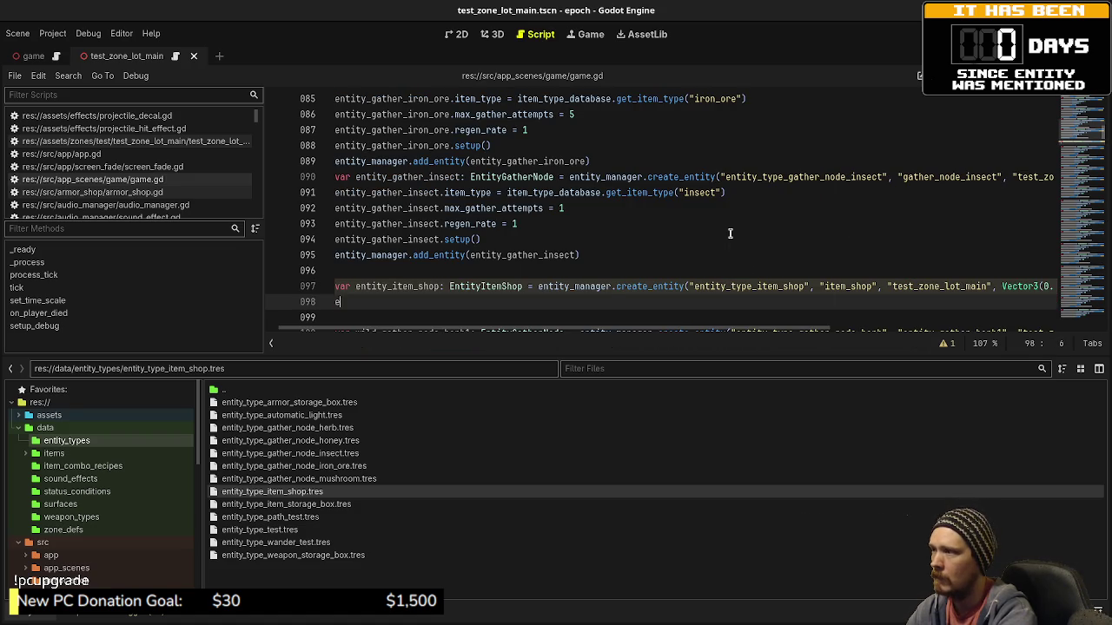
type("entity_manager.add_en")
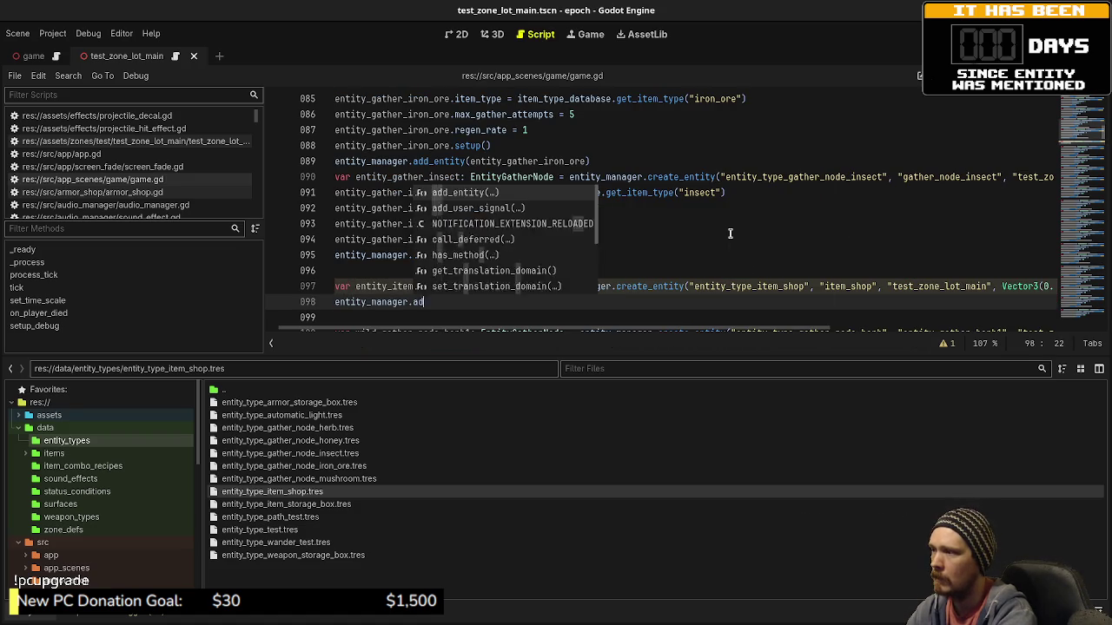
key("Return")
type("entity_ite")
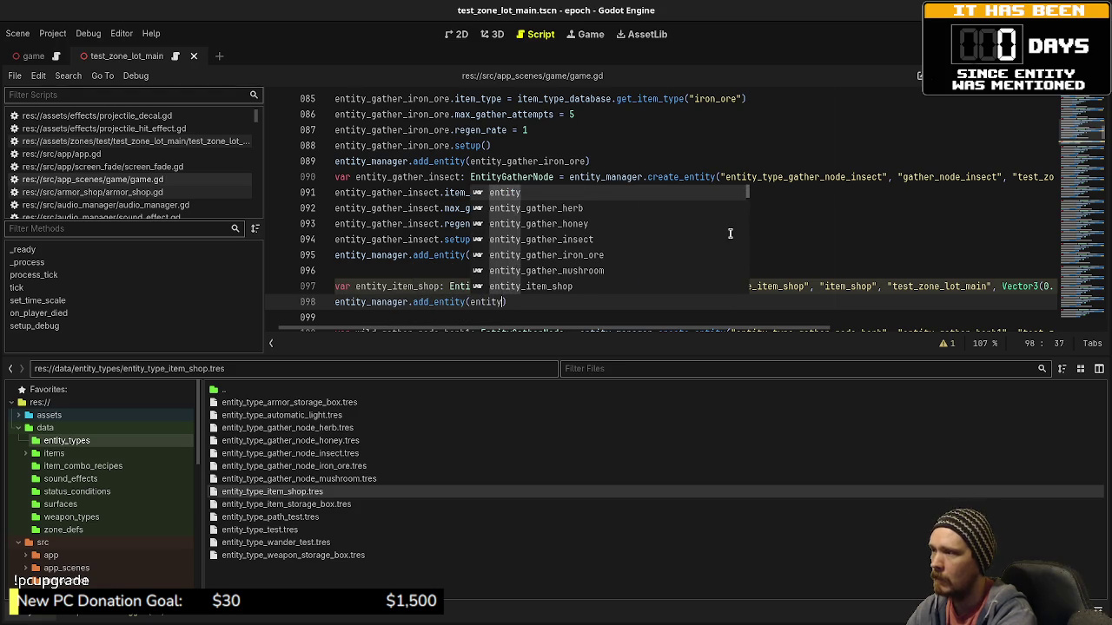
type("m_shop")
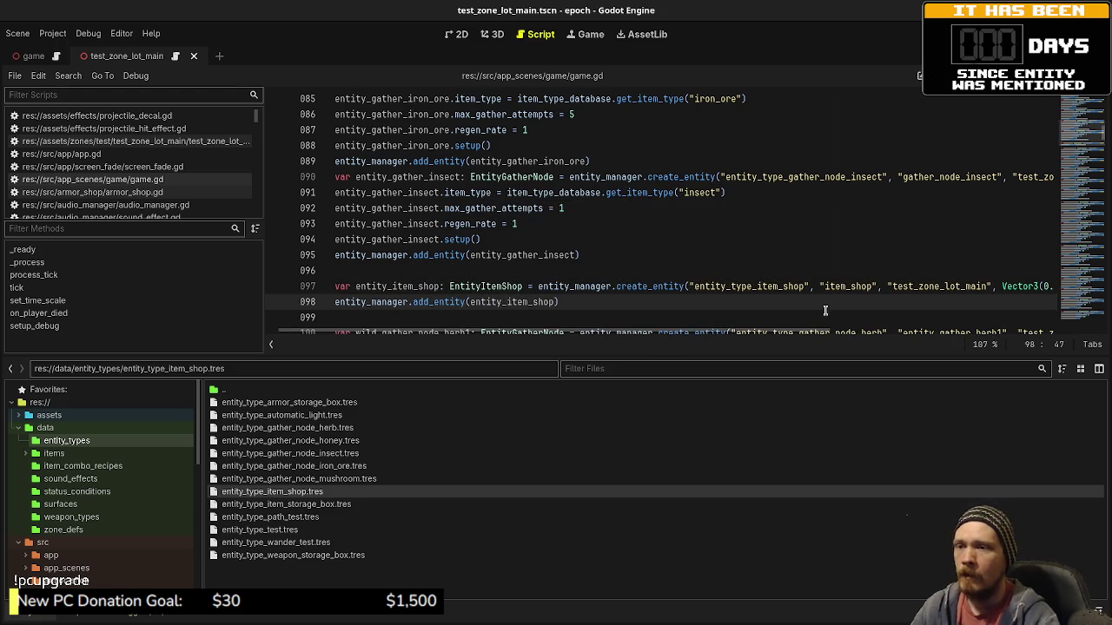
scroll(692, 333, "right", 5)
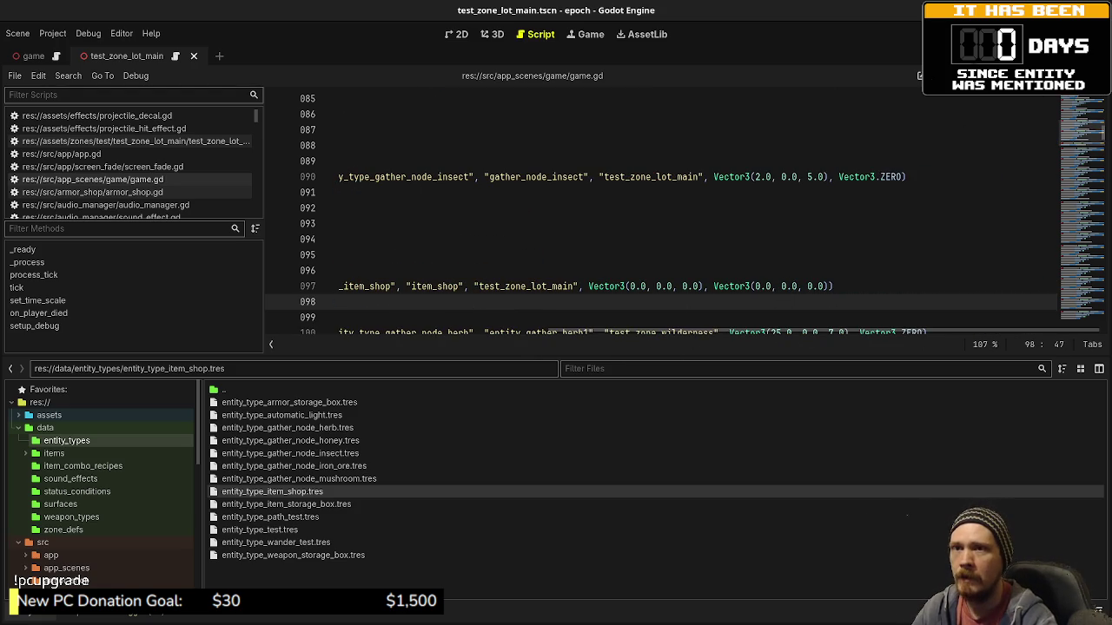
key("ctrl+shift+F11")
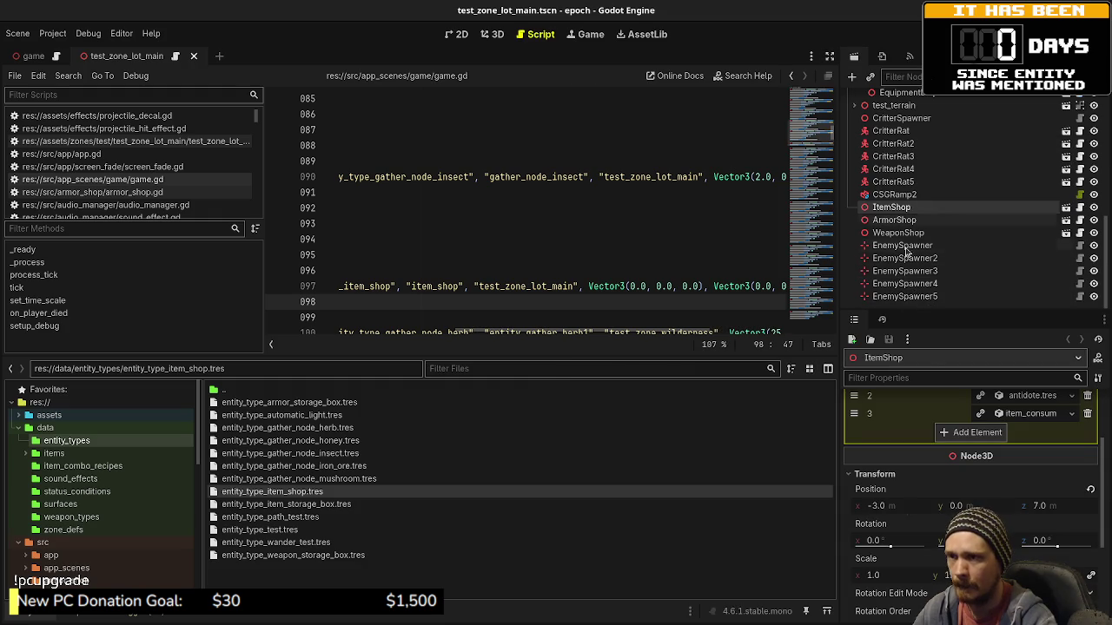
Change the item shop's first Vector3 to (-3.0, 0.0, 7.0) and save.
scroll(932, 457, "up", 3)
scroll(934, 495, "down", 4)
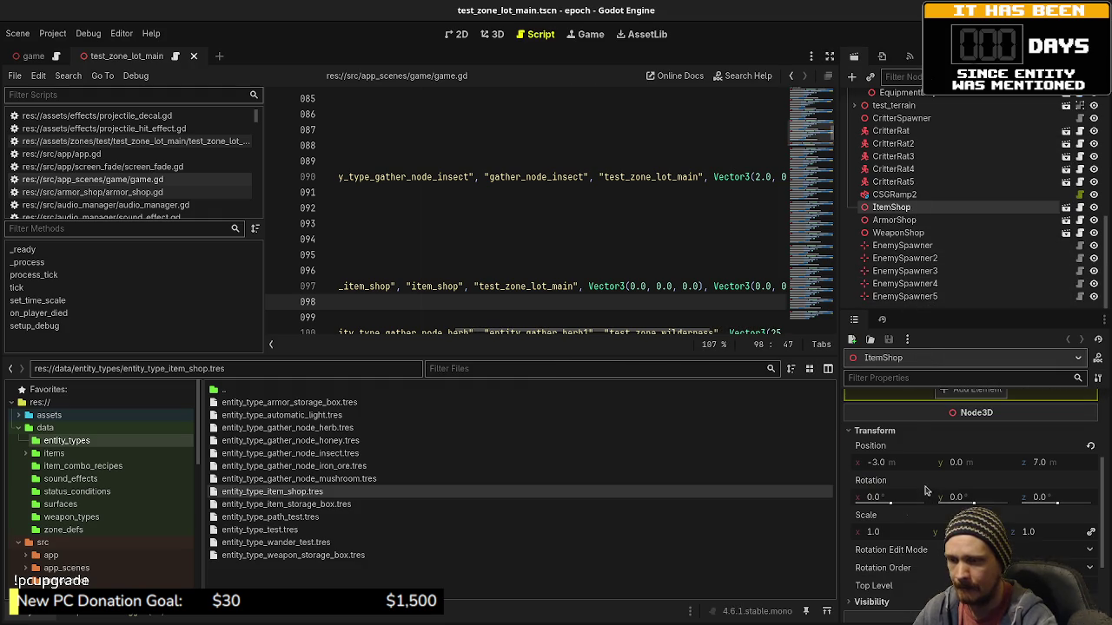
left_click(628, 286)
left_click(642, 286)
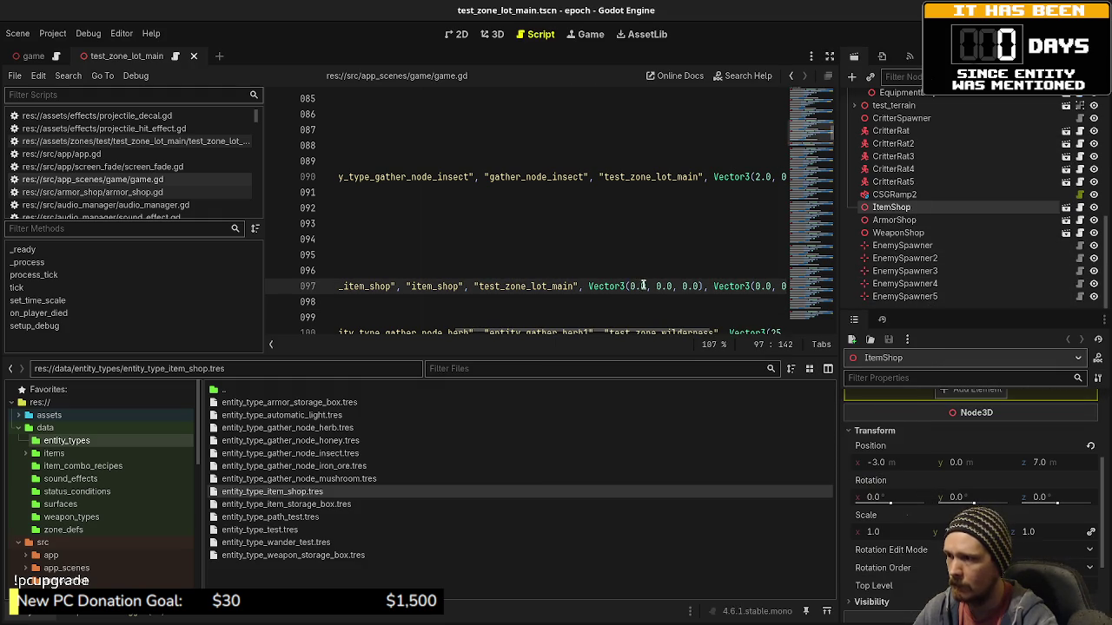
key("BackSpace")
type("-3")
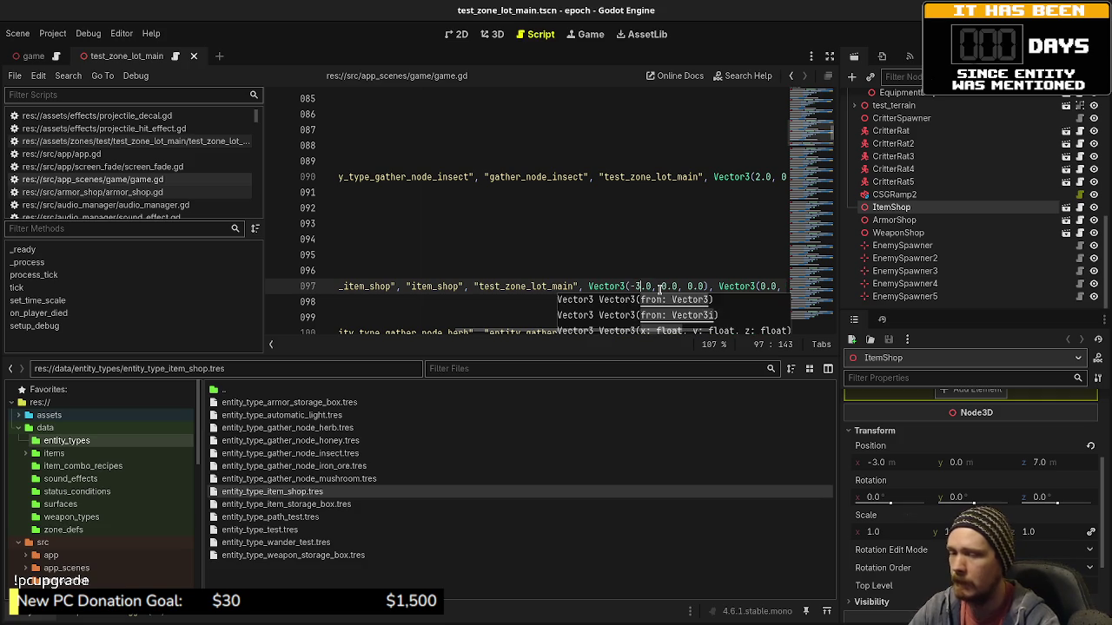
left_click(687, 286)
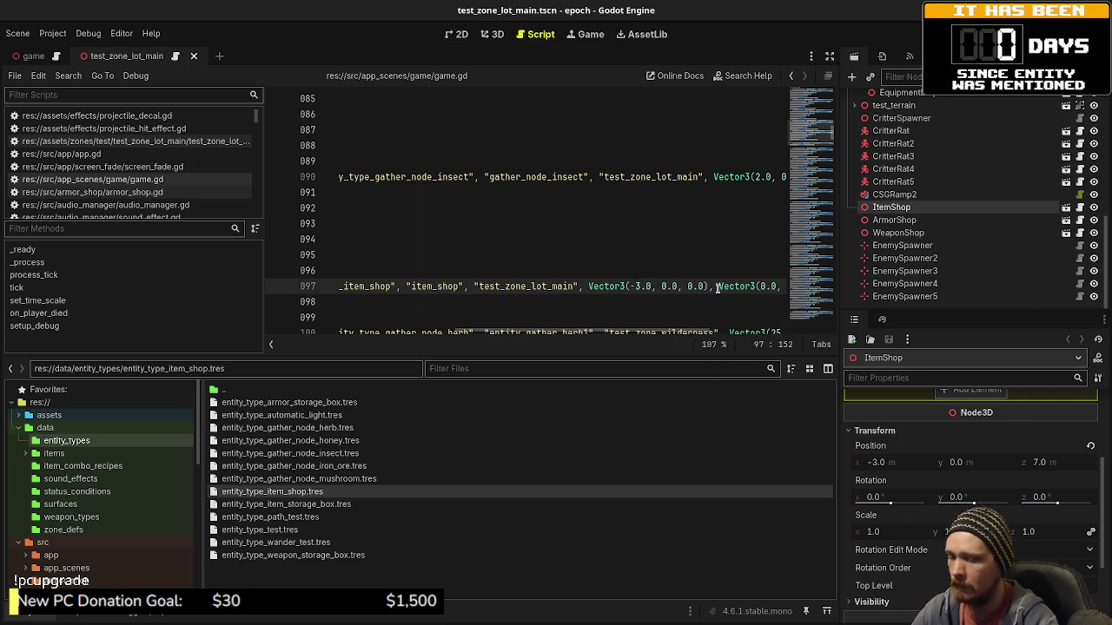
type("7")
key("Up")
key("Up")
key("ctrl+s")
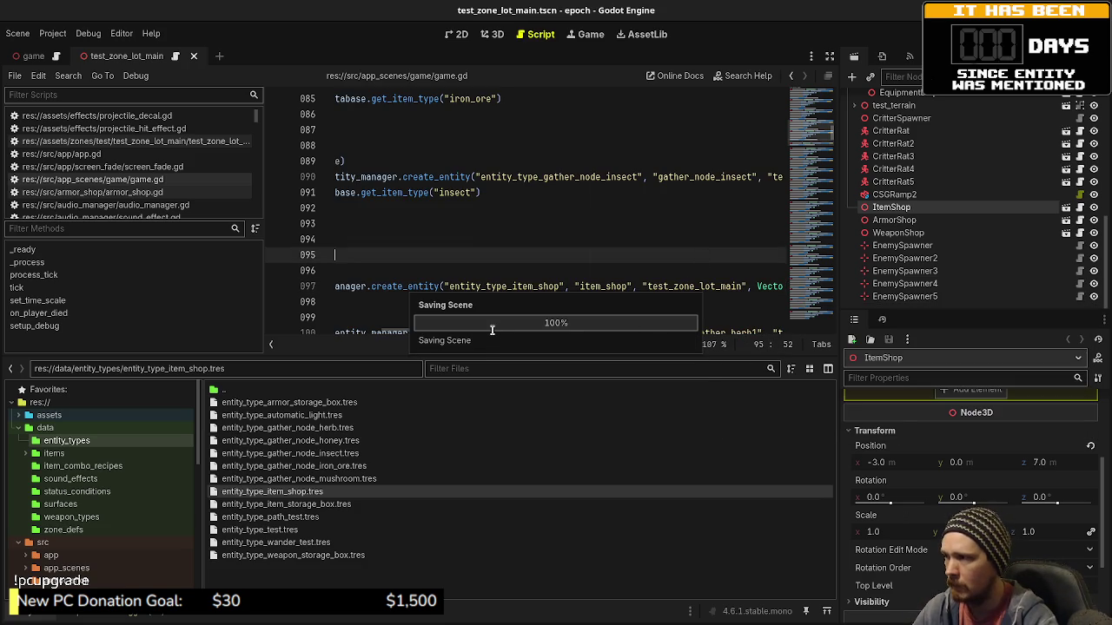
Scroll the FileSystem dock down to the src/entity/entities folders.
scroll(606, 339, "right", 2)
scroll(607, 339, "right", 2)
scroll(606, 339, "left", 6)
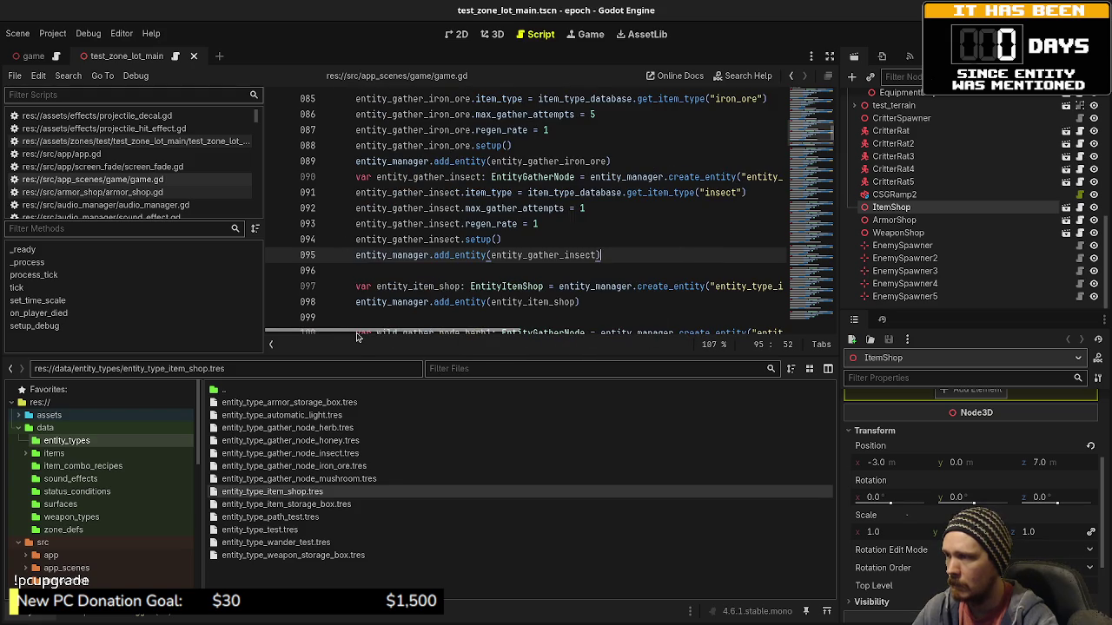
scroll(356, 338, "right", 1)
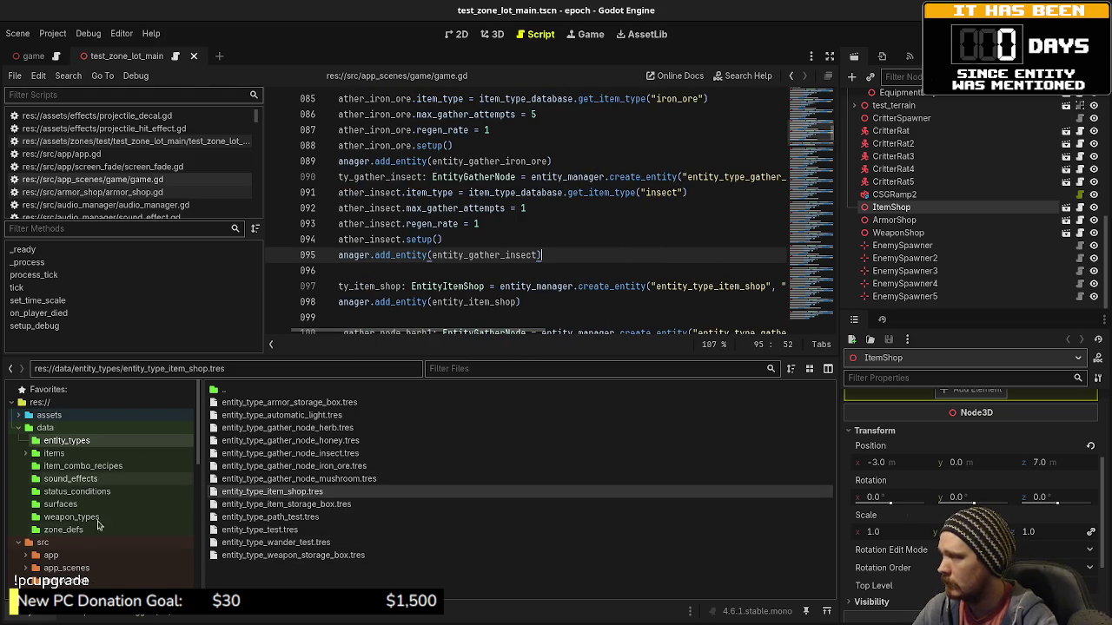
scroll(95, 477, "down", 10)
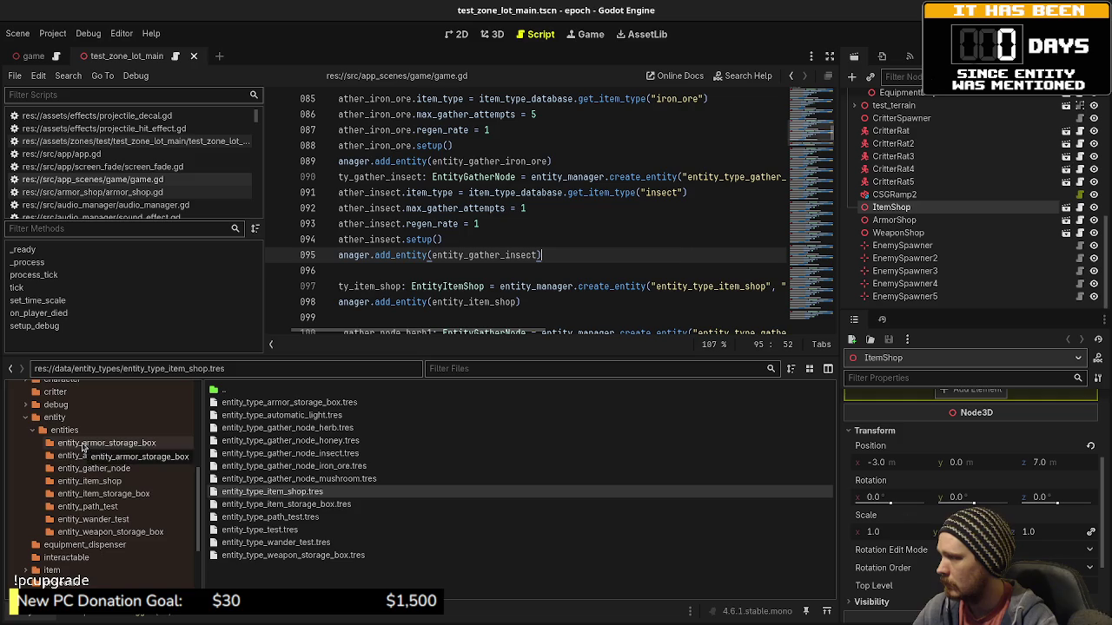
Open entity_controller_item_shop.gd from entity_item_shop, then show the test_zone_lot_main scene in 3D.
left_click(87, 481)
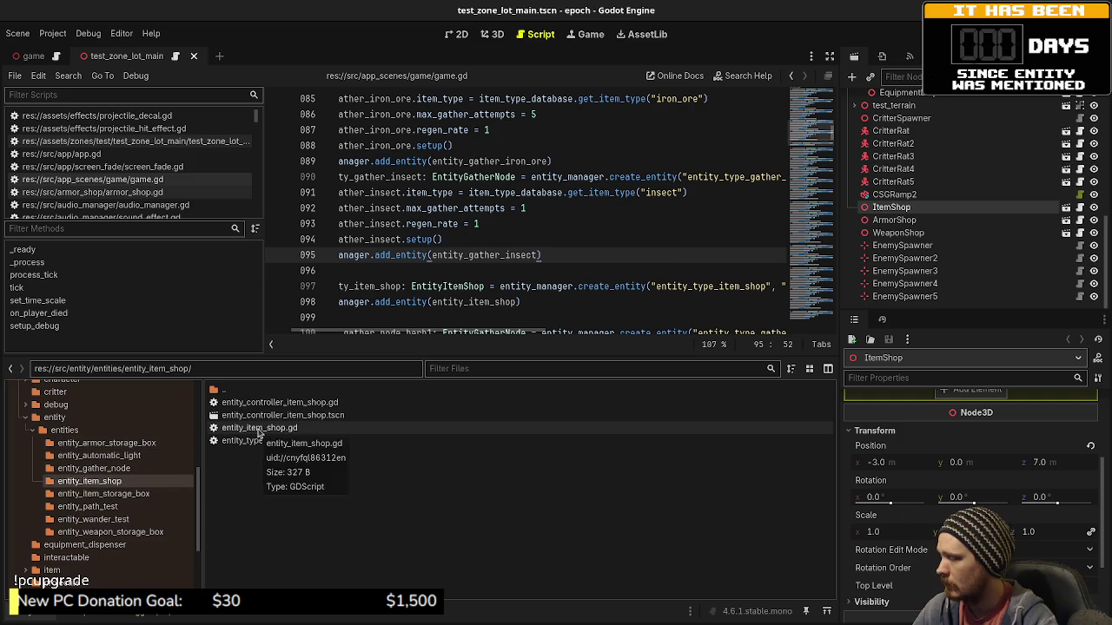
double_click(252, 403)
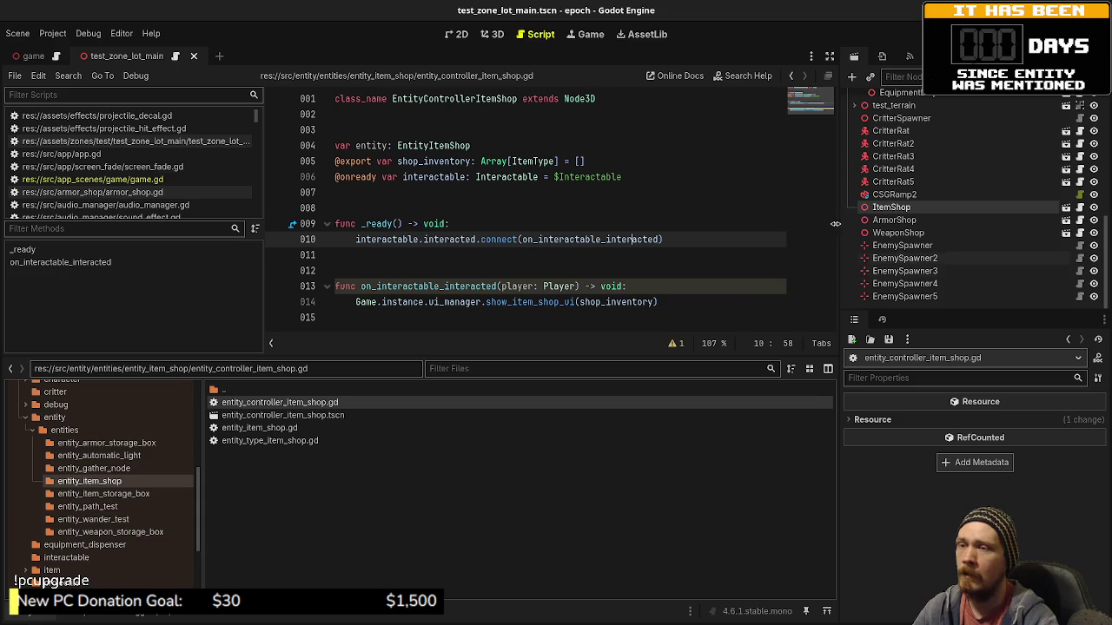
left_click(33, 55)
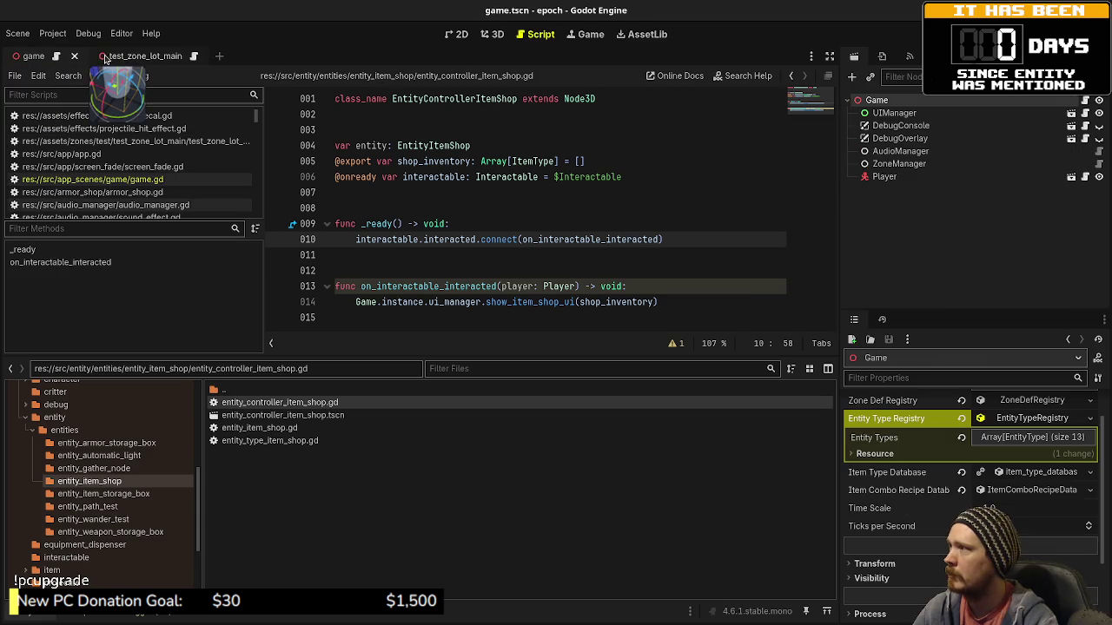
left_click(492, 34)
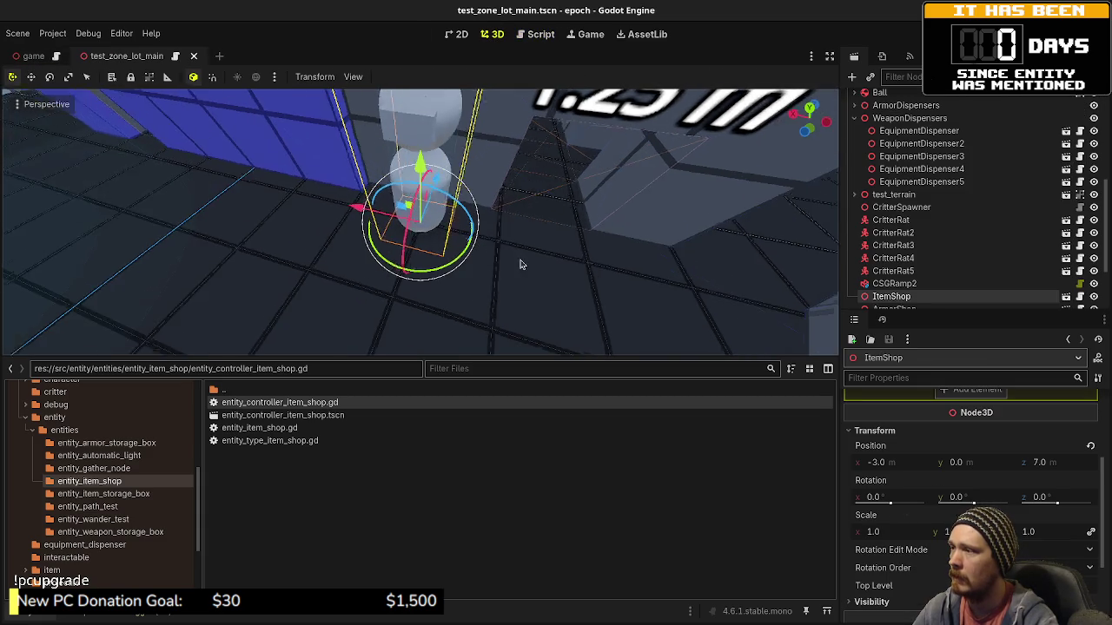
Move the ItemShop node to x -6, save the scene, and launch the game.
left_click_drag(360, 212, 512, 241)
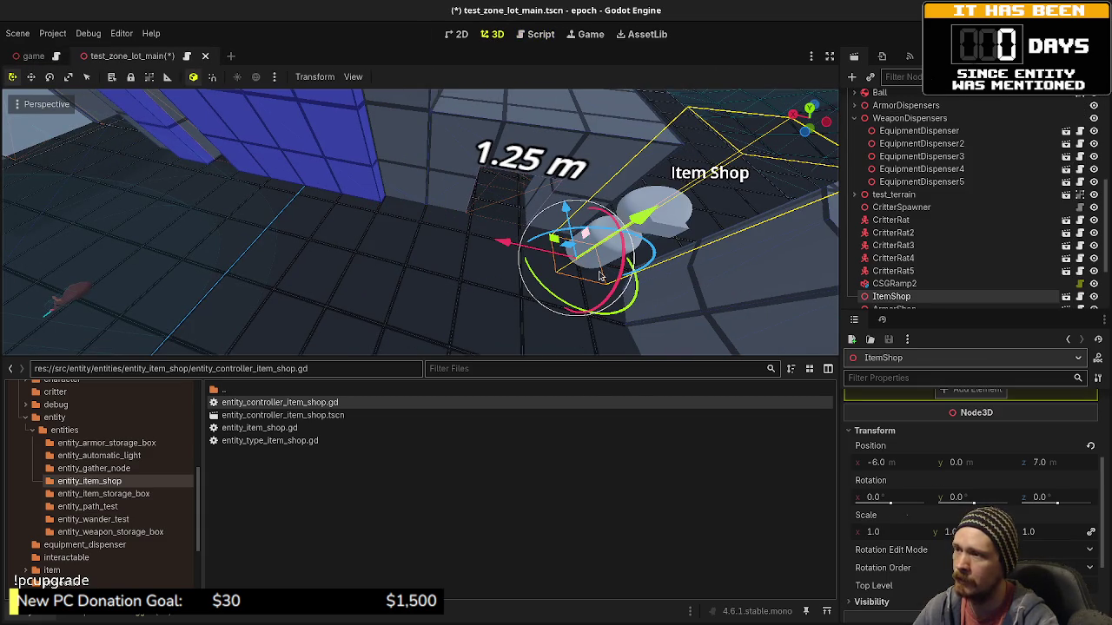
key("ctrl+s")
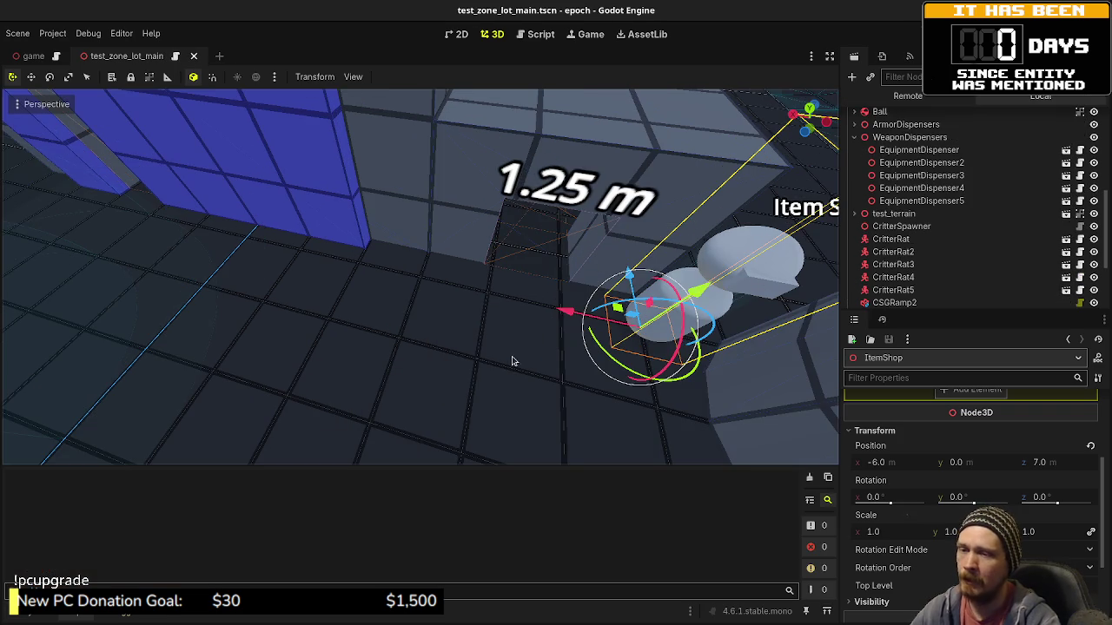
key("F5")
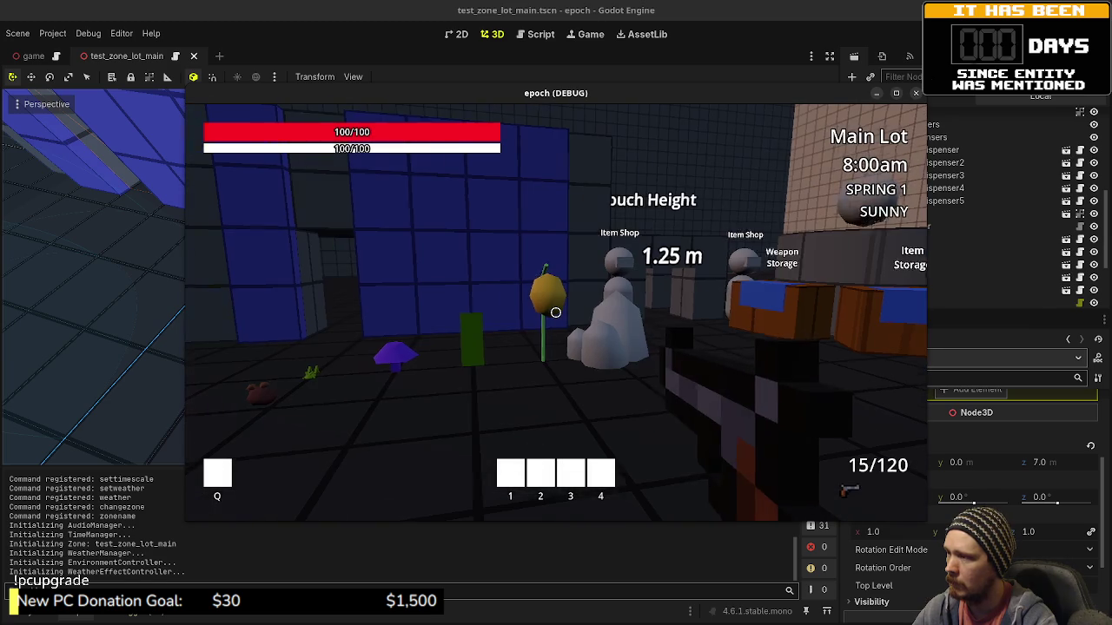
Walk the player to the Item Shop, open and close its trade window, then quit.
key("shift+w")
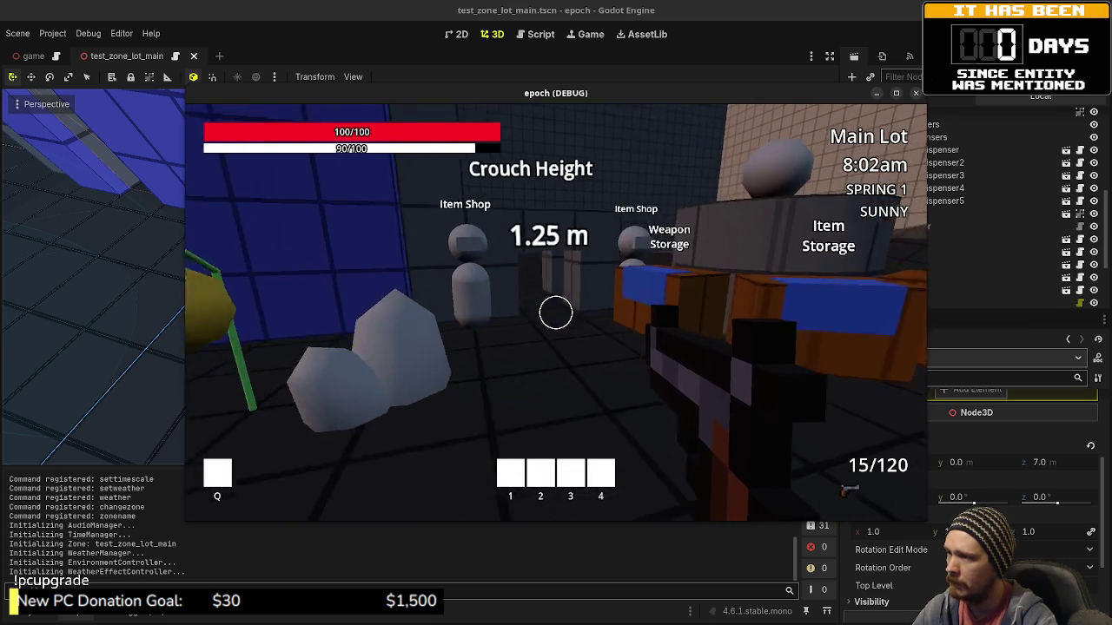
key("e")
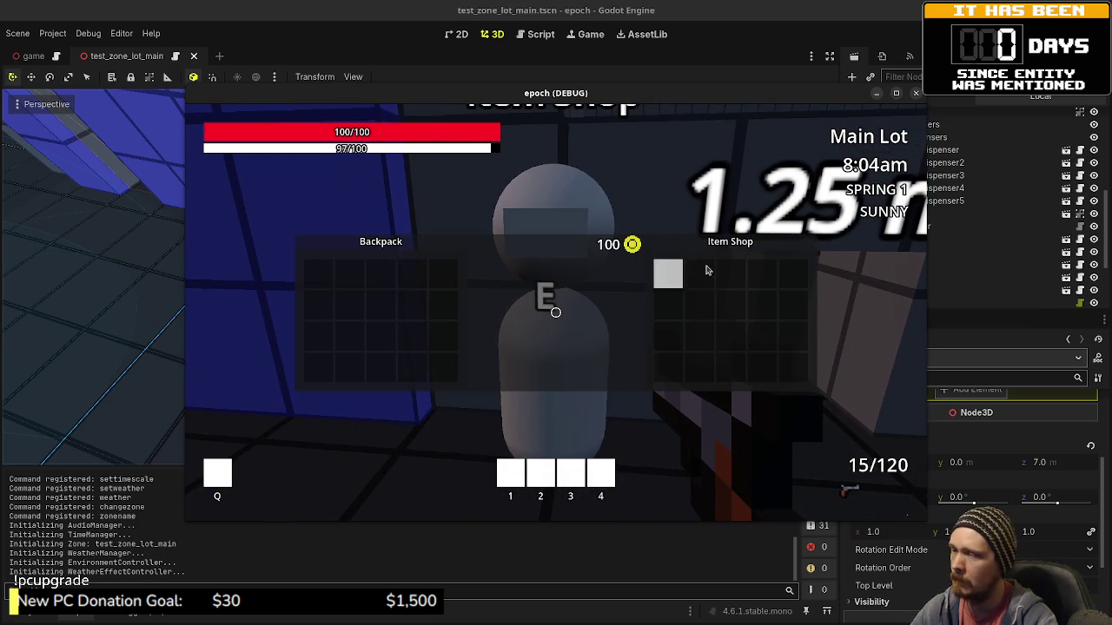
key("e")
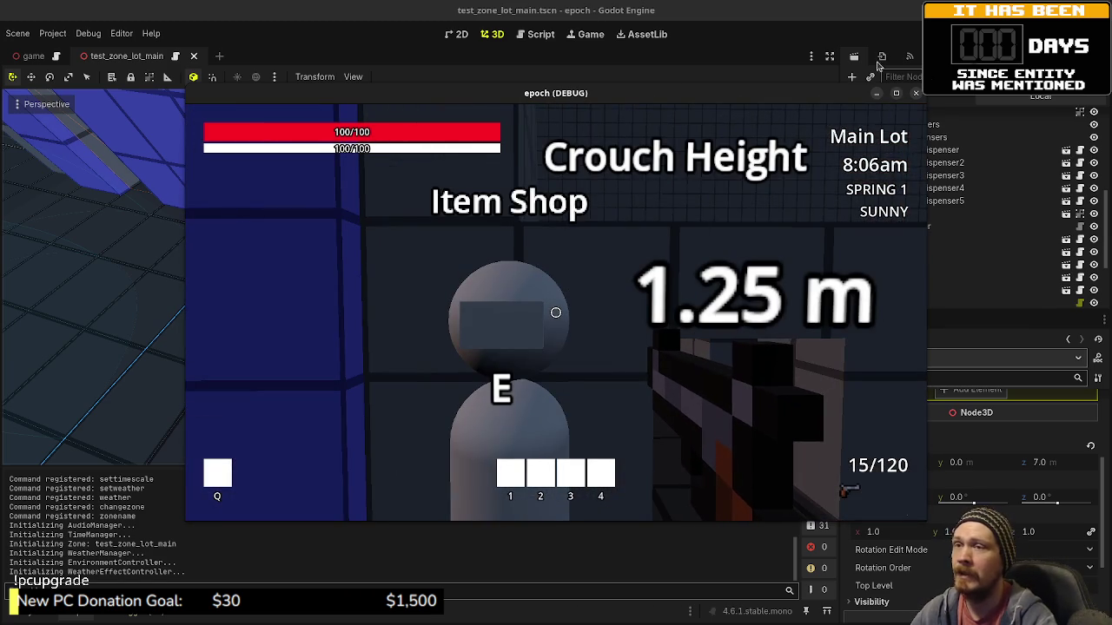
key("Escape")
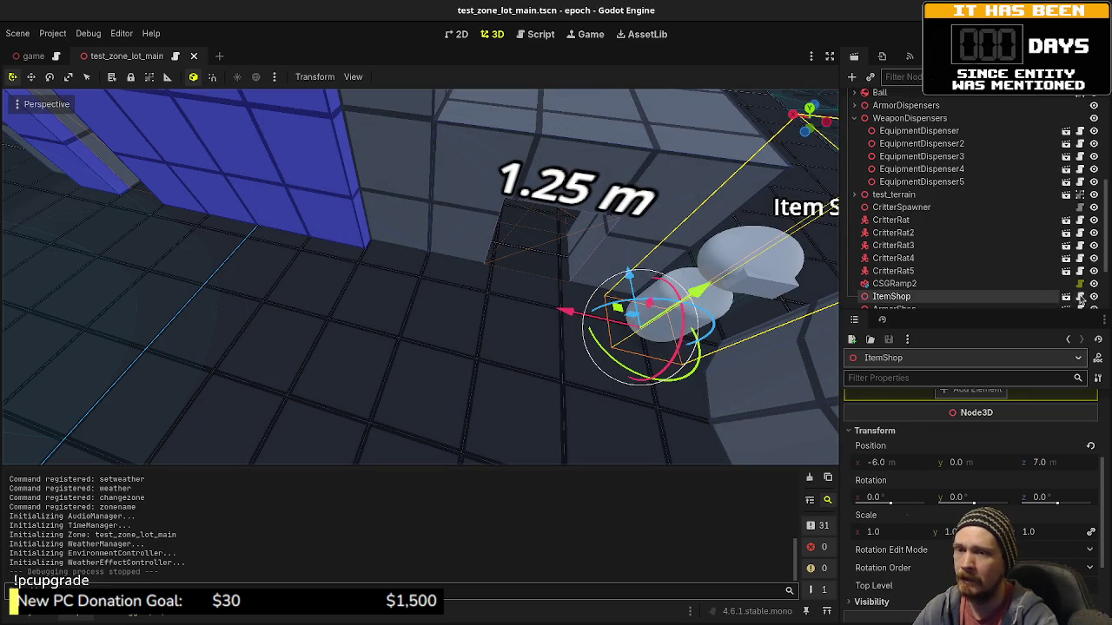
Check the EntityItemShop class definition from the item shop controller script.
left_click(540, 35)
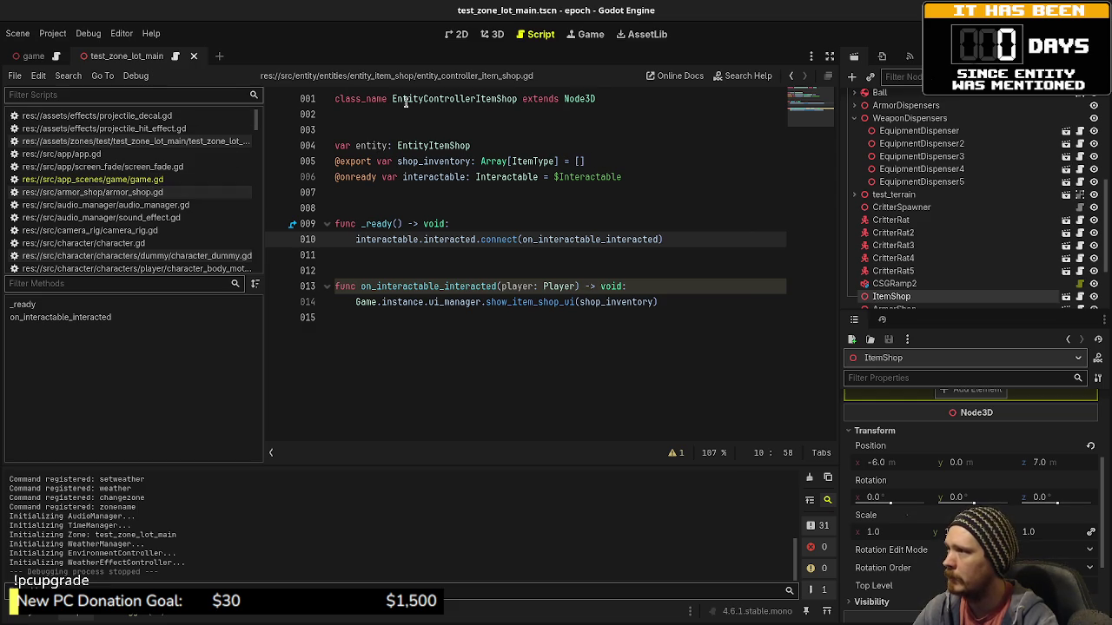
left_click(430, 146, "ctrl")
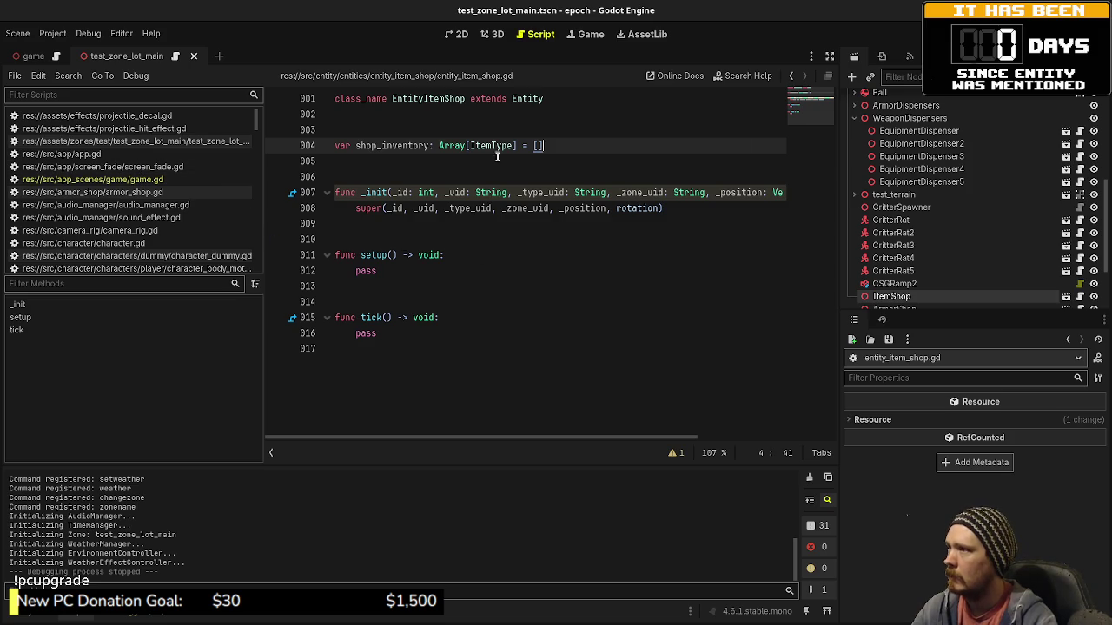
left_click(791, 76)
Remove the exported shop_inventory, make line 14 use entity.shop_inventory, save, and return to game.gd.
left_click_drag(615, 162, 471, 145)
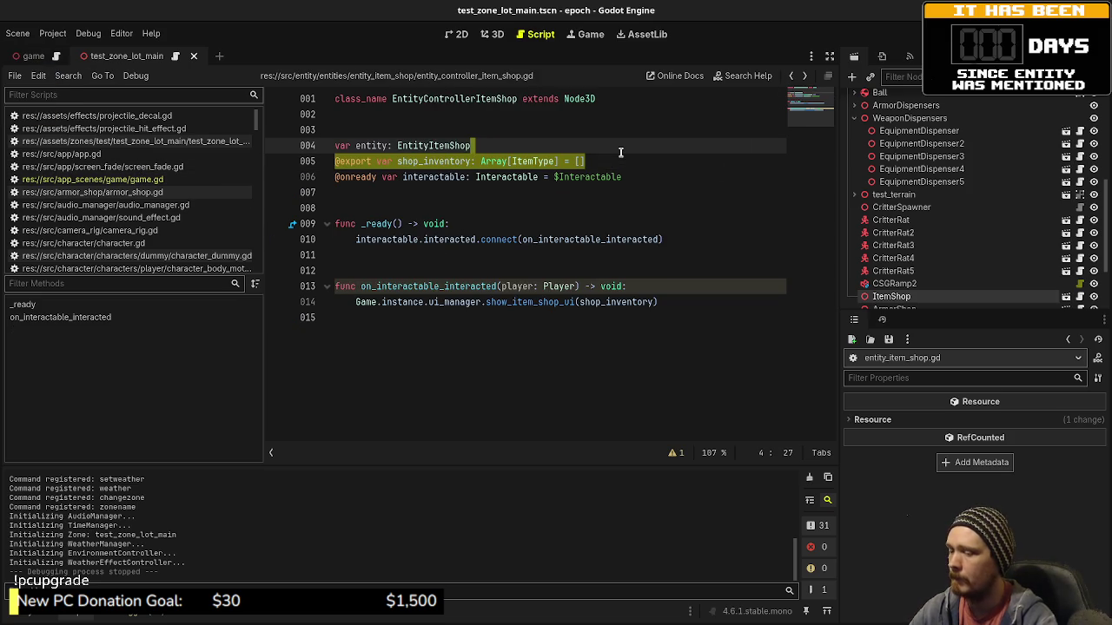
key("BackSpace")
key("Return")
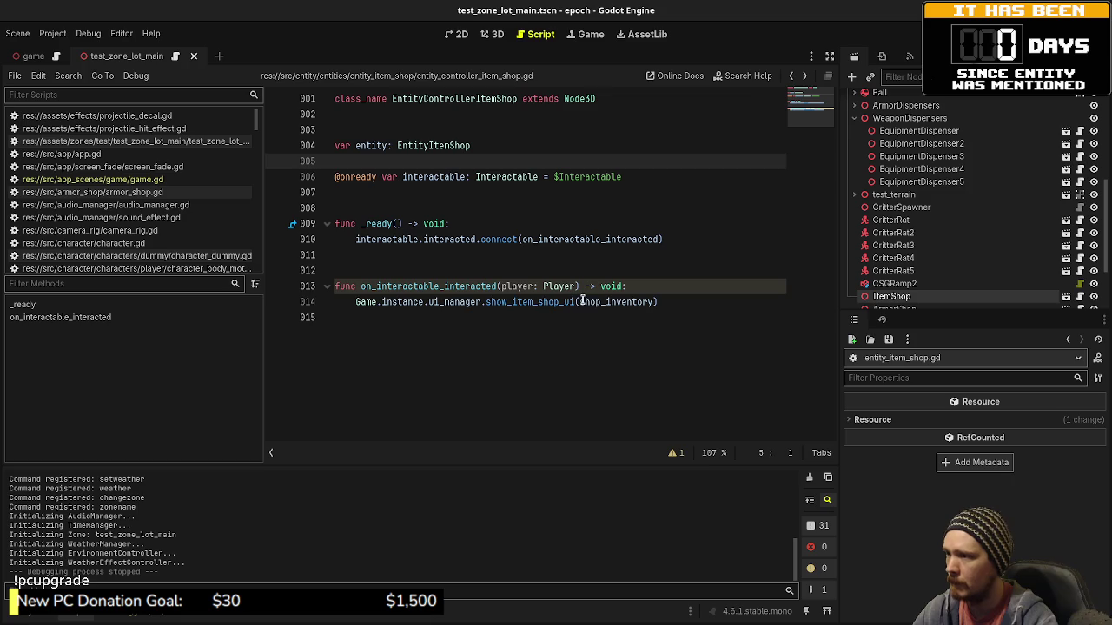
left_click(585, 302)
type("entity.")
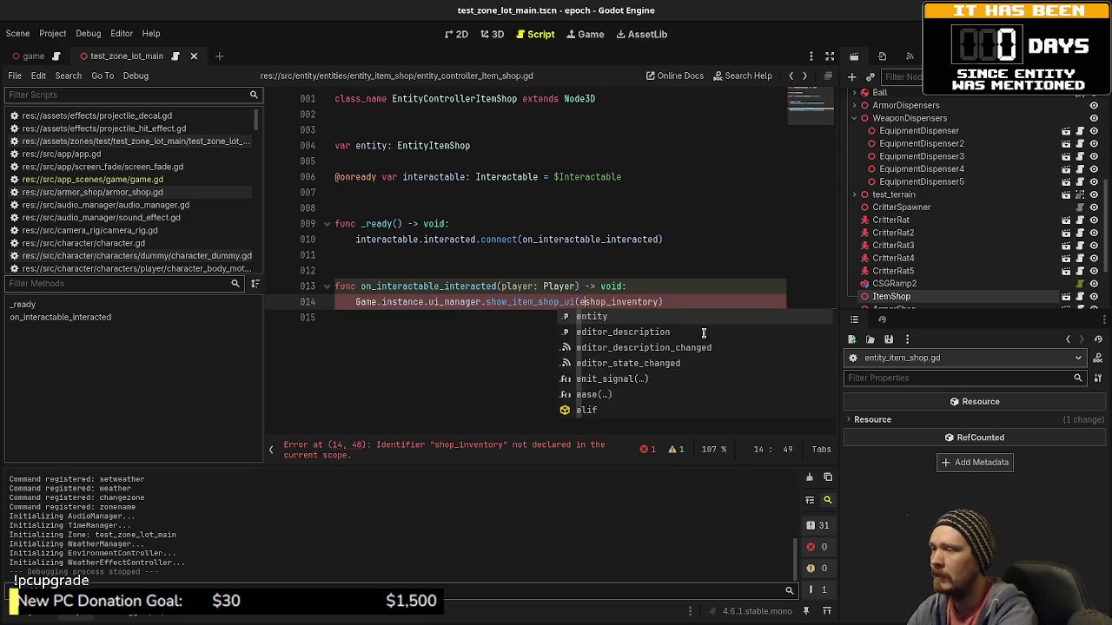
key("ctrl+s")
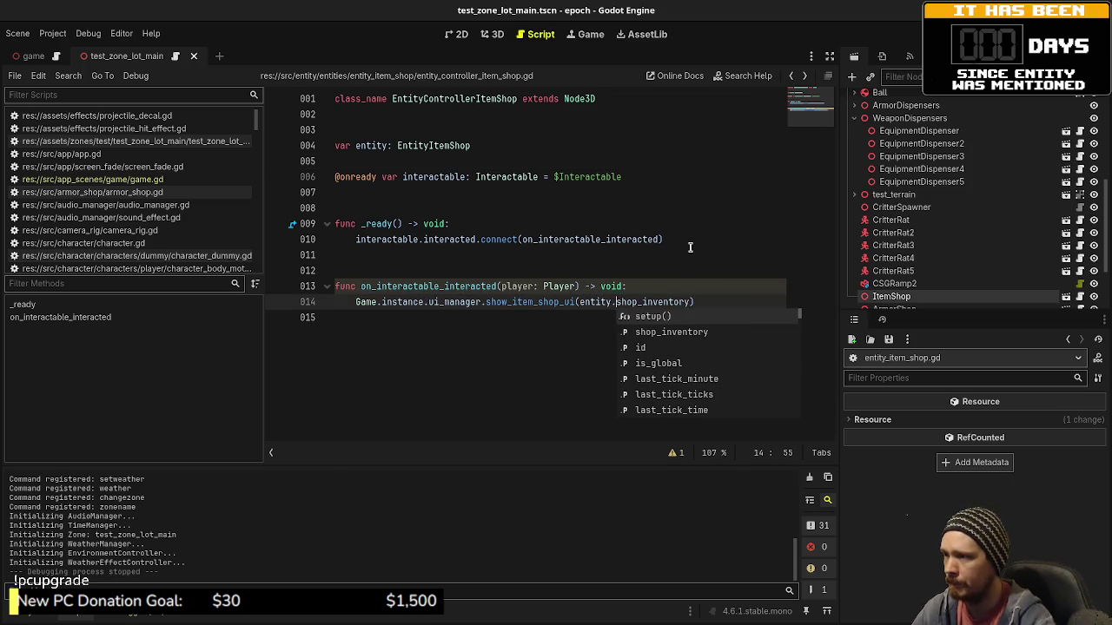
left_click(677, 254)
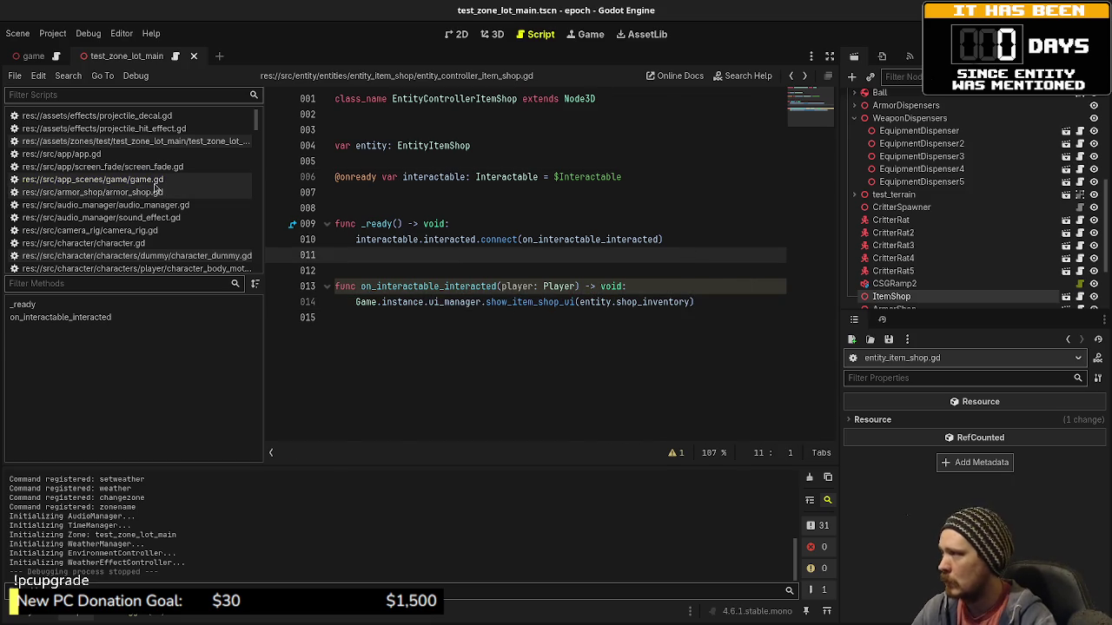
left_click(93, 179)
left_click(833, 58)
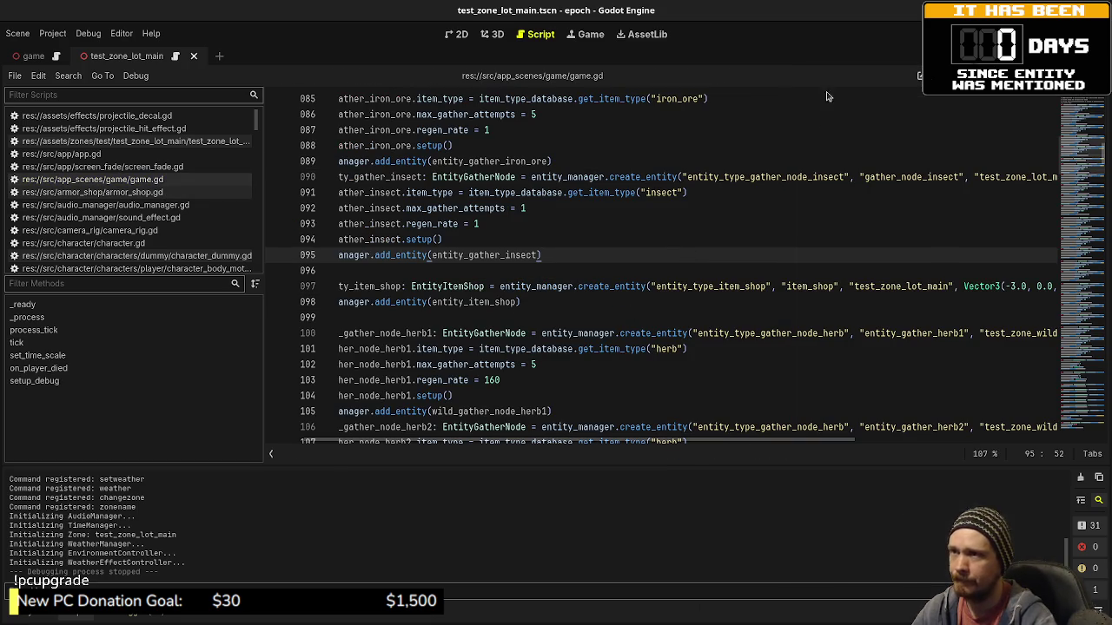
Insert an empty line 98 above entity_manager.add_entity(entity_item_shop).
left_click(370, 302)
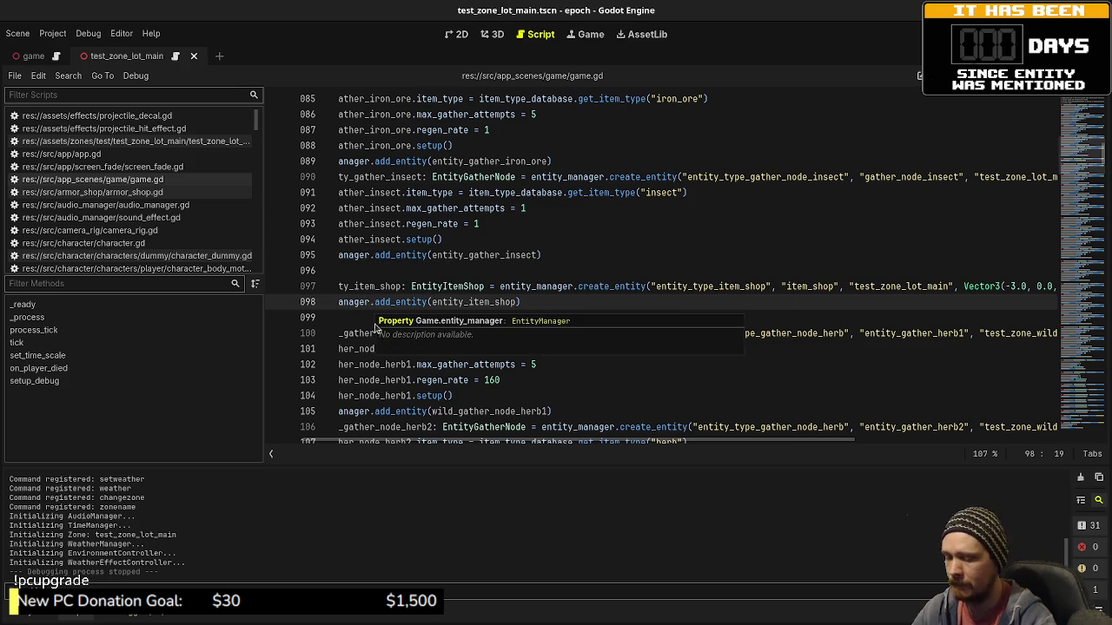
left_click_drag(471, 444, 402, 447)
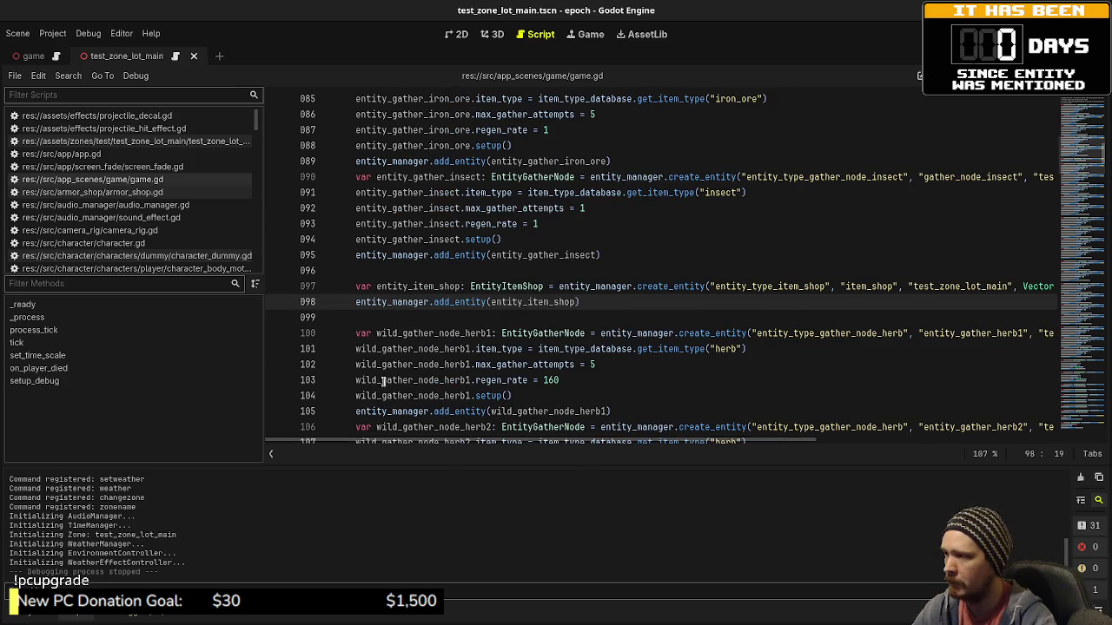
key("Return")
key("Up")
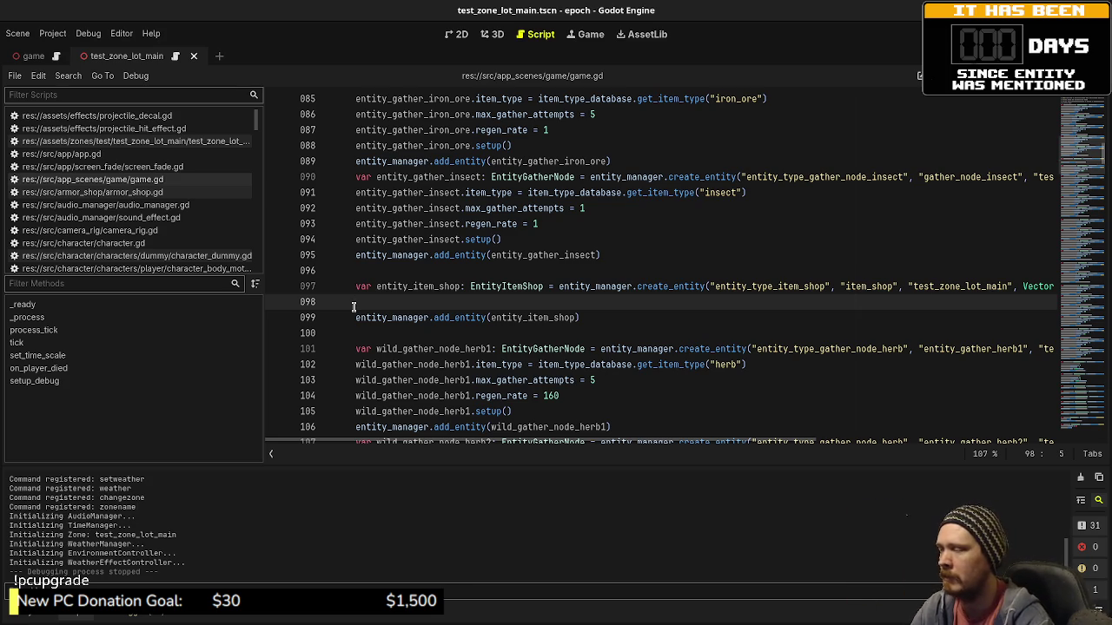
Write entity_item_shop.shop_inventory.push_back() on line 98 with an empty argument, then restore the docks.
type("entity_e")
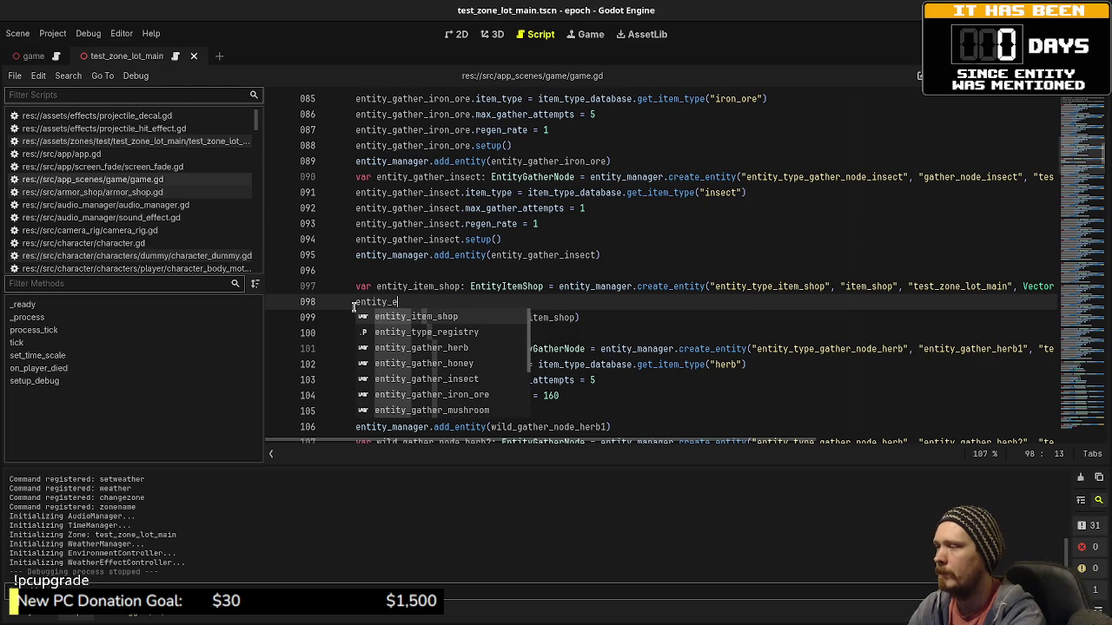
key("BackSpace")
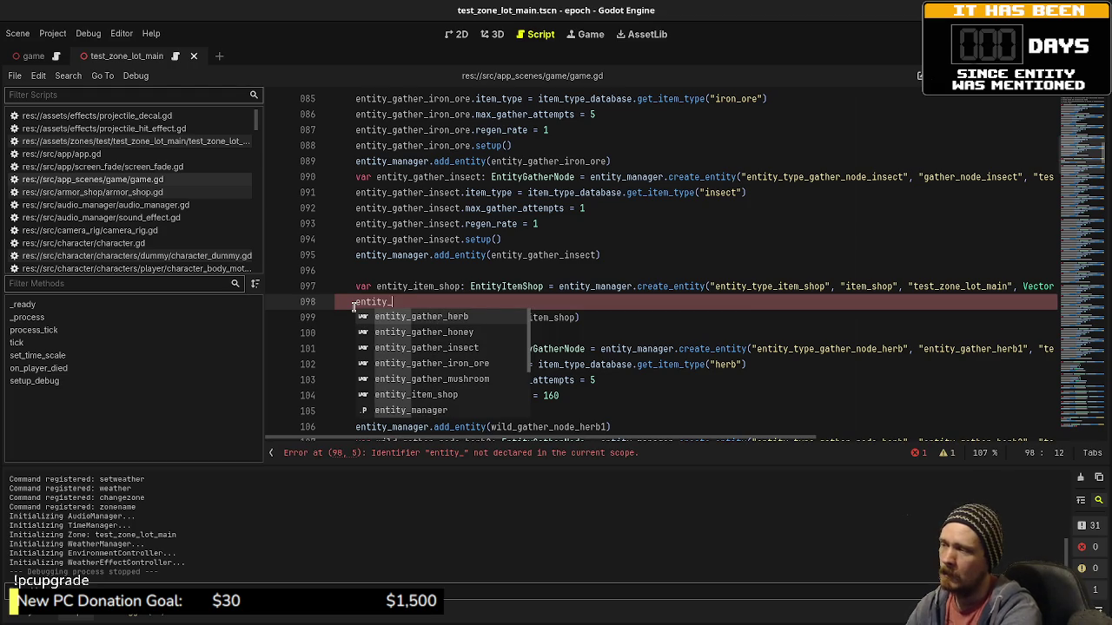
type("item_shop.shop")
key("Return")
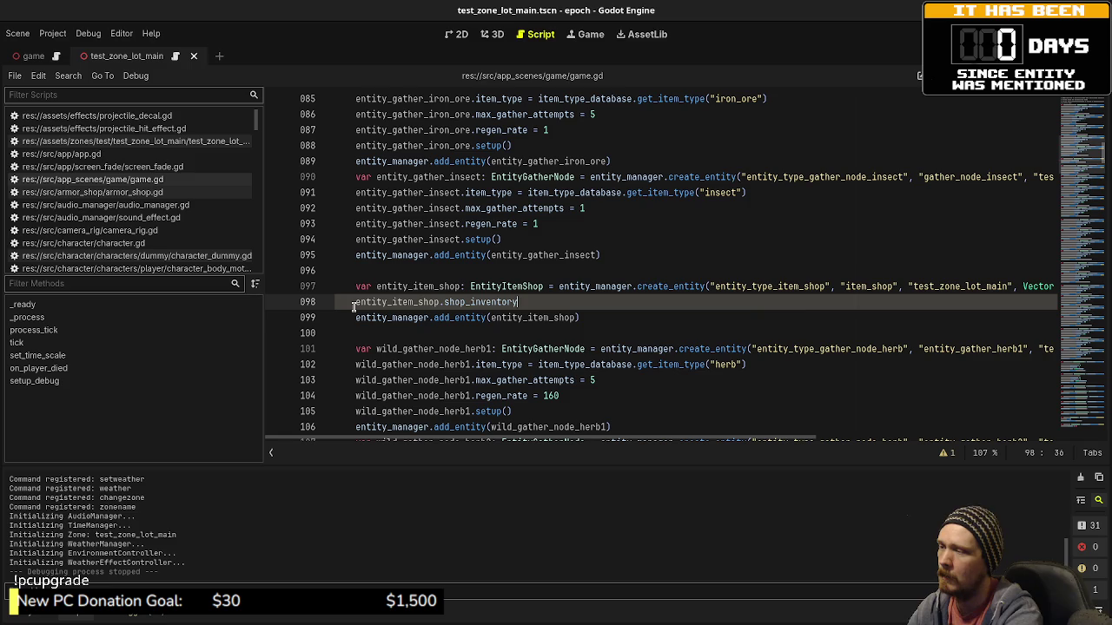
key("BackSpace")
type(".")
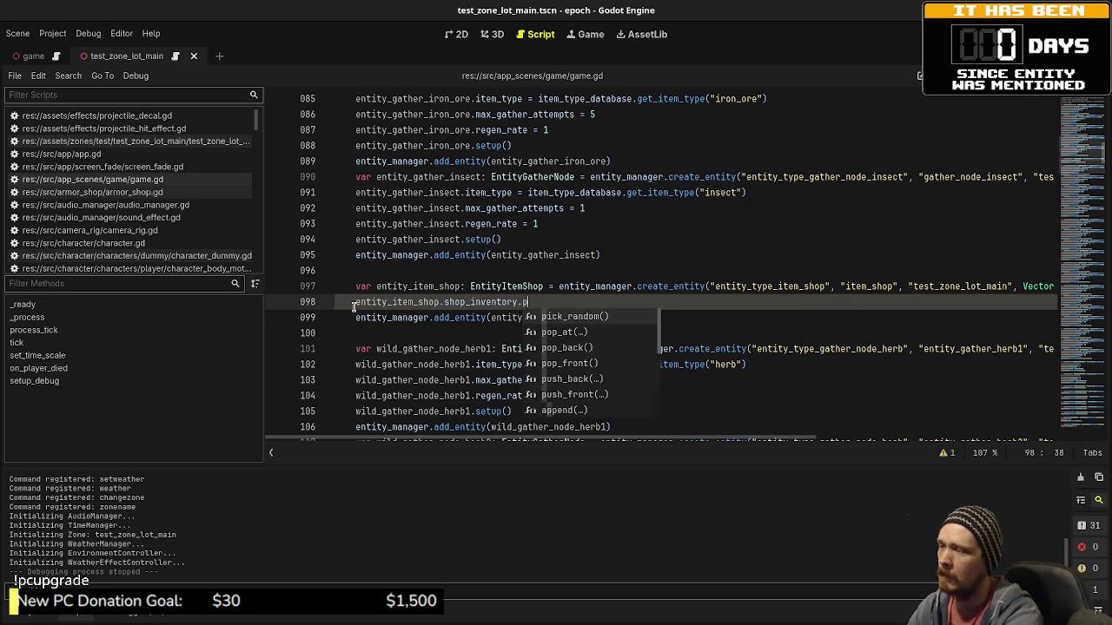
type("push_back")
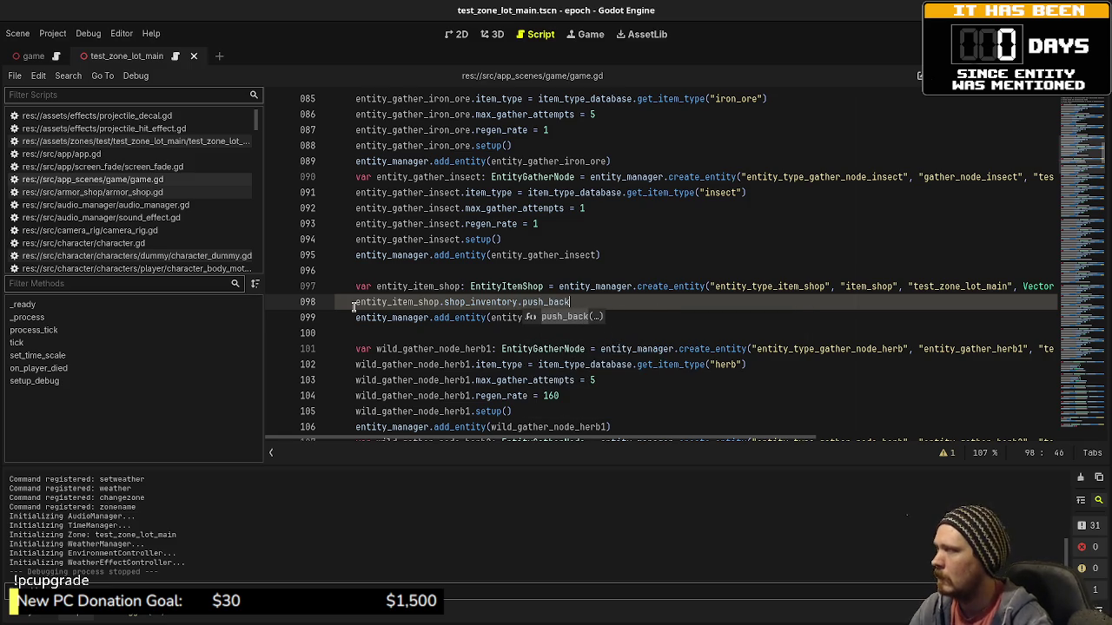
type("(")
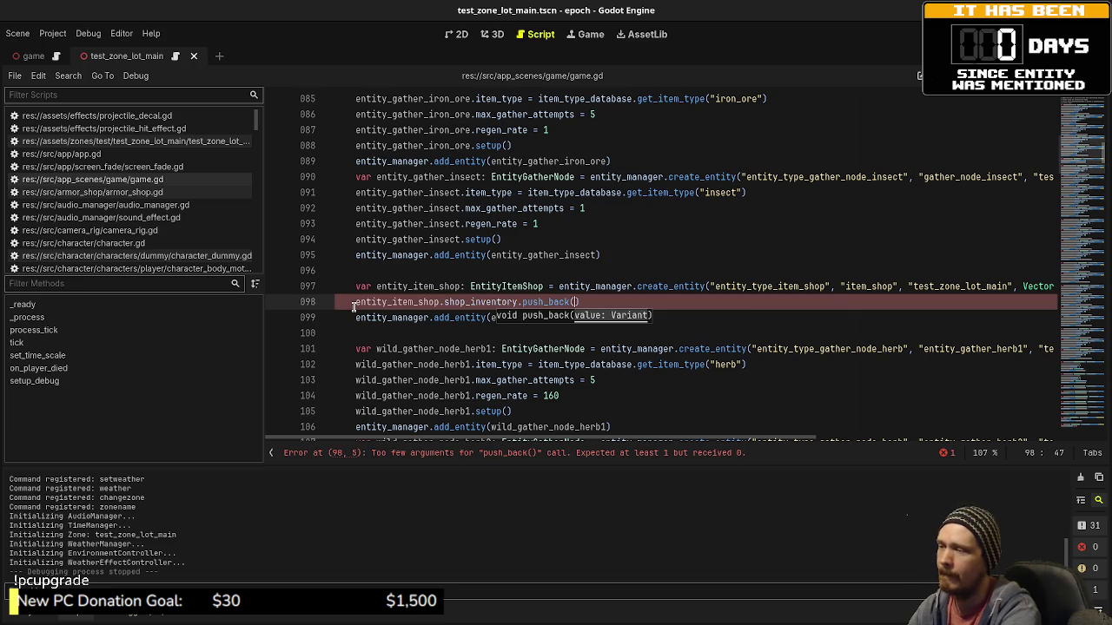
type("entity")
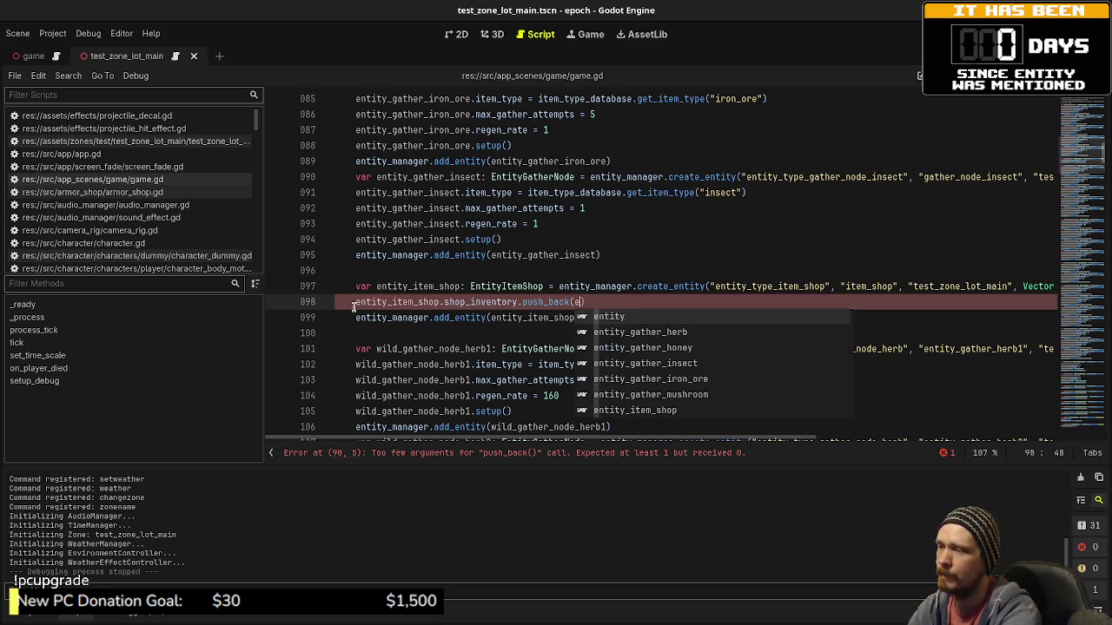
key("BackSpace")
key("BackSpace")
key("BackSpace")
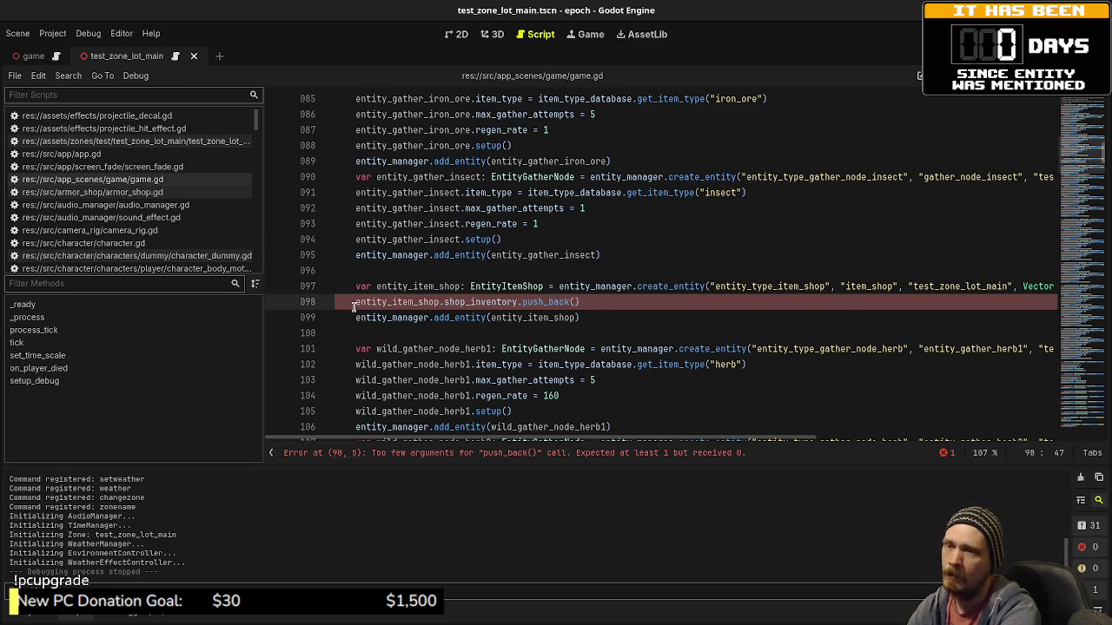
type("item")
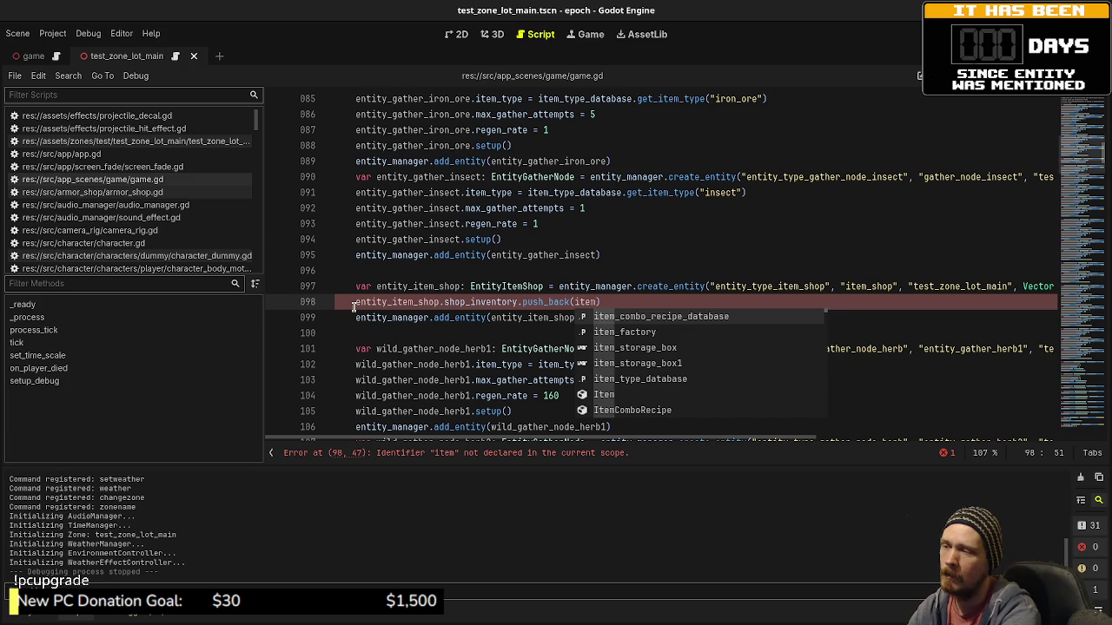
key("BackSpace")
key("BackSpace")
key("BackSpace")
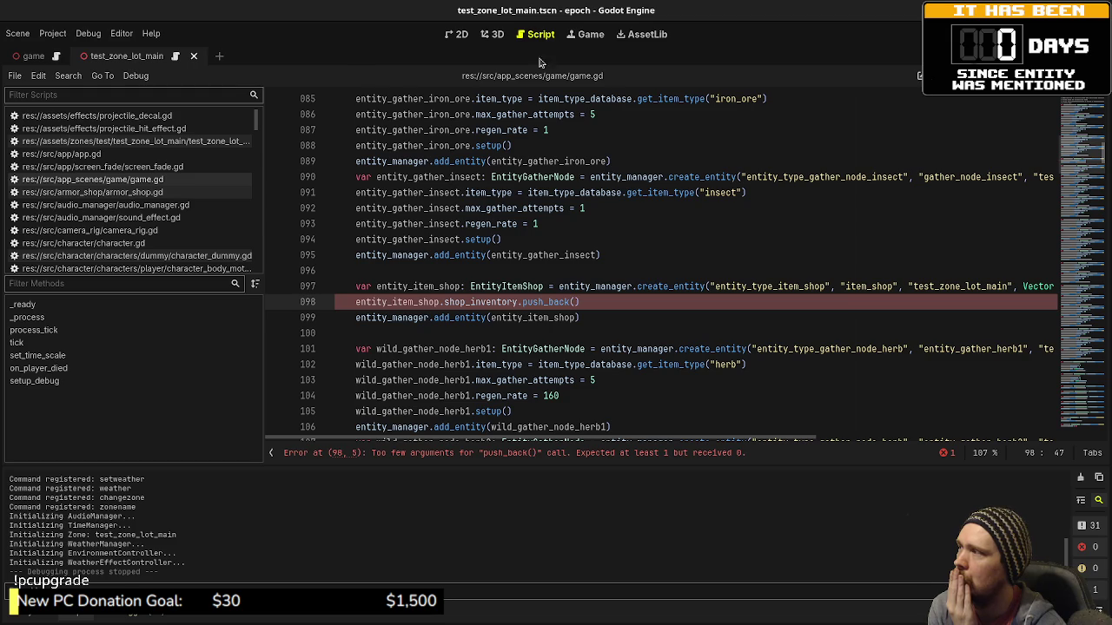
key("ctrl+shift+F11")
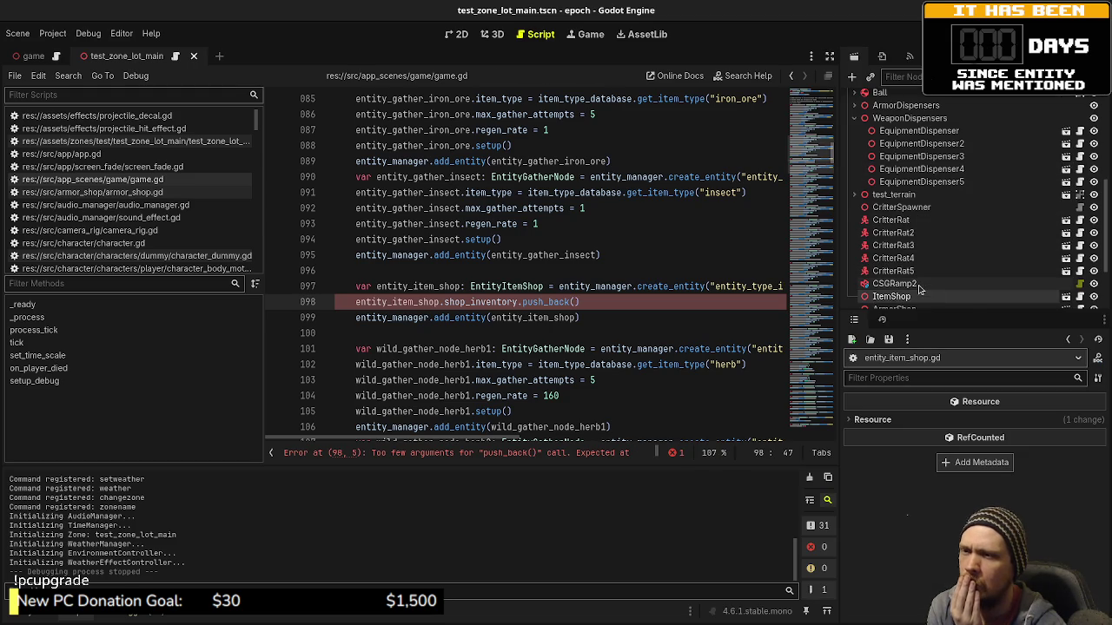
Select the ItemShop node in the Scene tree.
scroll(919, 290, "down", 1)
left_click(895, 270)
scroll(923, 466, "down", 5)
scroll(923, 467, "up", 4)
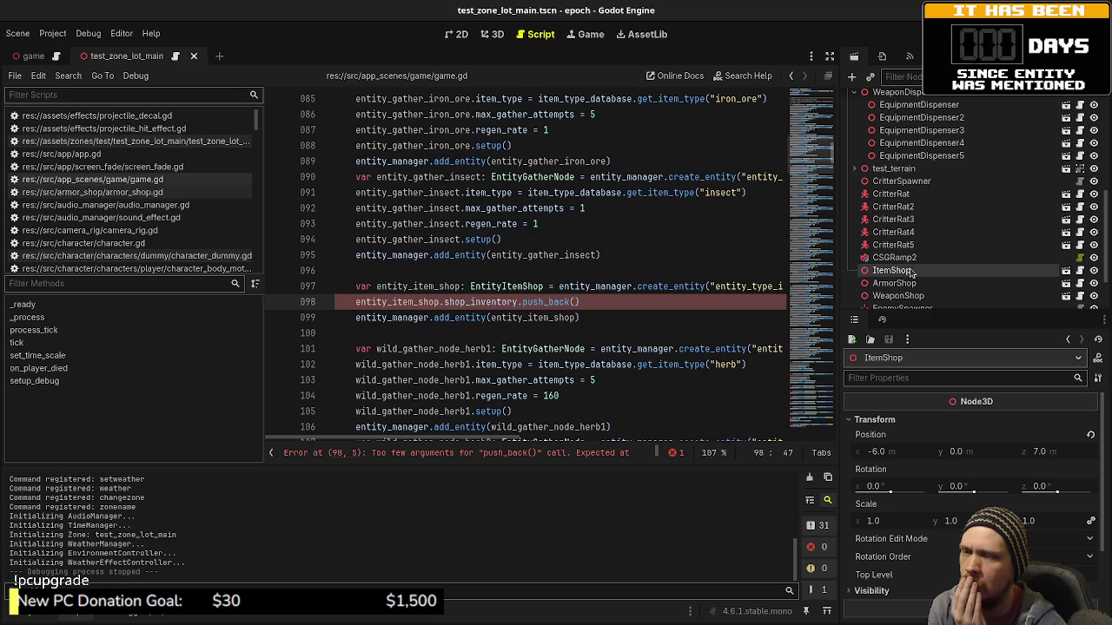
mouse_move(907, 443)
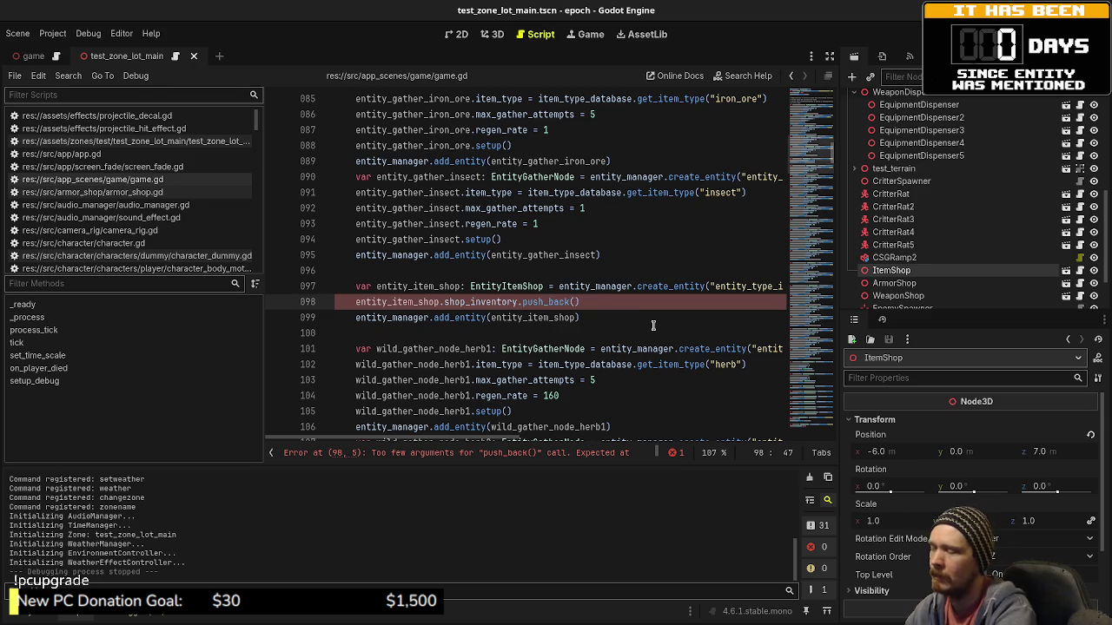
Pass item_type_database.get_item_type("potion") to push_back, save, and run the game.
type("item_type")
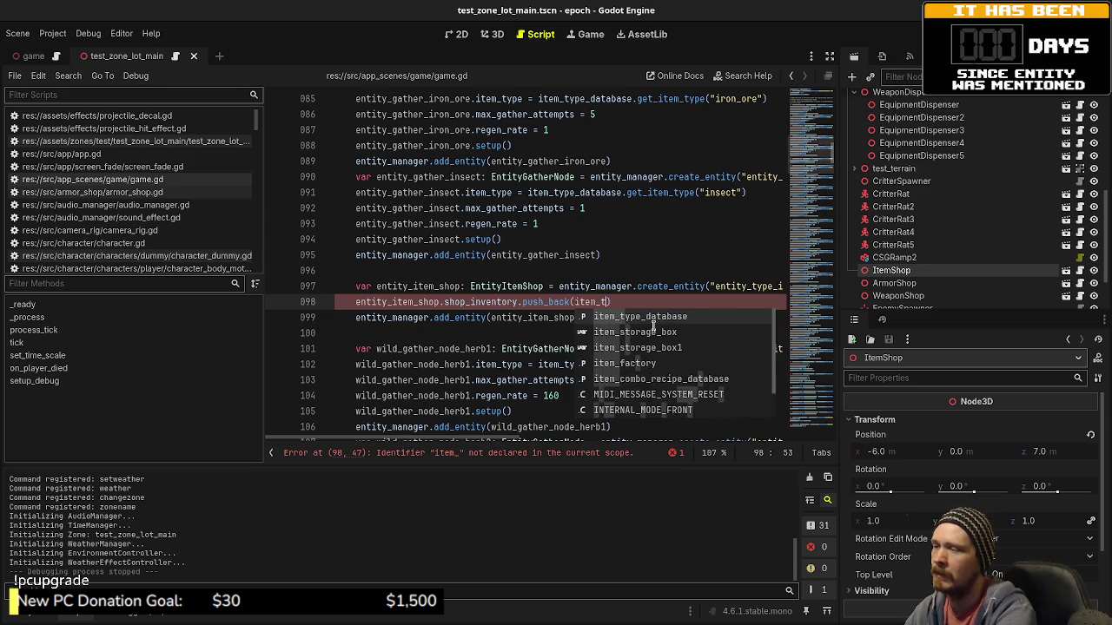
key("Return")
type(".get")
key("Return")
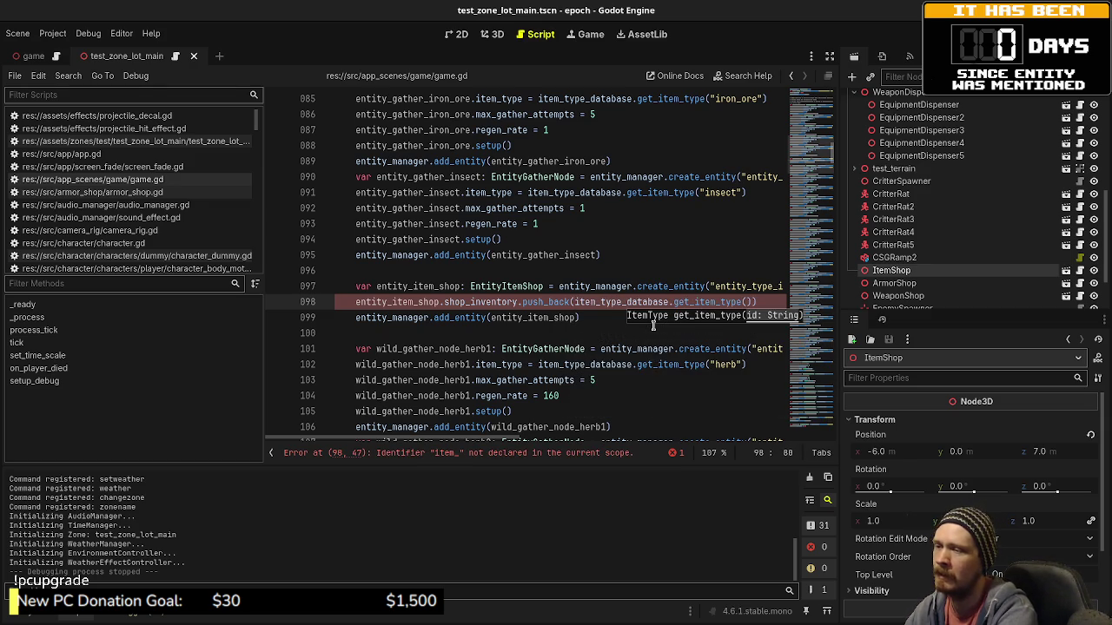
type("potion")
key("End")
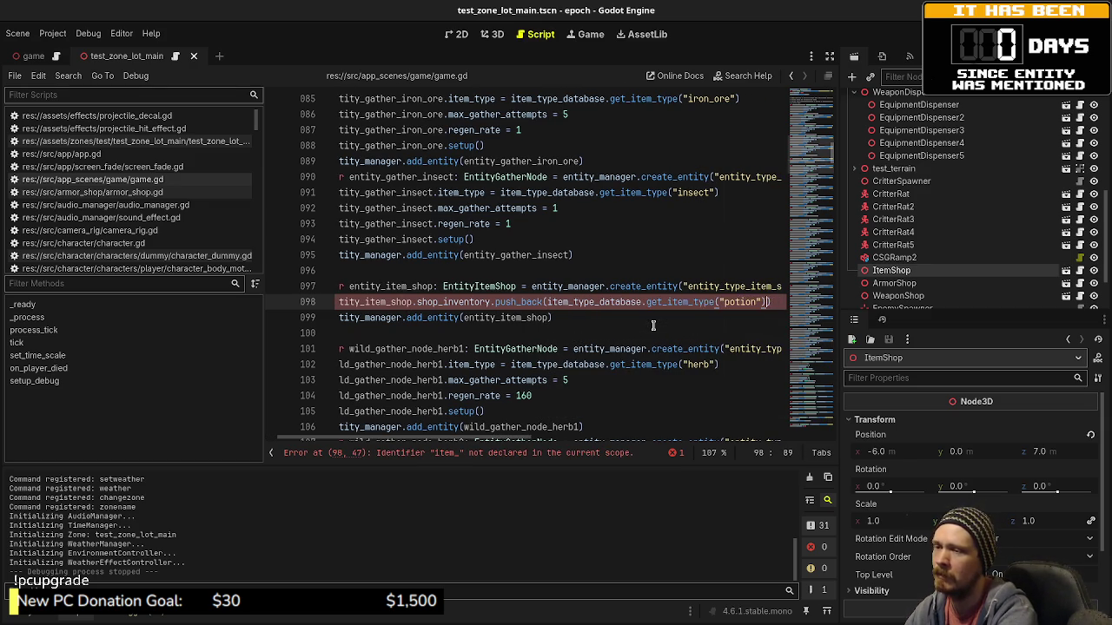
key("ctrl+s")
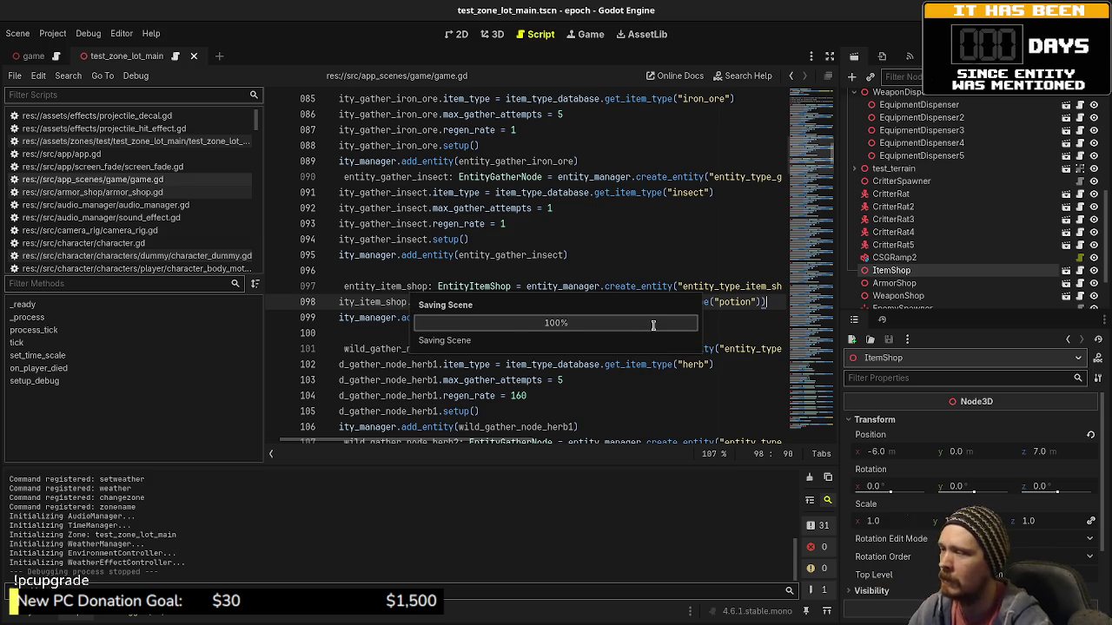
key("F5")
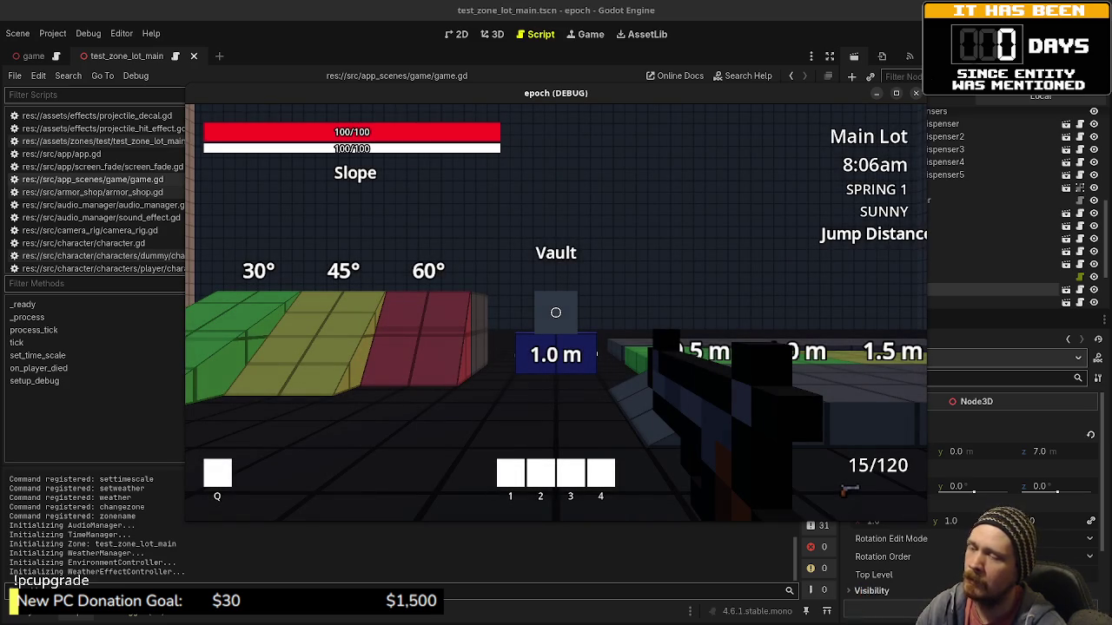
Walk to the Item Shop NPC and interact, triggering the Nil shop_inventory error, then move the paused window aside.
key("a")
key("space")
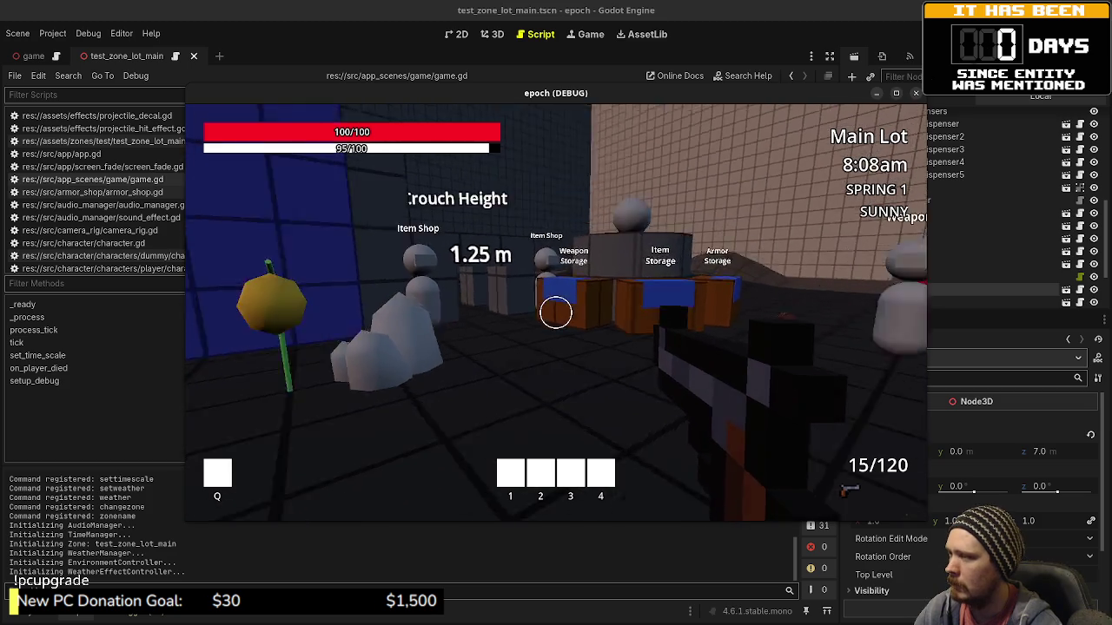
key("w")
key("e")
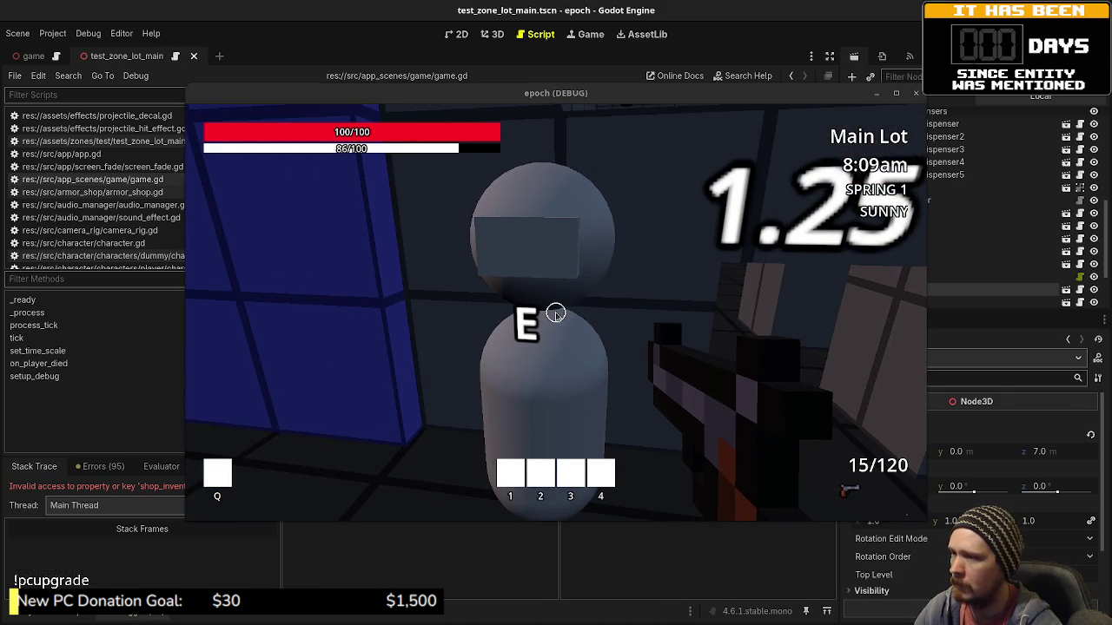
mouse_move(521, 95)
left_mouse_down()
mouse_move(546, 426)
mouse_move(420, 512)
left_mouse_up()
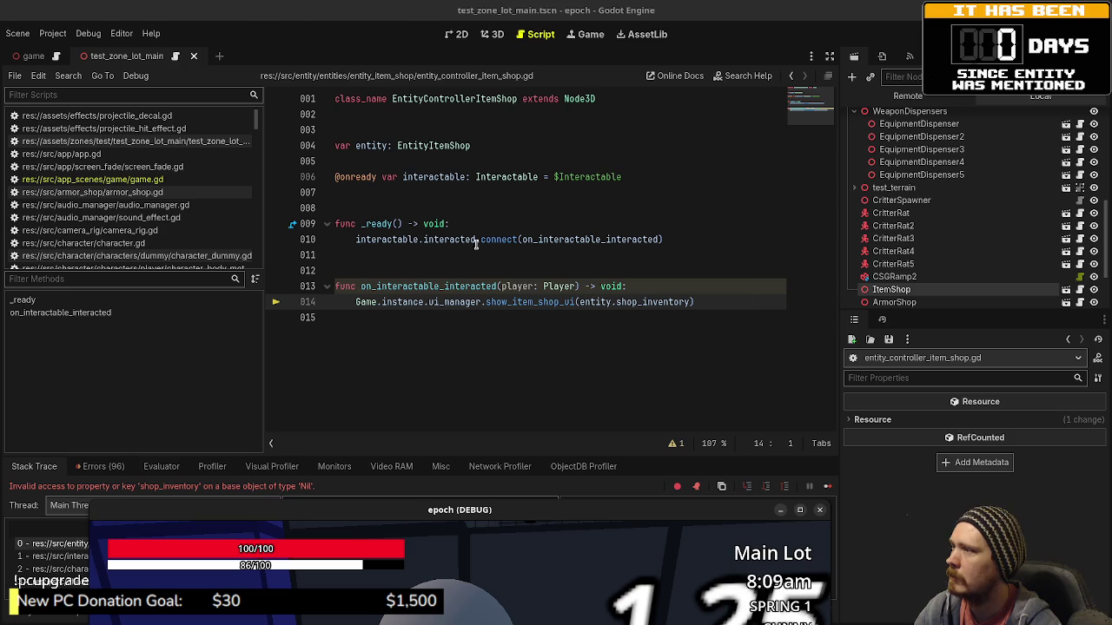
Stop the game and copy the setup function from the storage box controller script.
key("F8")
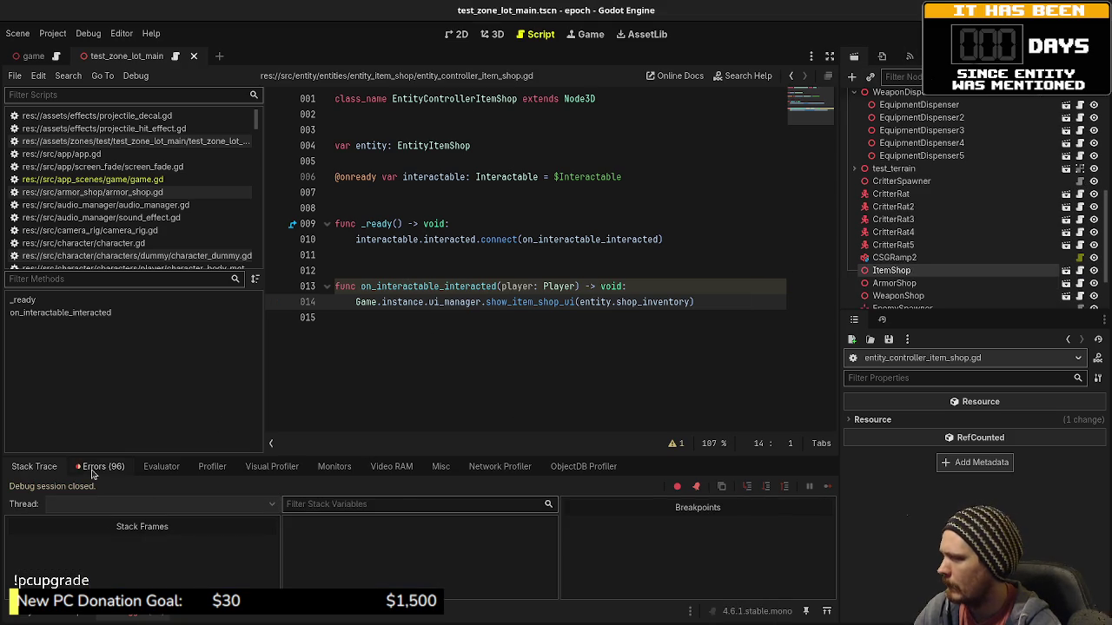
left_click(41, 617)
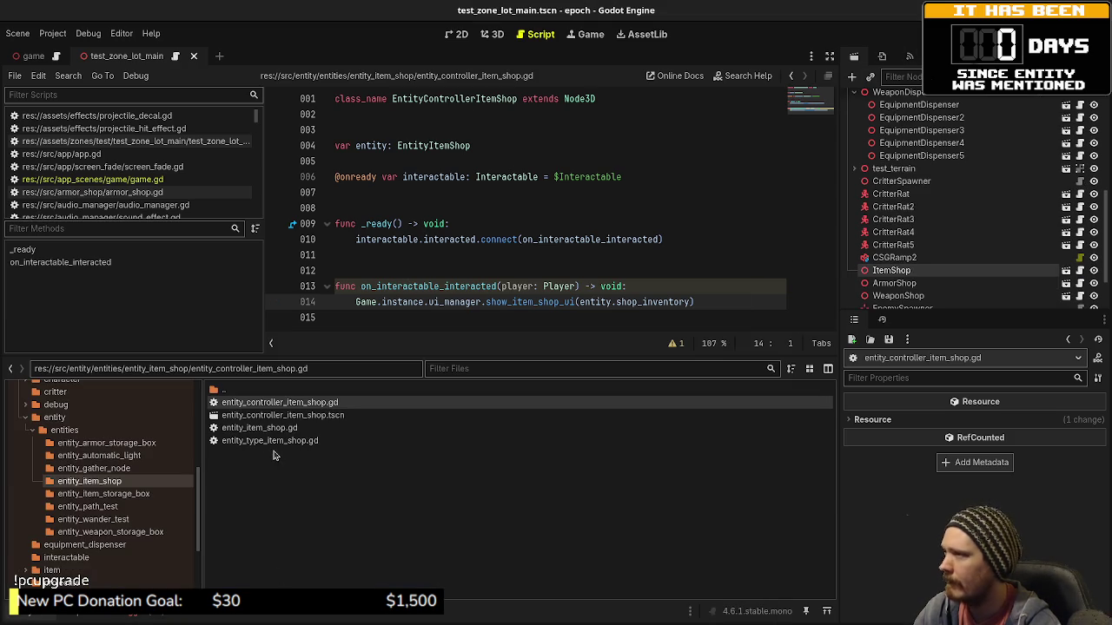
left_click(137, 493)
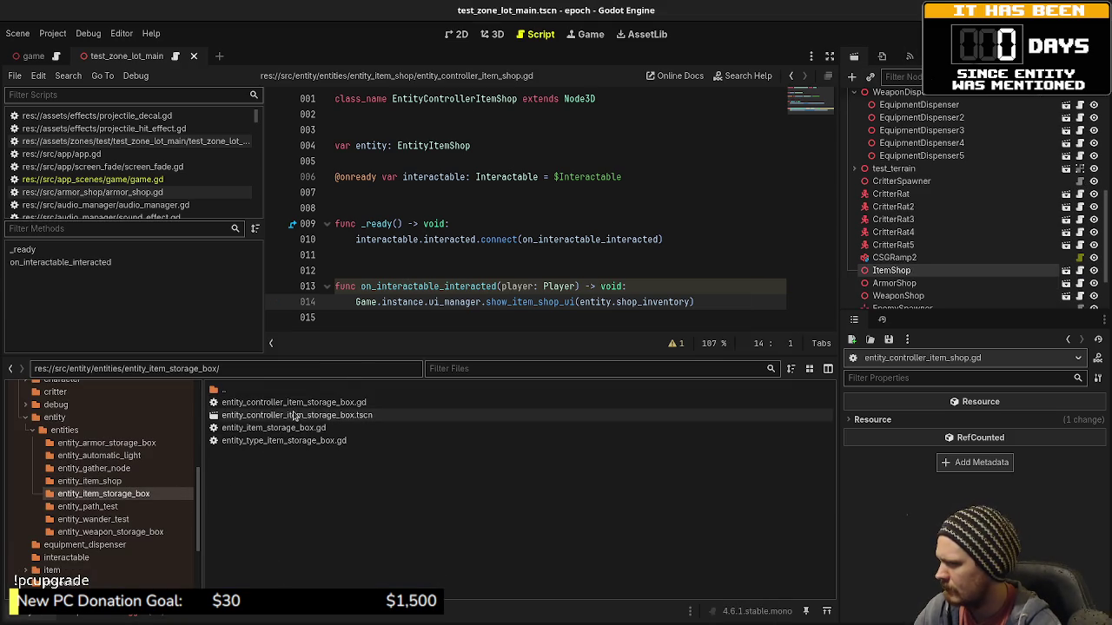
double_click(294, 403)
mouse_move(445, 287)
left_mouse_down()
mouse_move(352, 270)
mouse_move(332, 254)
left_mouse_up()
key("ctrl+c")
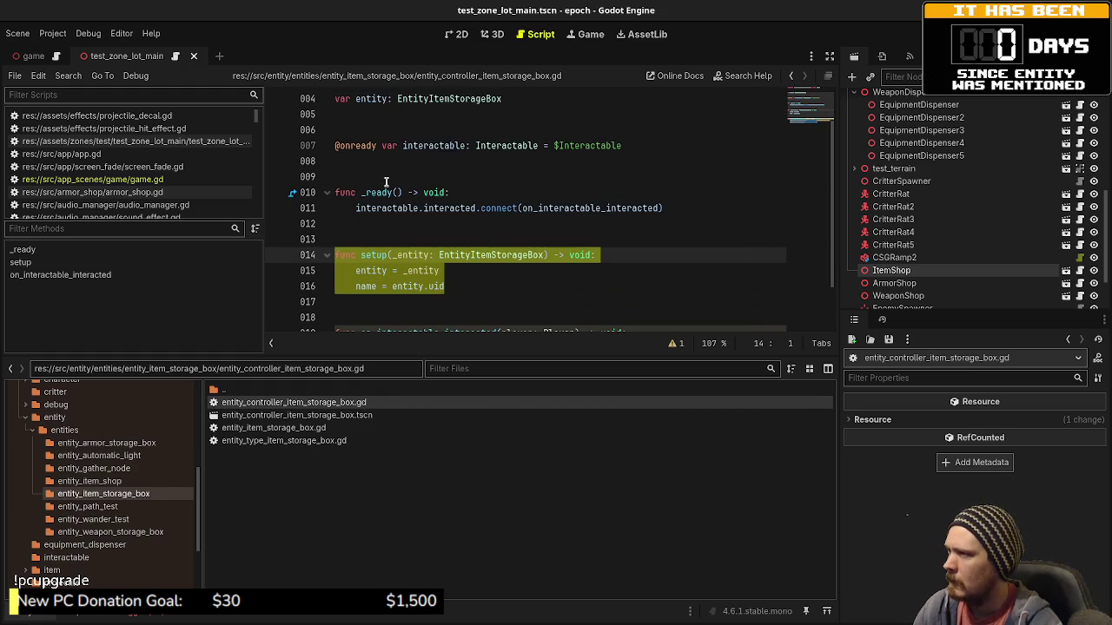
scroll(461, 253, "down", 1)
scroll(469, 280, "up", 2)
scroll(470, 280, "up", 1)
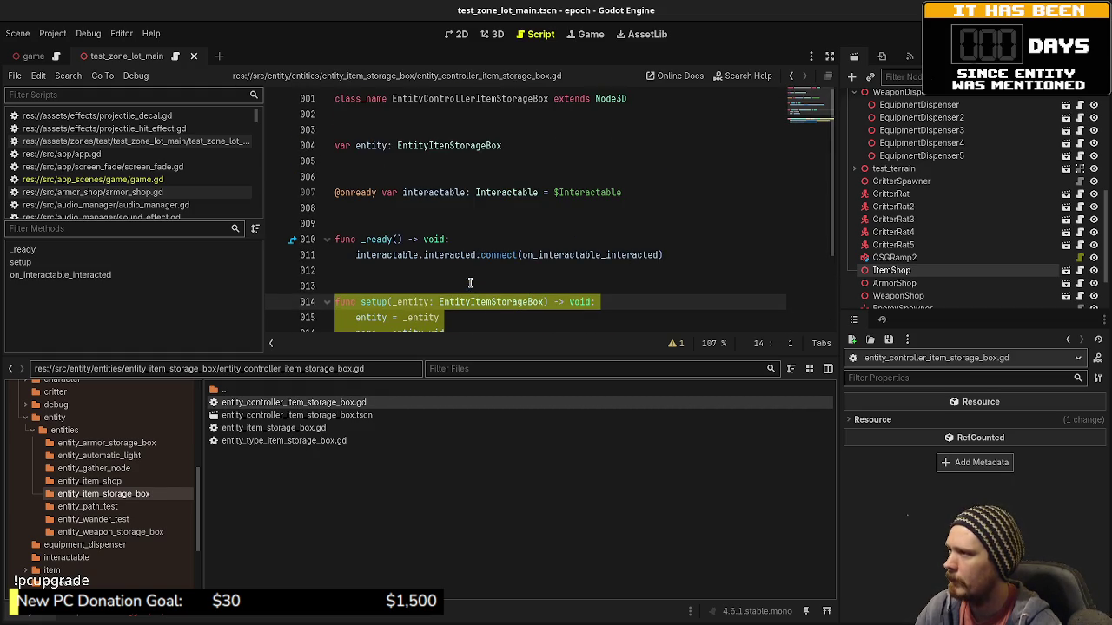
Paste setup into entity_controller_item_shop.gd, retype its parameter to EntityItemShop, and save.
left_click(136, 480)
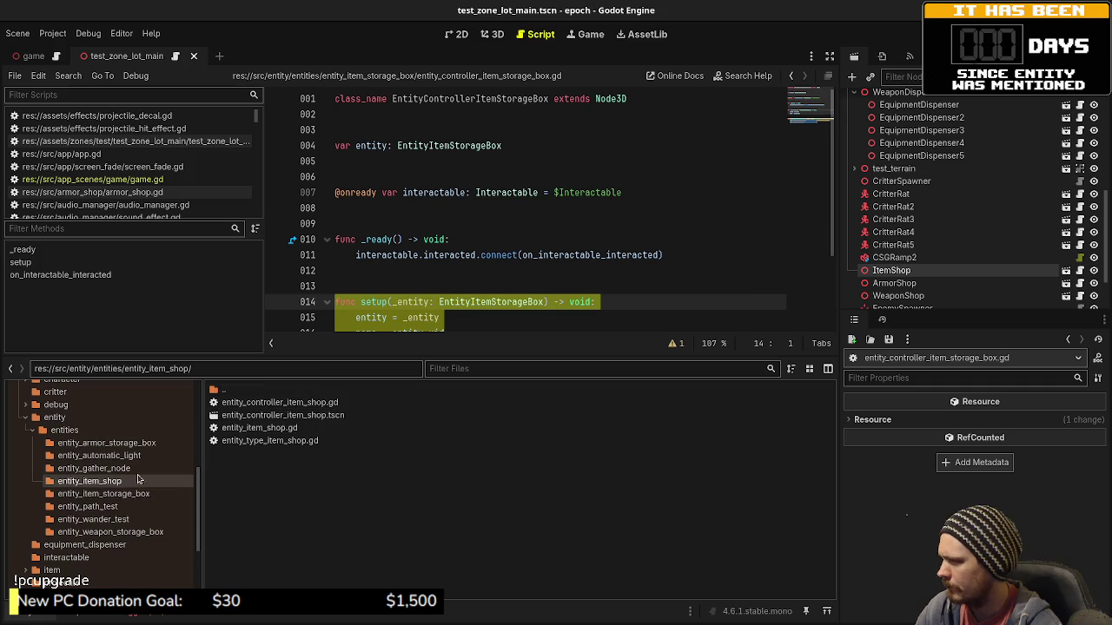
double_click(280, 402)
left_click(408, 274)
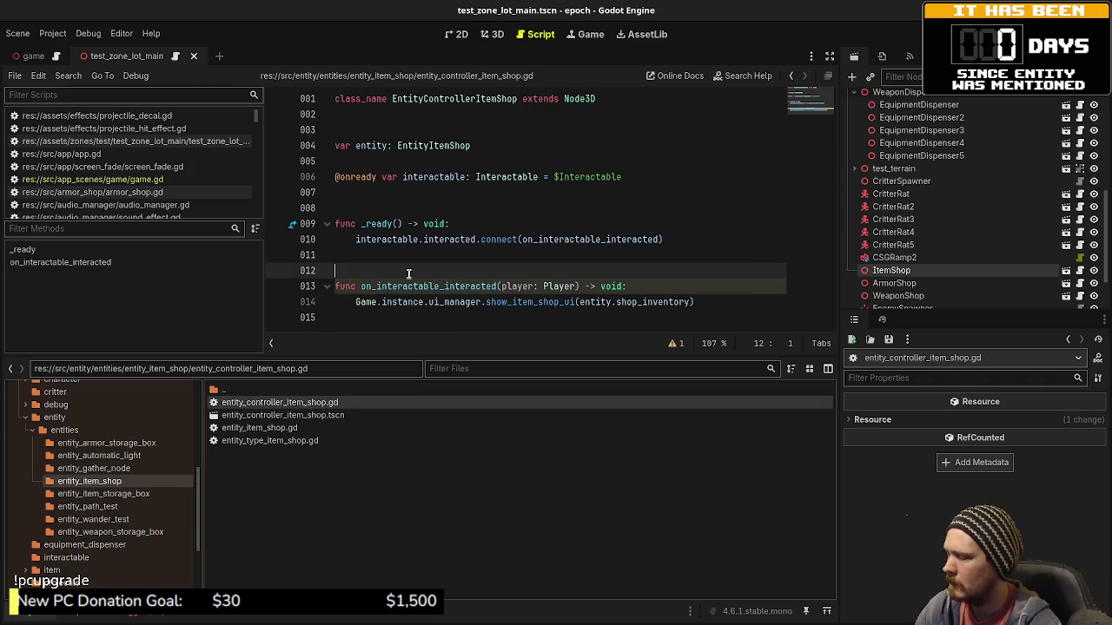
key("ctrl+v")
scroll(408, 274, "down", 1)
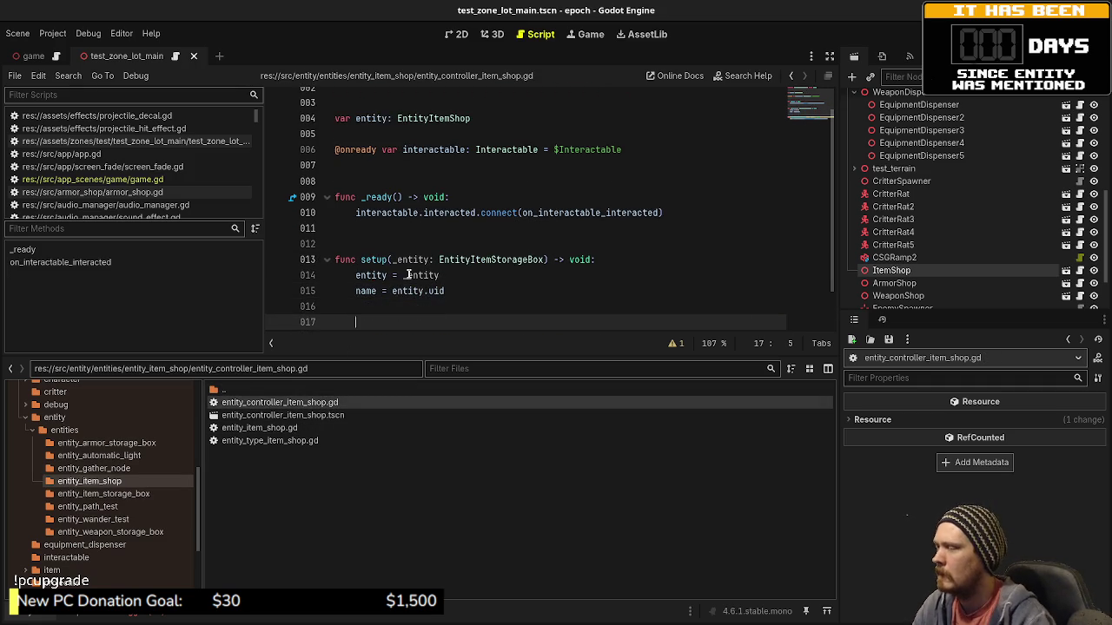
scroll(408, 274, "down", 1)
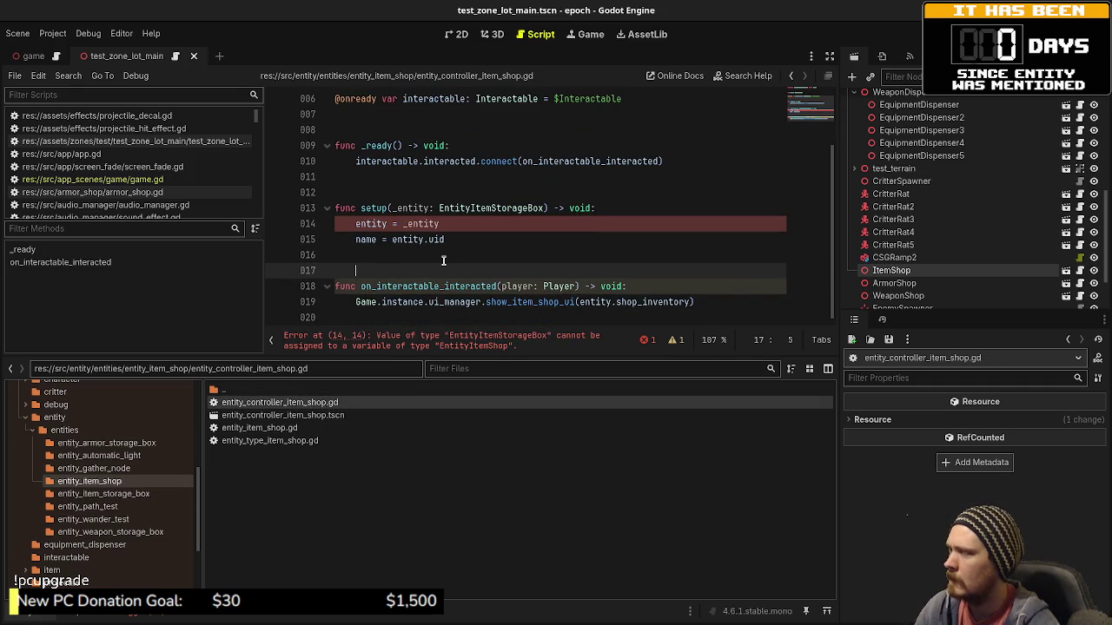
scroll(443, 259, "up", 1)
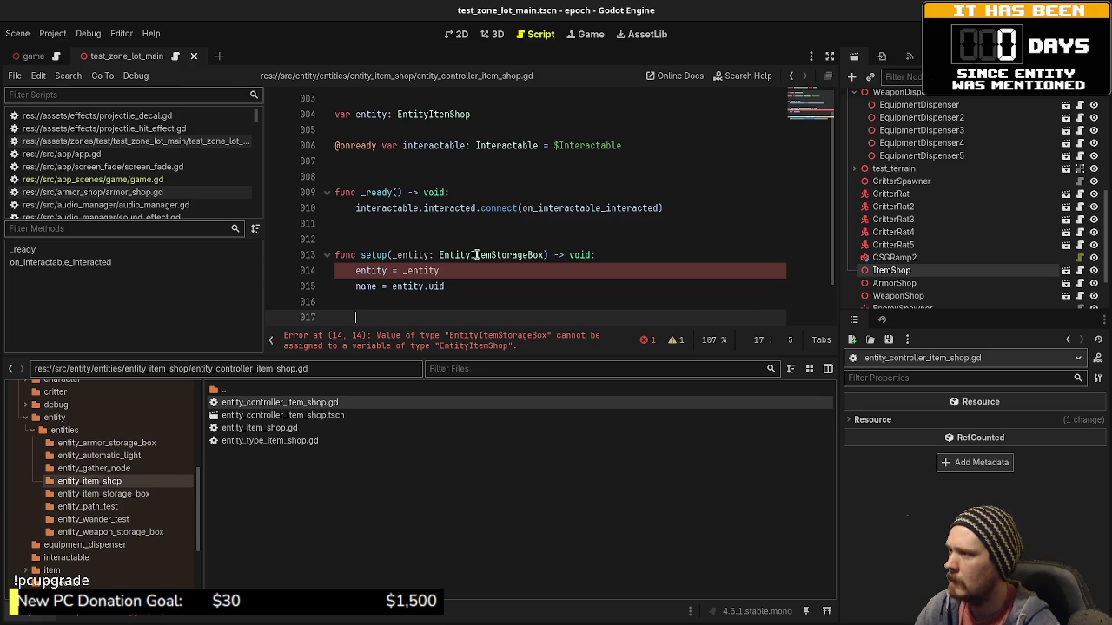
left_click_drag(490, 255, 548, 255)
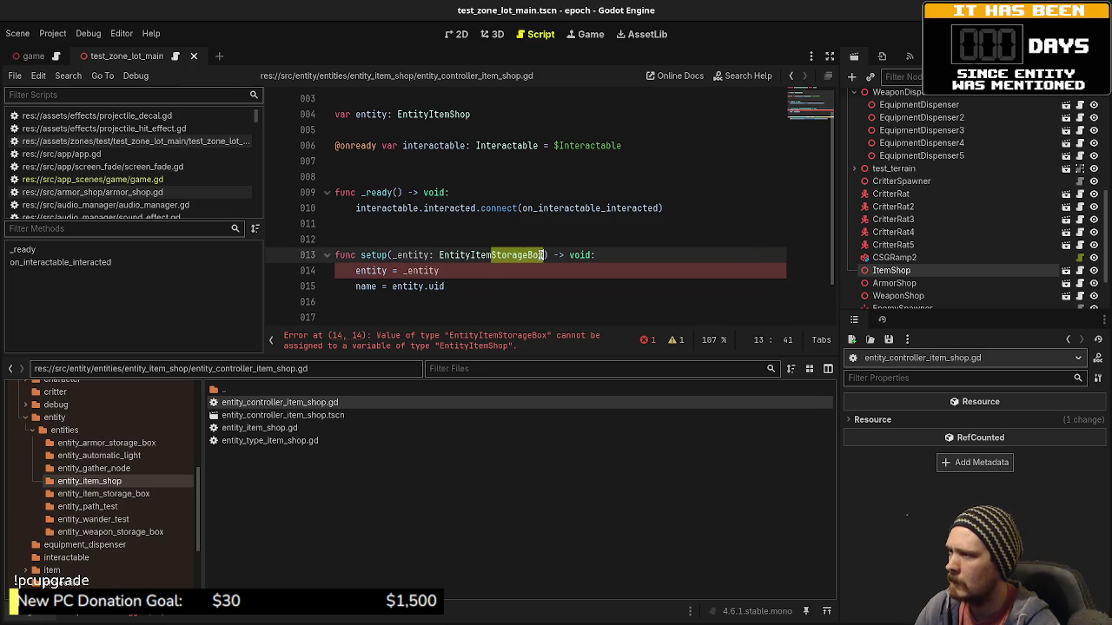
type("Shop")
key("ctrl+s")
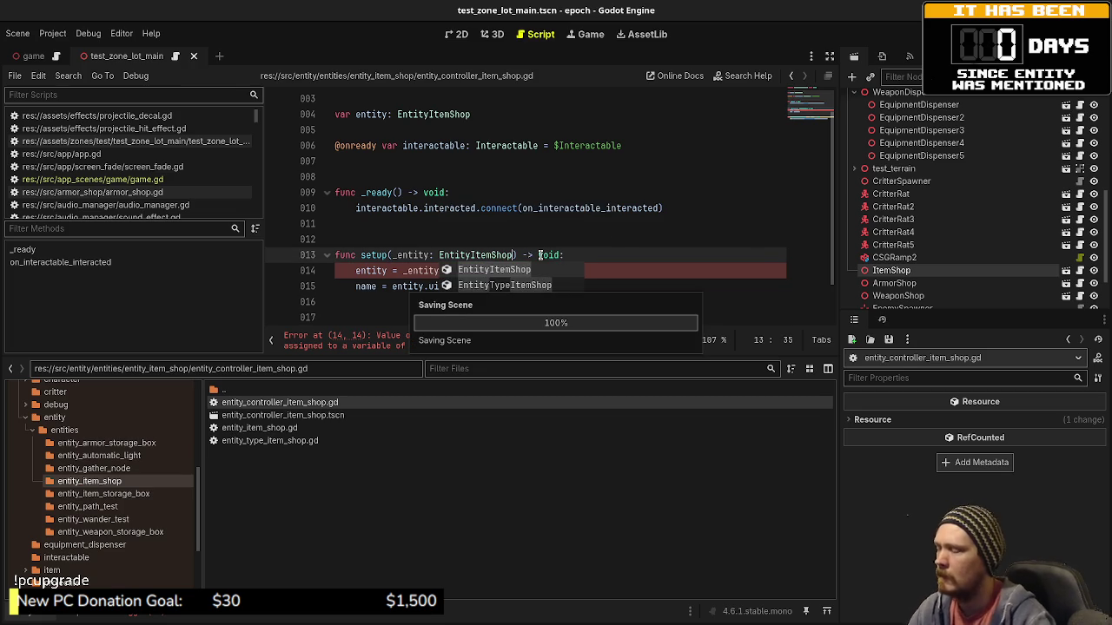
left_click(632, 227)
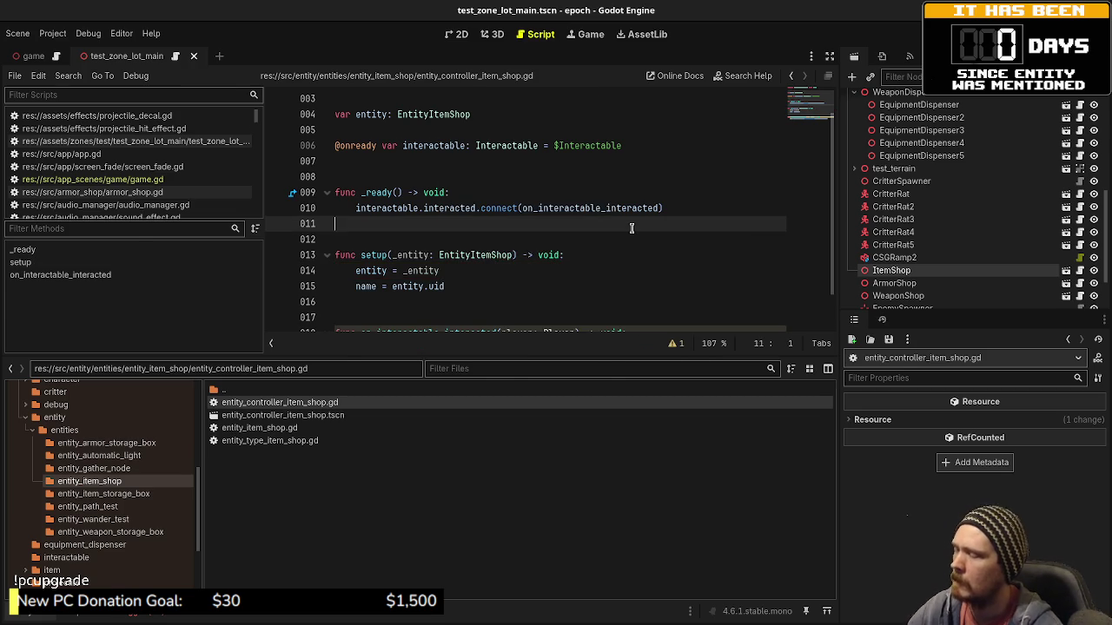
Run the game, open the Item Shop to confirm it sells a Potion (10c), then stop.
key("F5")
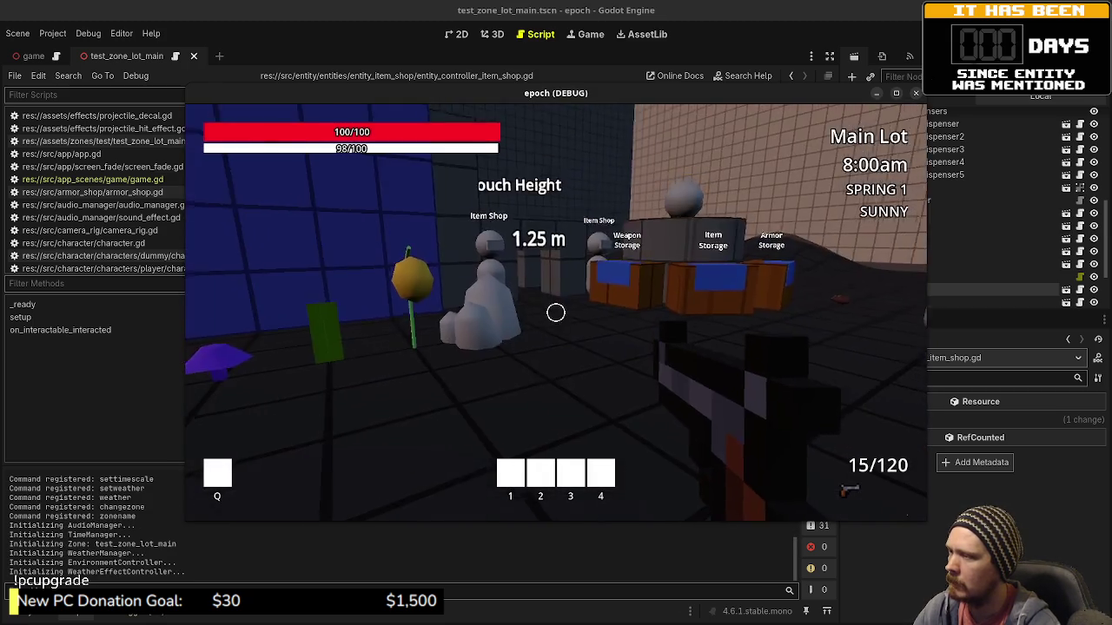
key("w")
key("e")
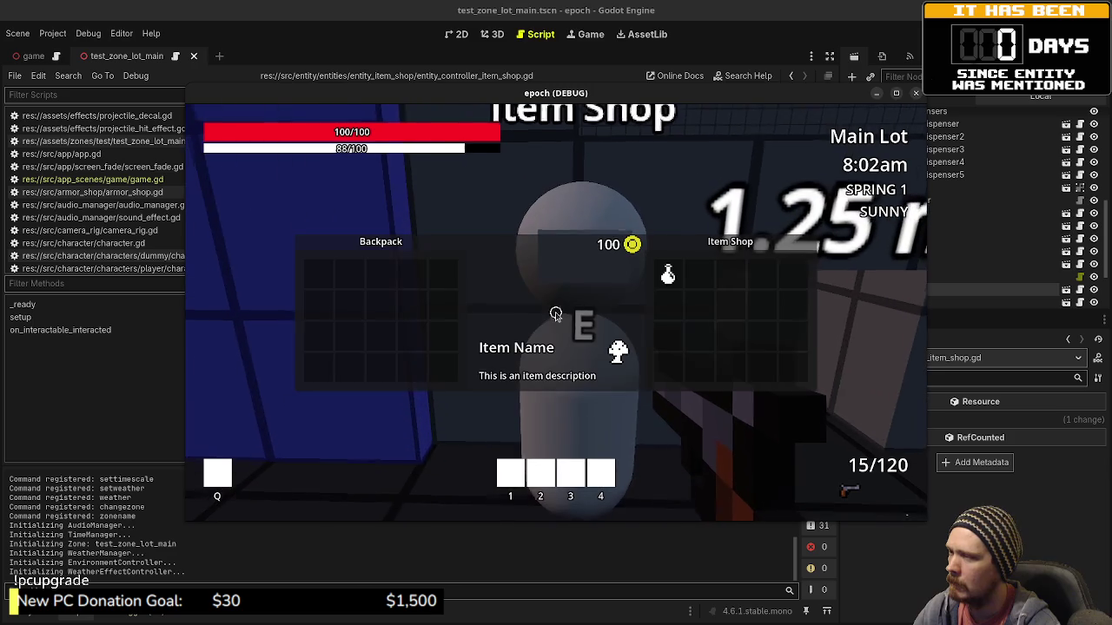
left_click_drag(667, 275, 613, 353)
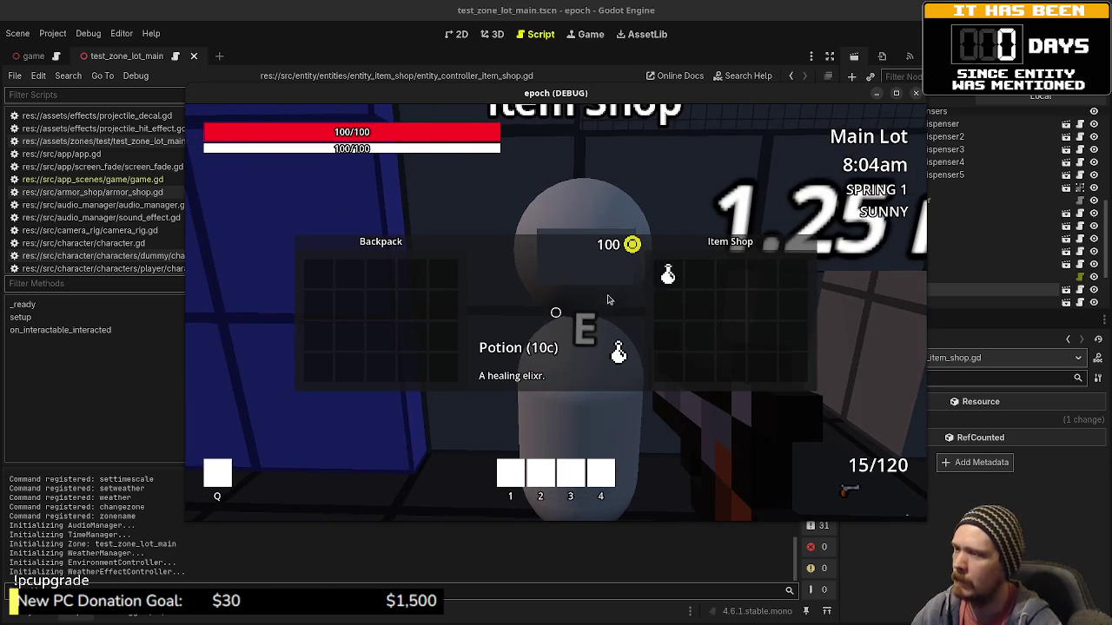
key("Escape")
key("F8")
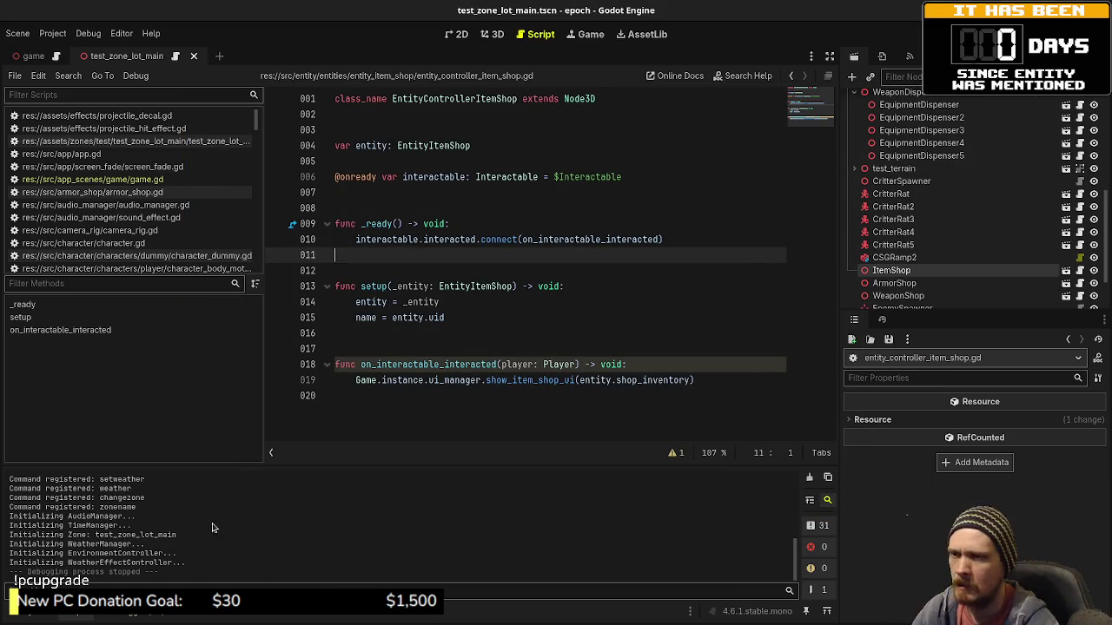
Browse the res://data/items resources, then open game.gd at the potion push_back line.
key("alt+f")
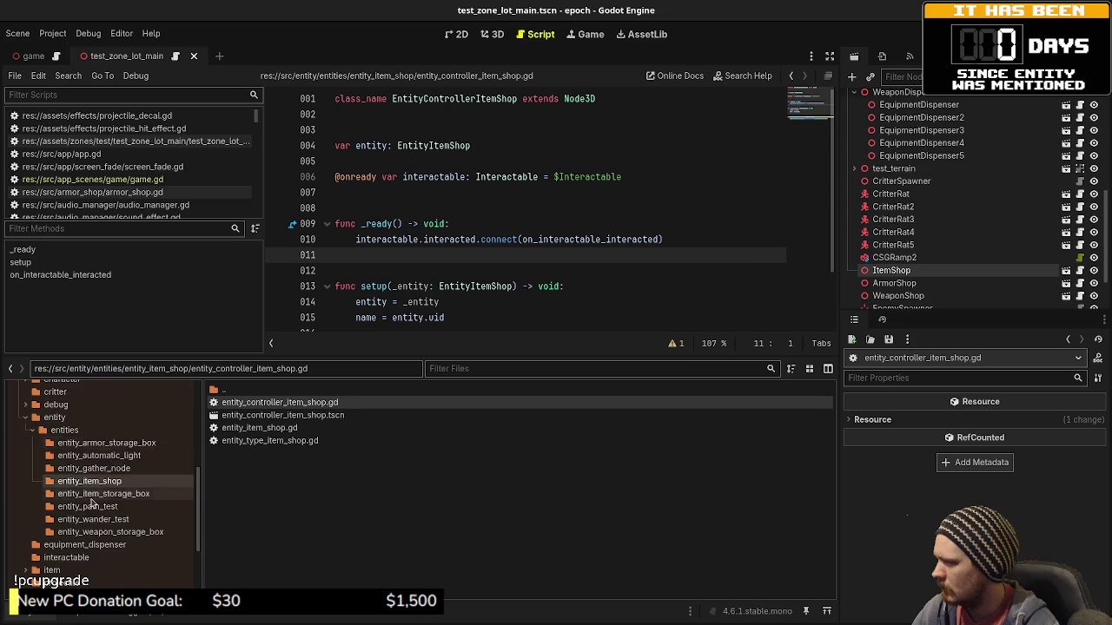
scroll(104, 469, "up", 5)
left_click(65, 465)
left_click(36, 455)
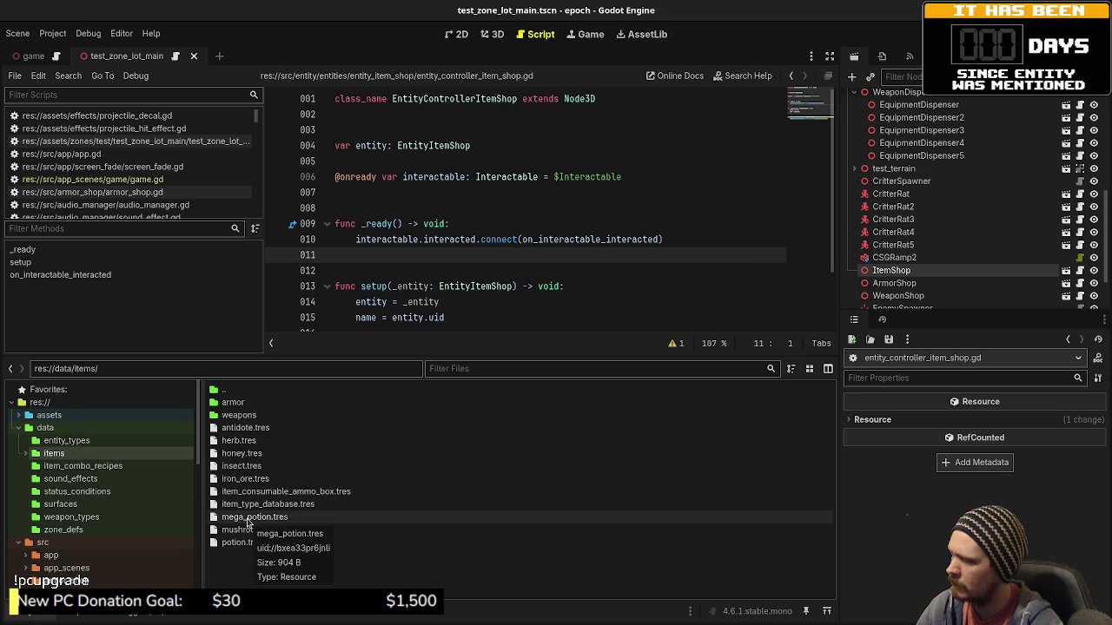
left_click(163, 179)
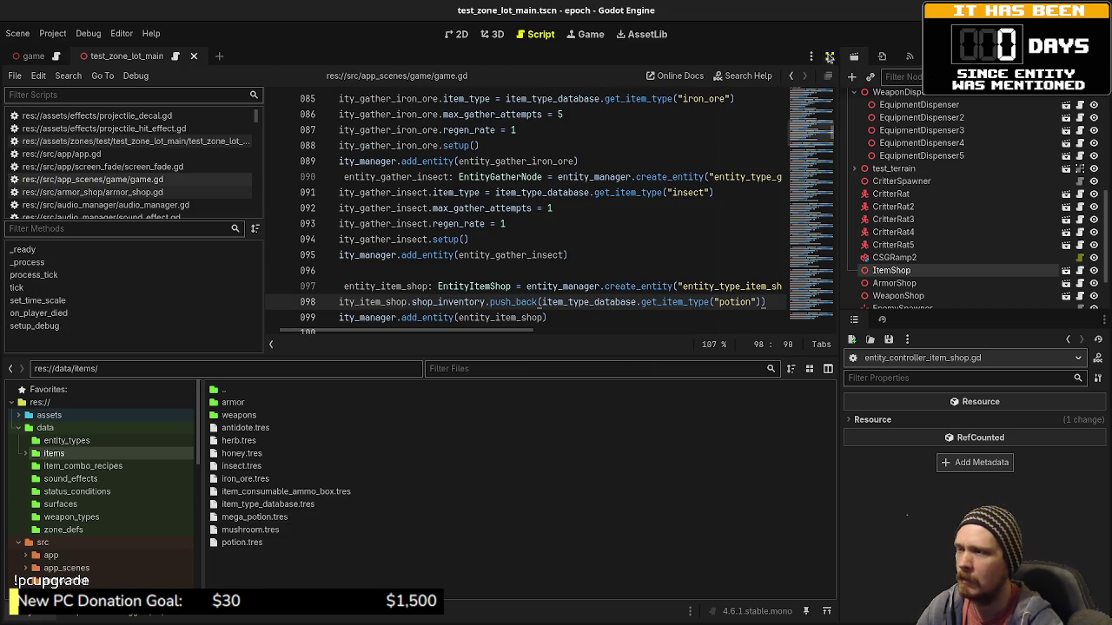
Duplicate the potion push_back line on line 98 and change the copy to mega_potion.
left_click(830, 57)
mouse_move(766, 301)
left_mouse_down()
mouse_move(343, 287)
mouse_move(341, 303)
left_mouse_up()
key("ctrl+c")
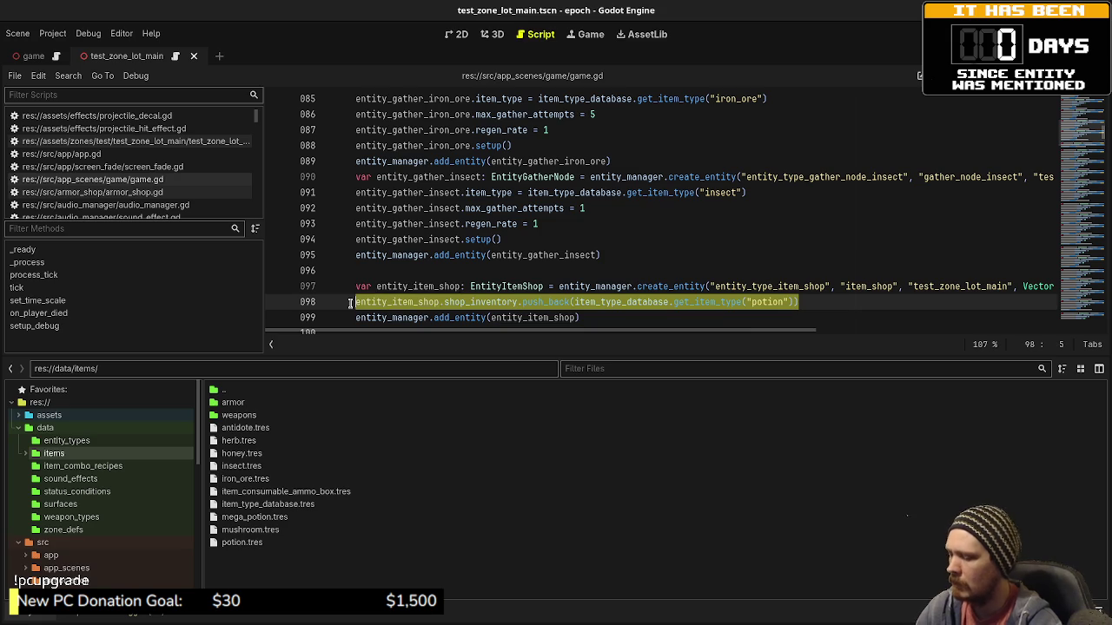
key("End")
key("ctrl+shift+d")
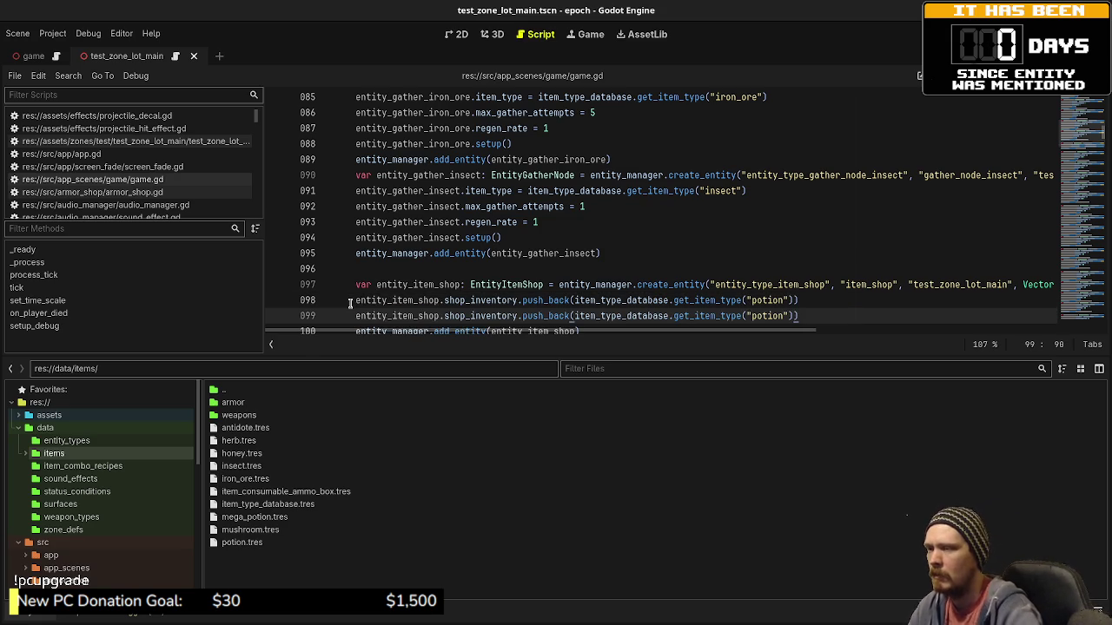
left_click(756, 316)
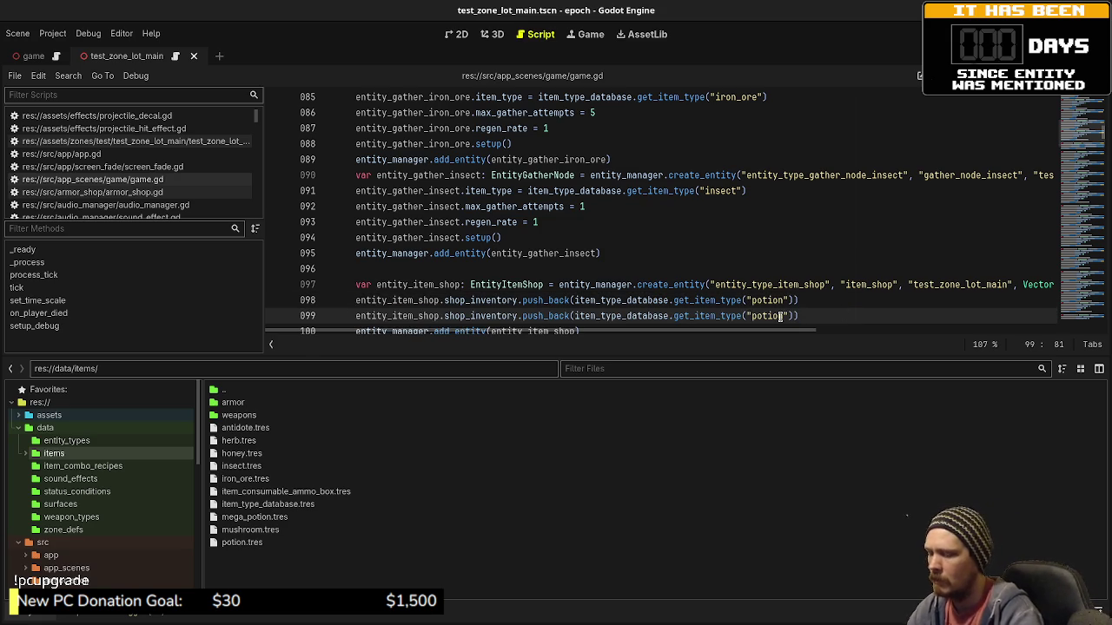
type("mga_")
key("BackSpace")
type("ega_")
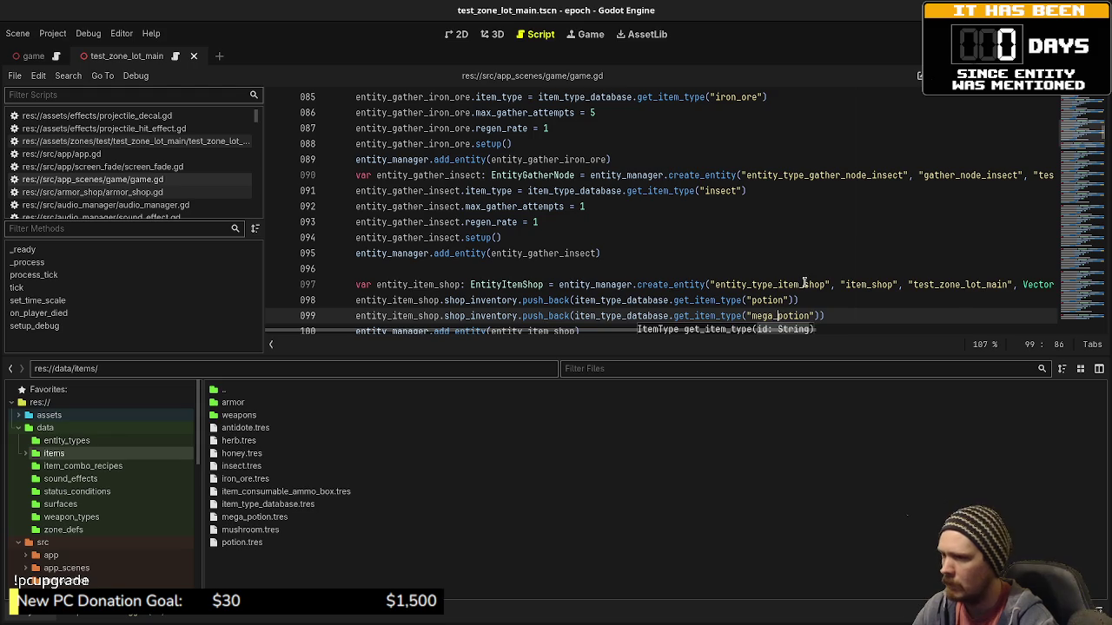
Add antidote and item_consumable_ammo_box push_back lines below it and save game.gd.
left_click(823, 284)
left_click(838, 317)
key("Return")
key("ctrl+v")
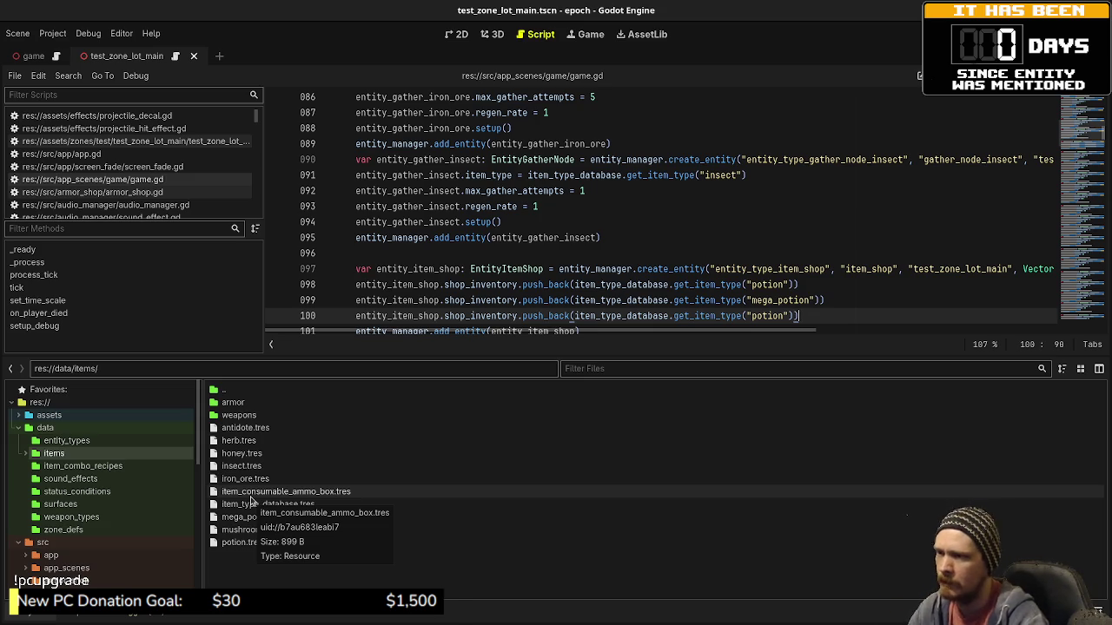
double_click(768, 316)
type("anti")
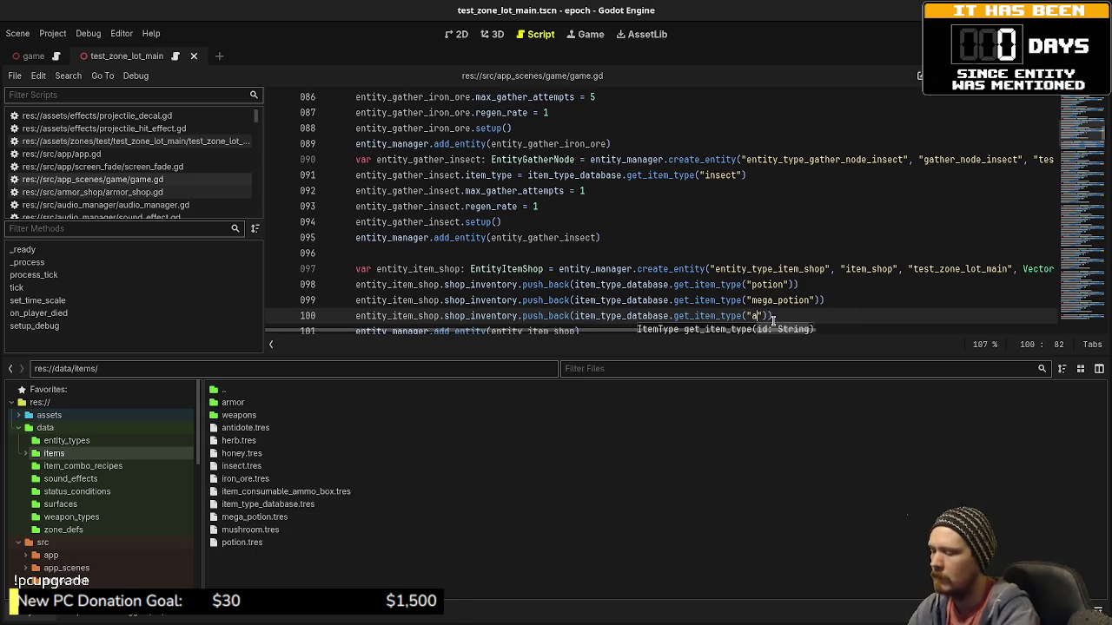
type("dote")
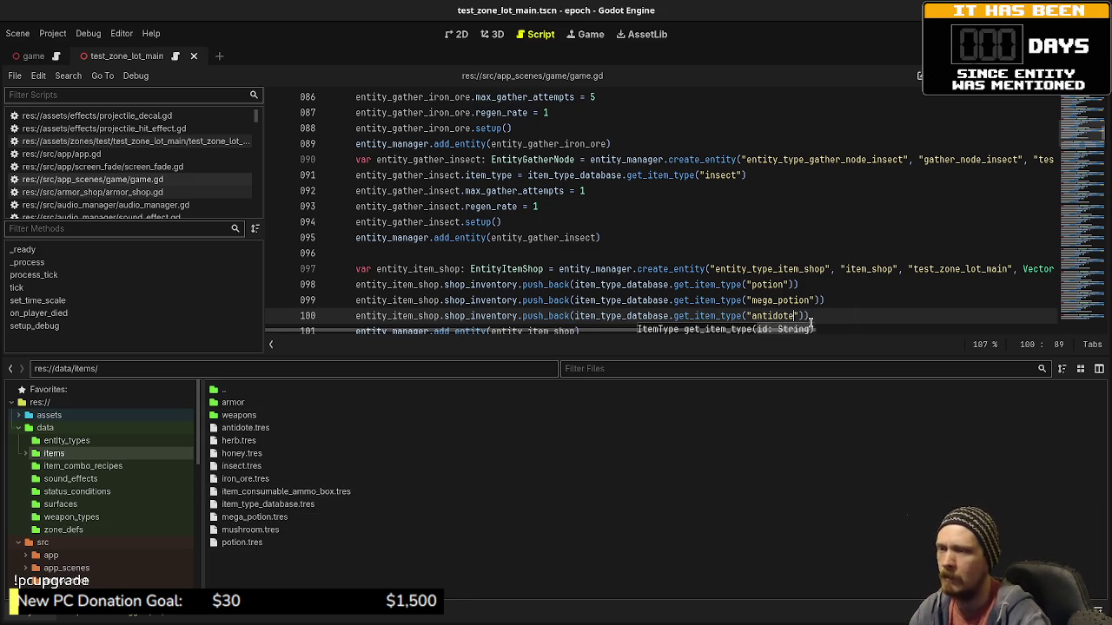
left_click(842, 318)
key("Return")
key("ctrl+v")
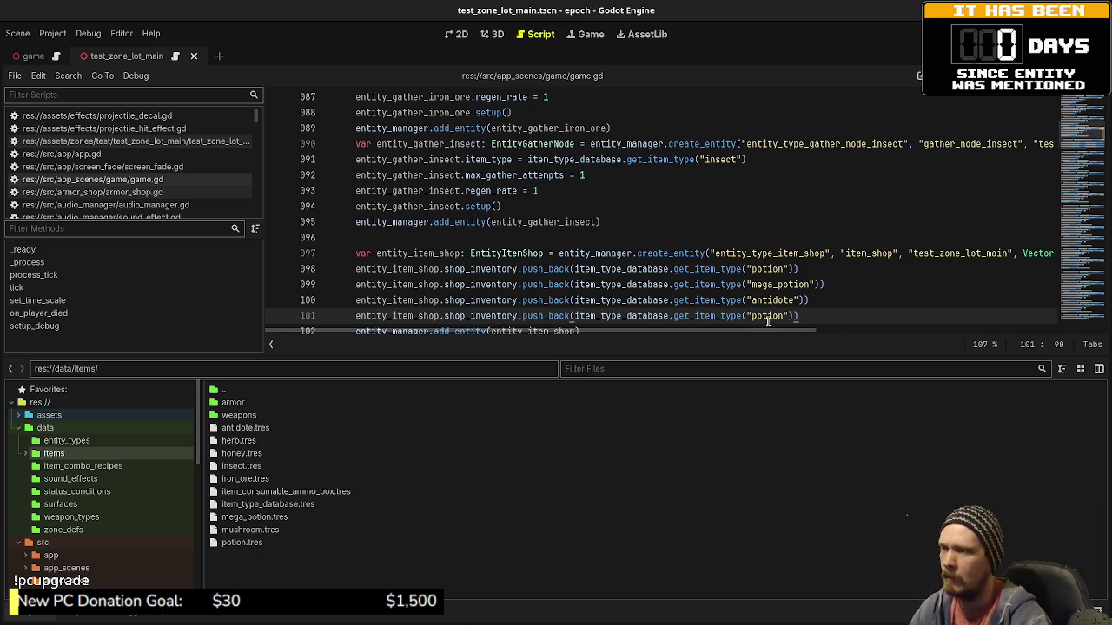
double_click(769, 316)
type("item_c")
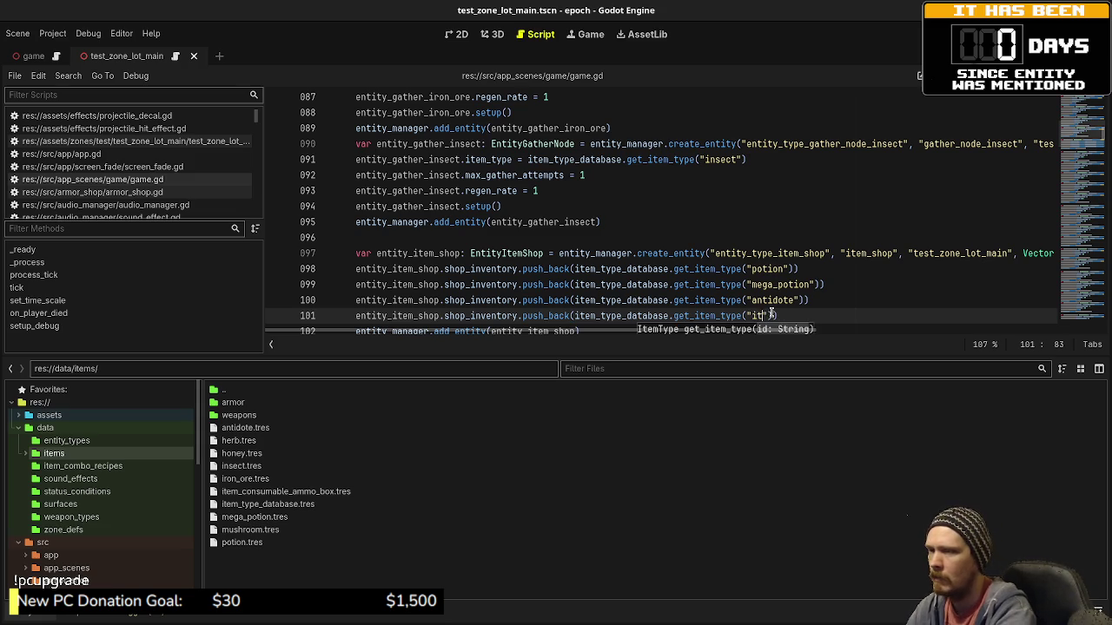
type("onsumable_ammo_box")
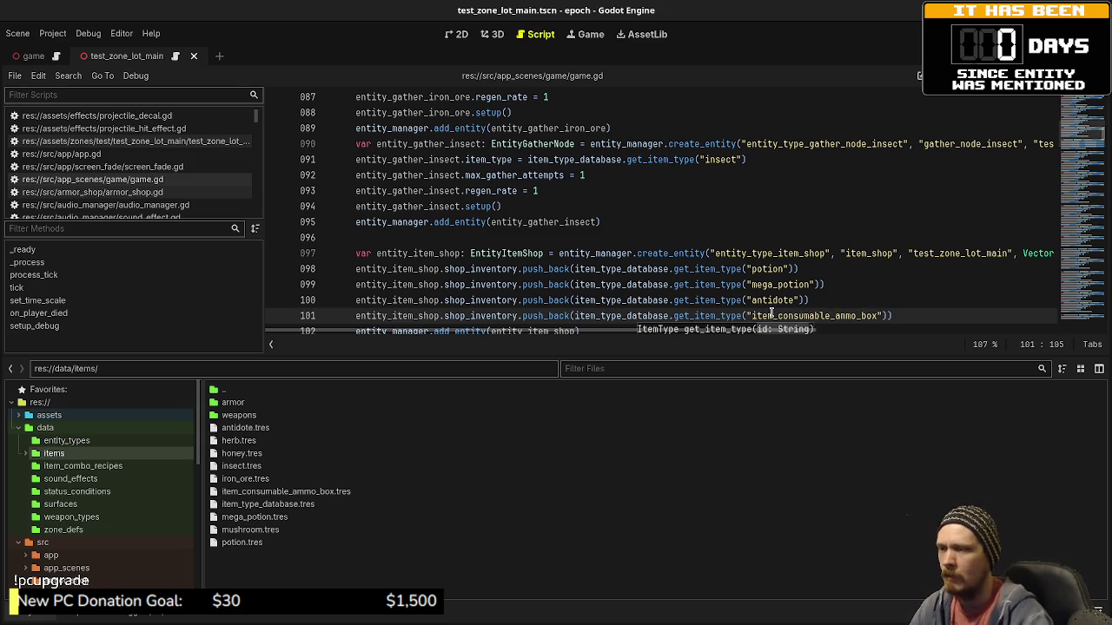
left_click(771, 315)
key("ctrl+s")
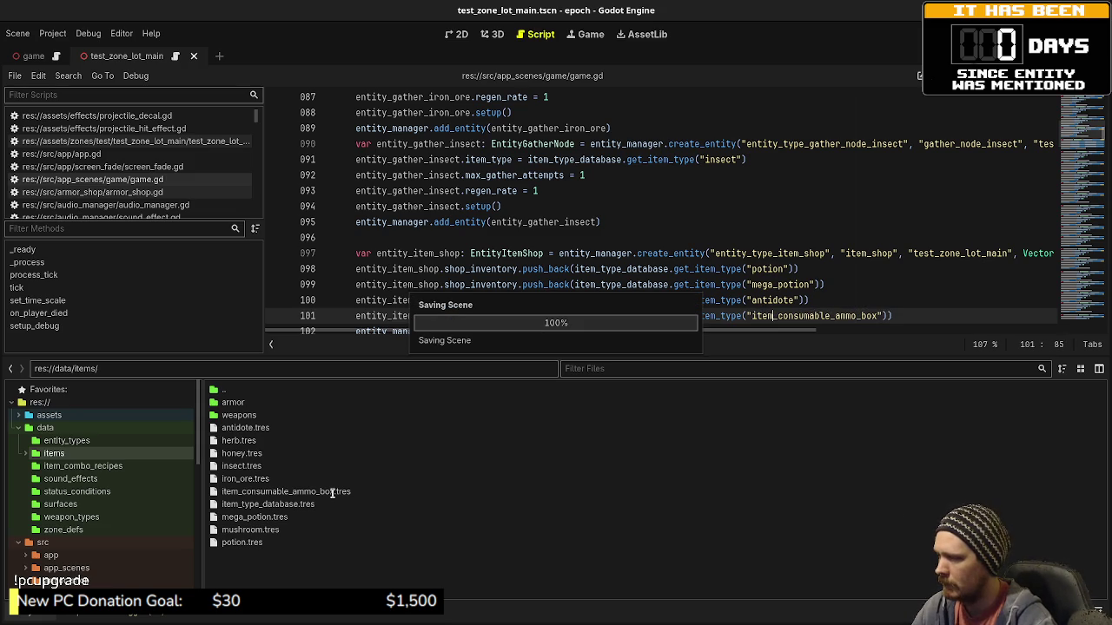
Inspect the item_consumable_ammo_box and mega_potion resources, then relaunch the game.
left_click(331, 492)
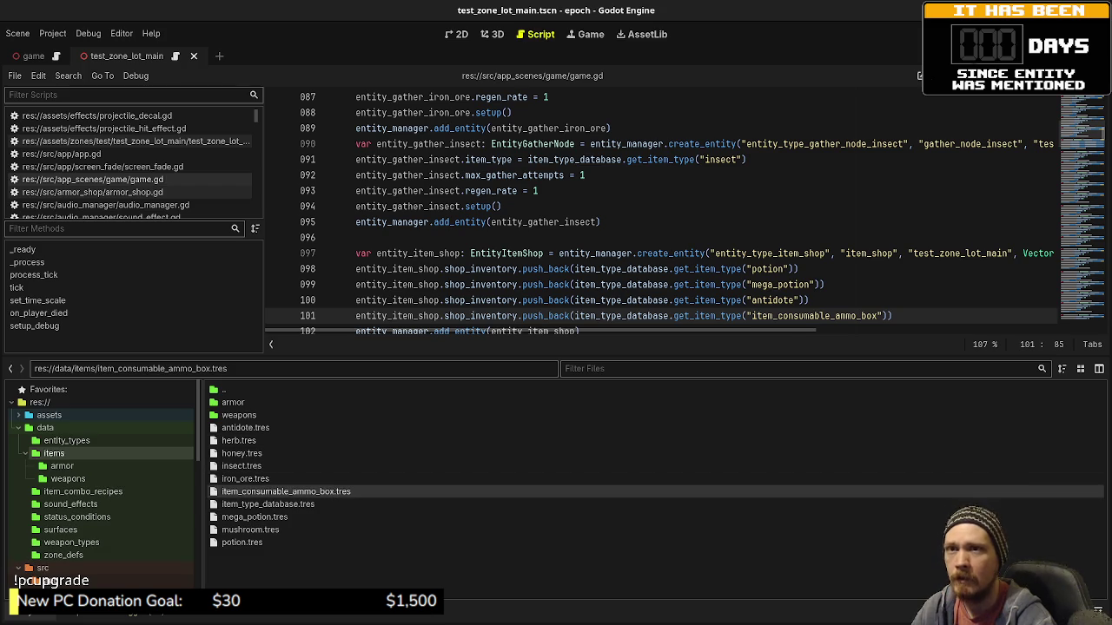
key("ctrl+shift+F11")
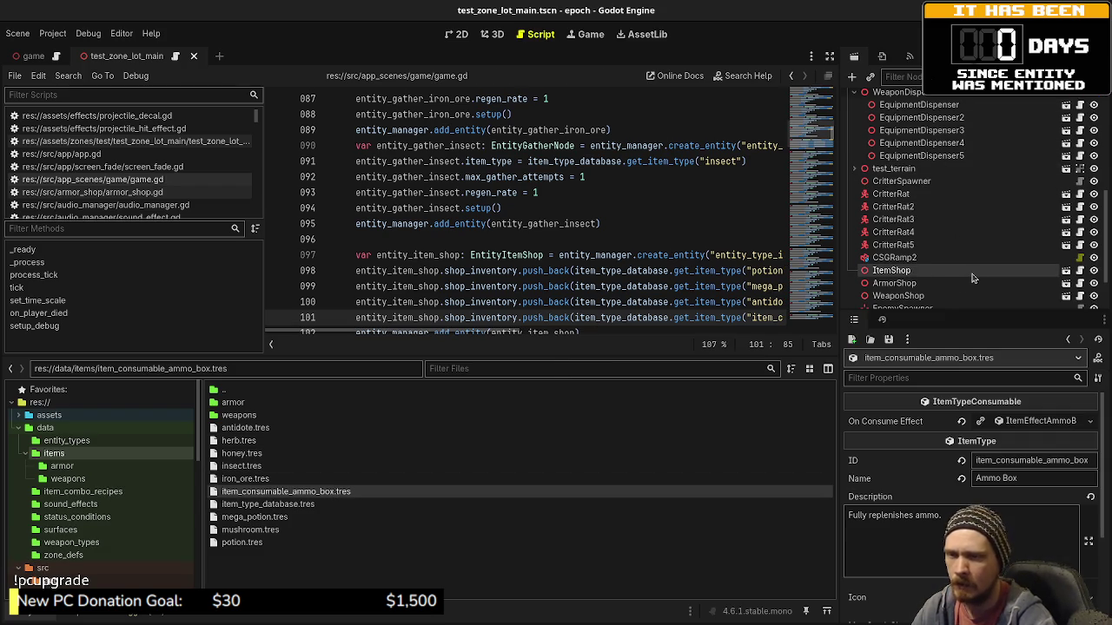
left_click(280, 518)
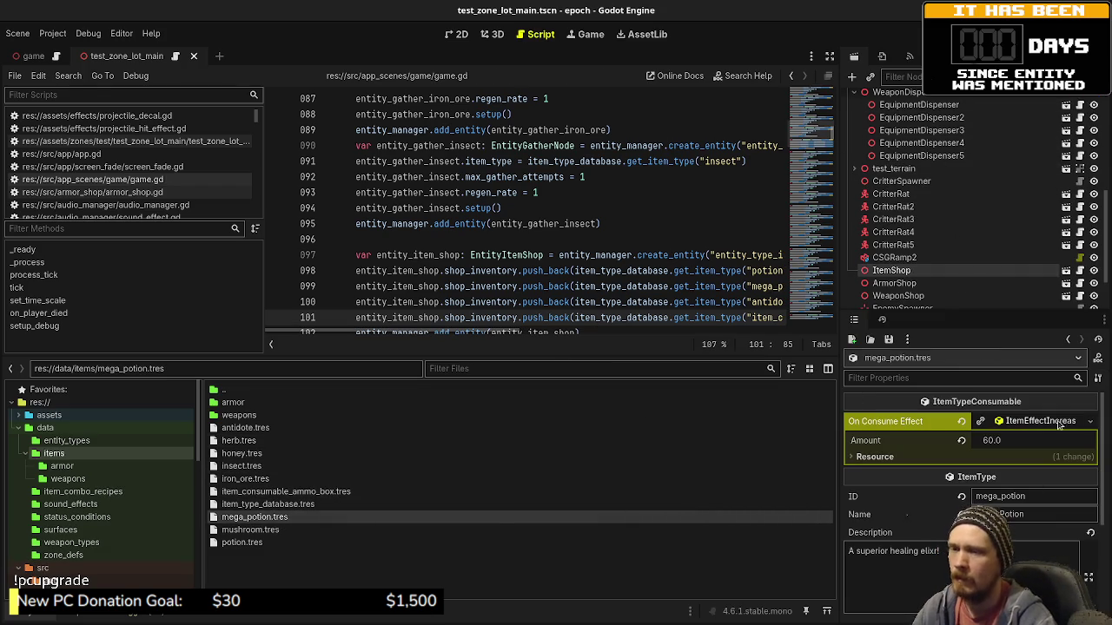
left_click(684, 270)
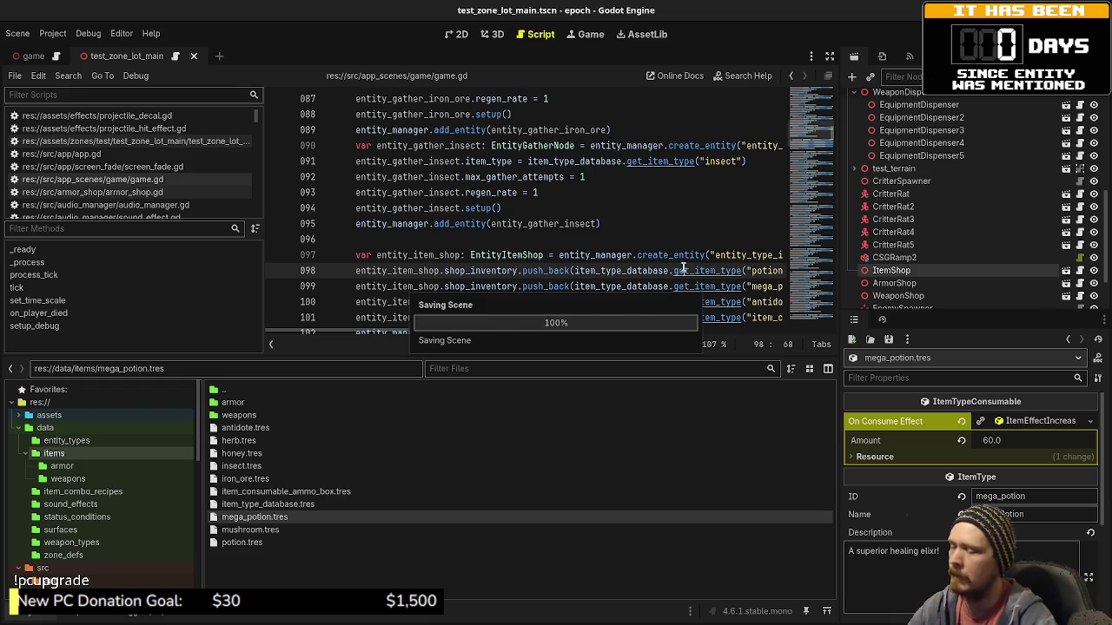
key("F5")
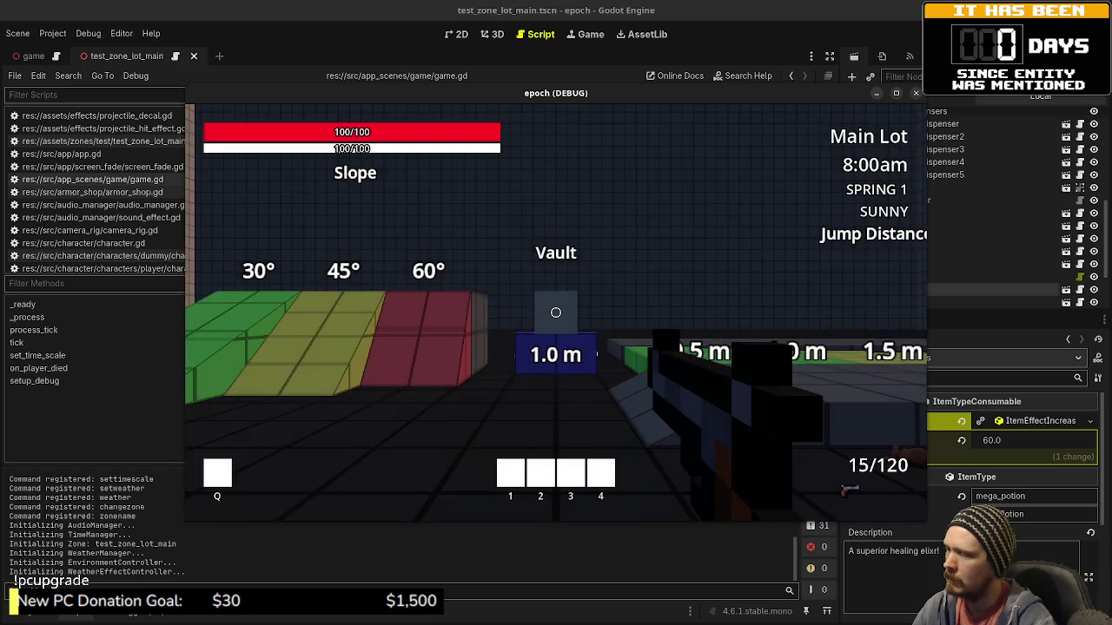
Walk to the Item Shop and interact, then stop the game after the error.
key("ctrl")
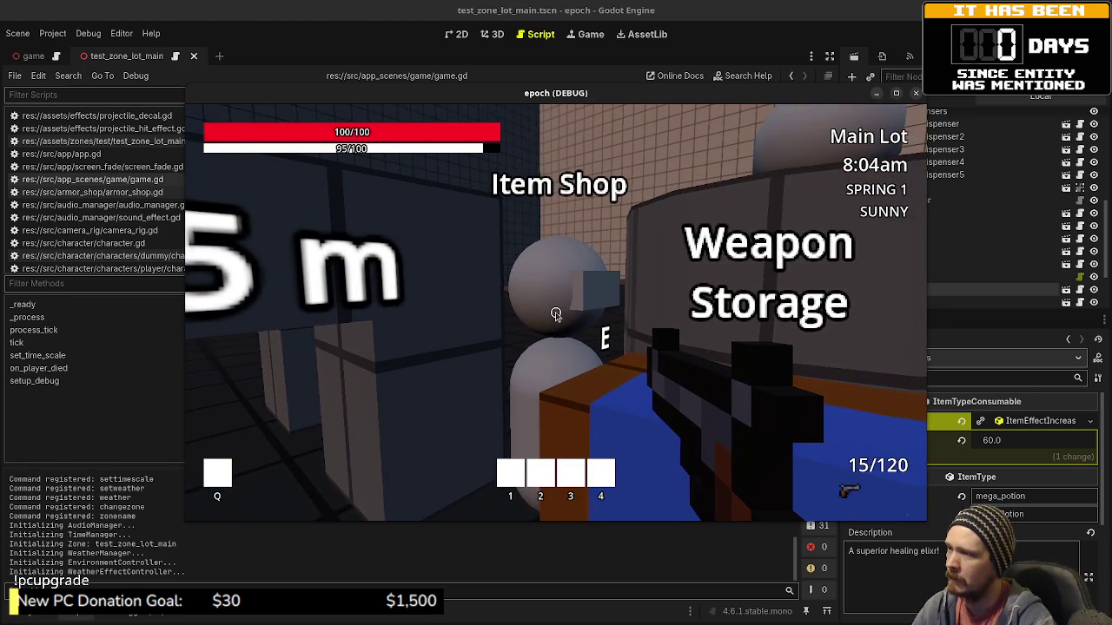
key("e")
key("F8")
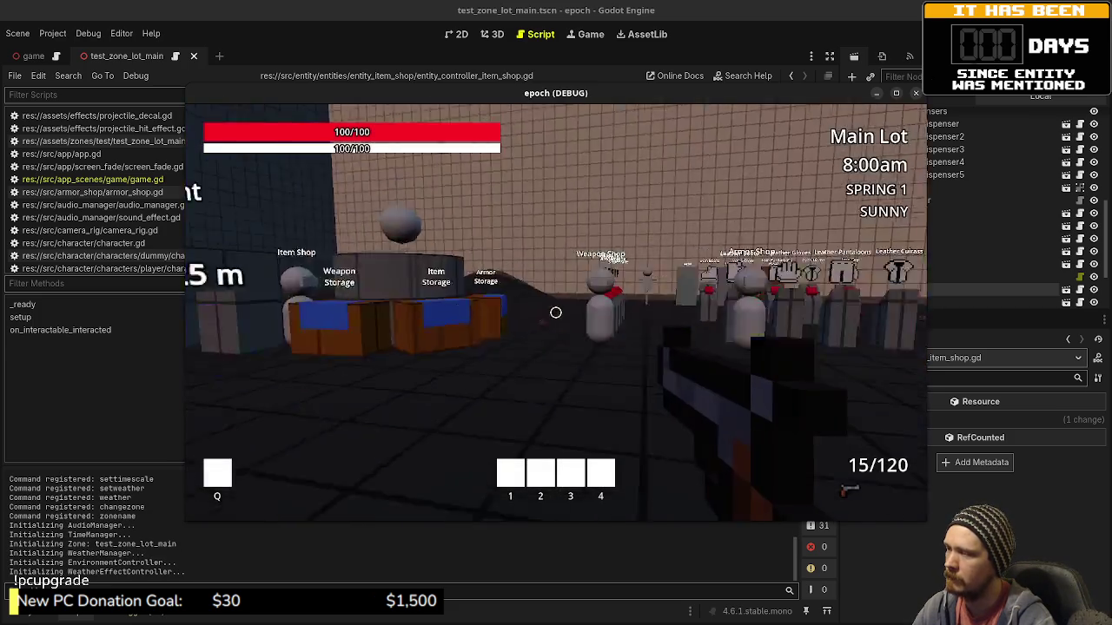
Open the Item Shop and buy the Potion, Mega Potion, flask and Ammo Box.
key("w")
key("e")
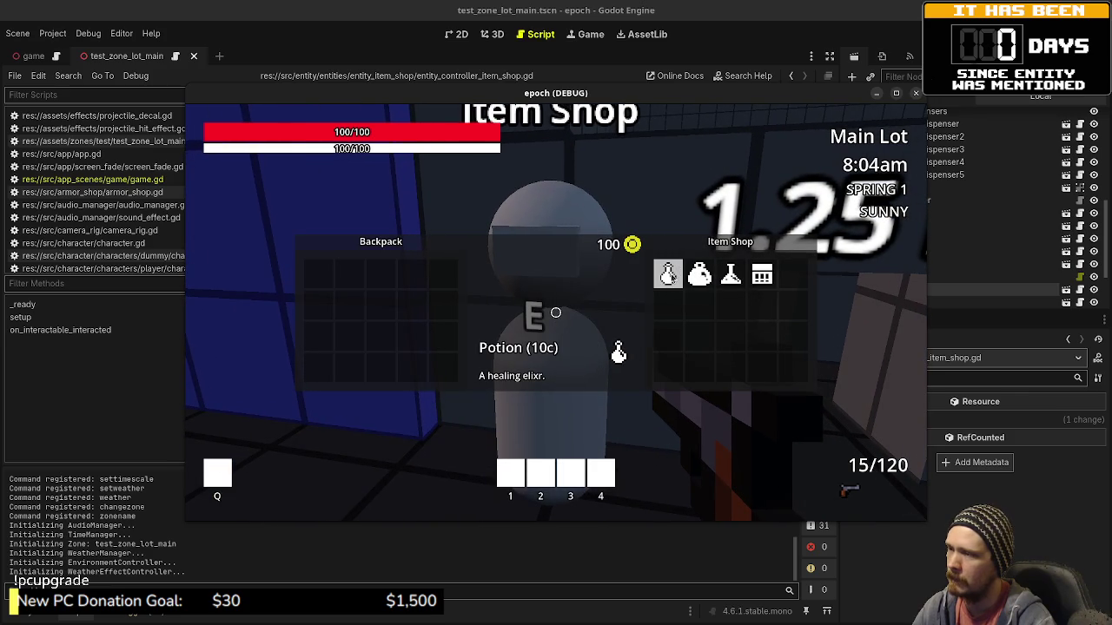
left_click(668, 275)
left_click(699, 275)
left_click(731, 275)
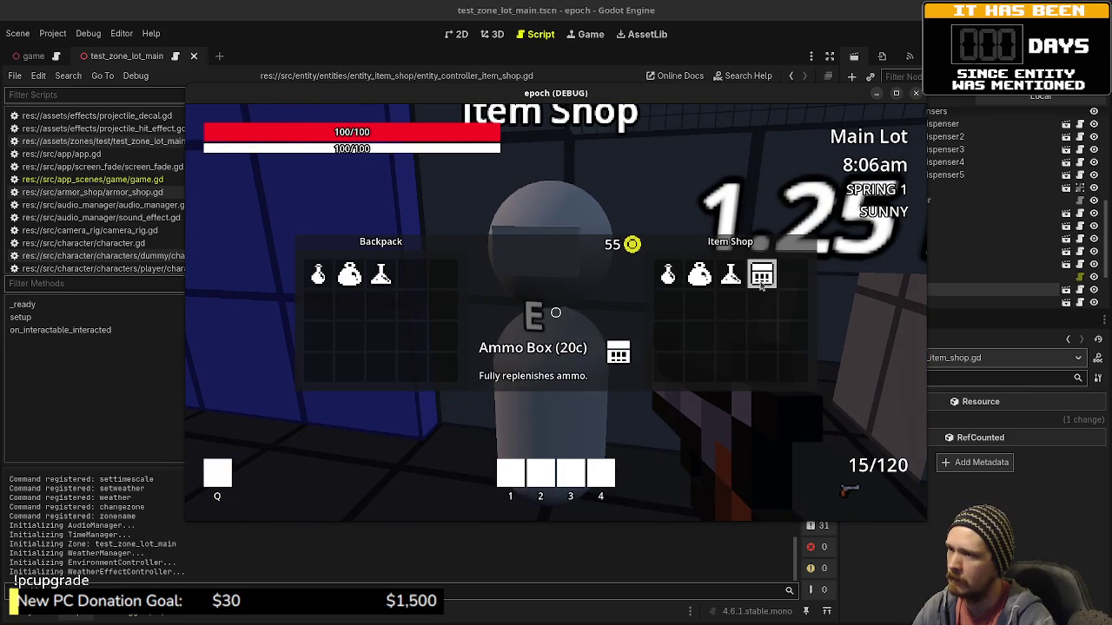
left_click(761, 274)
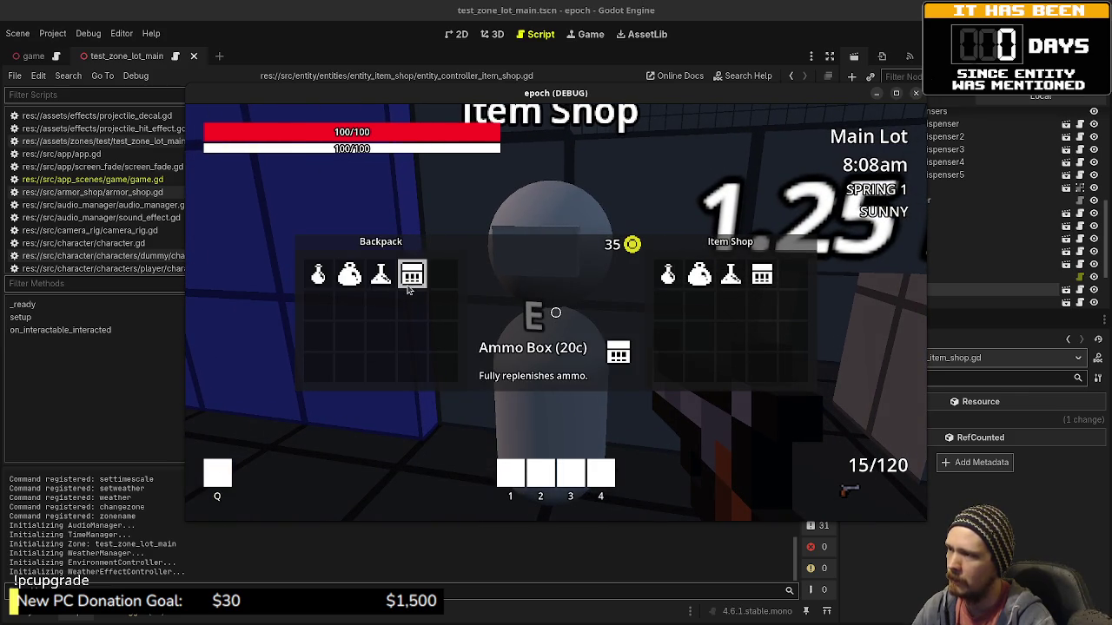
Sell all four Backpack items back to return to 100 coins, then stop the game.
left_click(412, 275)
left_click(380, 275)
left_click(349, 275)
left_click(318, 274)
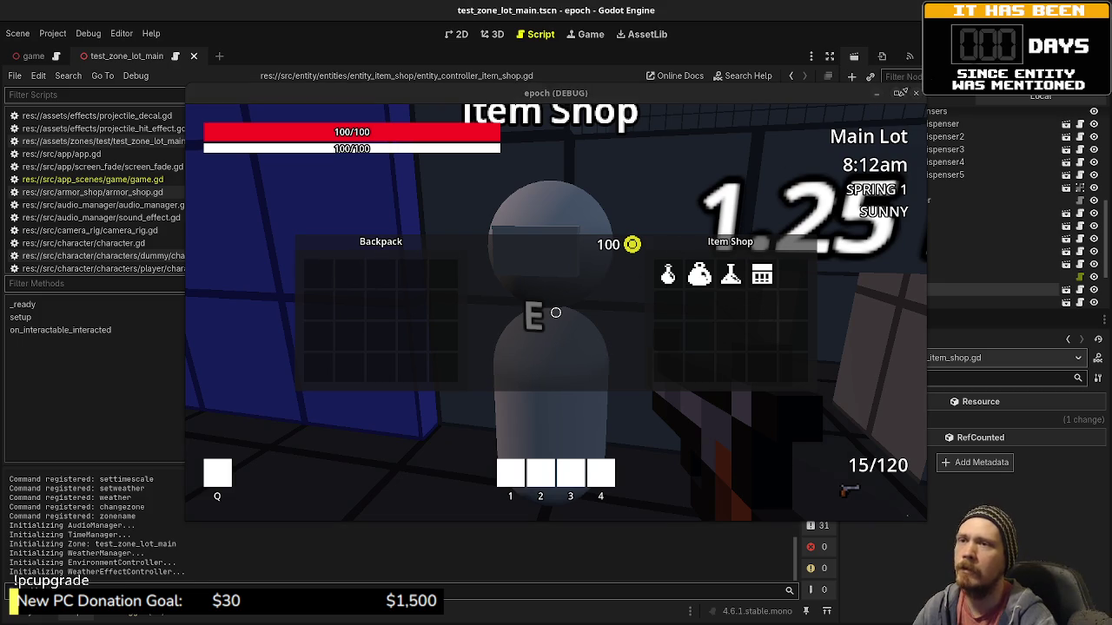
key("F8")
Delete the ItemShop node from test_zone_lot_main, keeping ArmorShop and WeaponShop, and save the scene.
left_click(532, 340)
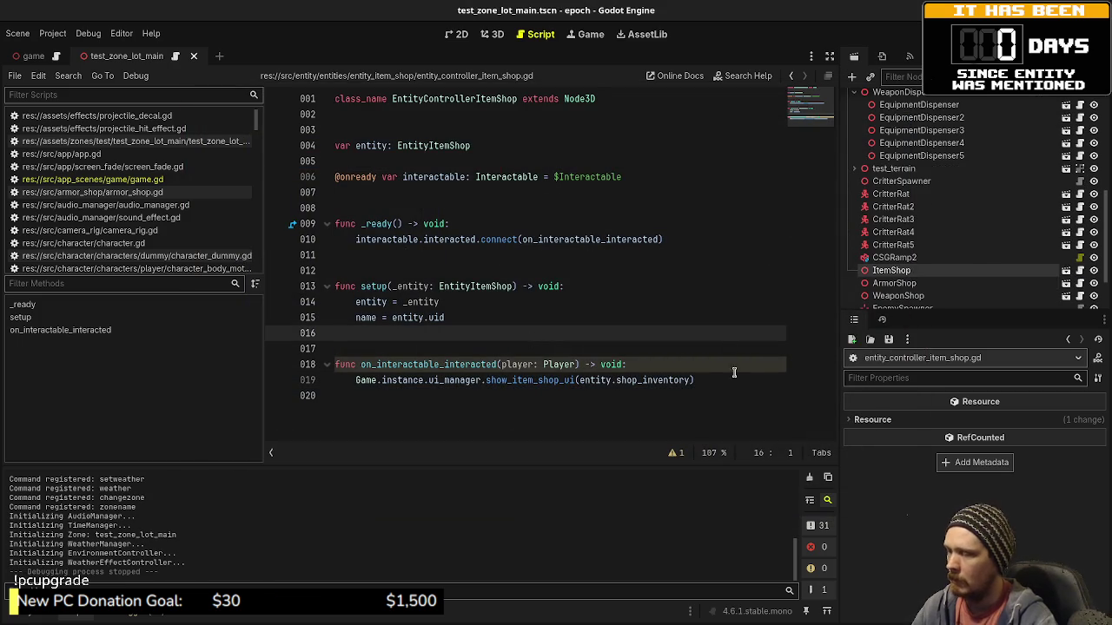
left_click(904, 259)
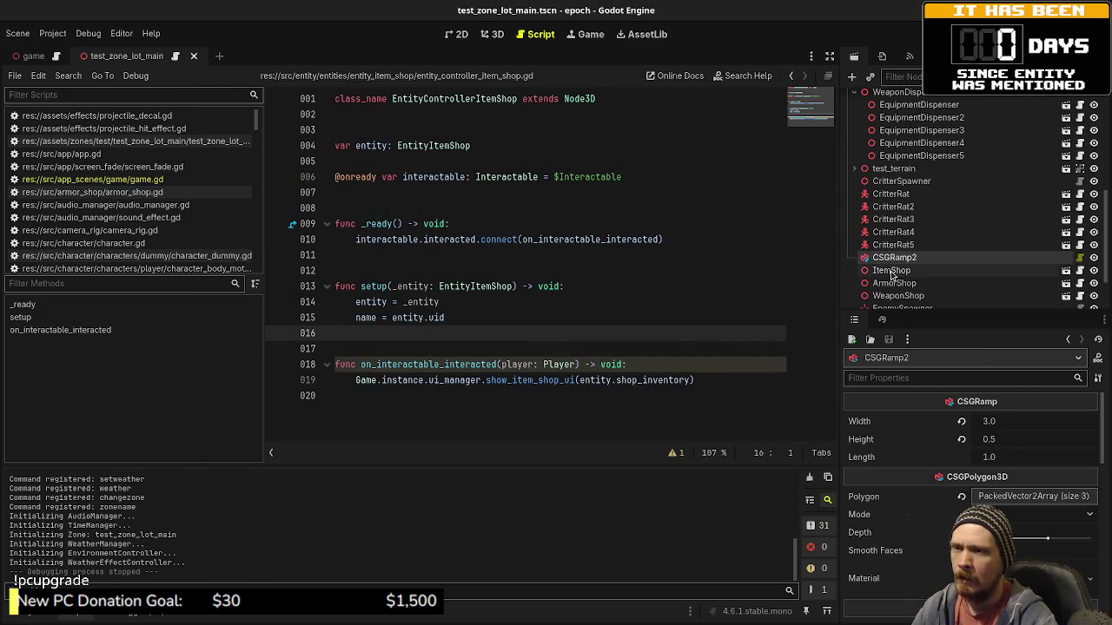
right_click(900, 270)
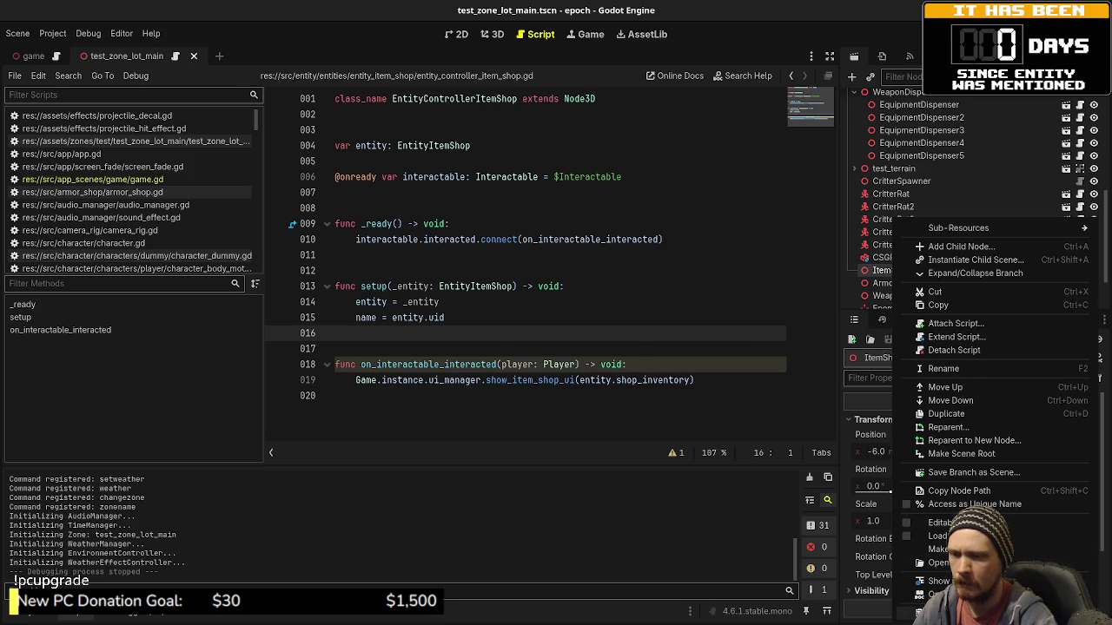
left_click(947, 612)
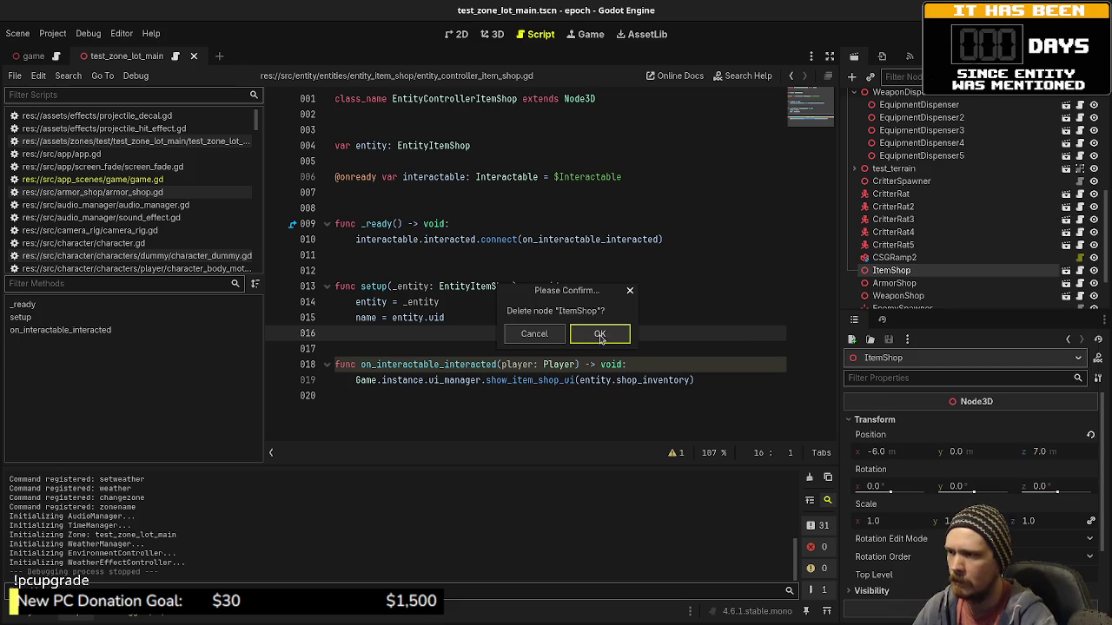
left_click(593, 339)
left_click(627, 286)
key("ctrl+s")
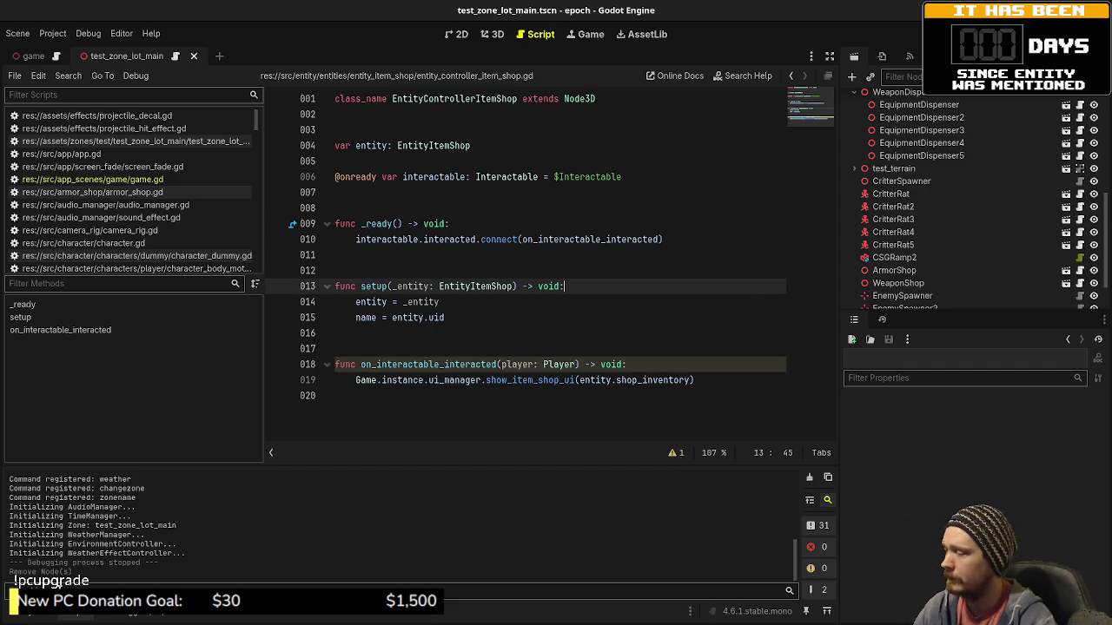
left_click(47, 616)
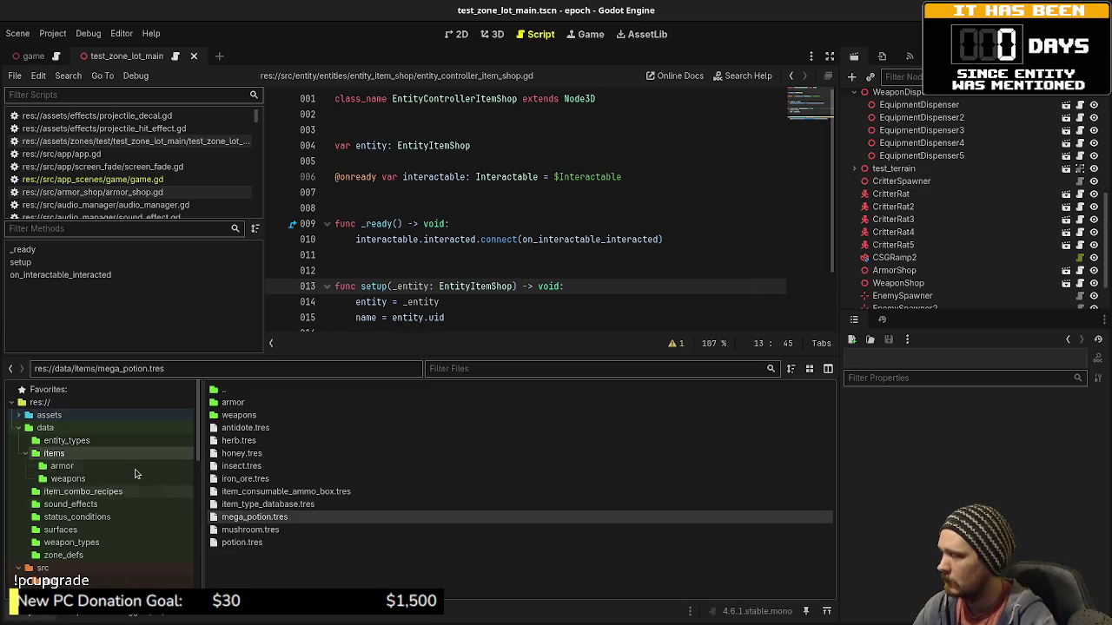
List the res://data/entity_types resources, including entity_type_item_shop.tres, and scroll through src/entity/entities.
scroll(96, 496, "down", 3)
scroll(93, 515, "up", 3)
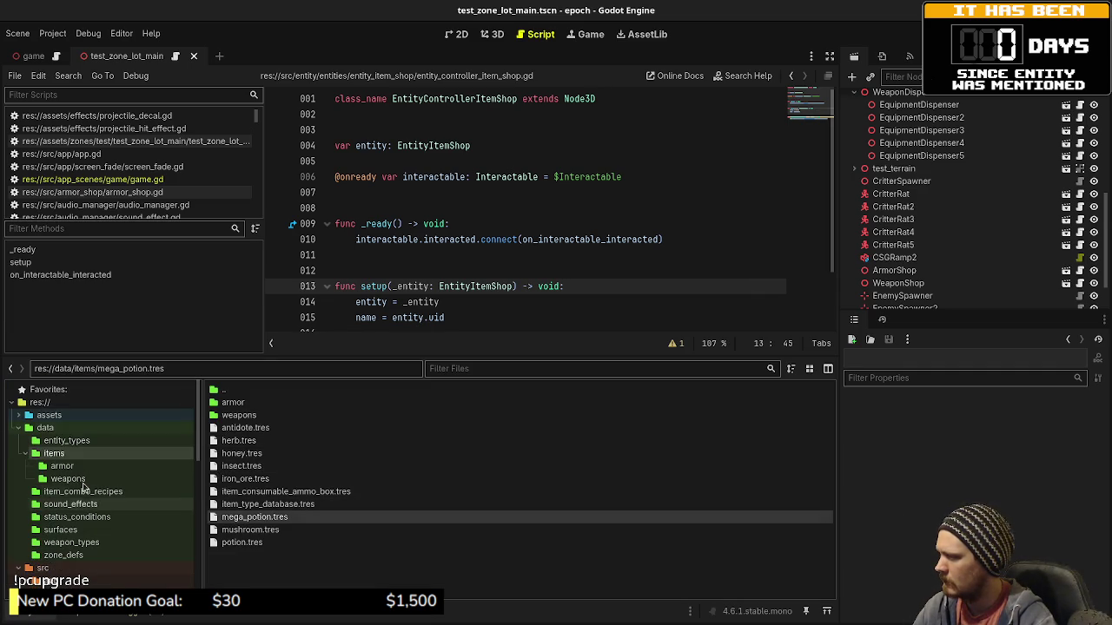
left_click(67, 440)
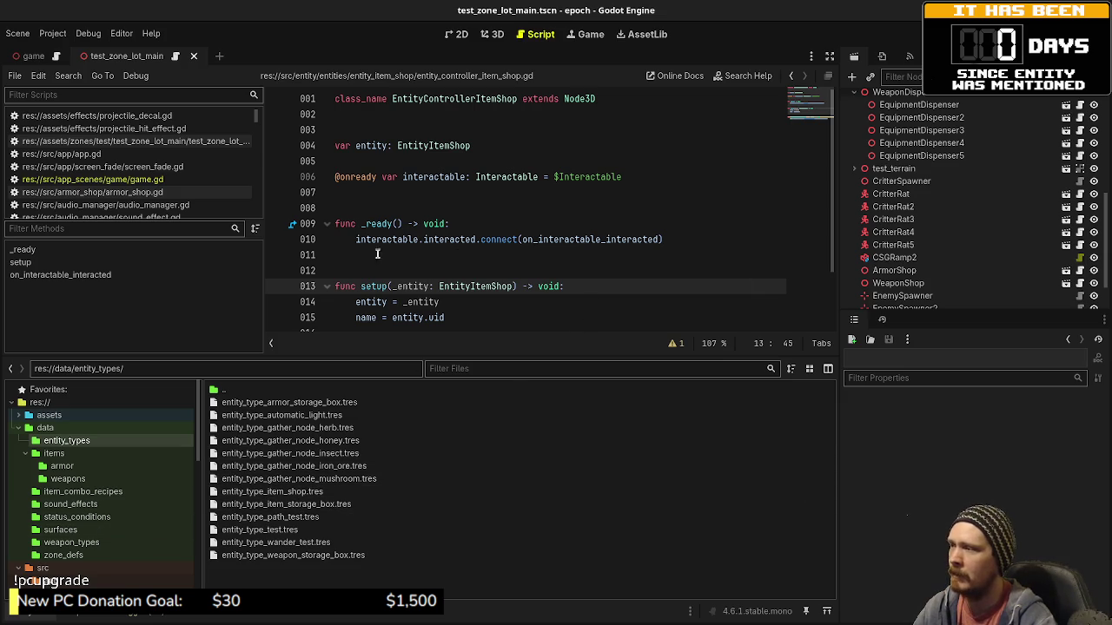
scroll(98, 516, "down", 5)
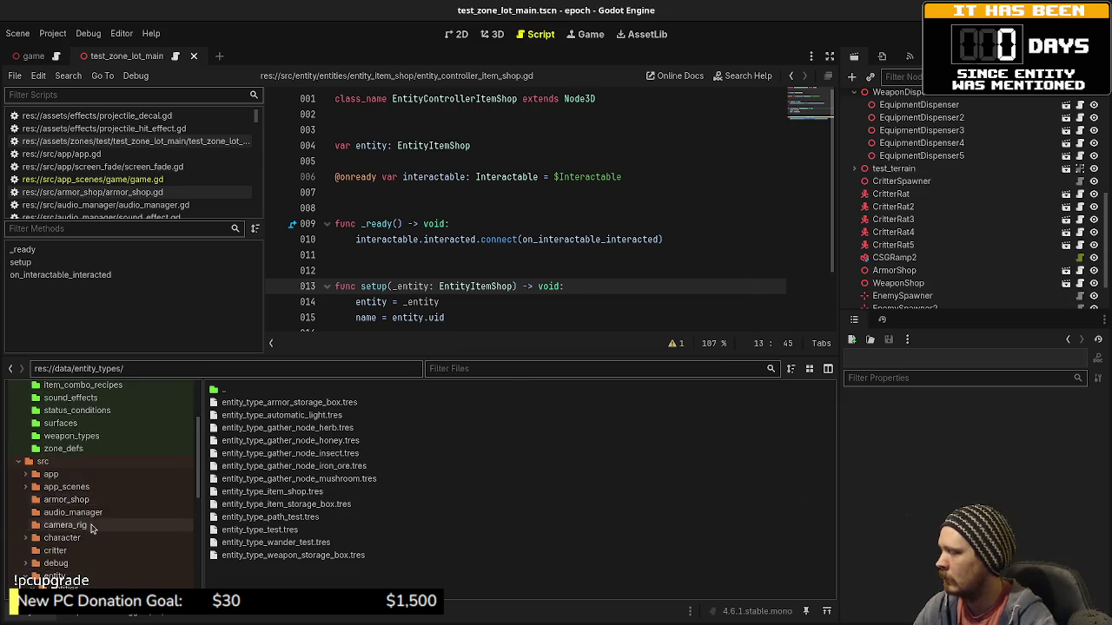
scroll(98, 516, "down", 4)
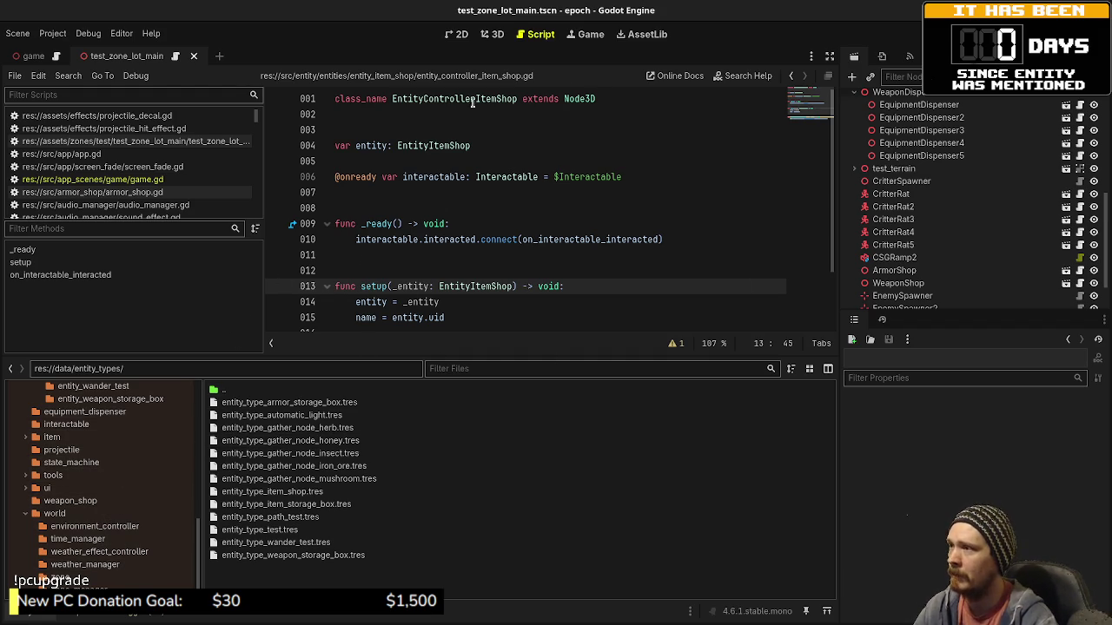
scroll(494, 232, "down", 2)
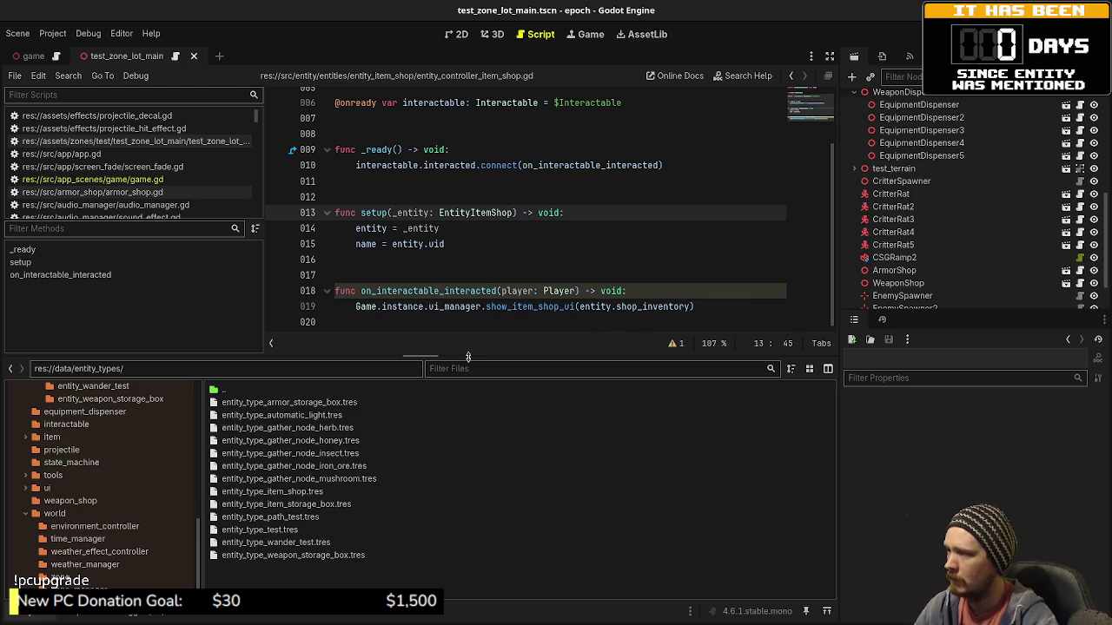
mouse_move(474, 378)
left_mouse_down()
mouse_move(486, 448)
mouse_move(526, 383)
mouse_move(518, 461)
mouse_move(513, 436)
mouse_move(519, 445)
left_mouse_up()
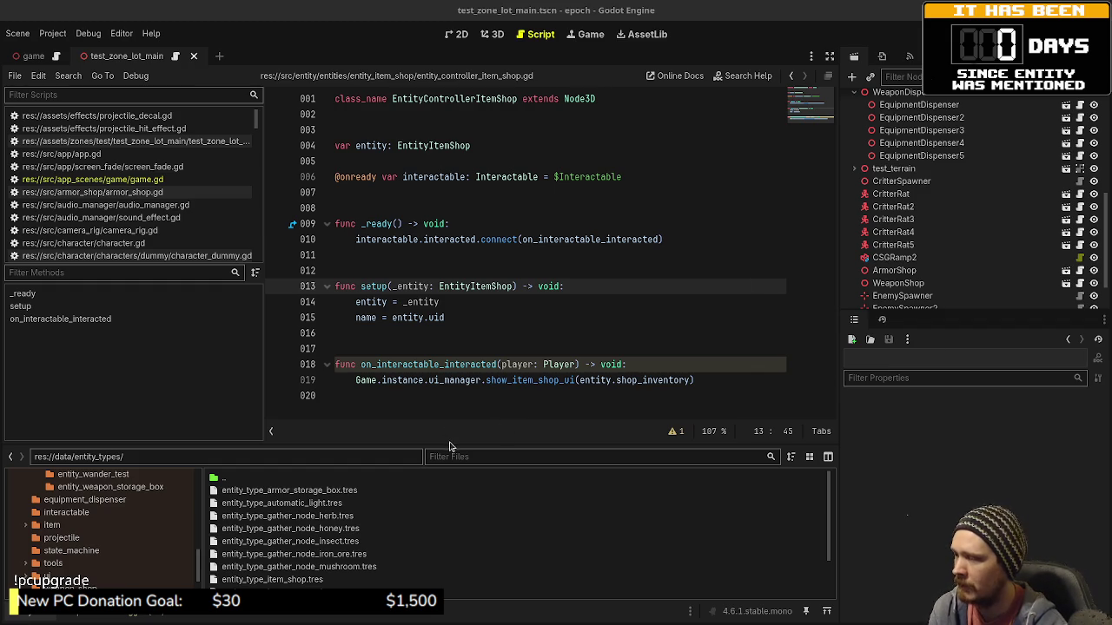
Resize the split so the item shop script gets most of the space, then run the game.
mouse_move(448, 444)
left_mouse_down()
mouse_move(469, 362)
mouse_move(509, 322)
mouse_move(521, 317)
mouse_move(534, 361)
left_mouse_up()
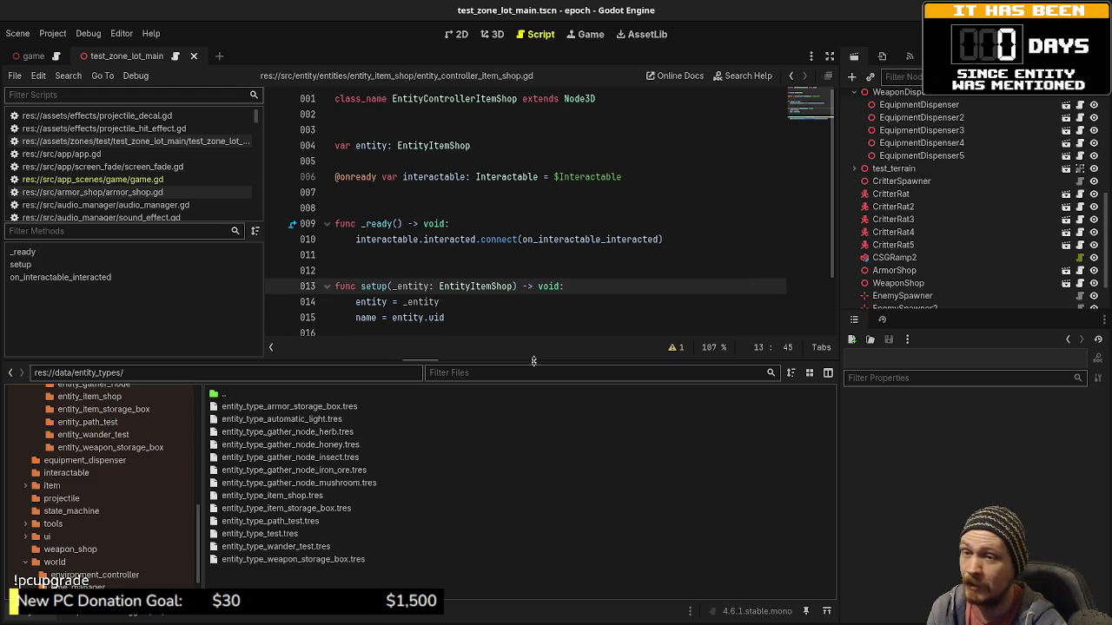
mouse_move(534, 361)
left_mouse_down()
mouse_move(537, 383)
mouse_move(548, 184)
left_mouse_up()
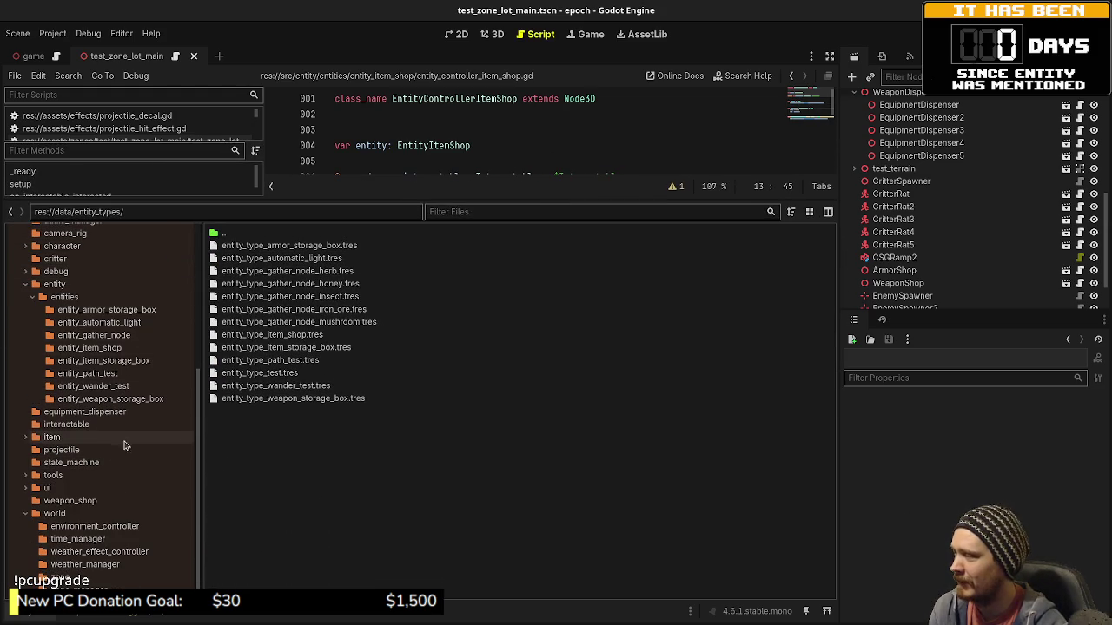
left_click_drag(546, 199, 570, 423)
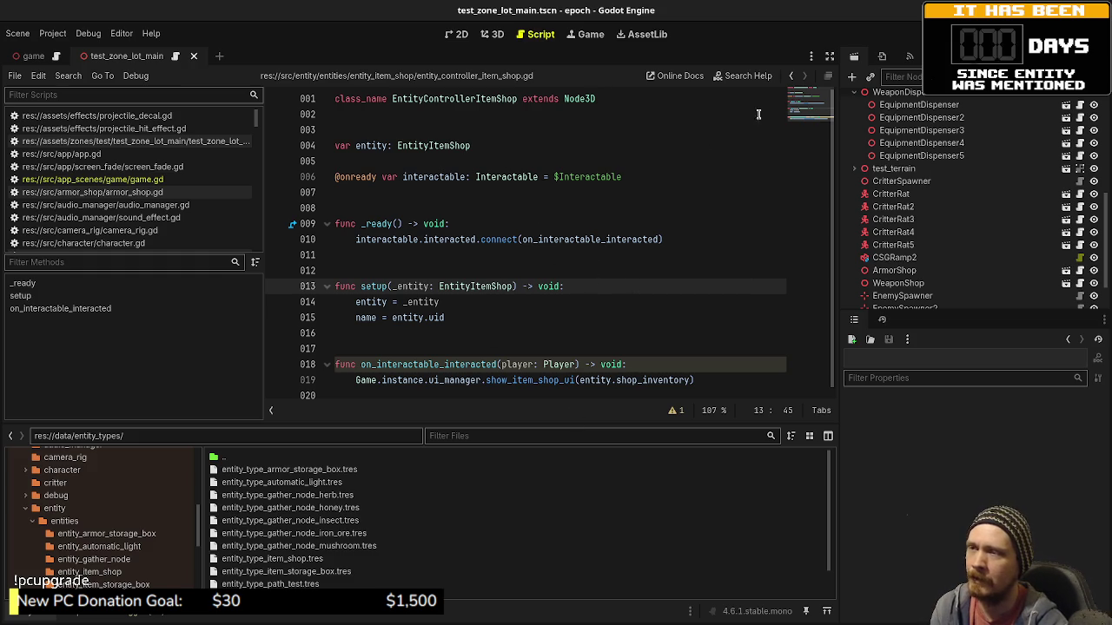
key("F5")
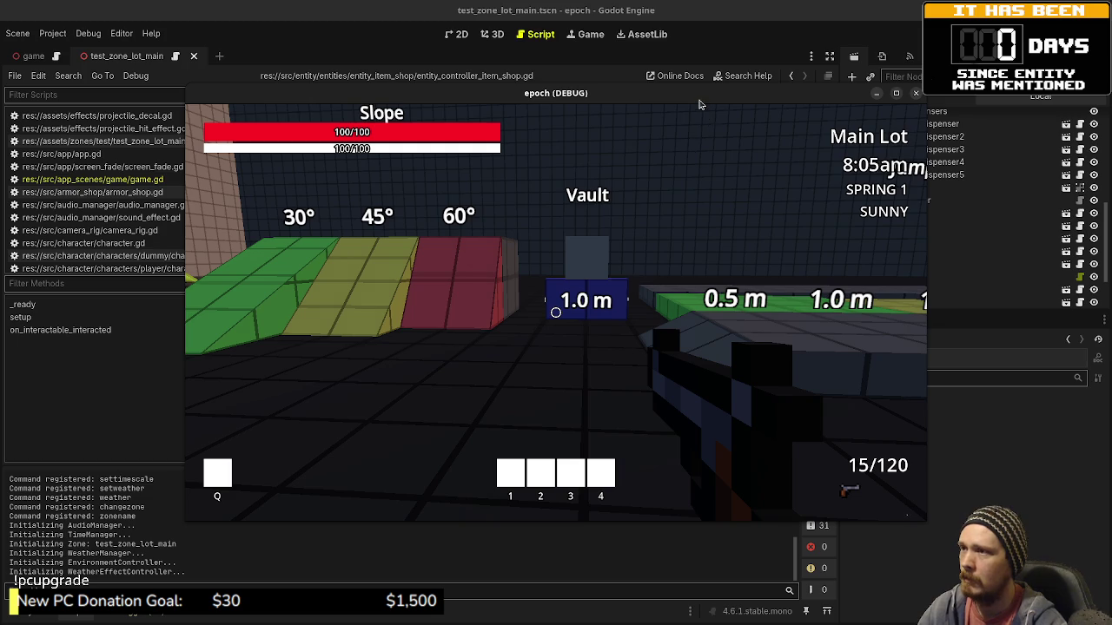
Maximize the game, walk past the Weapon and Armor shops, toggle the stats overlay, reach the Jump Height blocks.
left_click_drag(700, 97, 756, 12)
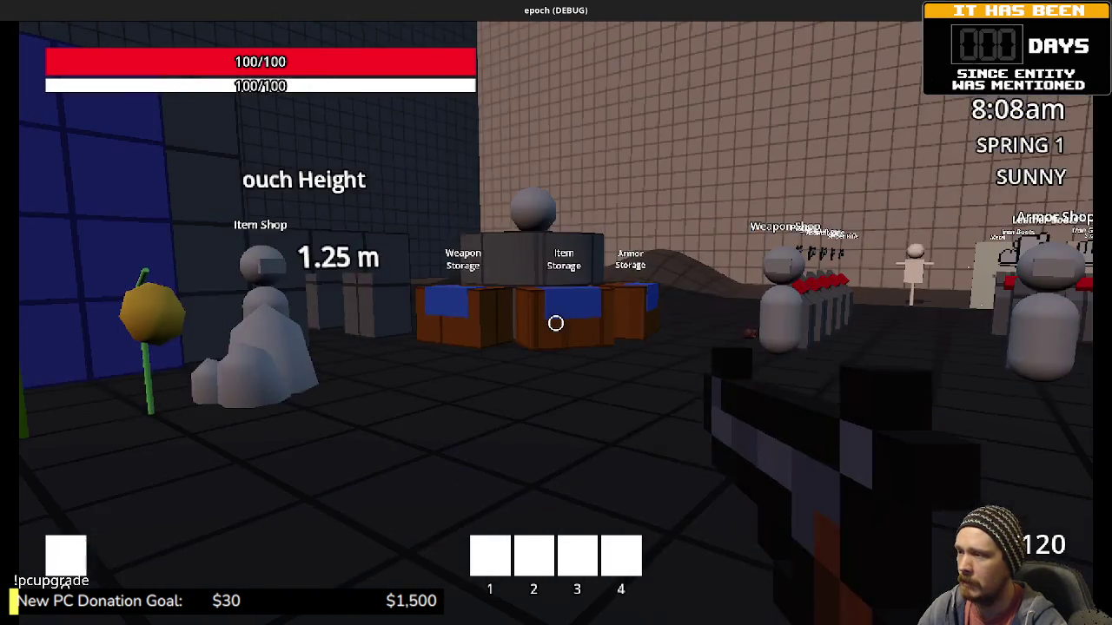
key("w")
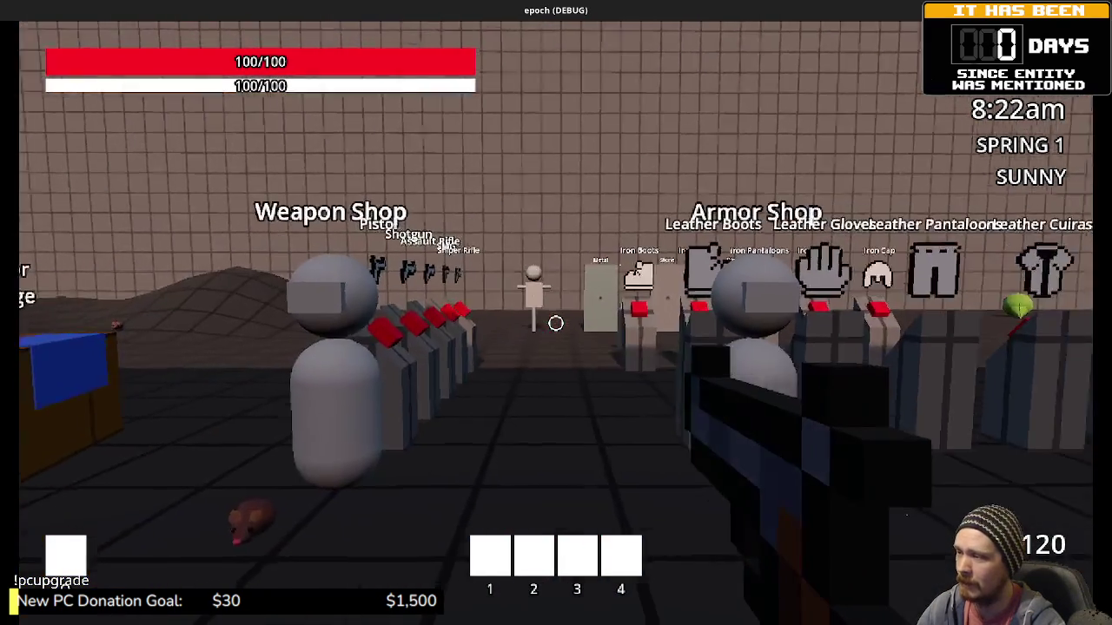
key("Tab")
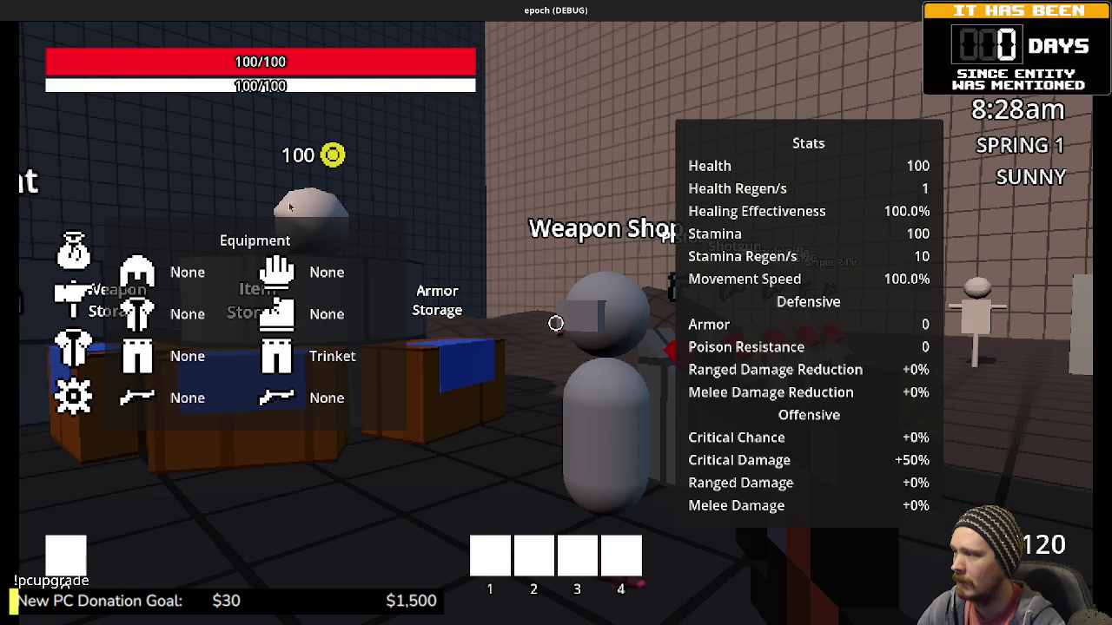
key("Tab")
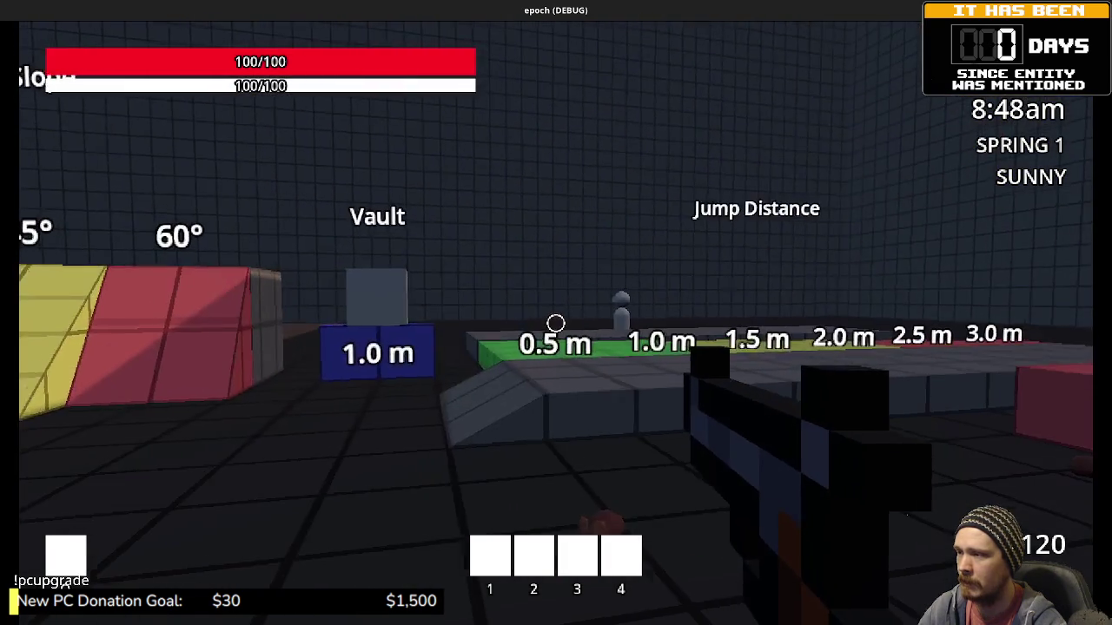
key("space")
Walk through the doors into the test room and down the corridor past the Item Shop.
key("shift+w")
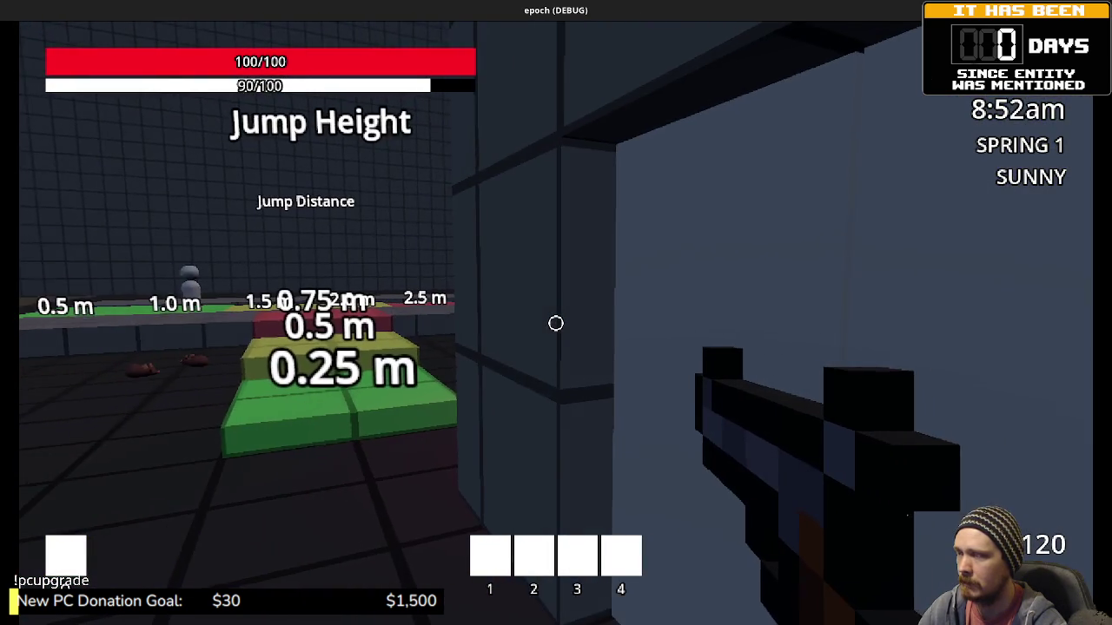
key("w")
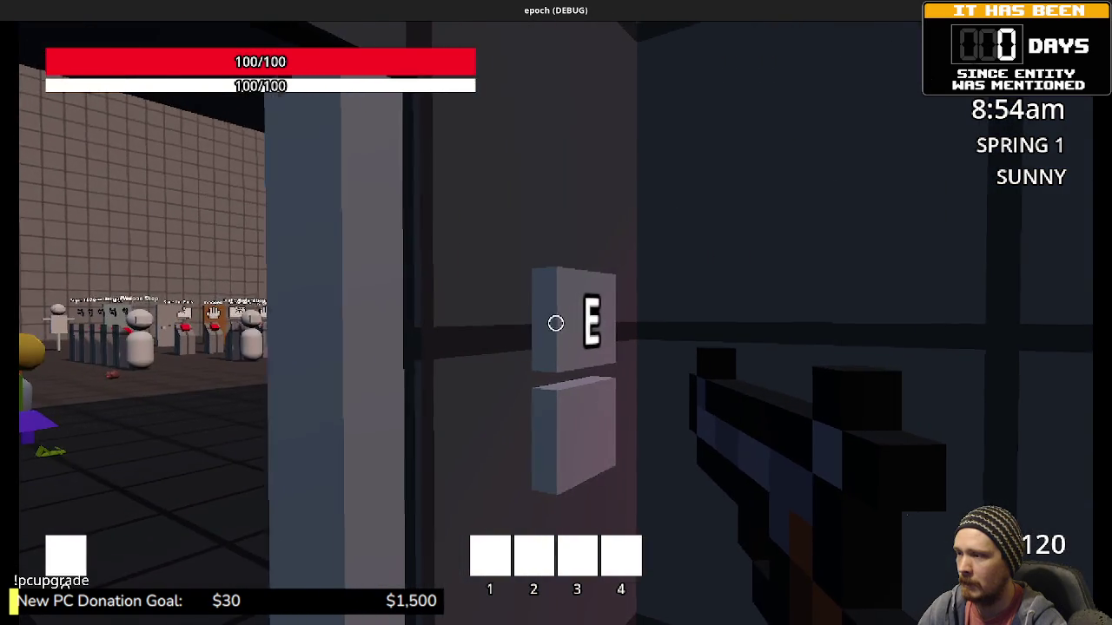
key("e")
key("e")
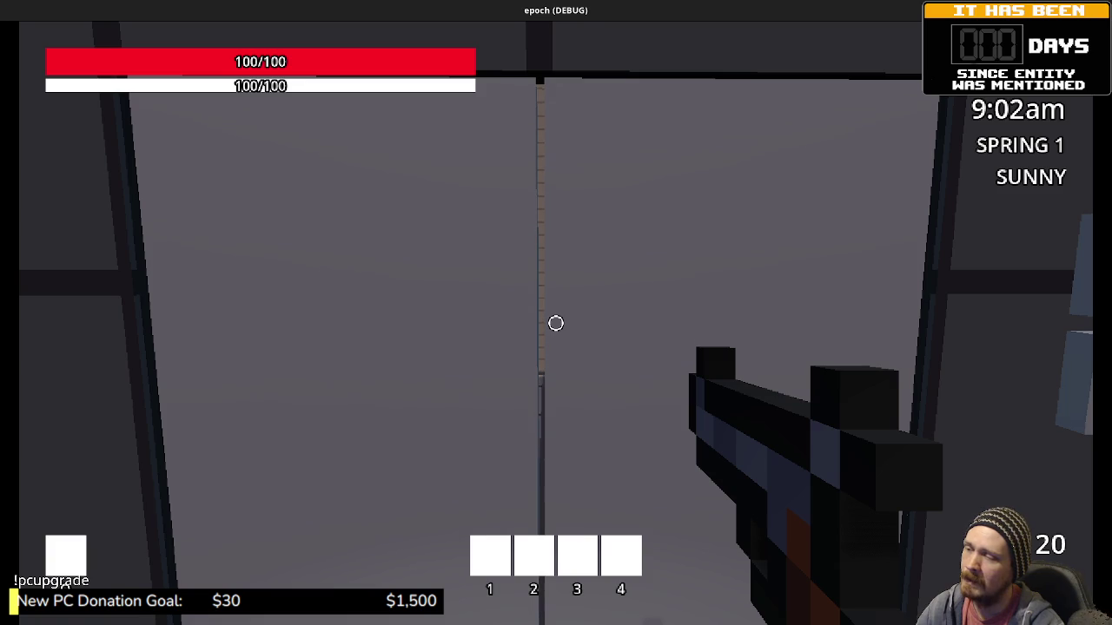
key("e")
key("w")
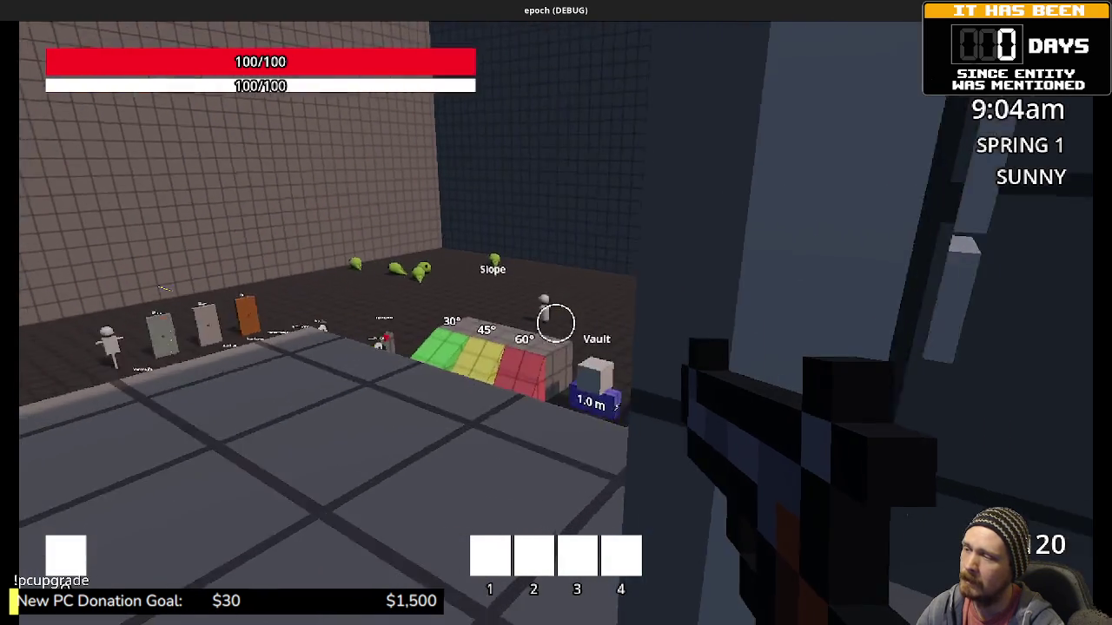
key("w")
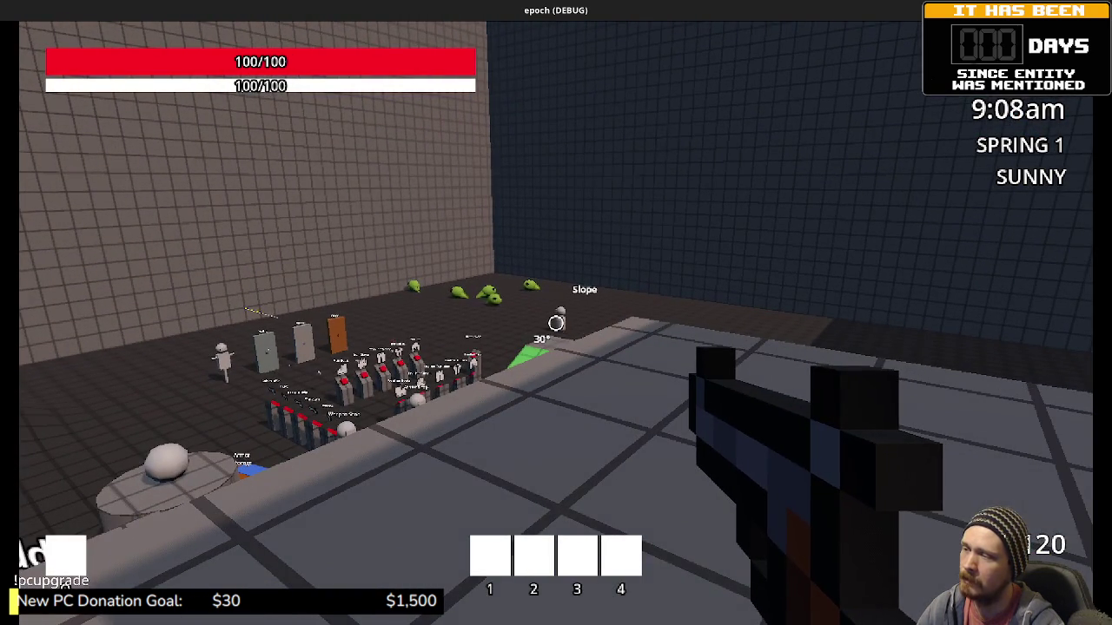
key("w")
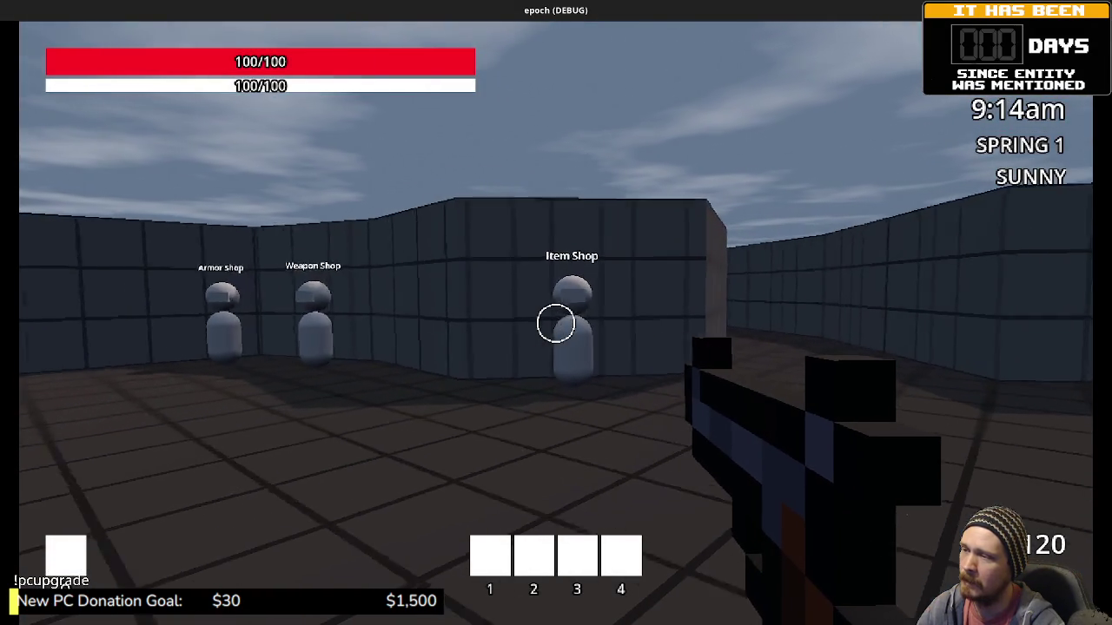
key("w")
key("w")
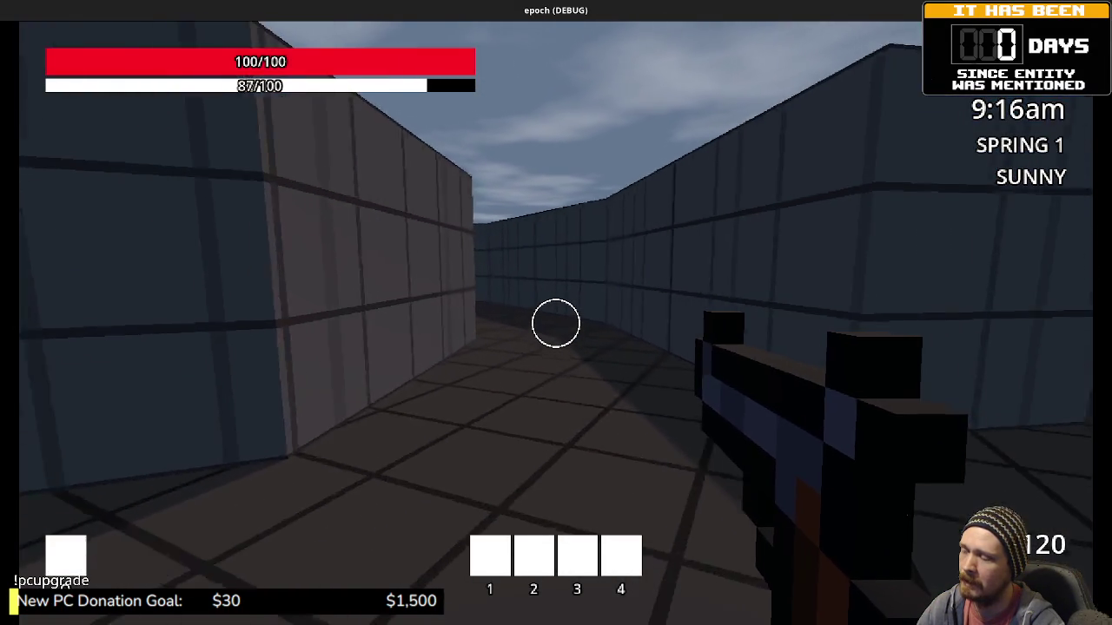
key("w")
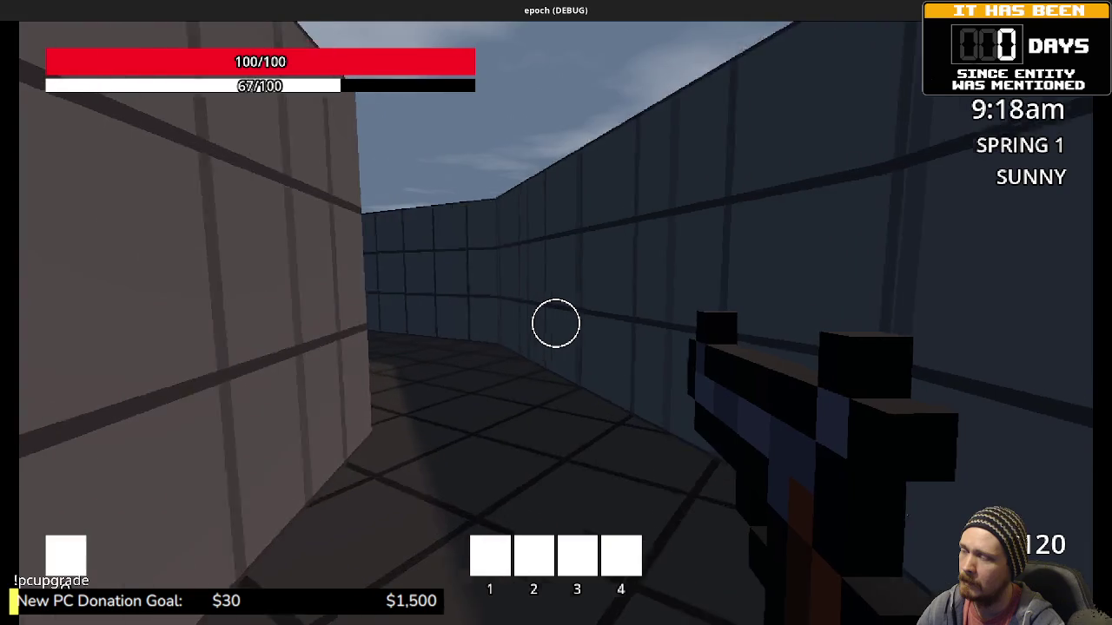
key("w")
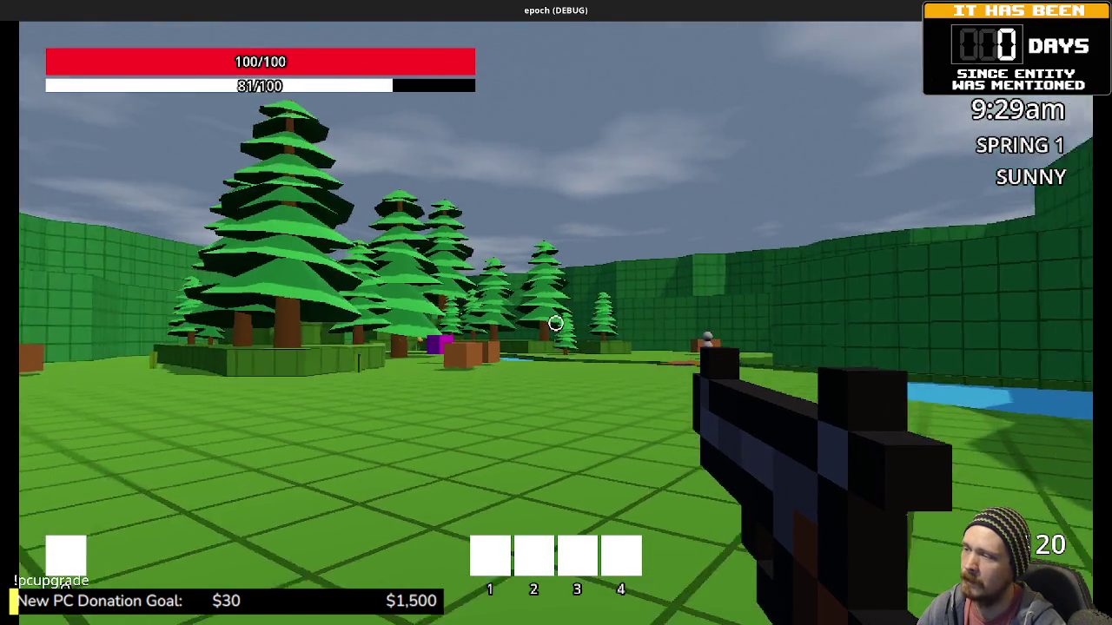
Sprint into the blue teleport box, follow the grey corridors, and climb up to overlook the shops.
key("shift+w")
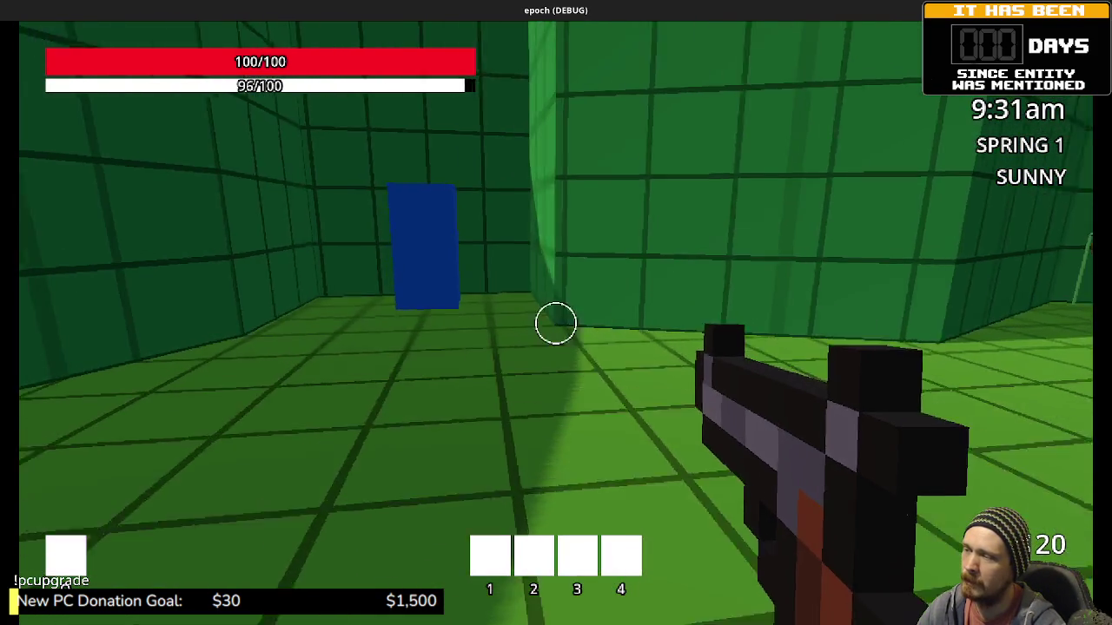
key("w")
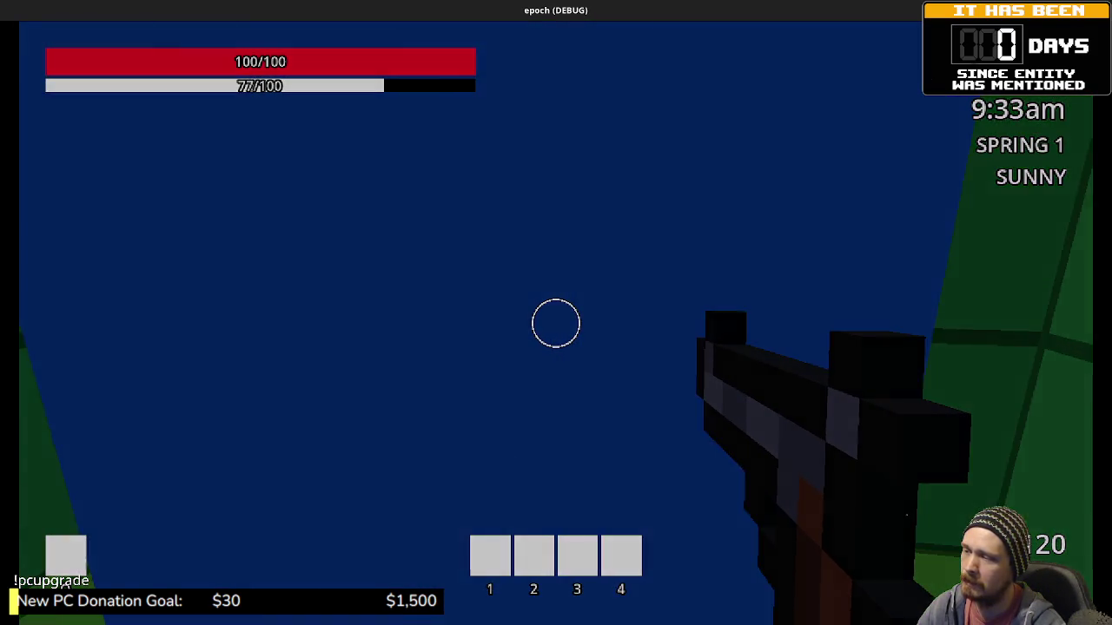
key("shift+w")
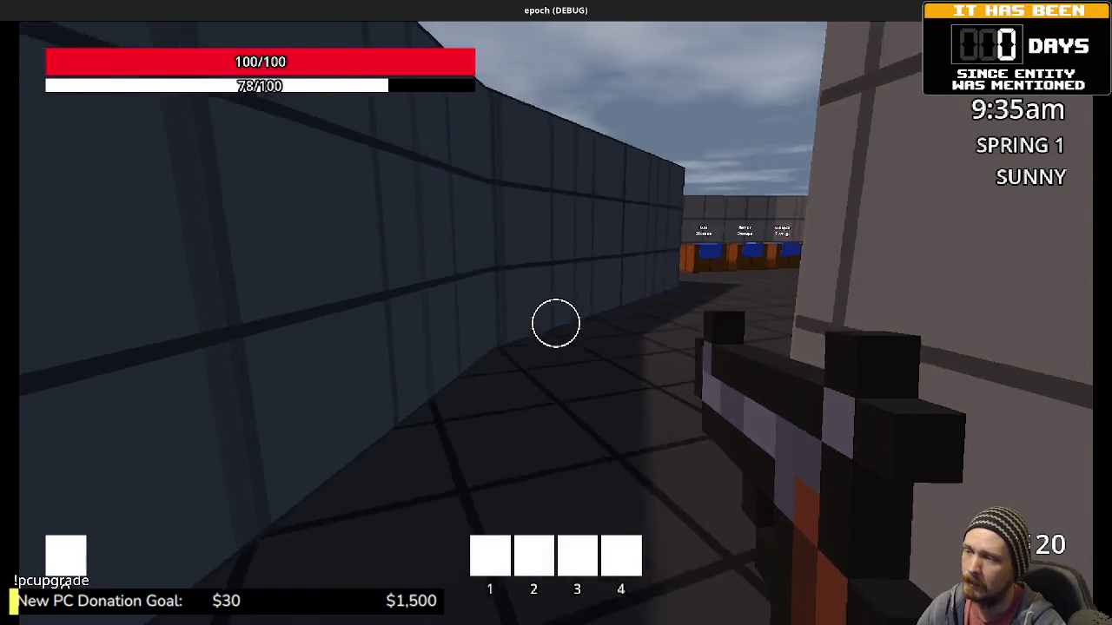
key("w")
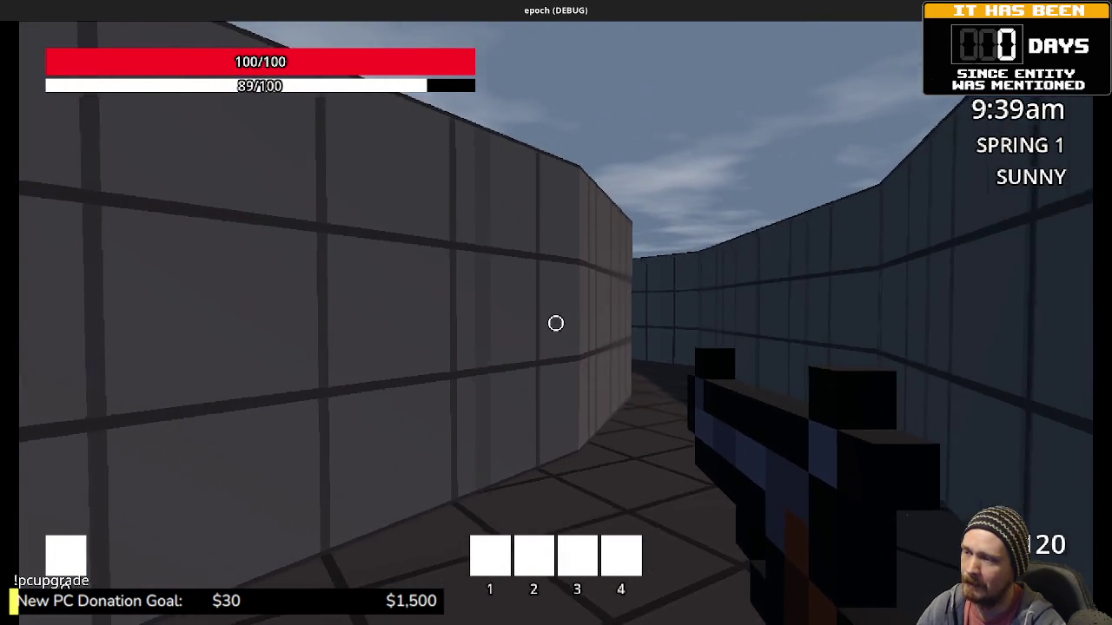
key("w")
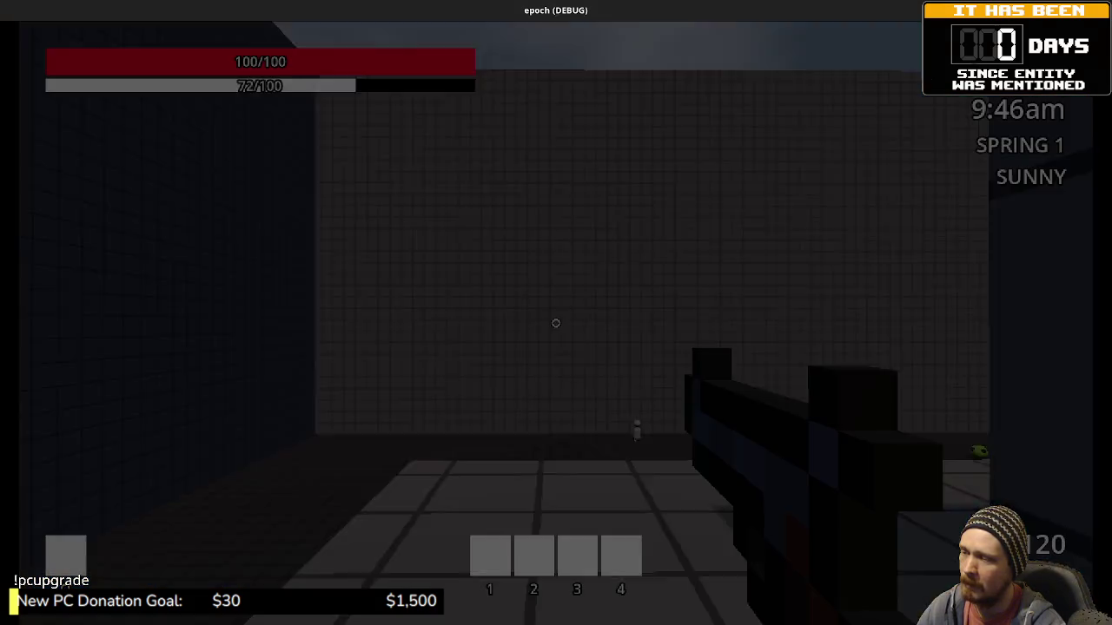
key("w")
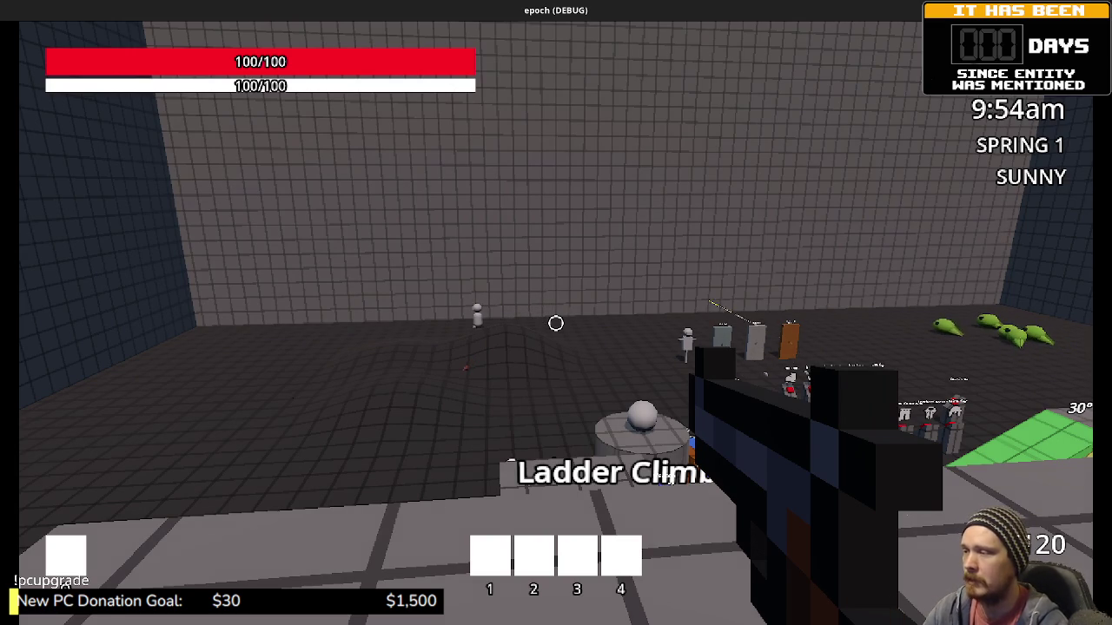
key("w")
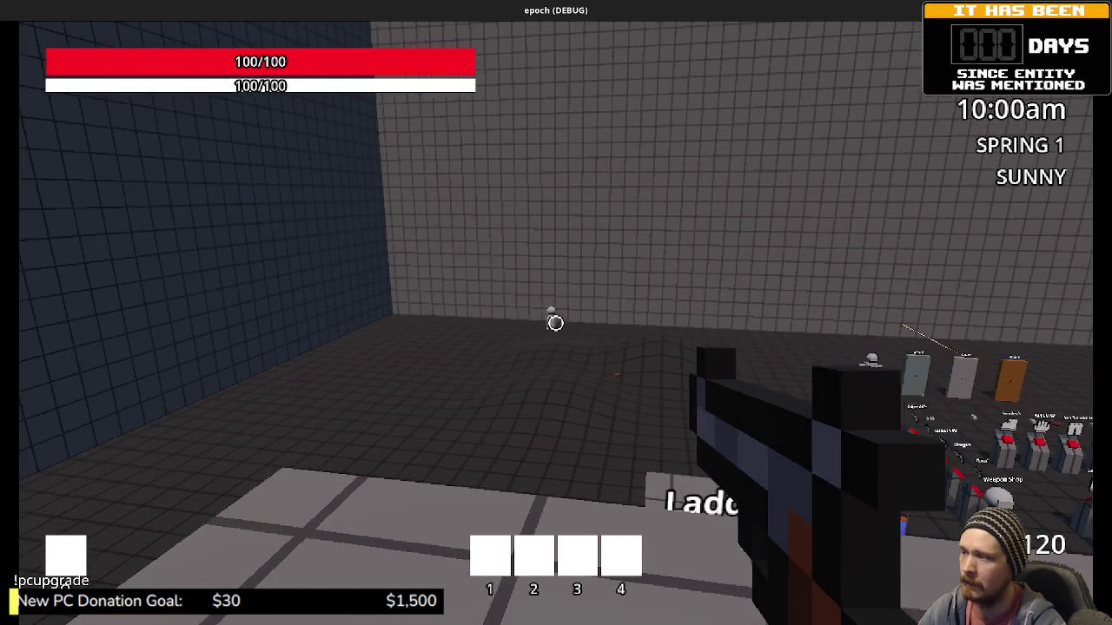
key("w")
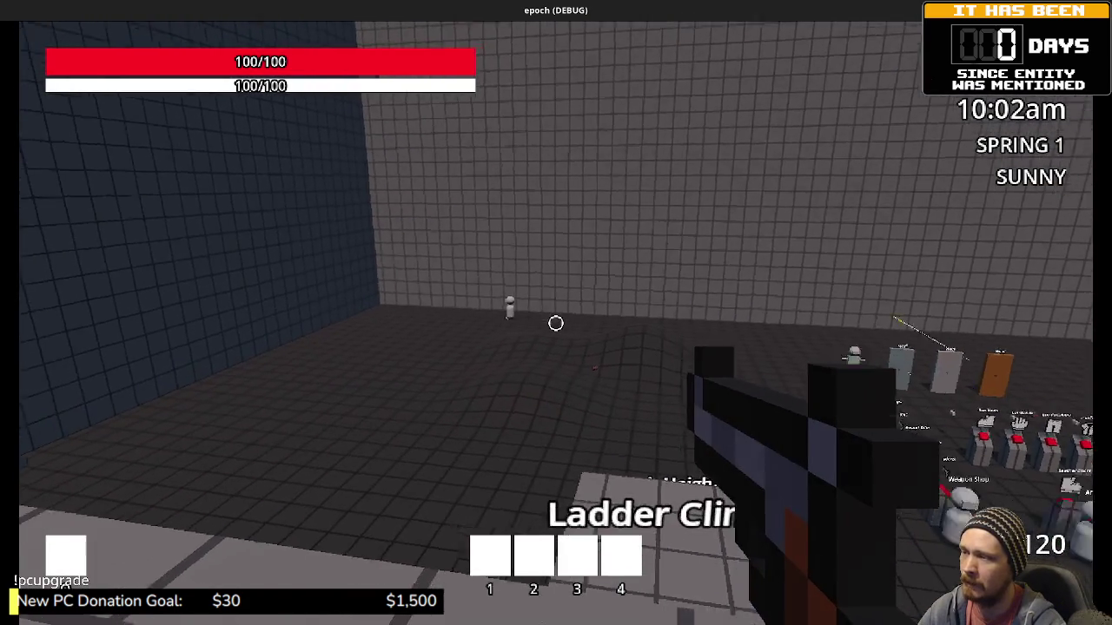
key("w")
key("space")
key("w")
key("w")
key("w")
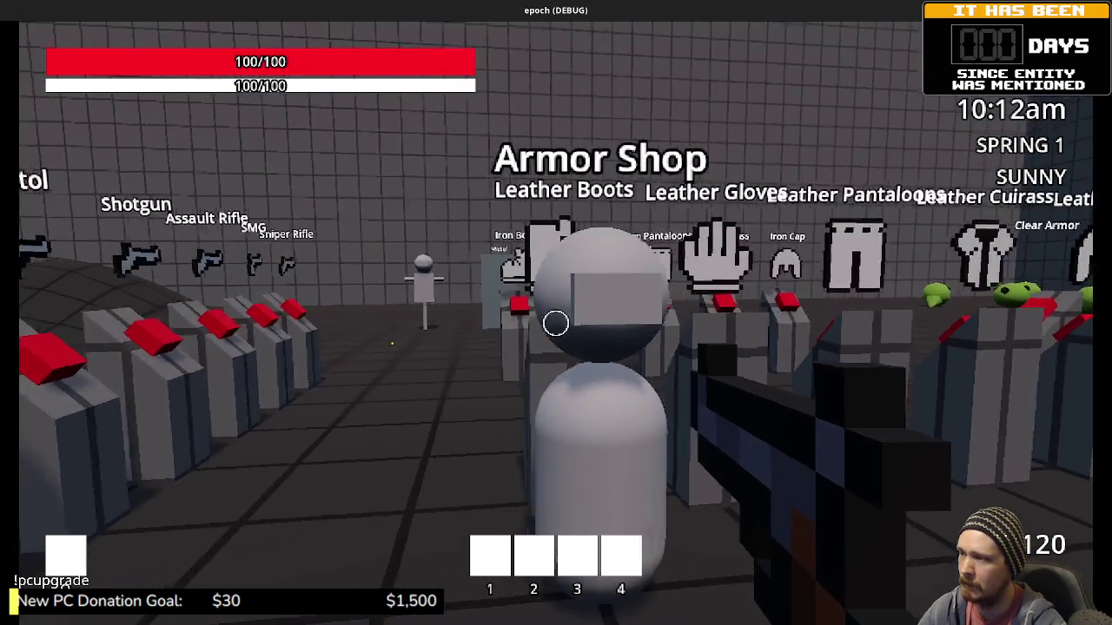
Look inside the Item Storage chest, then open the debug console at the Weapon Shop keeper.
key("w")
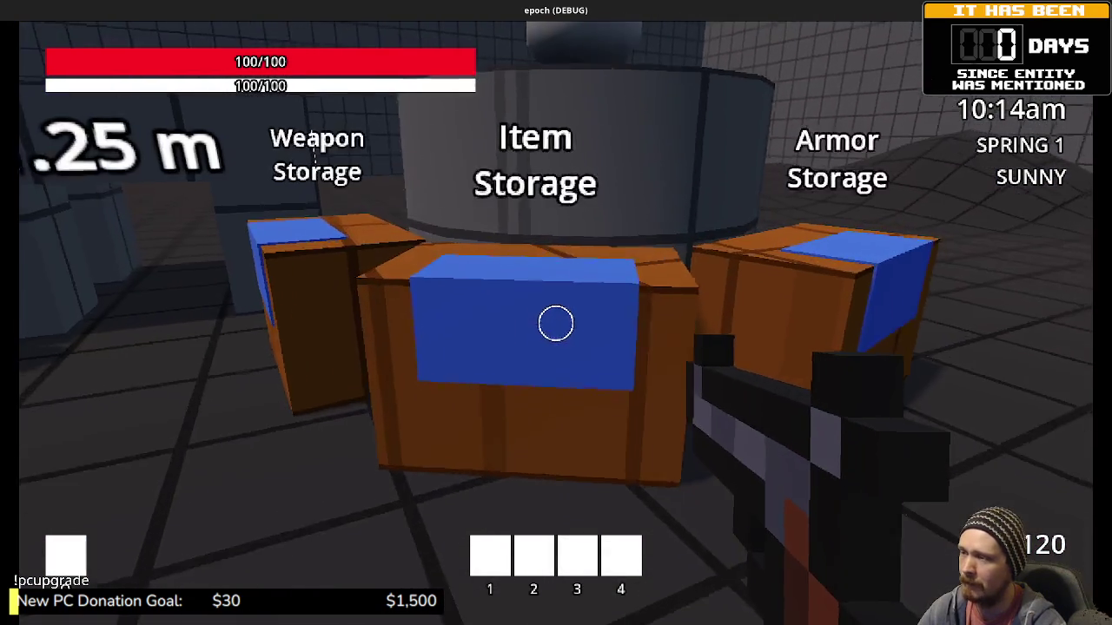
key("w")
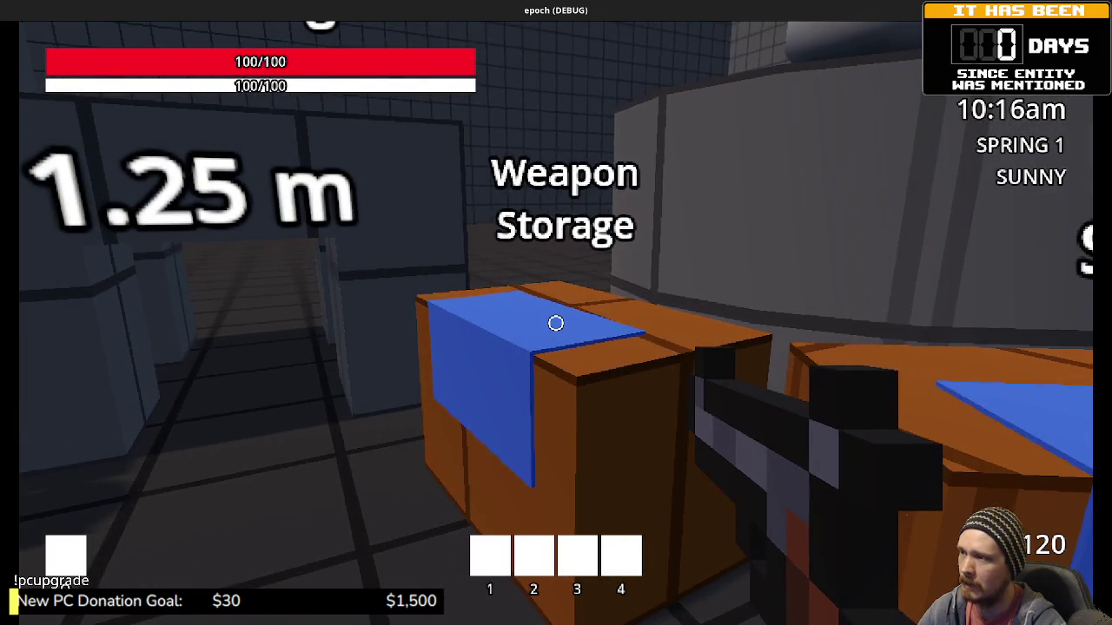
key("w")
key("e")
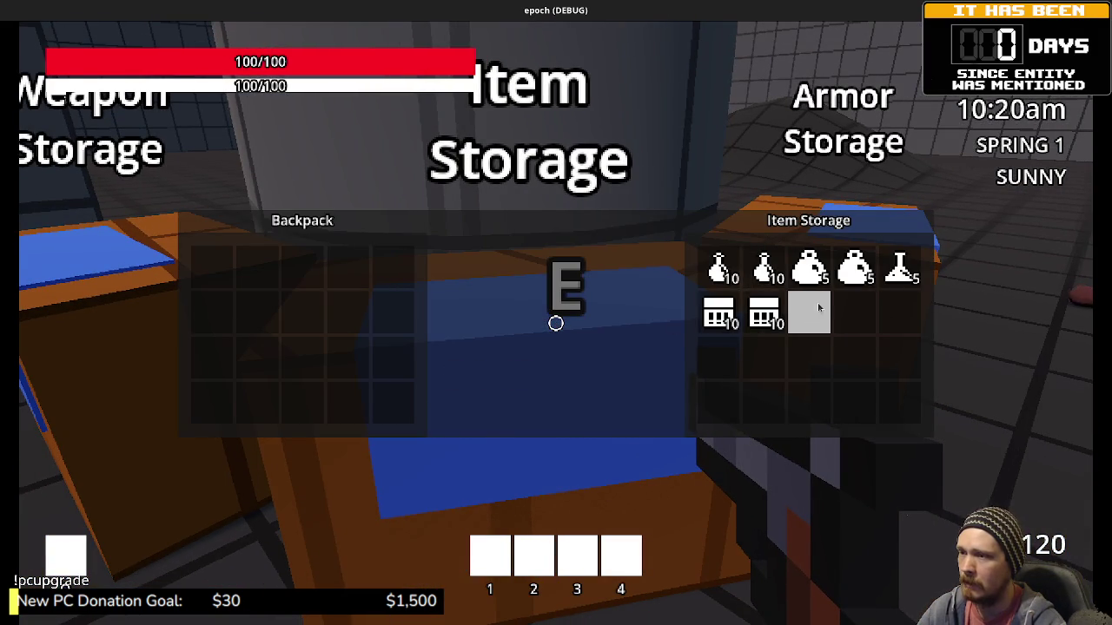
key("e")
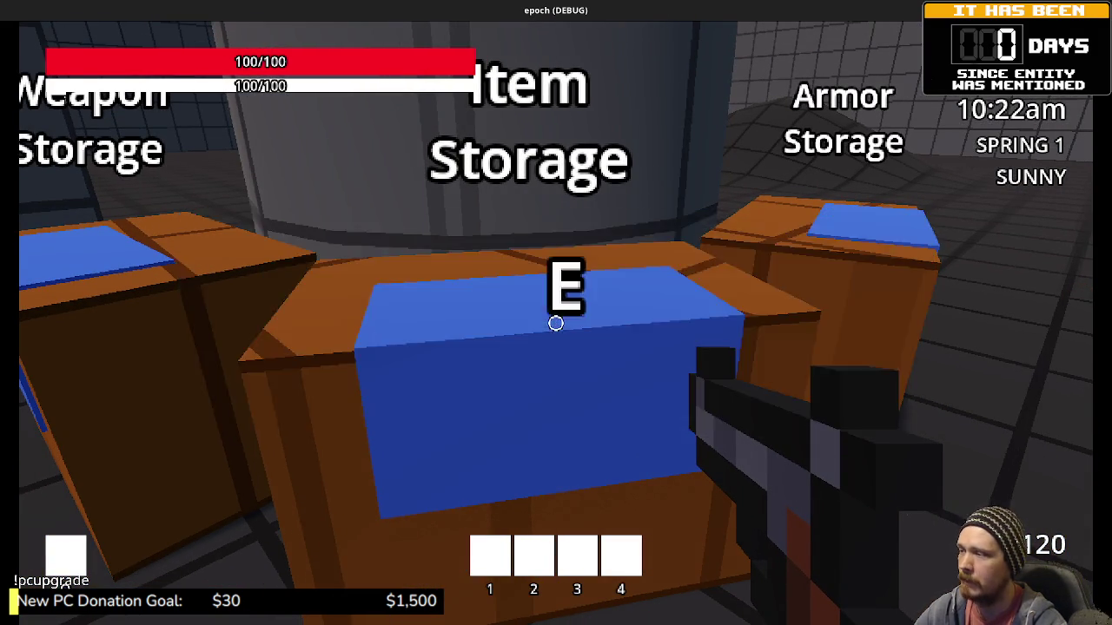
key("w")
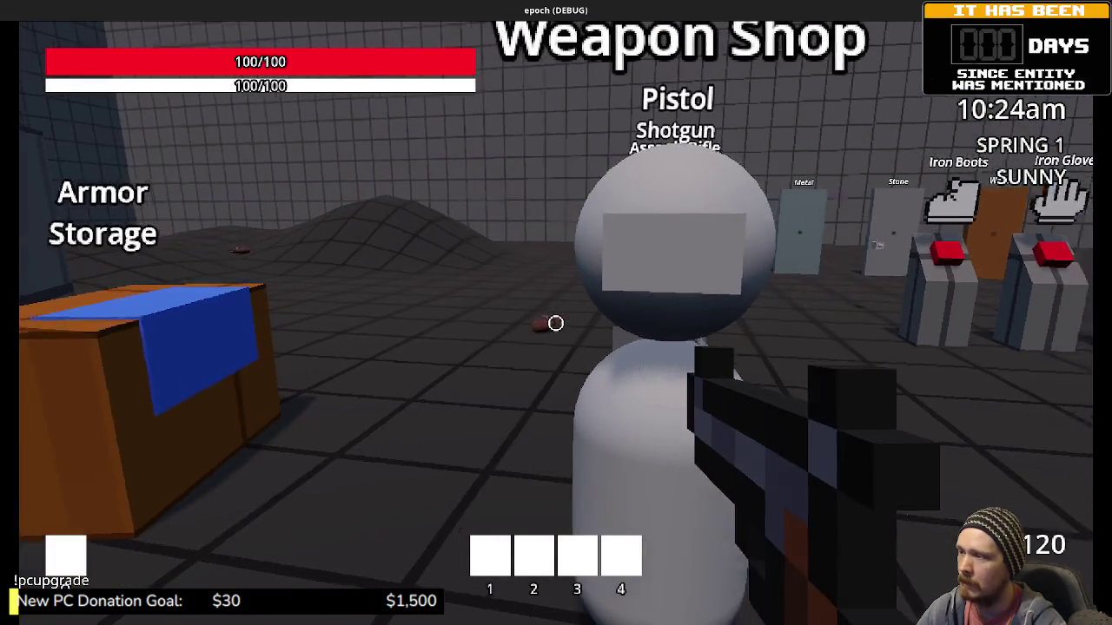
key("grave")
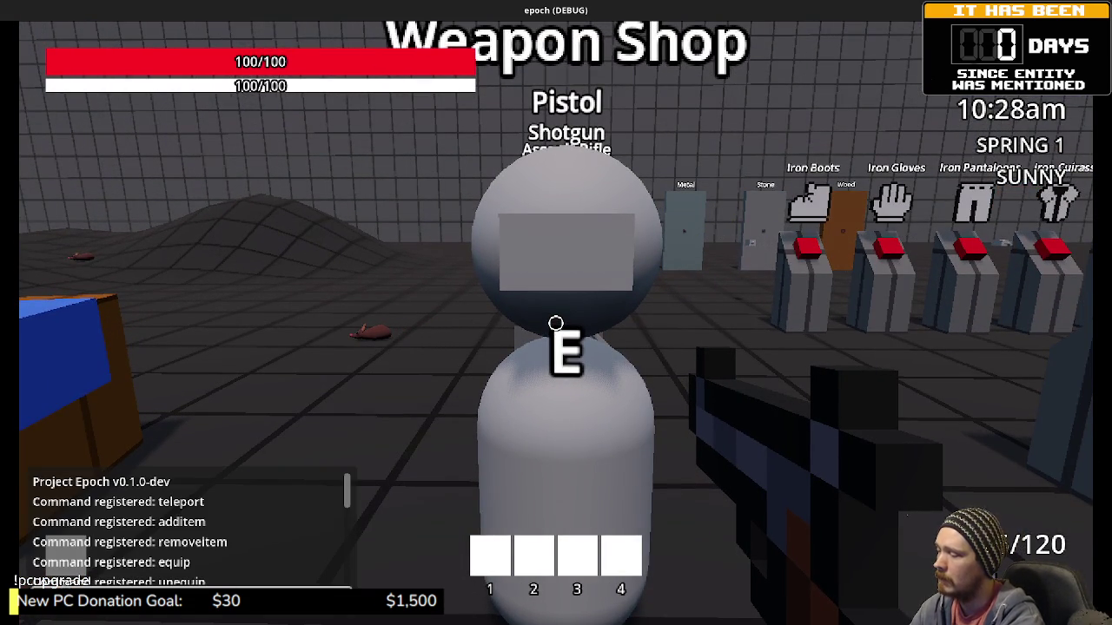
Submit the console command setting currency to 2000, then close the console.
key("Return")
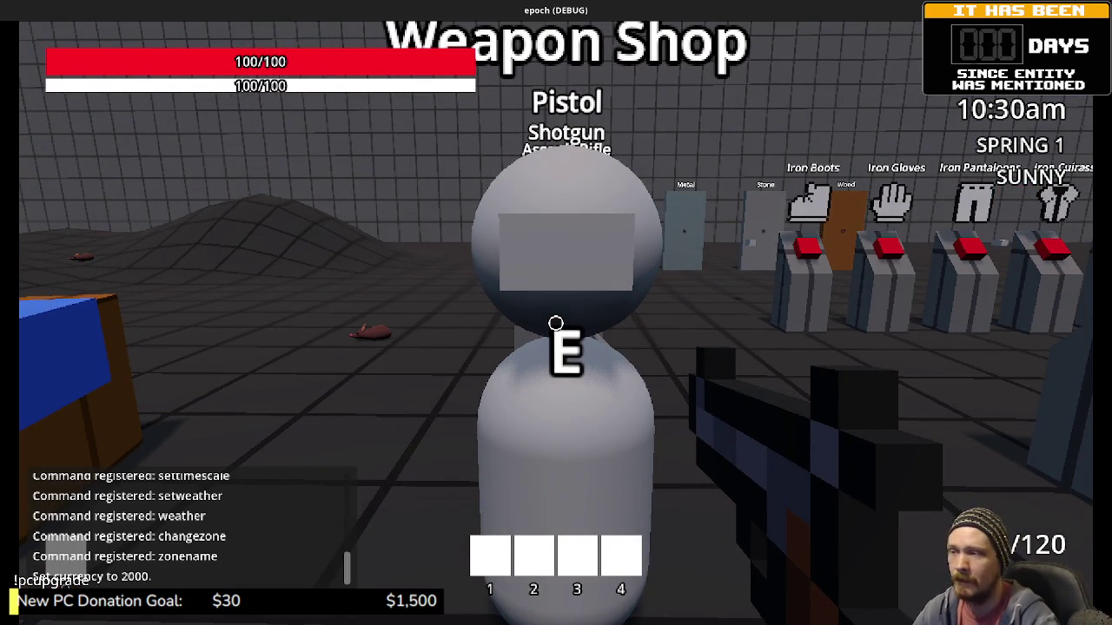
key("s")
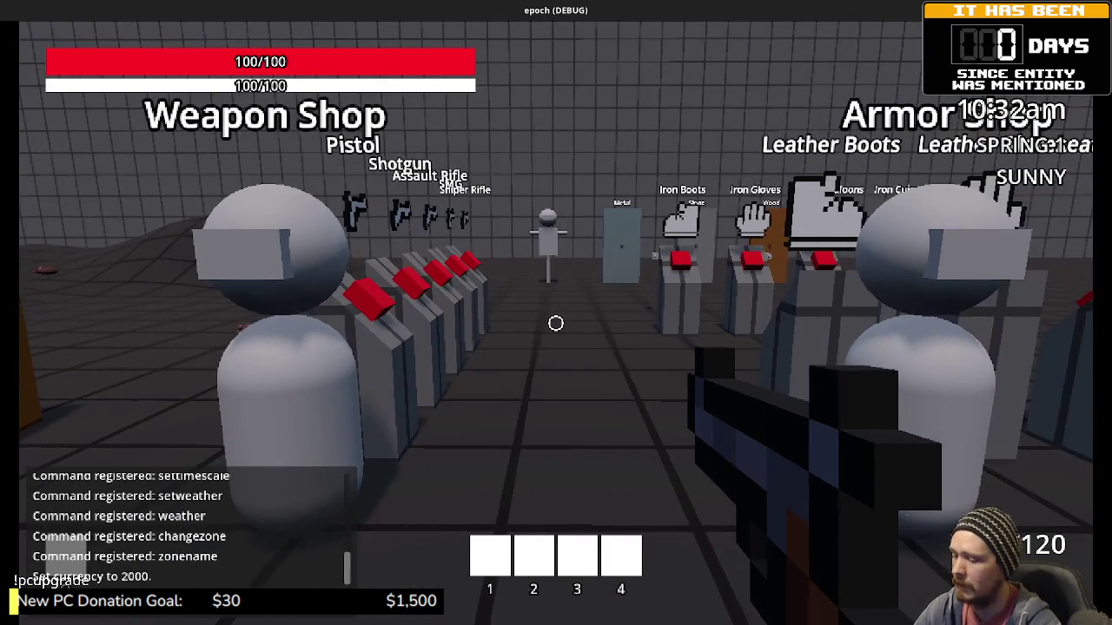
key("grave")
Buy the leather and iron cap, cuirass, gloves, pantaloons and boots at the Armor Shop.
key("w")
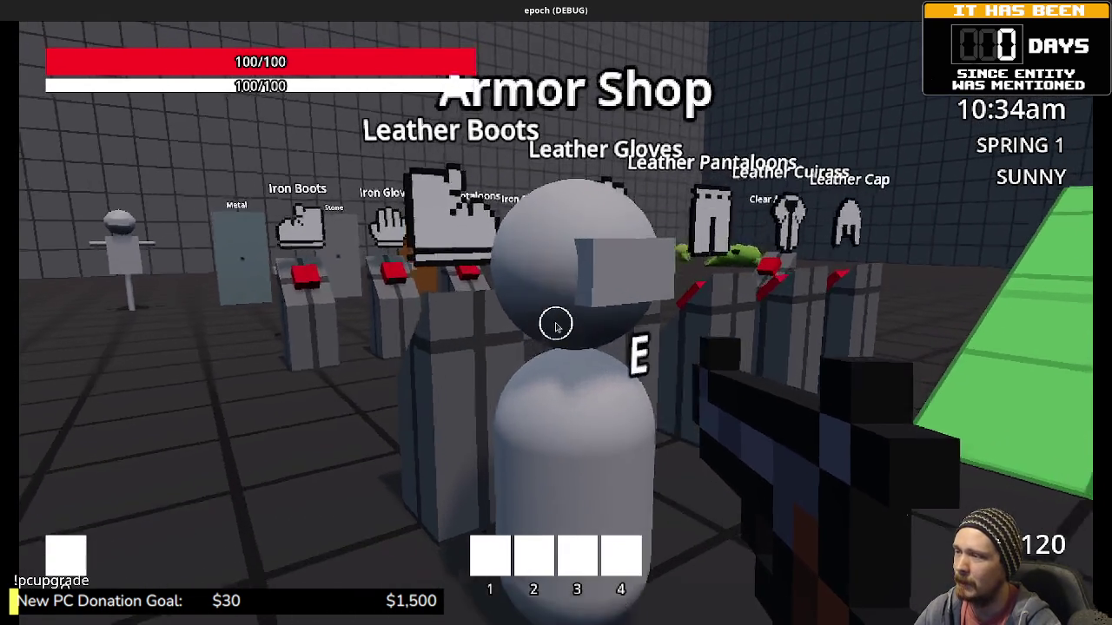
key("e")
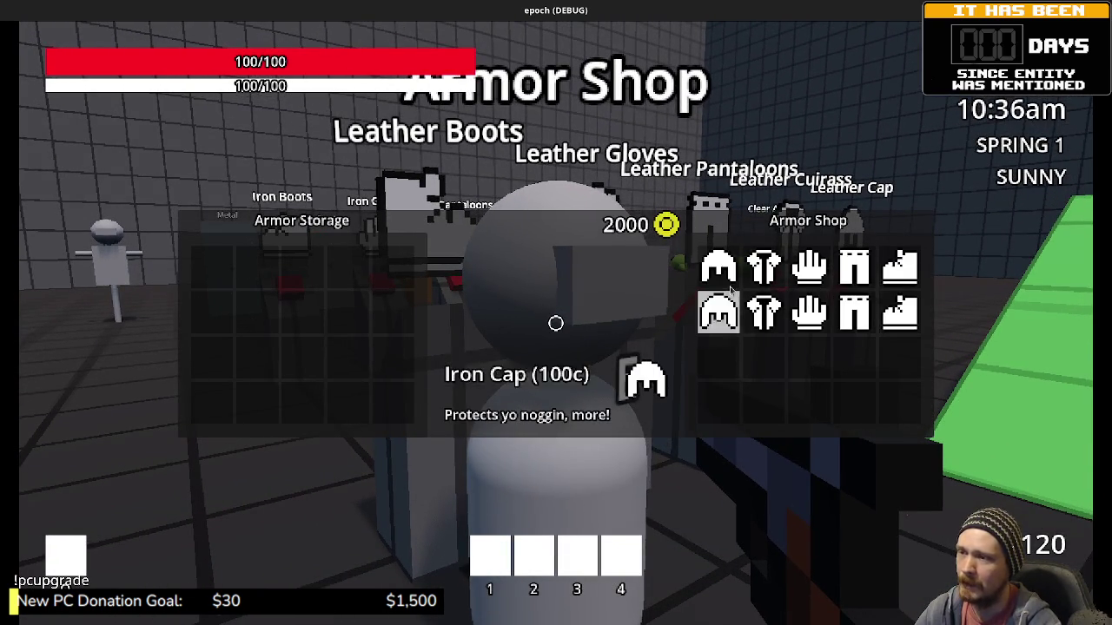
left_click(718, 266)
left_click(764, 266)
left_click(808, 265)
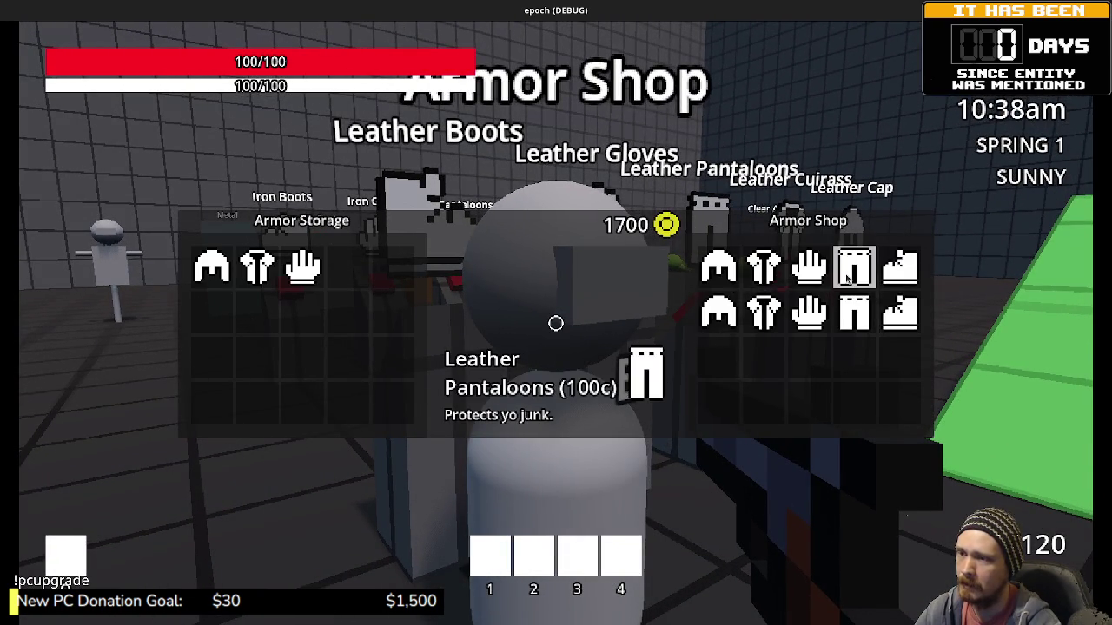
left_click(848, 276)
left_click(900, 267)
left_click(719, 311)
left_click(762, 311)
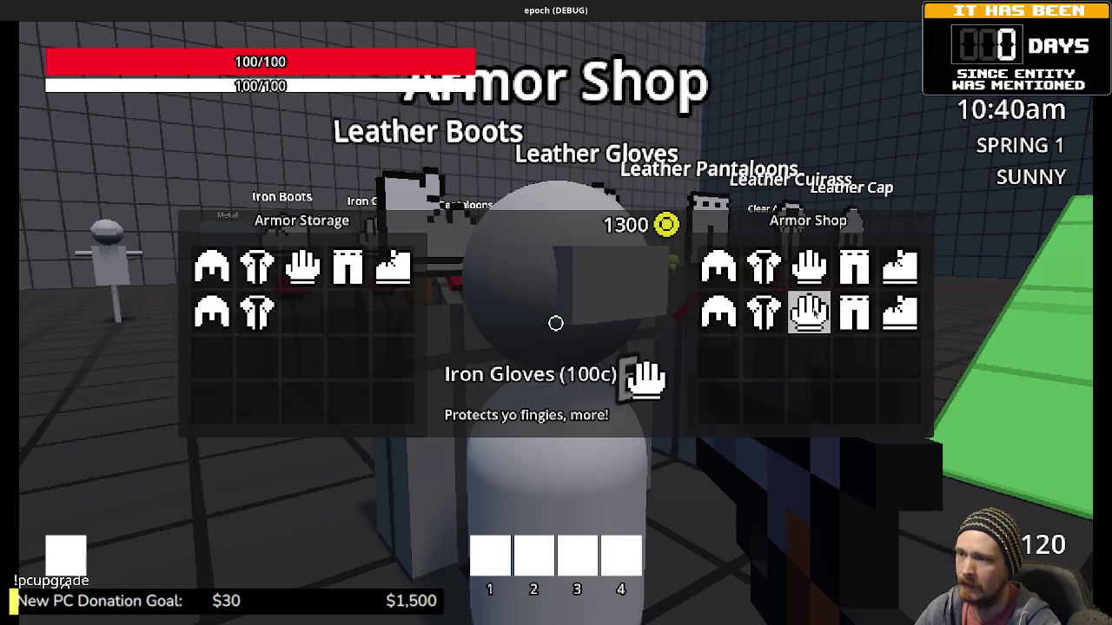
left_click(808, 311)
left_click(854, 311)
left_click(899, 311)
key("Escape")
Equip the Leather Cap, Iron Cuirass, Iron Pantaloons and Iron Boots, then review the character stats.
key("w")
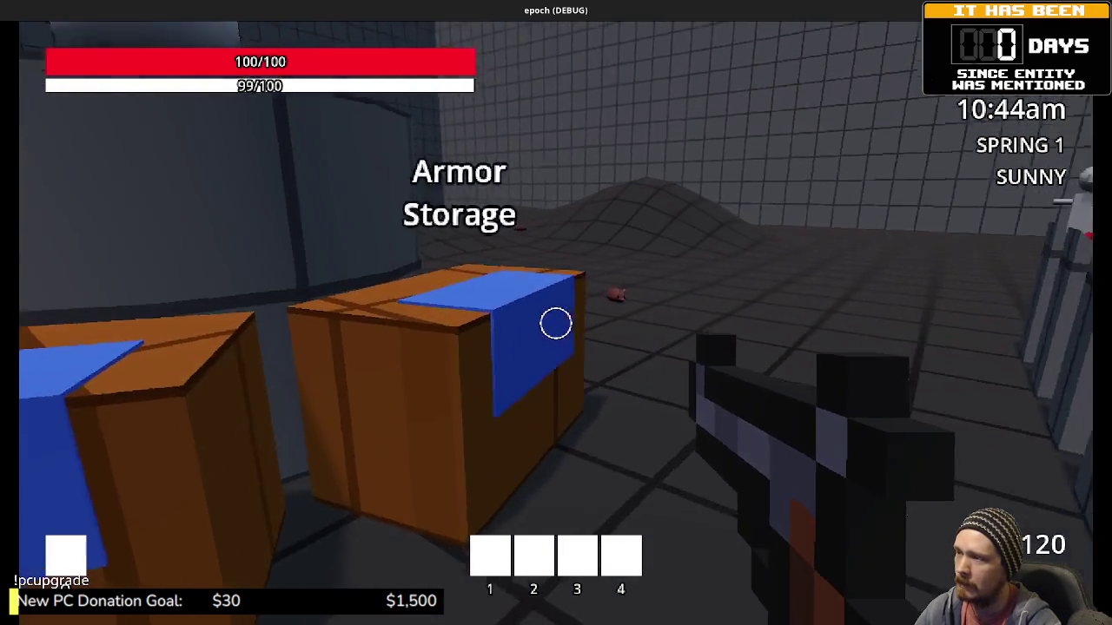
key("e")
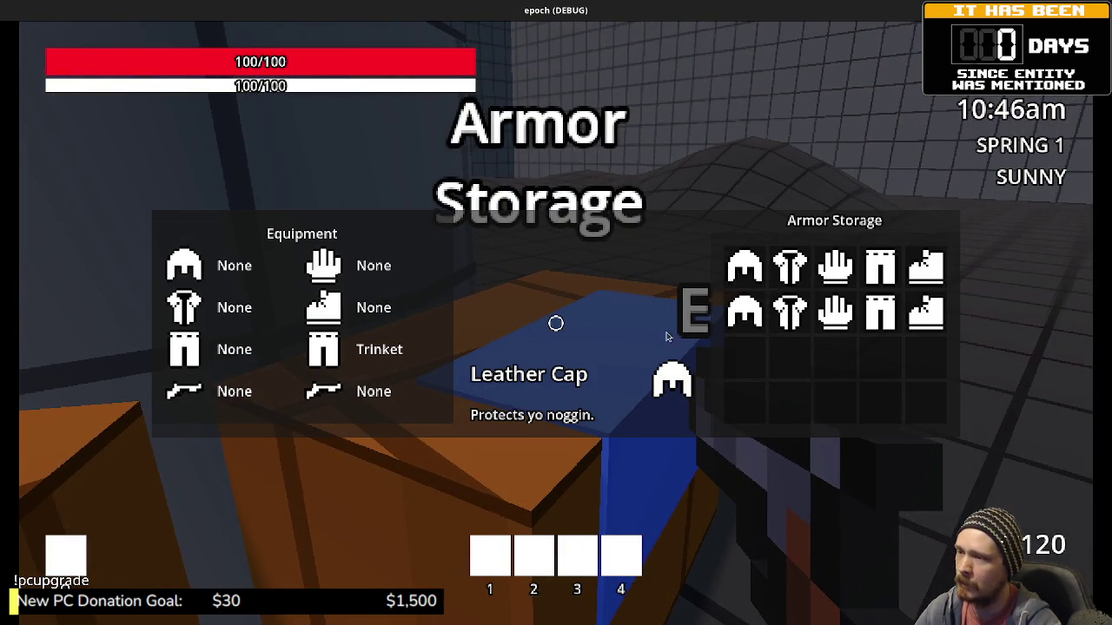
left_click(744, 266)
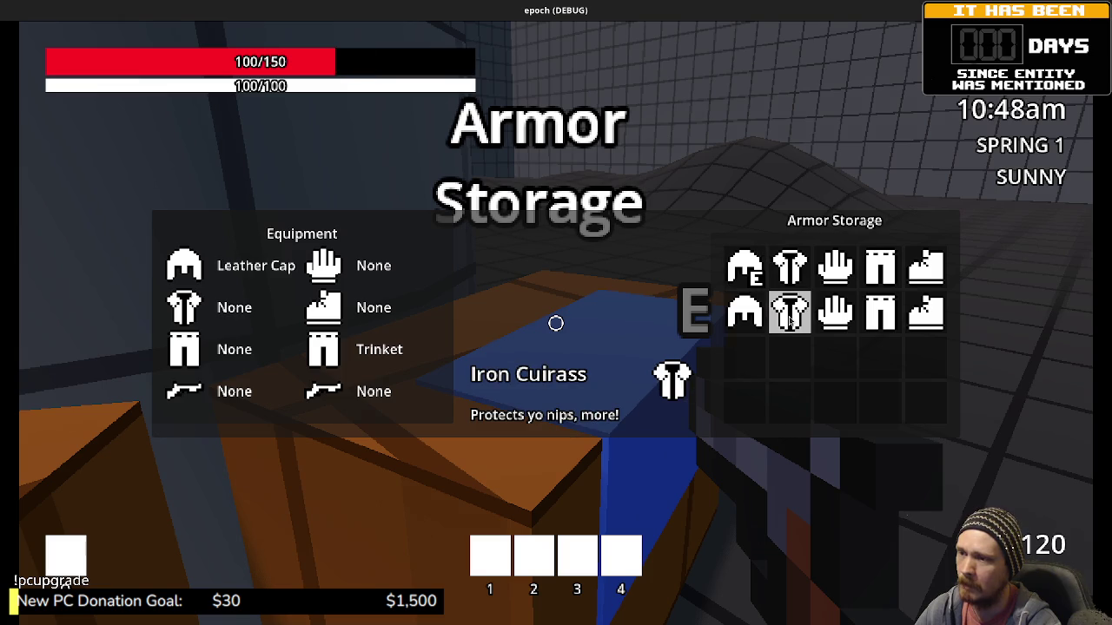
left_click(790, 311)
left_click(880, 311)
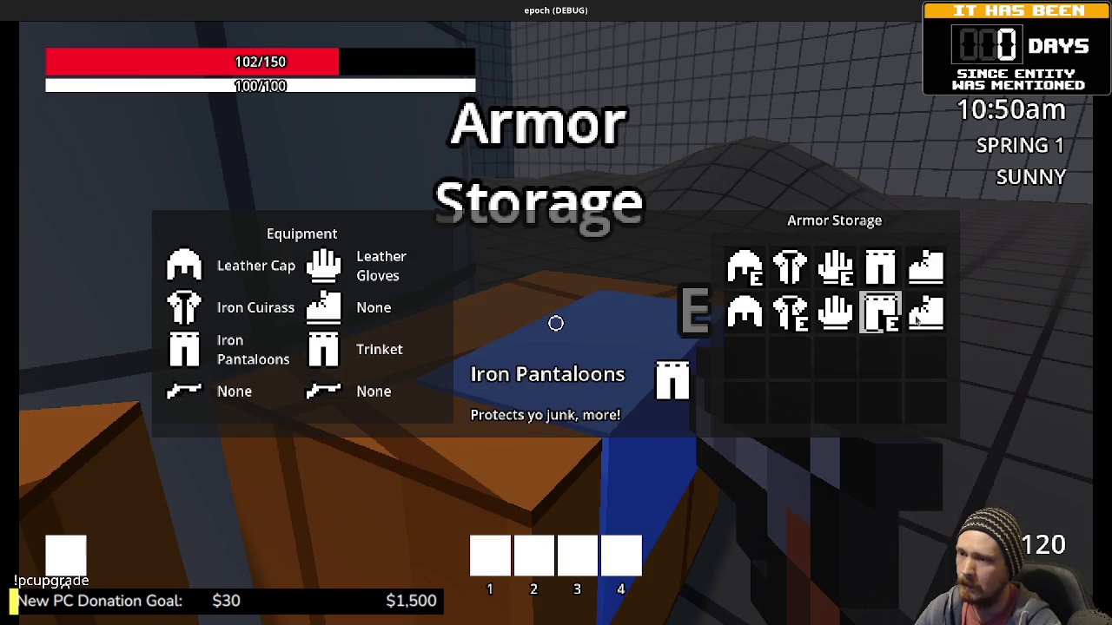
left_click(925, 311)
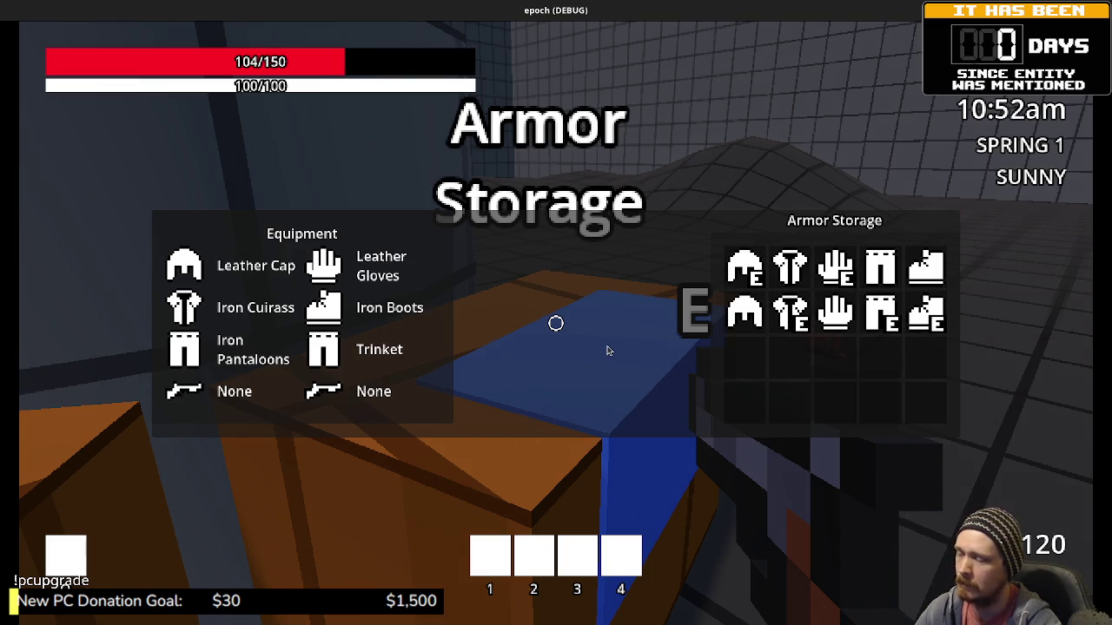
key("Escape")
key("Tab")
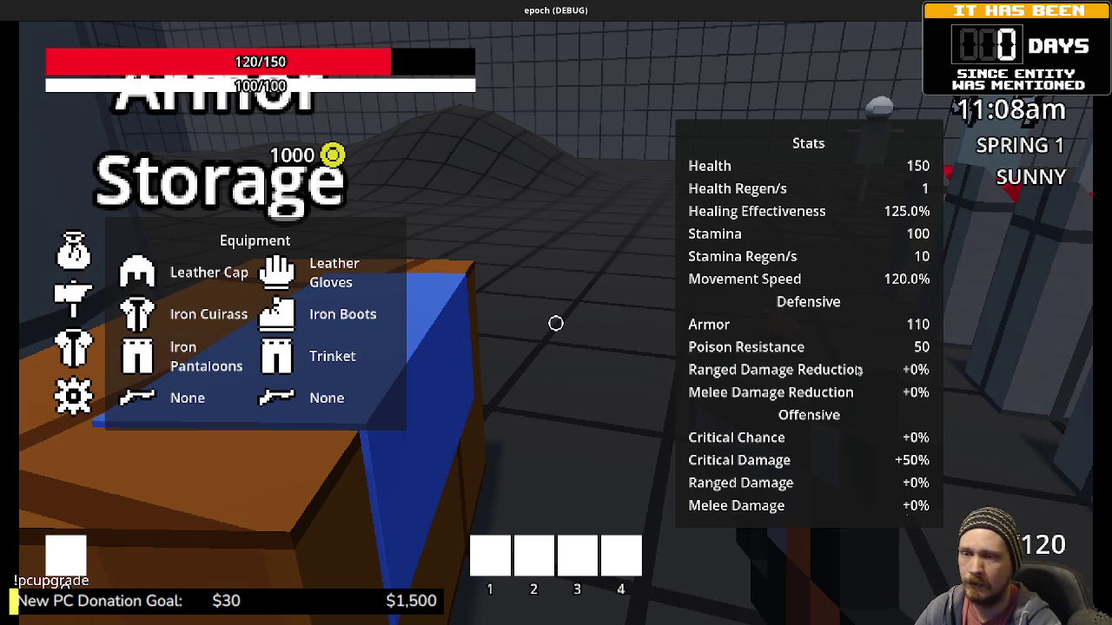
key("Tab")
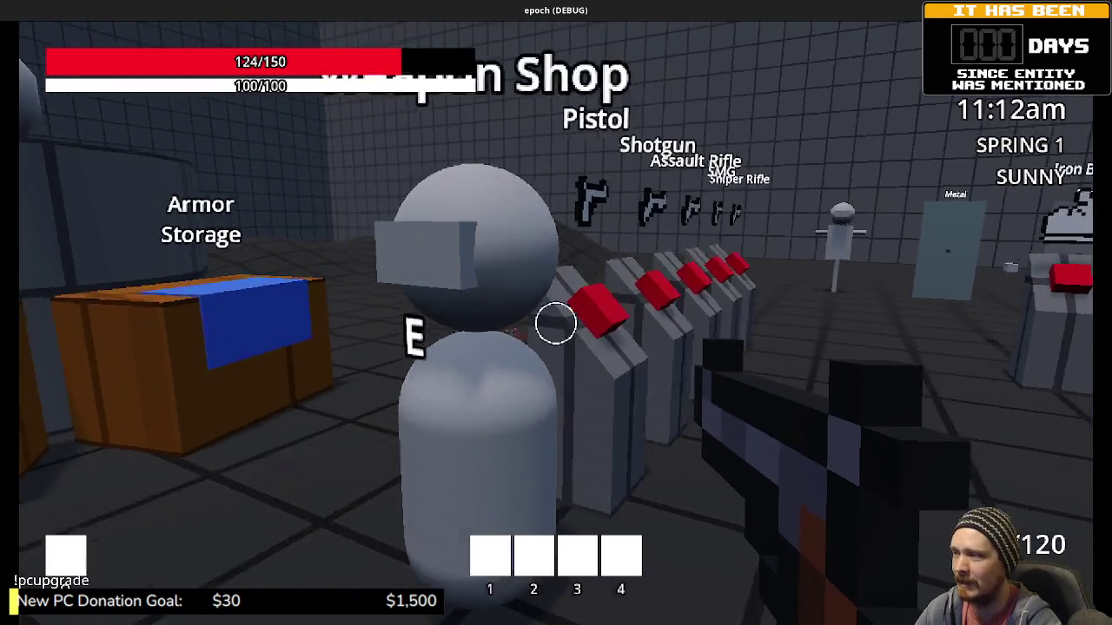
Buy the Pistol, Shotgun, Assault Rifle, SMG and Sniper Rifle, then check the Weapon Storage chest.
key("e")
left_click(720, 273)
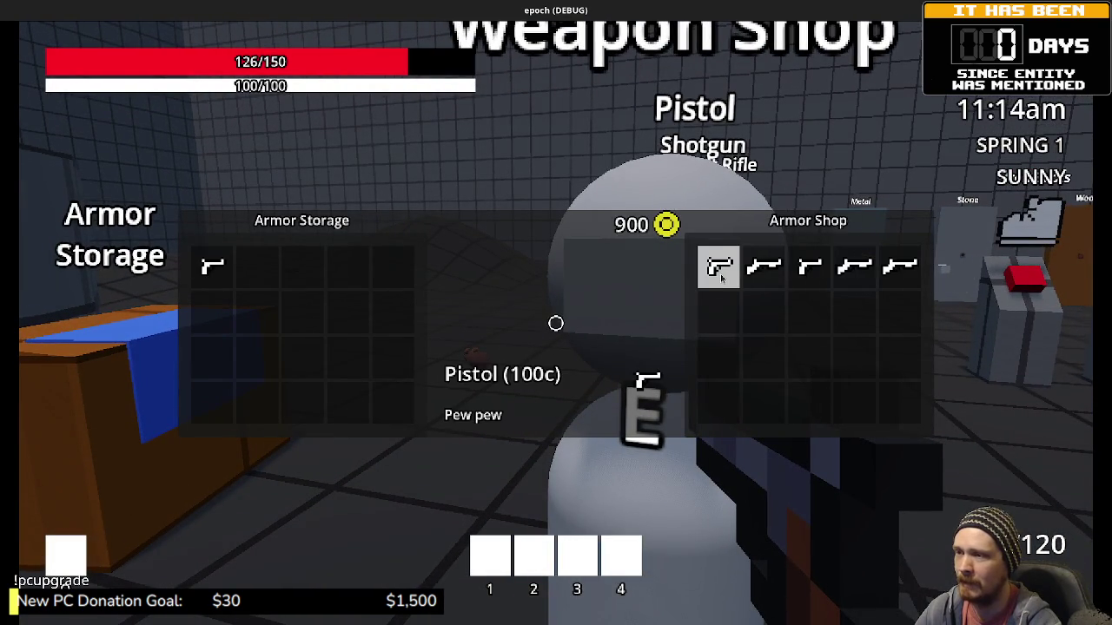
left_click(765, 269)
left_click(840, 278)
left_click(843, 276)
left_click(899, 269)
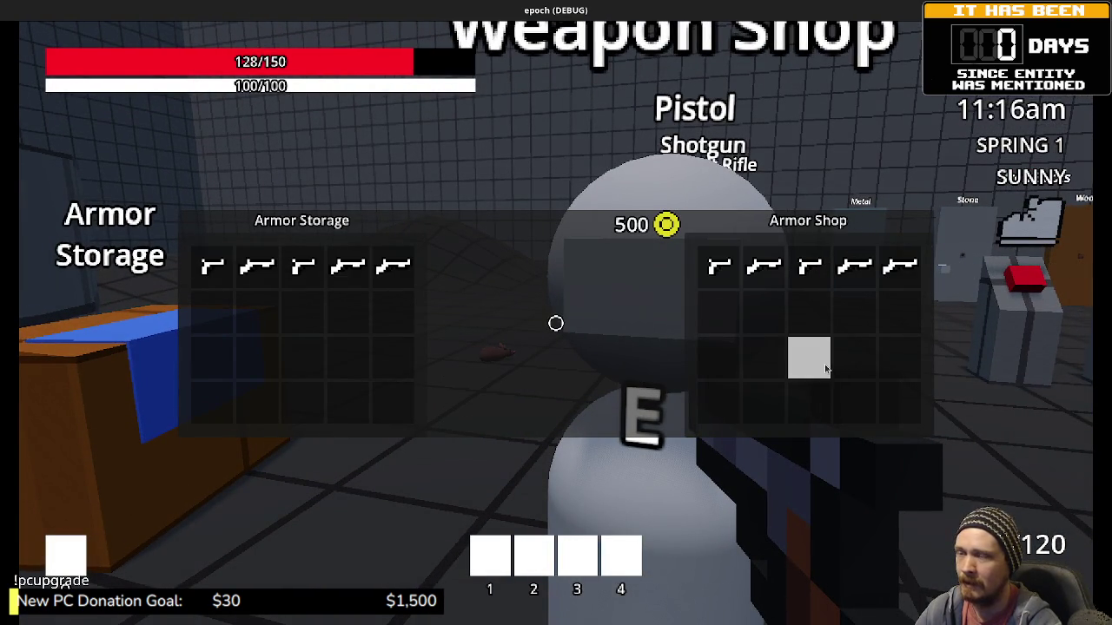
key("e")
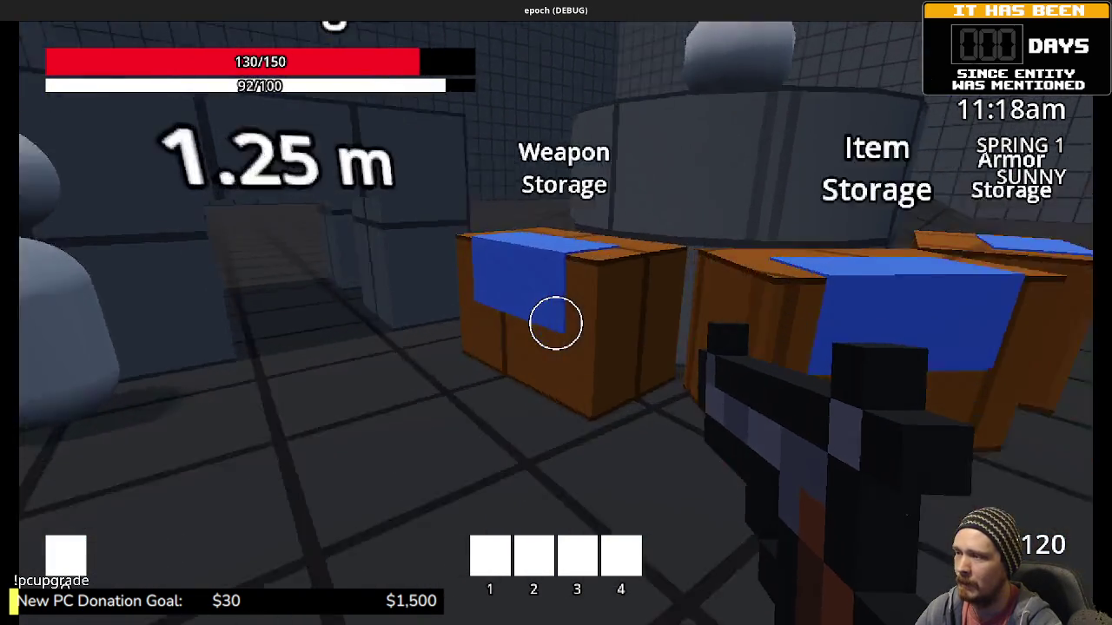
key("e")
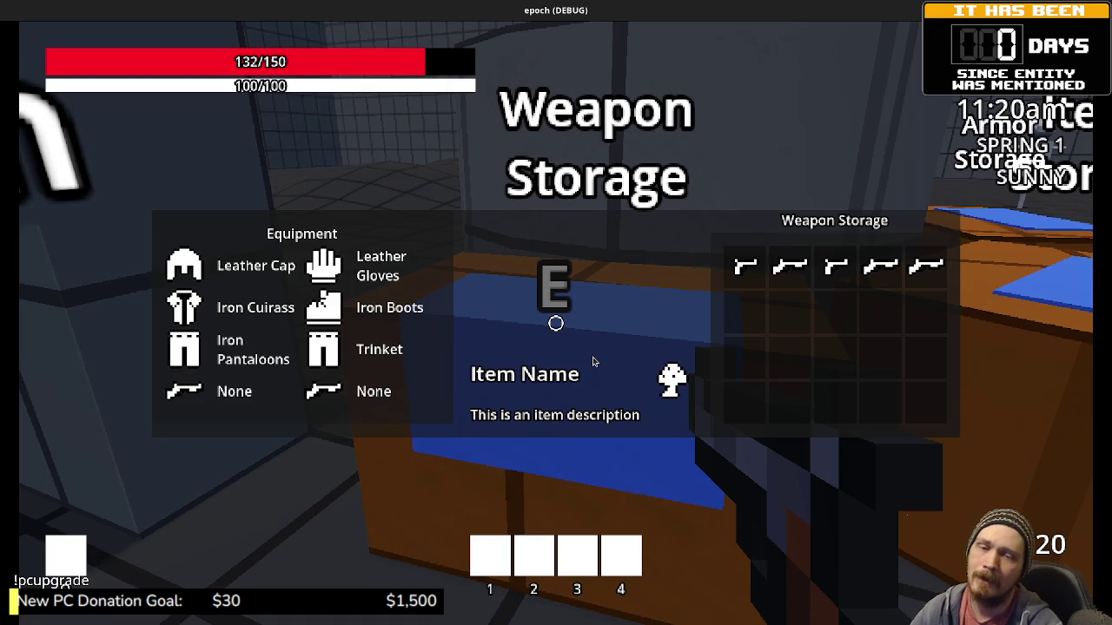
key("e")
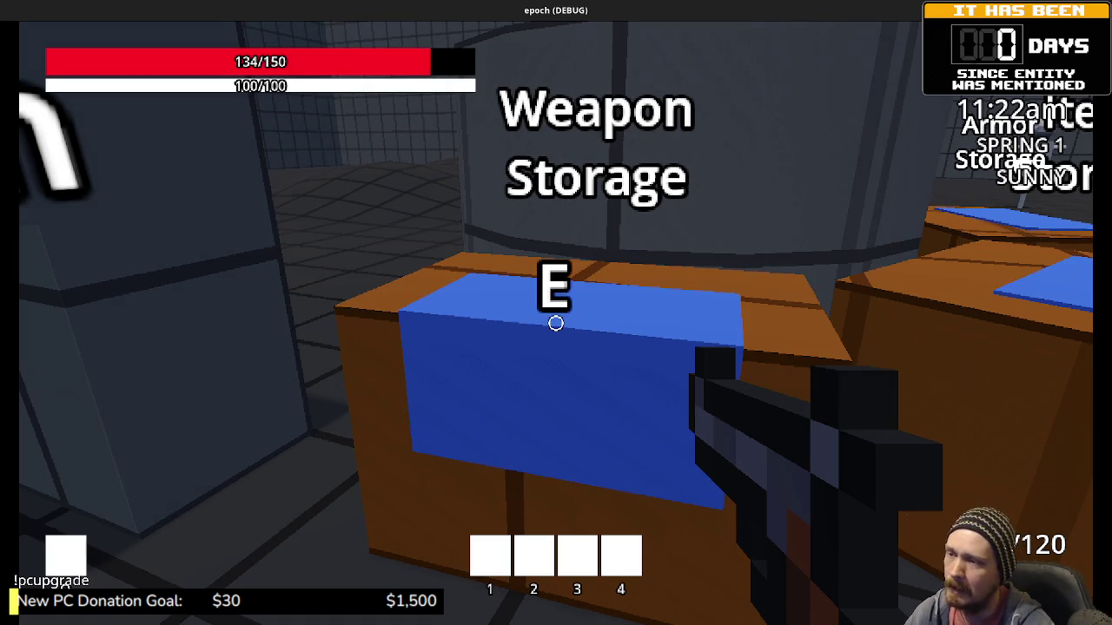
Walk along the weapon pedestals to the SMG and back toward the chests.
key("w")
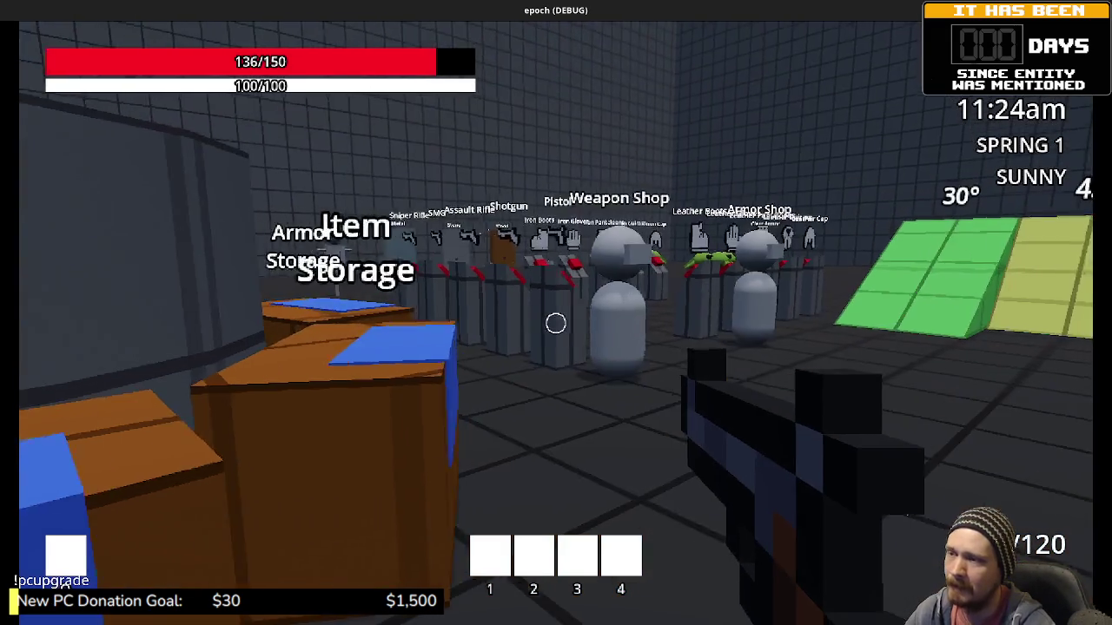
key("w")
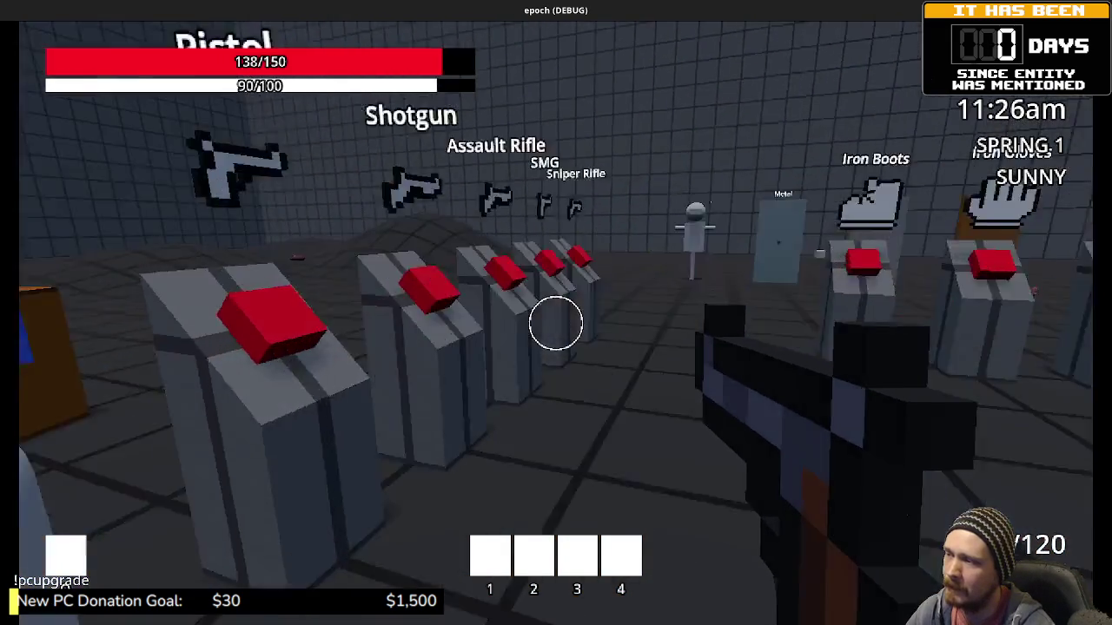
key("d")
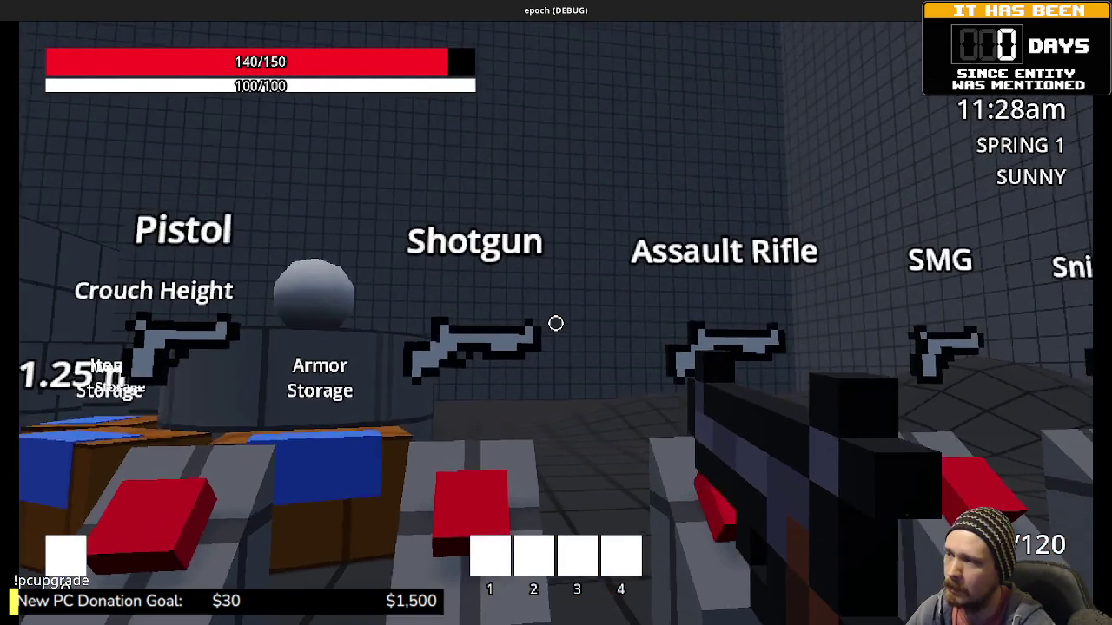
key("a")
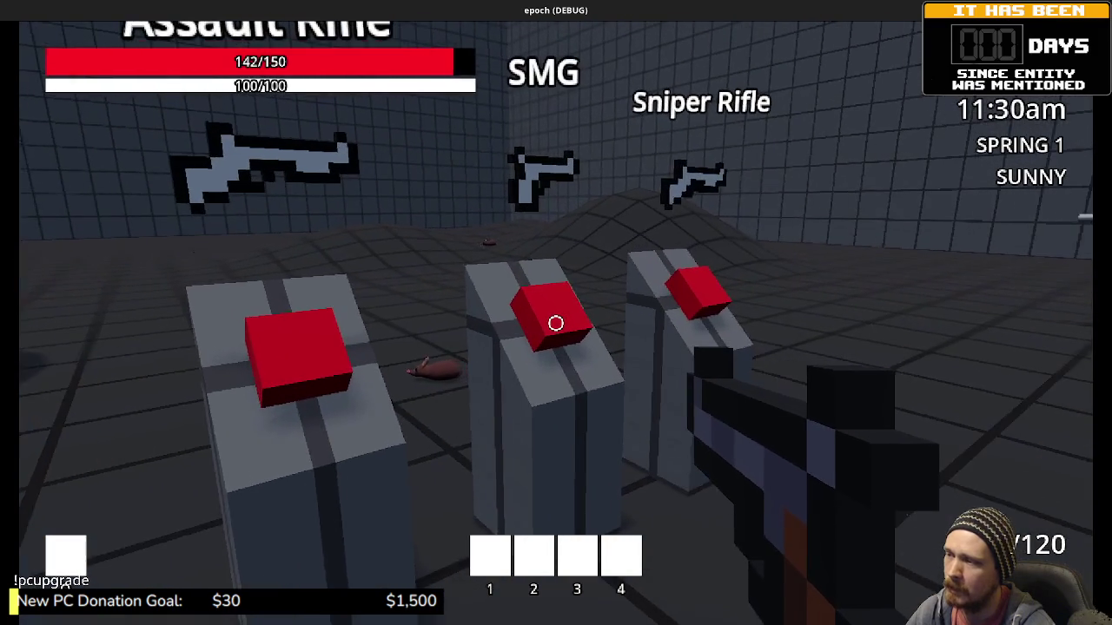
key("a")
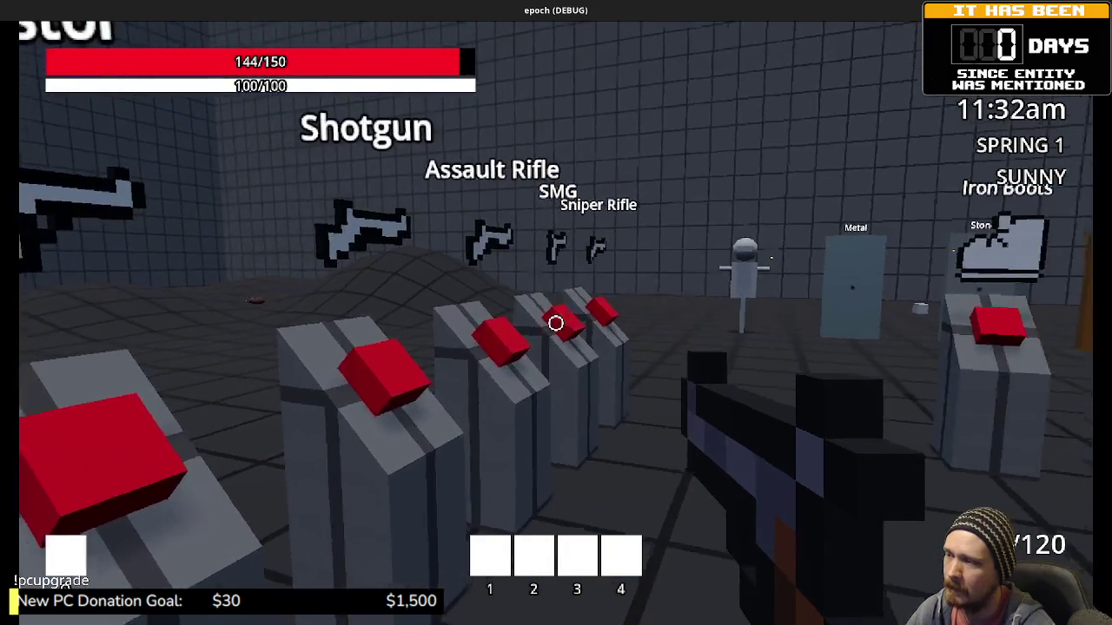
key("w")
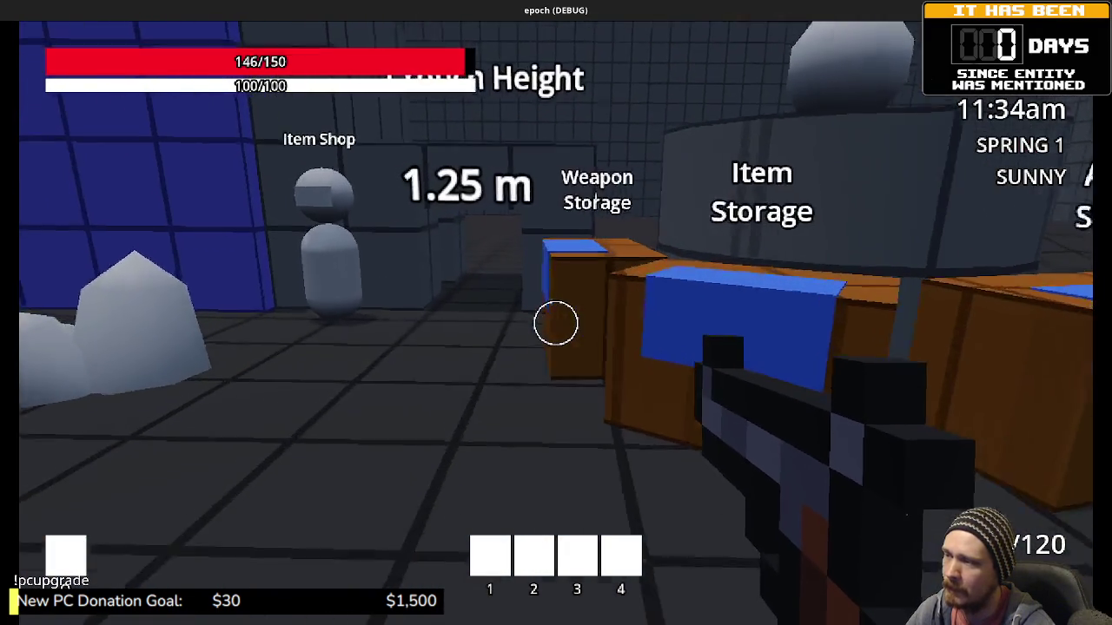
Step up close to the Weapon Storage chest and reopen its inventory.
key("e")
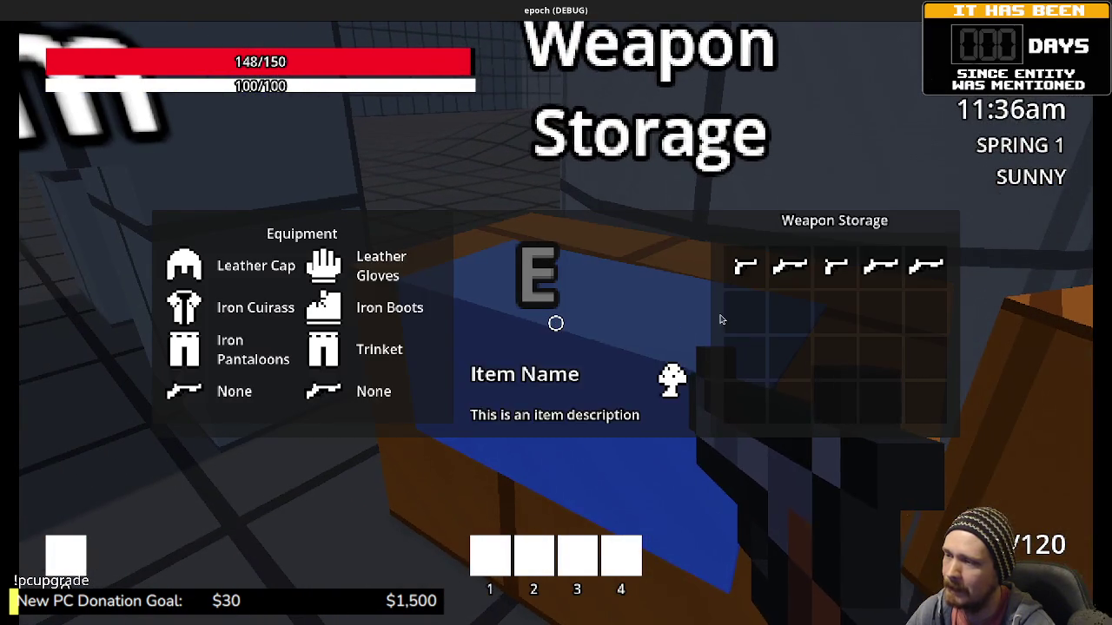
key("e")
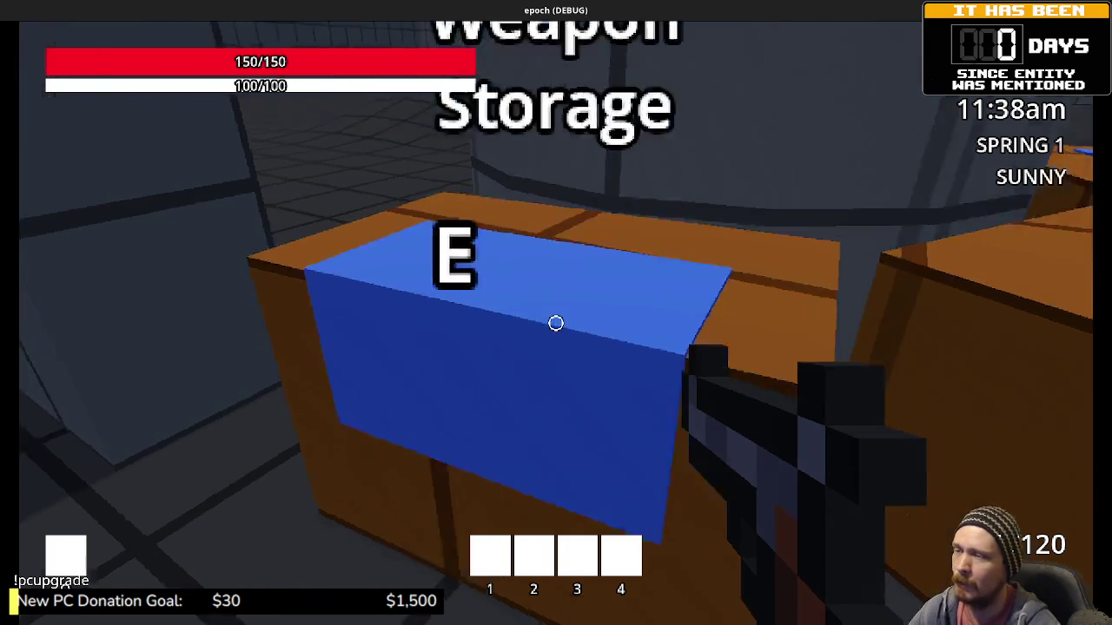
key("w")
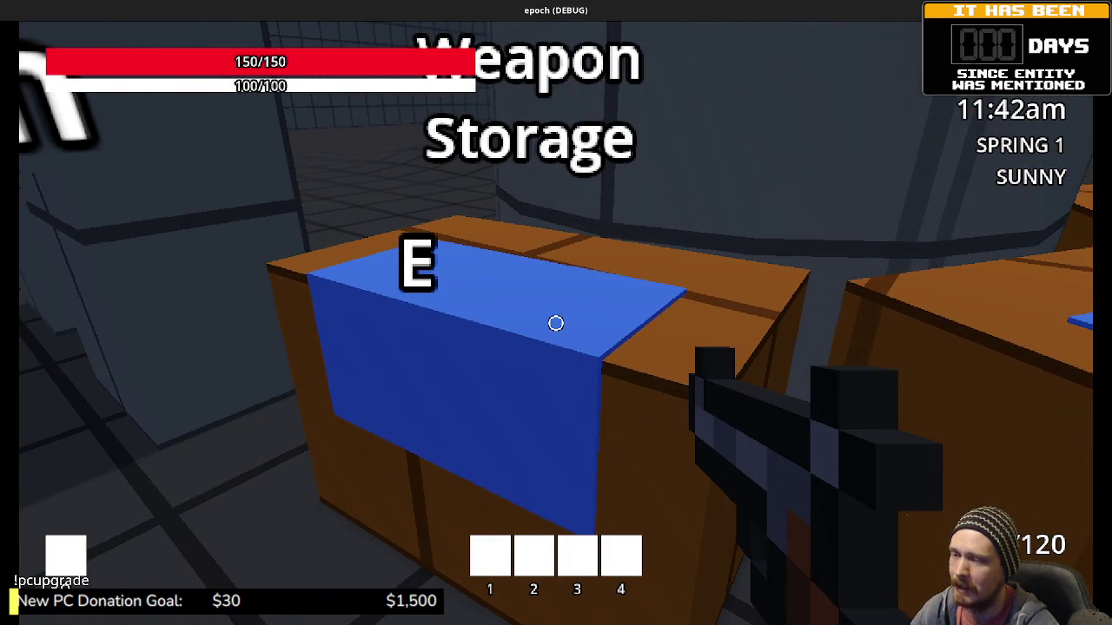
key("w")
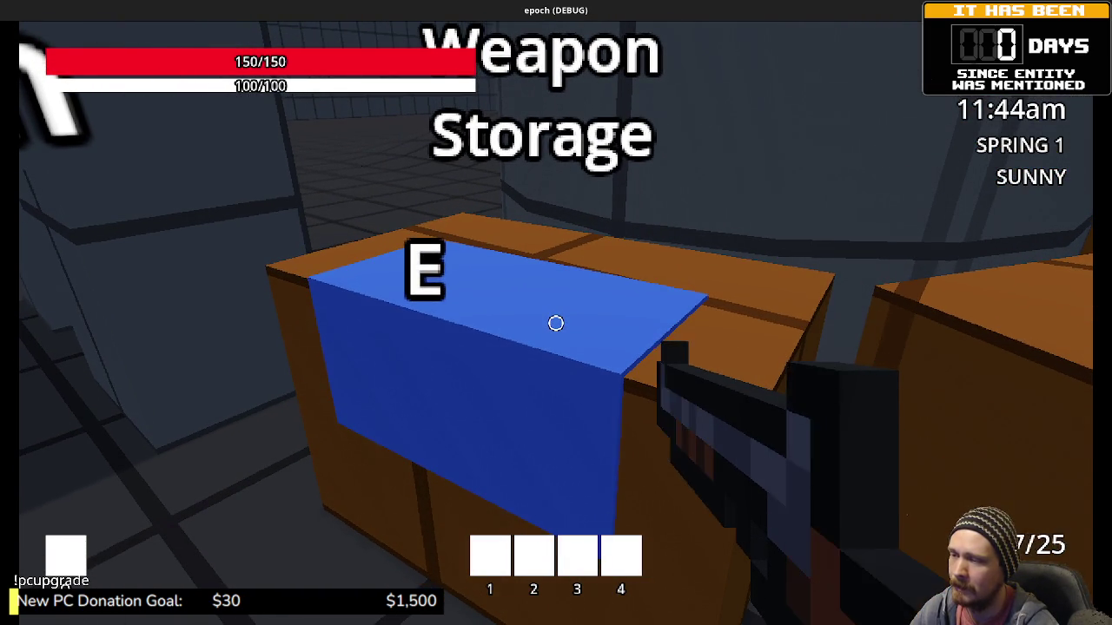
key("e")
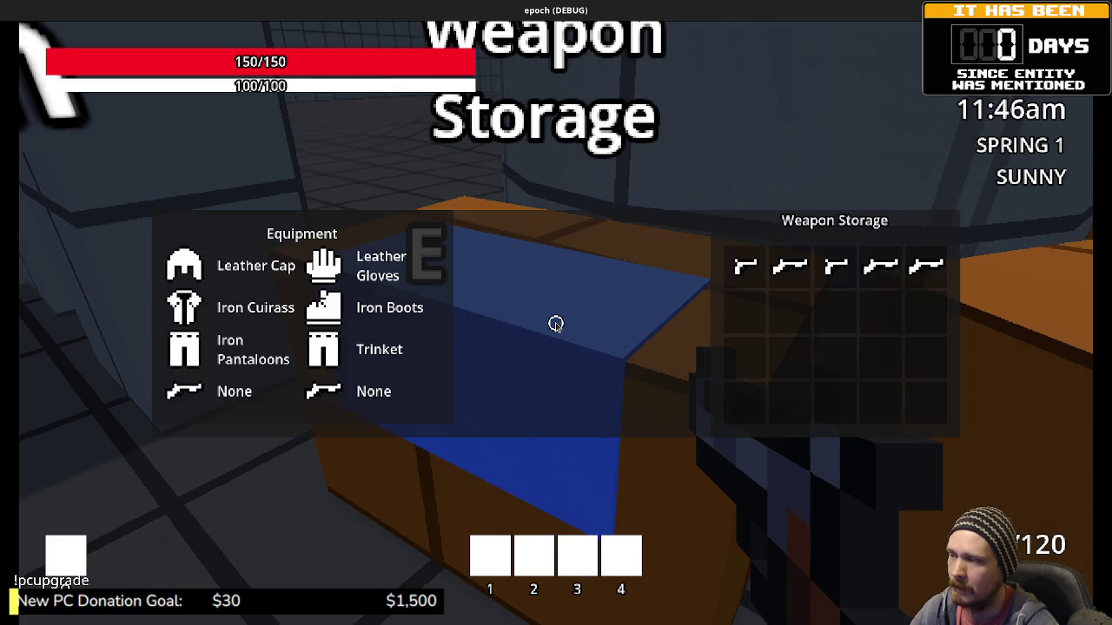
Equip the SMG and the Sniper Rifle from Weapon Storage.
left_click(835, 275)
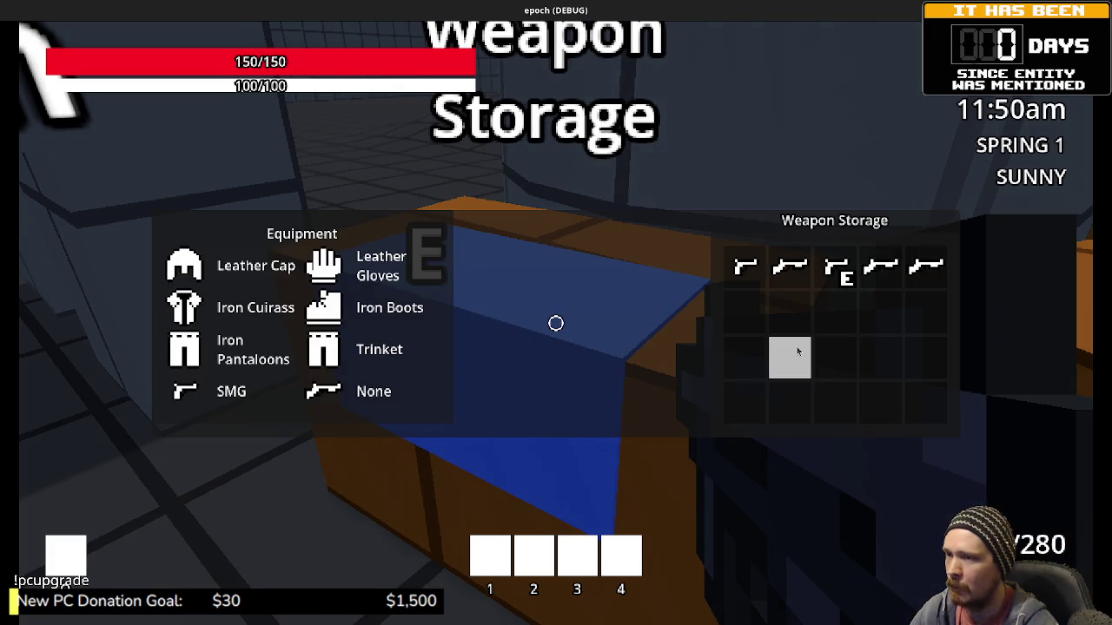
key("e")
key("e")
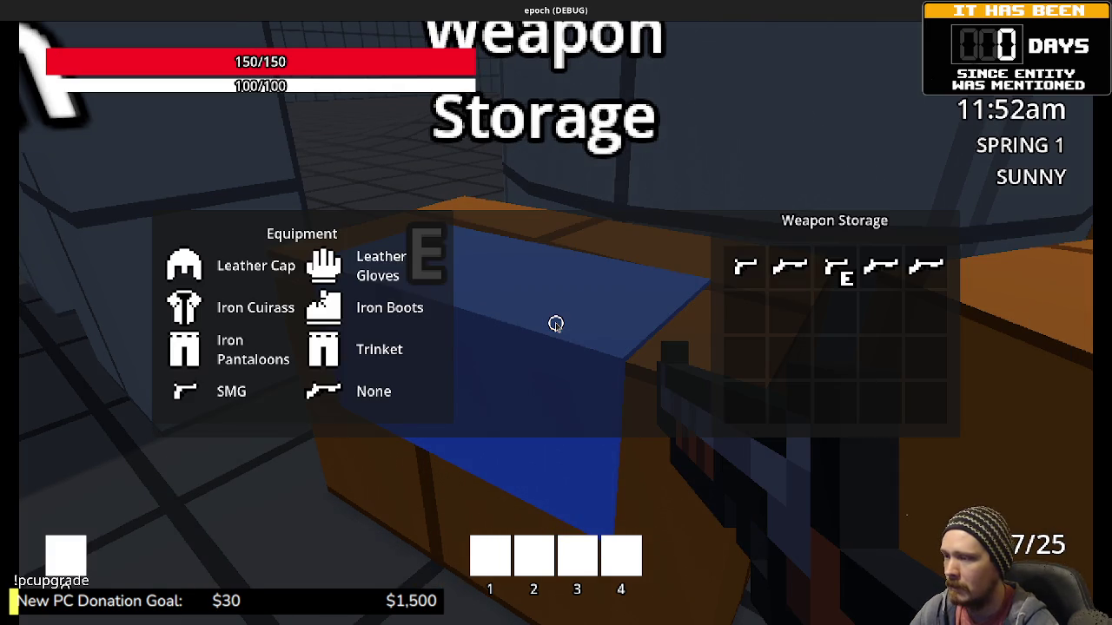
left_click(926, 268)
key("e")
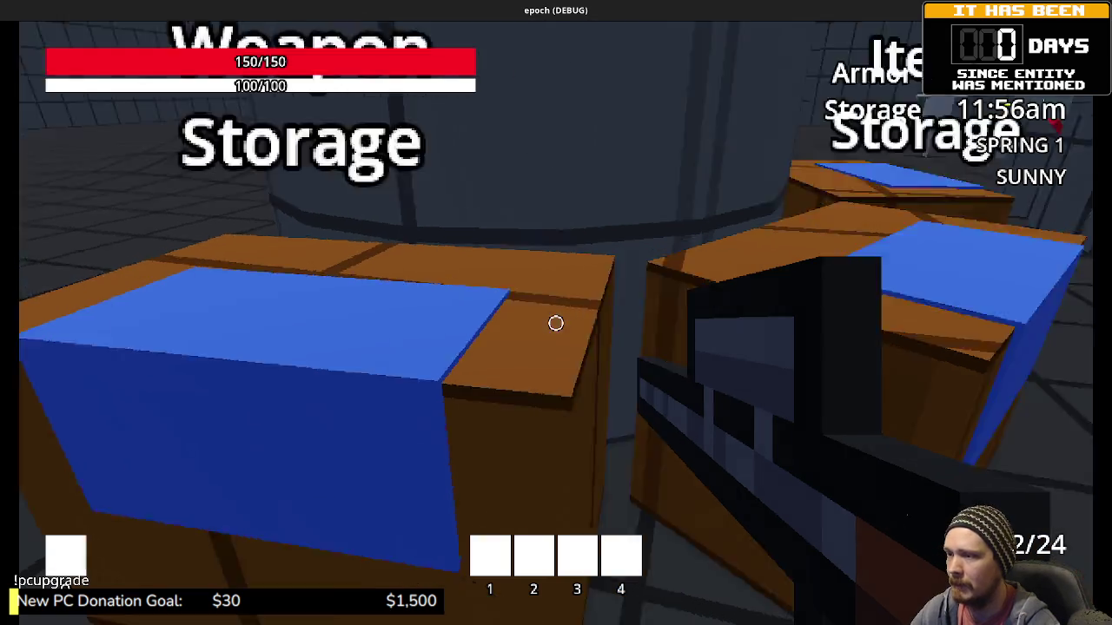
Fire at the training dummy, reload the sniper rifle and hit the dummy's head again.
key("w")
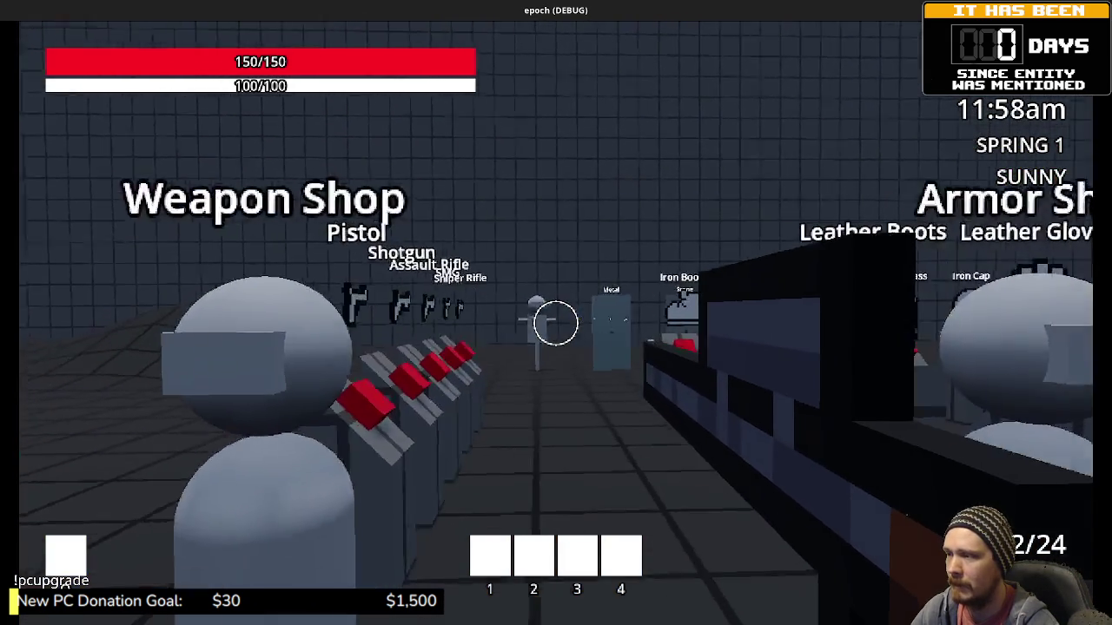
left_click(556, 323)
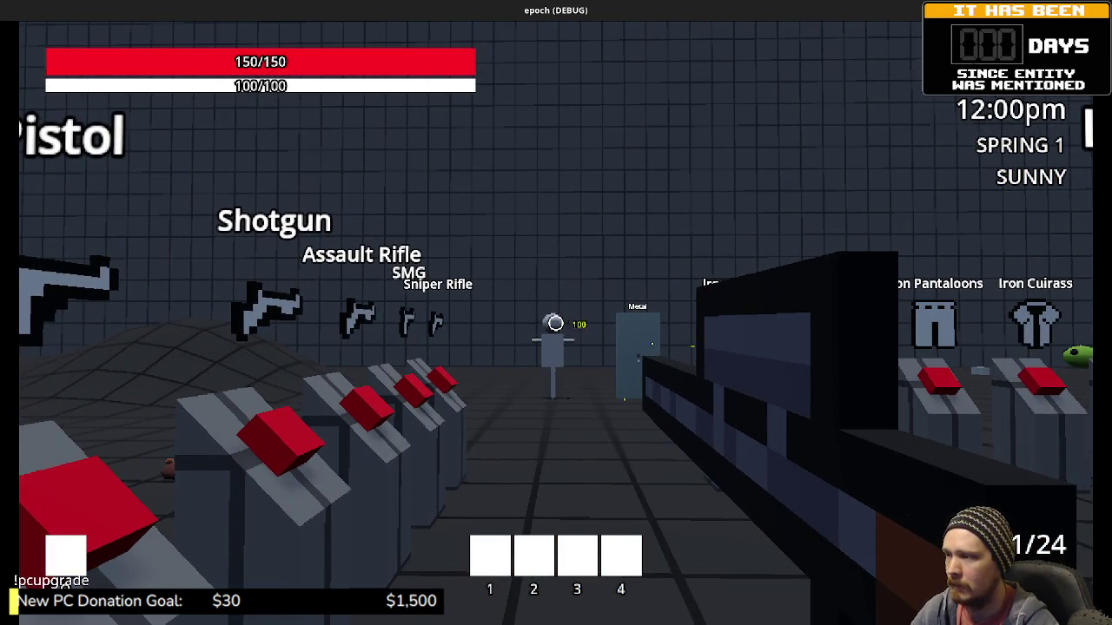
left_click(556, 323)
key("w")
key("r")
key("r")
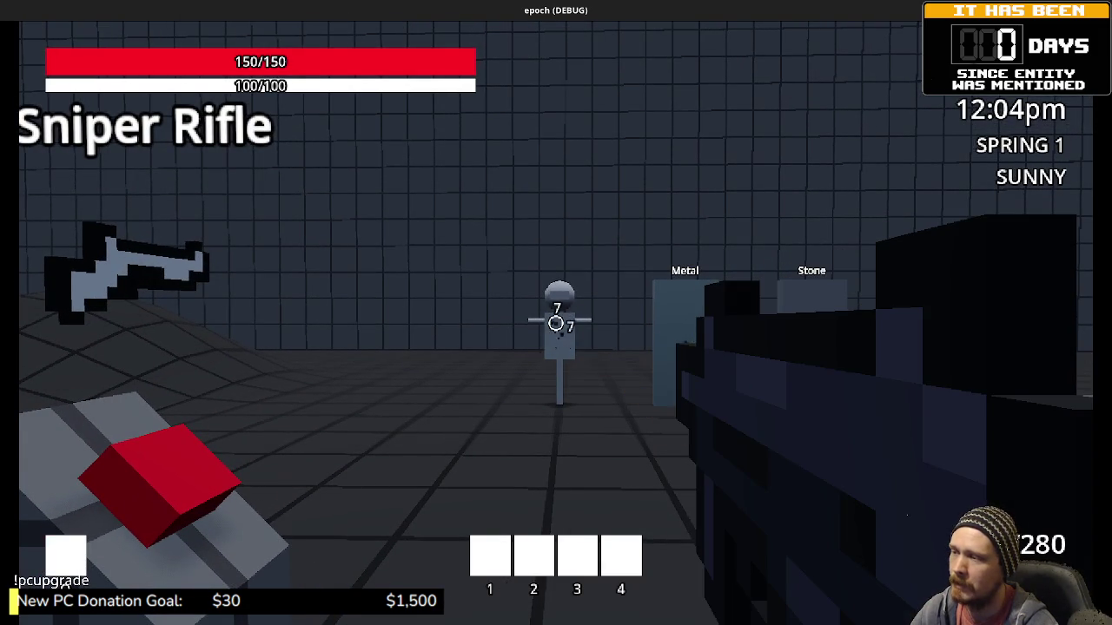
left_click(556, 323)
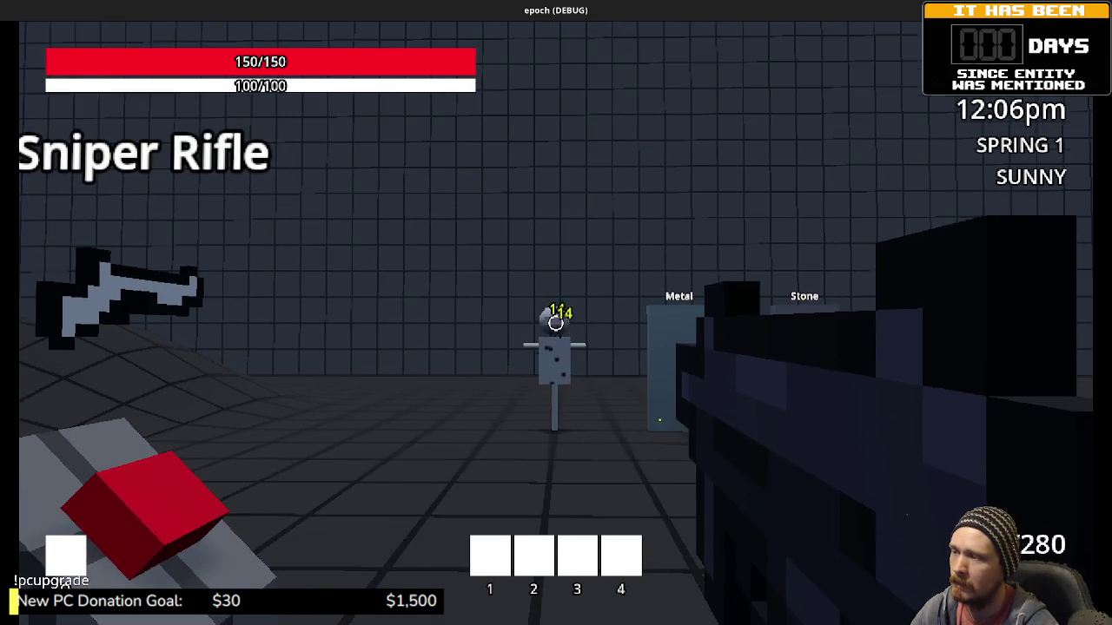
left_click(556, 324)
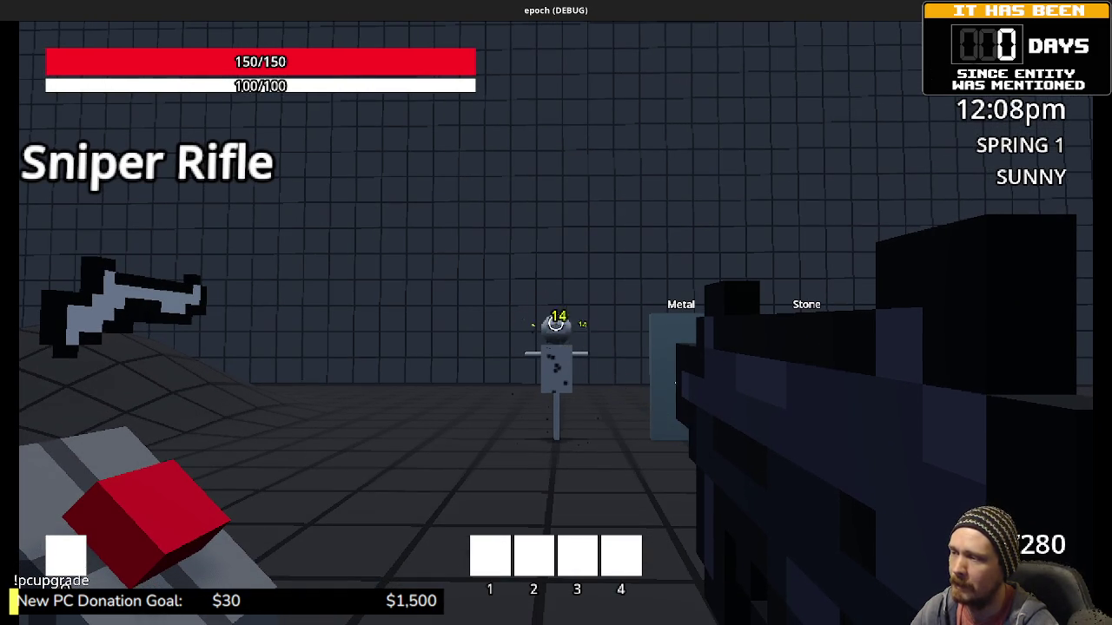
Sprint toward the green slimes and shoot repeatedly at them.
key("shift+w")
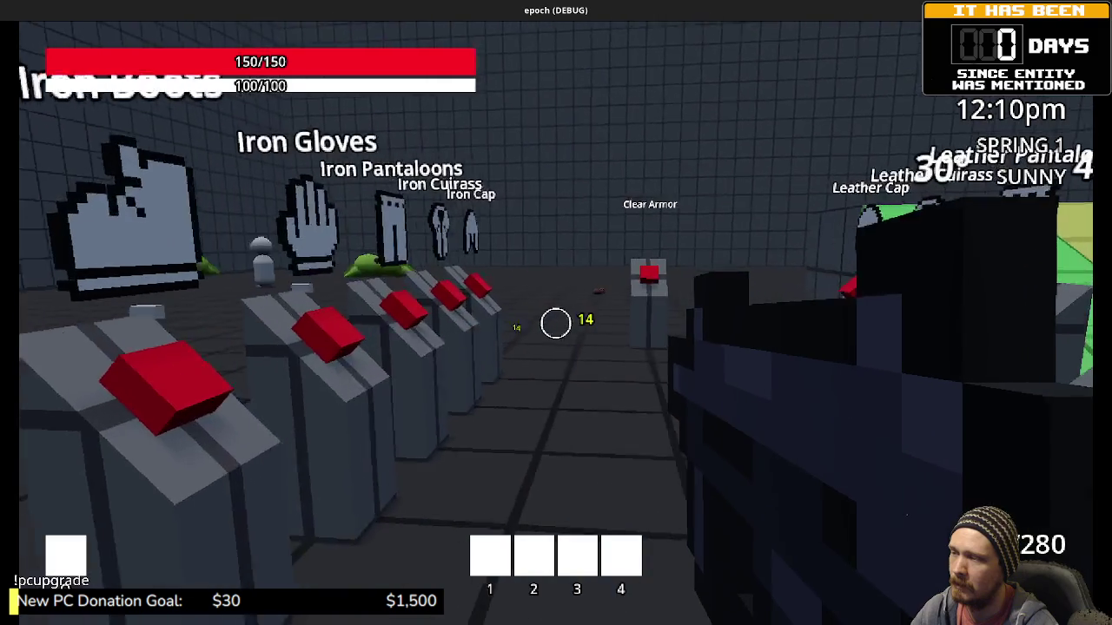
left_click(556, 323)
left_click(556, 323)
left_click(556, 323)
left_click(556, 323)
key("shift+w")
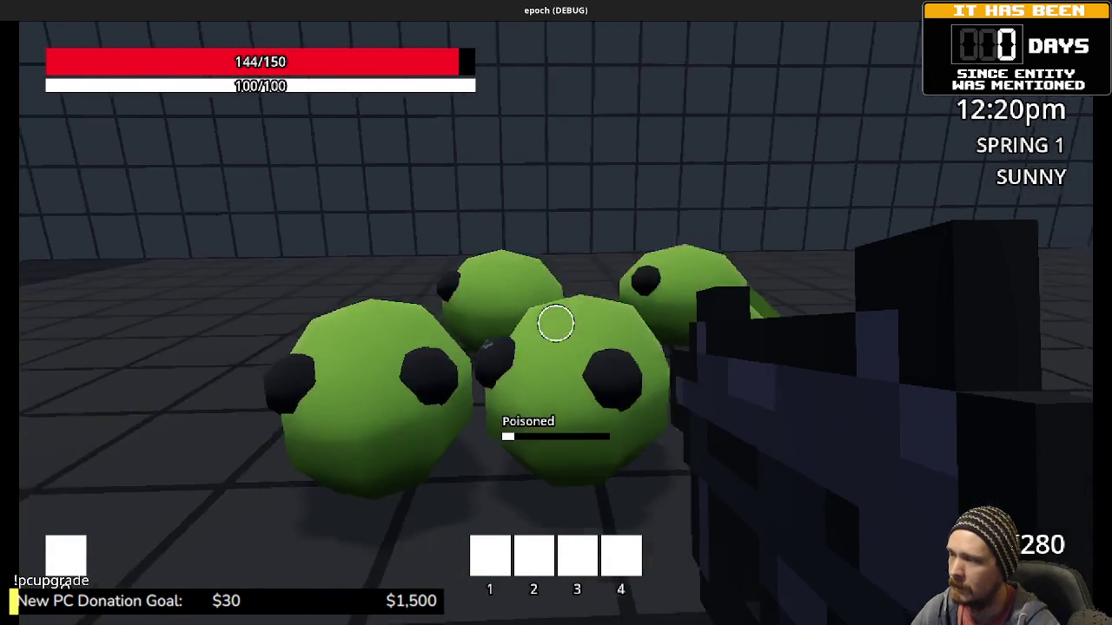
Keep shooting the slime group until the last one dies, then walk back toward the storage chests.
left_click(556, 324)
left_click(556, 324)
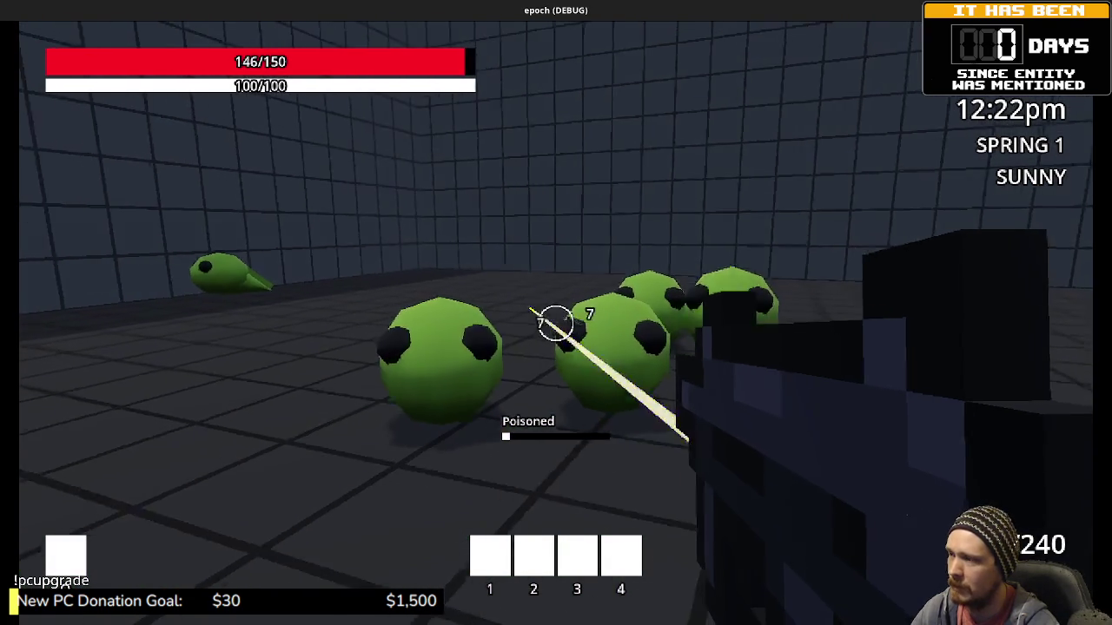
left_click(556, 324)
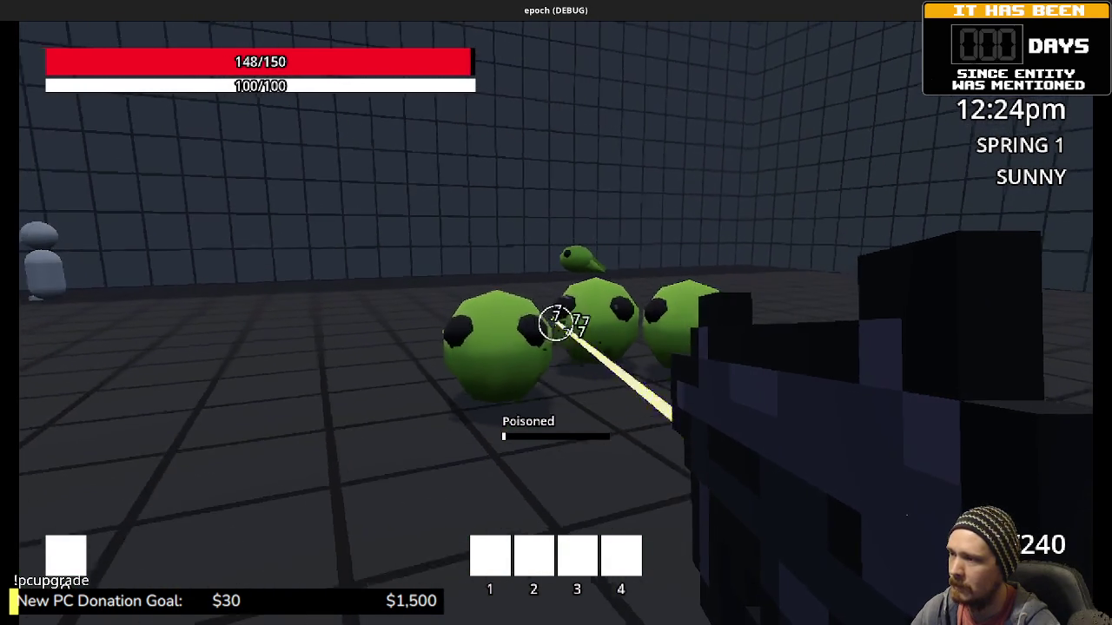
left_click(556, 324)
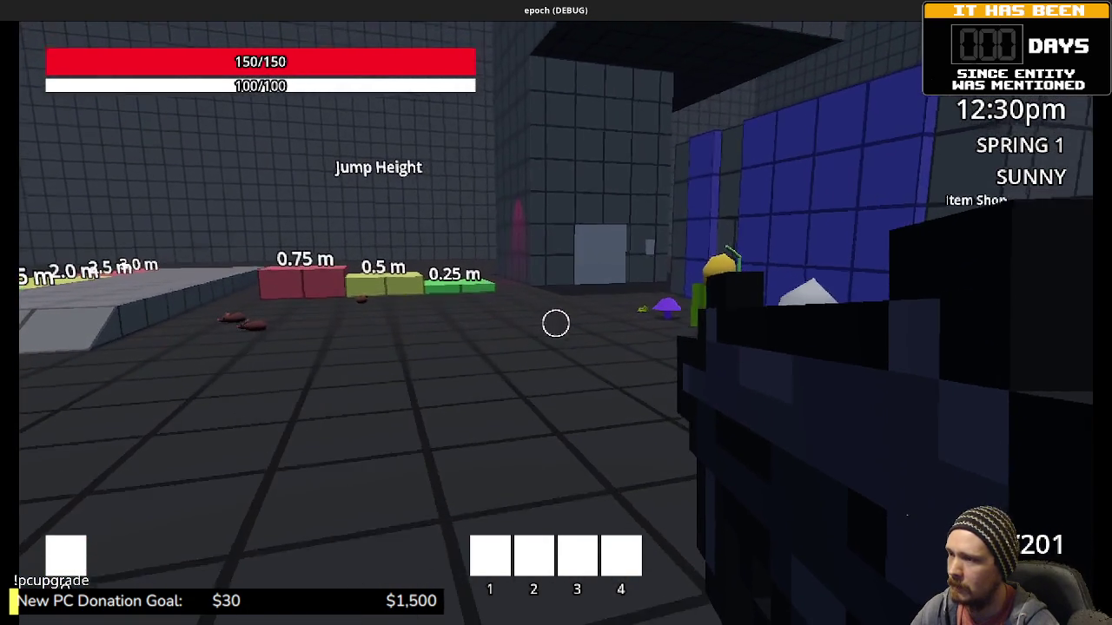
key("w")
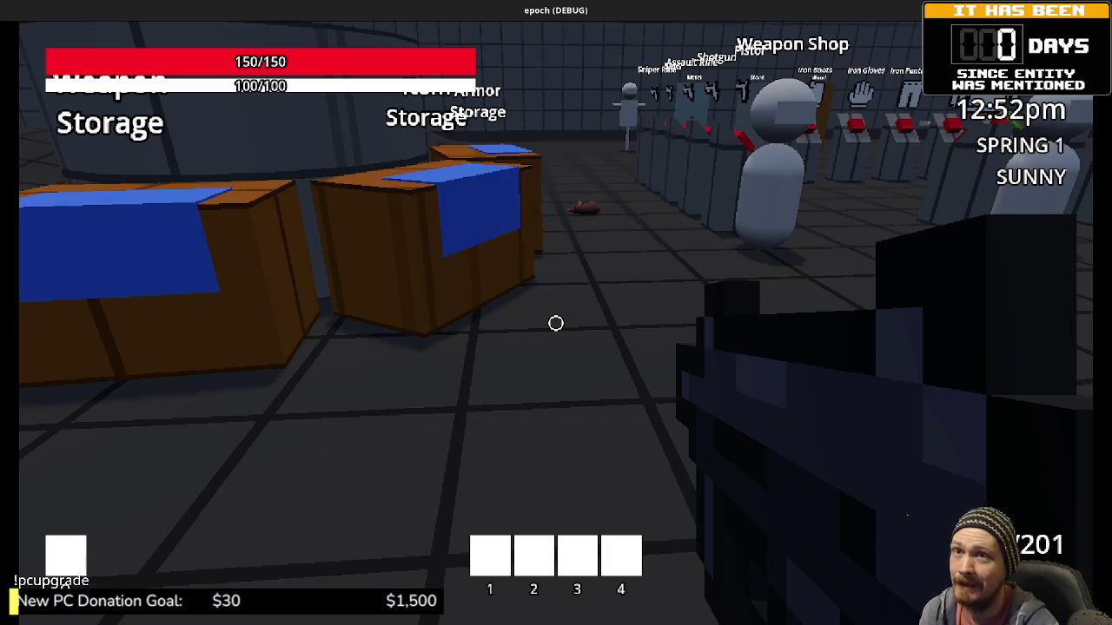
Stop the game with F8 and enlarge the output console and FileSystem dock.
key("F8")
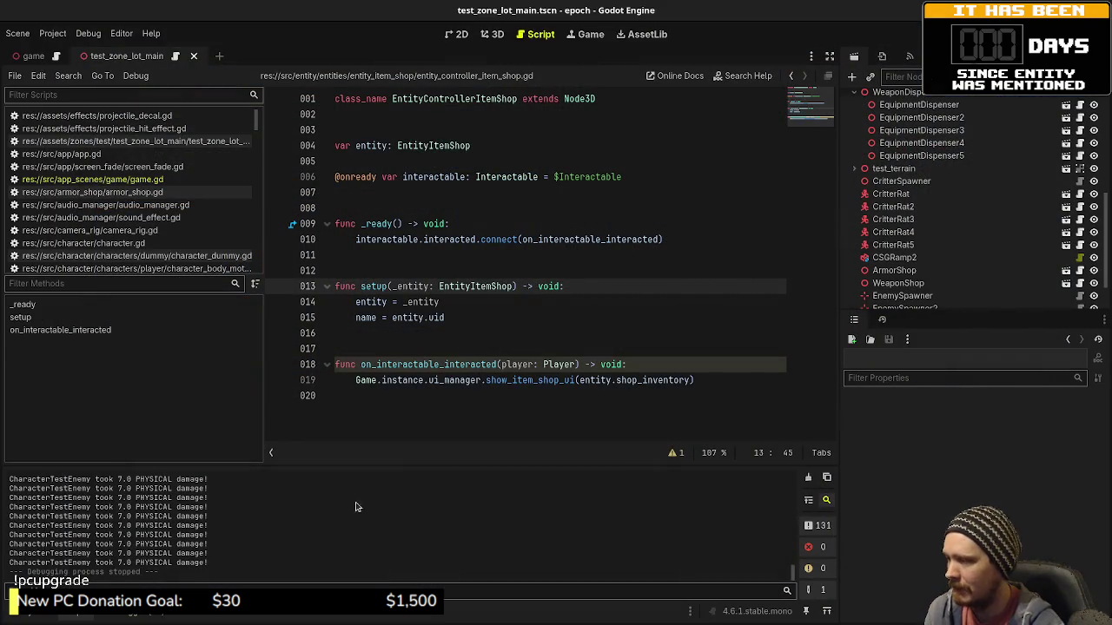
left_click_drag(341, 468, 384, 324)
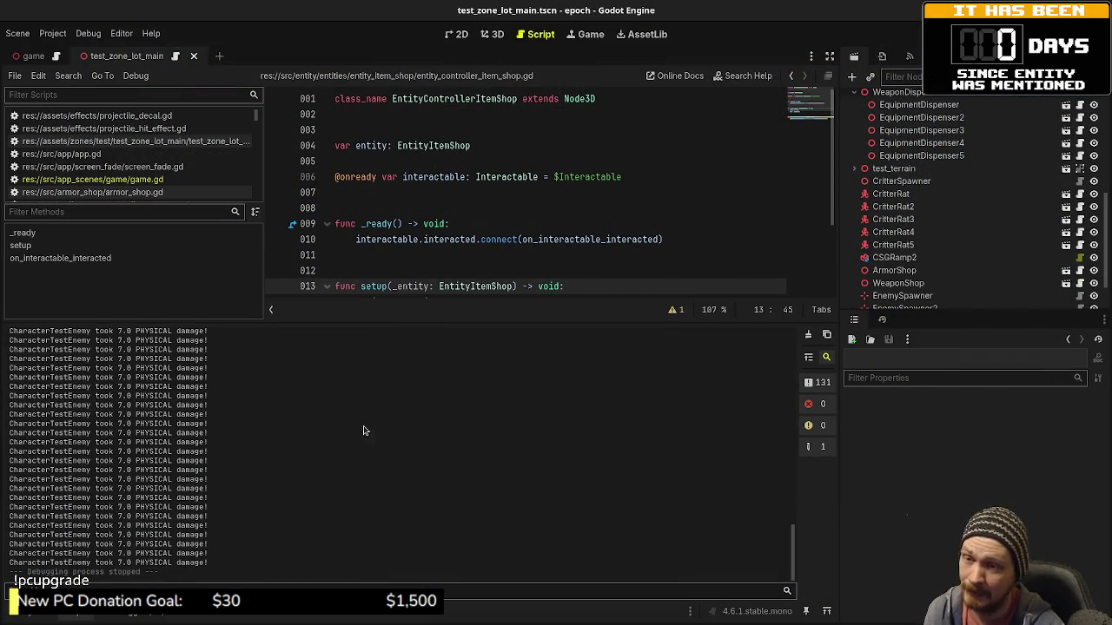
left_click(41, 615)
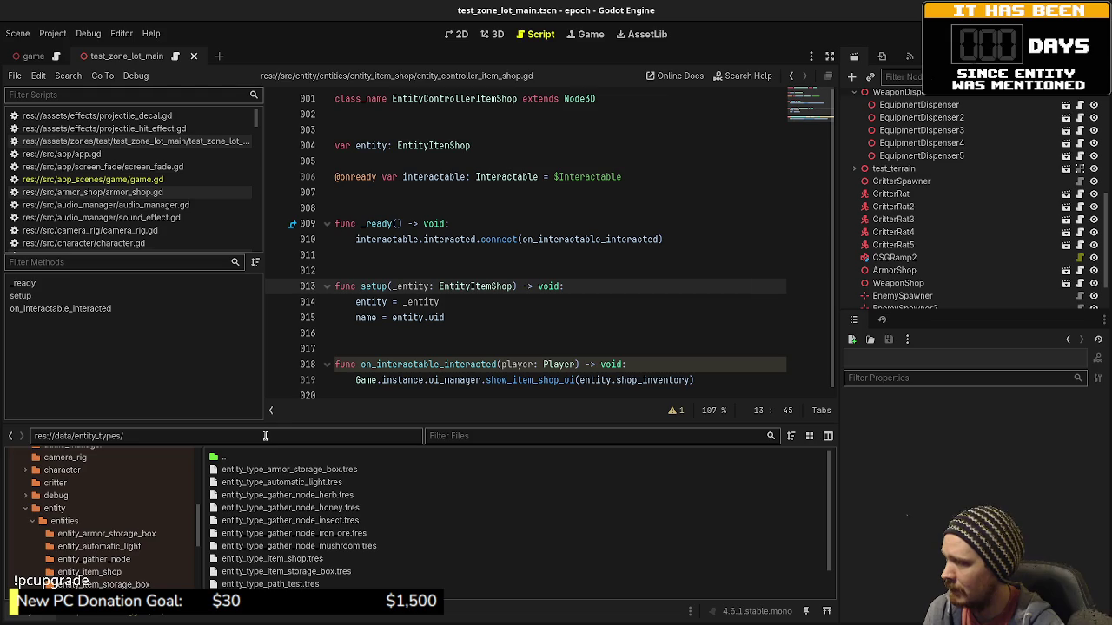
left_click_drag(280, 423, 277, 239)
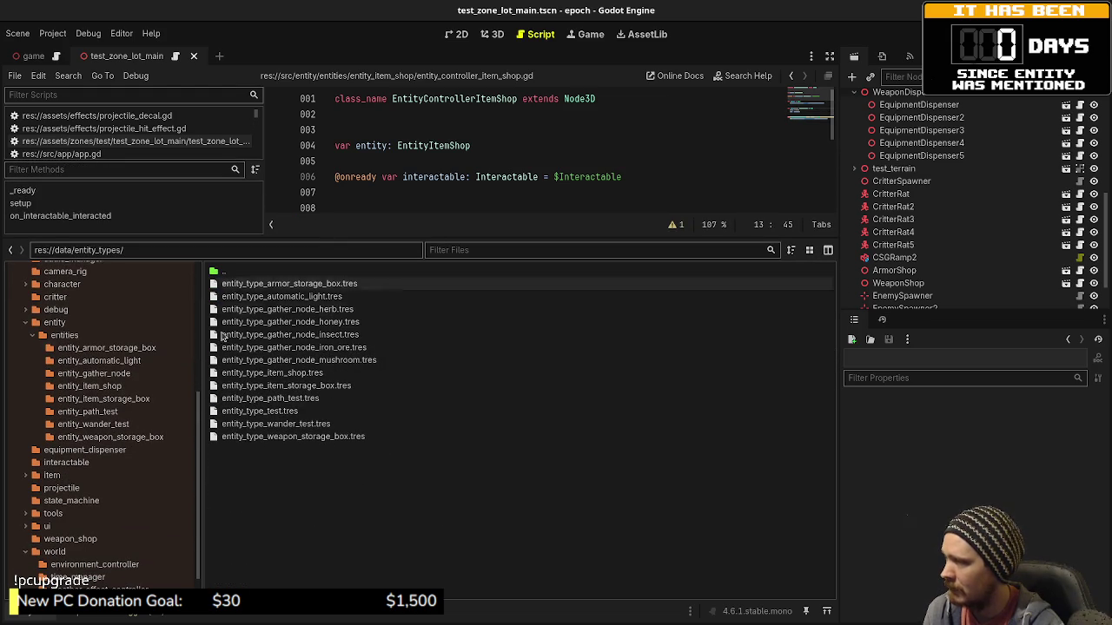
Browse the entity, entities and entity_wander_test folders, then run the project with F5.
left_click(63, 322)
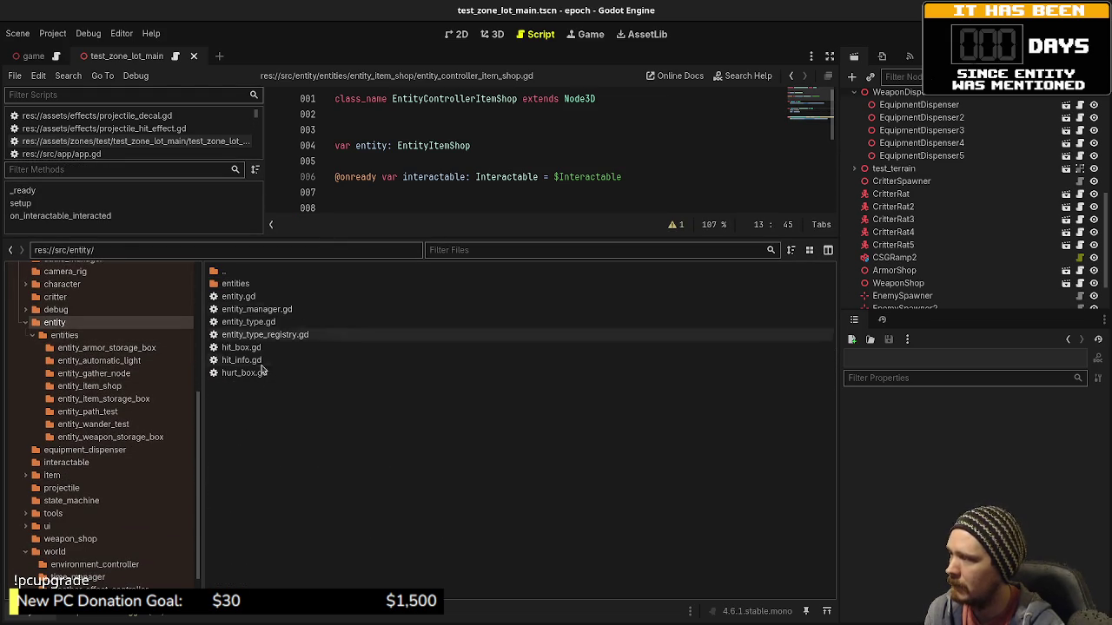
double_click(247, 284)
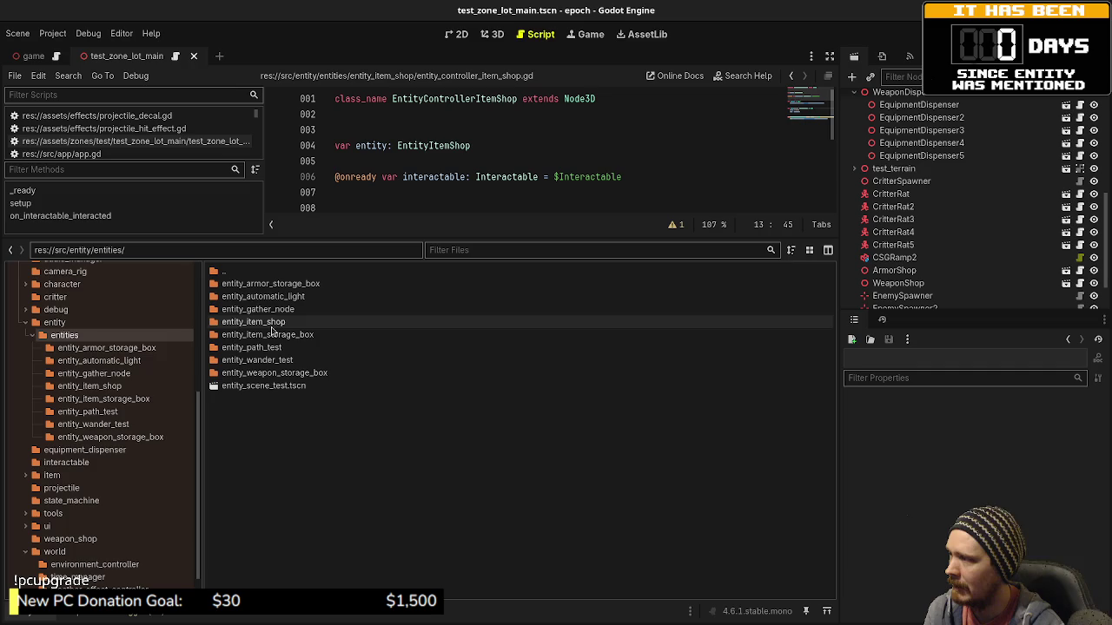
double_click(261, 361)
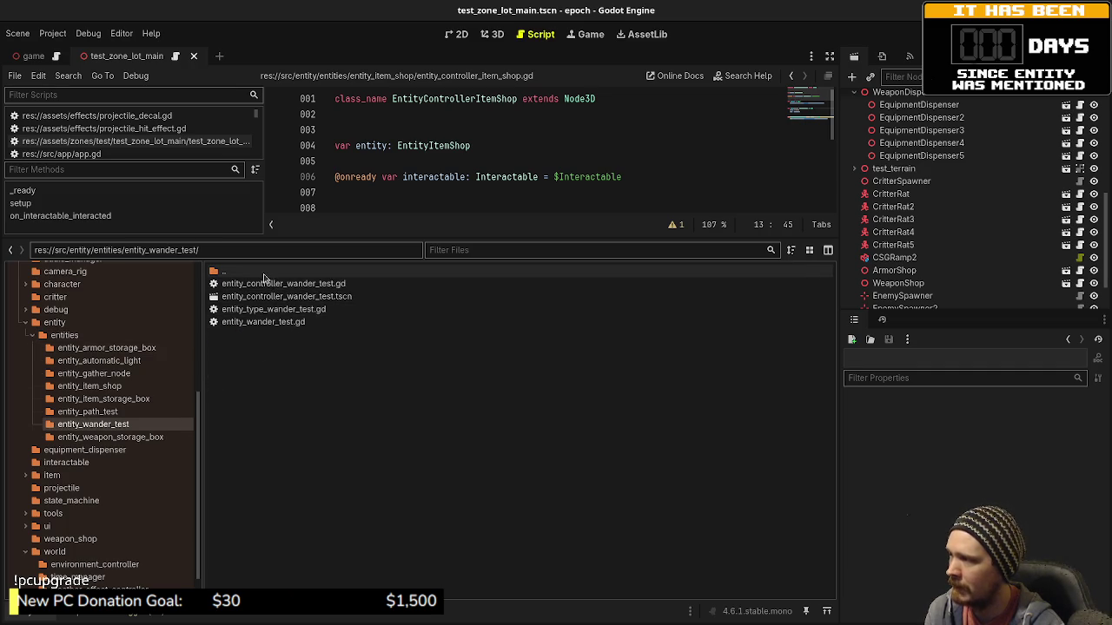
double_click(252, 271)
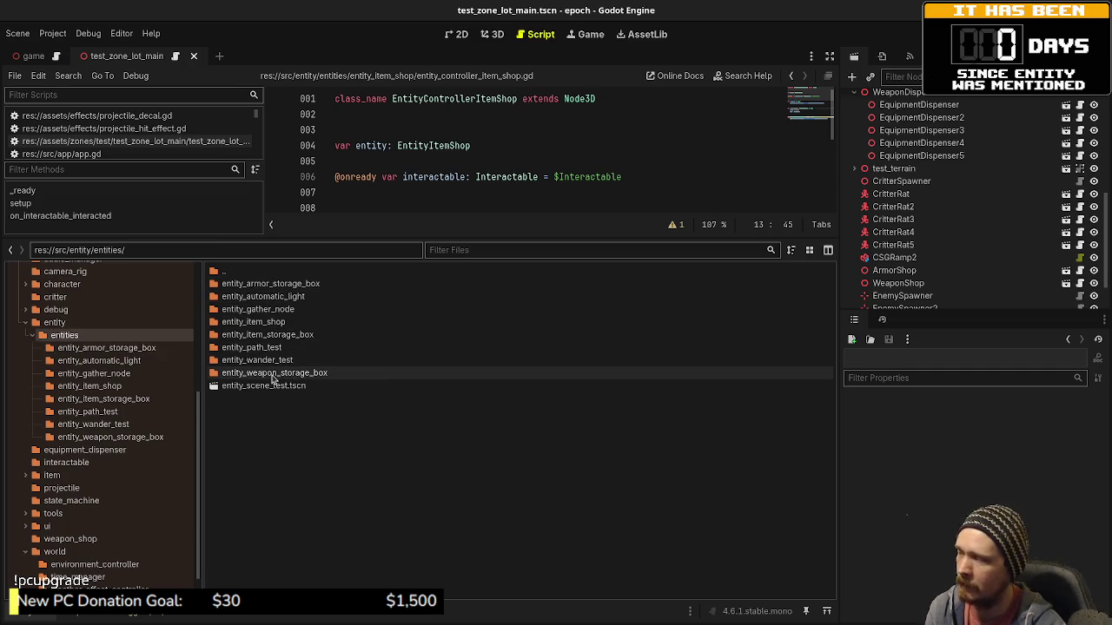
double_click(244, 271)
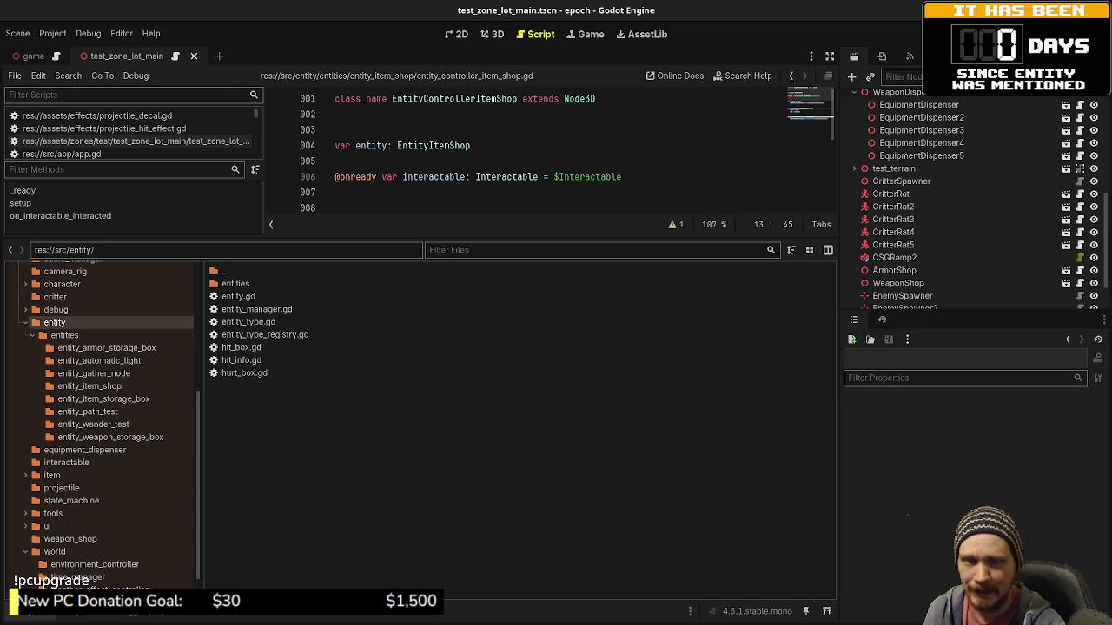
key("F5")
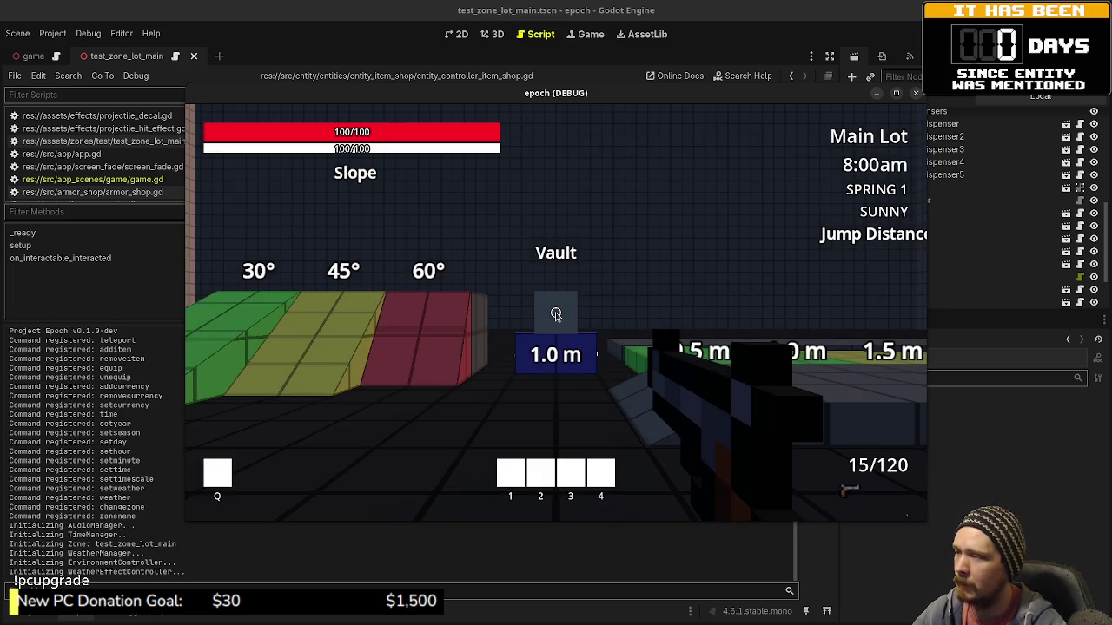
Maximise the game window, sprint to the far wall and go through the door.
left_click(897, 93)
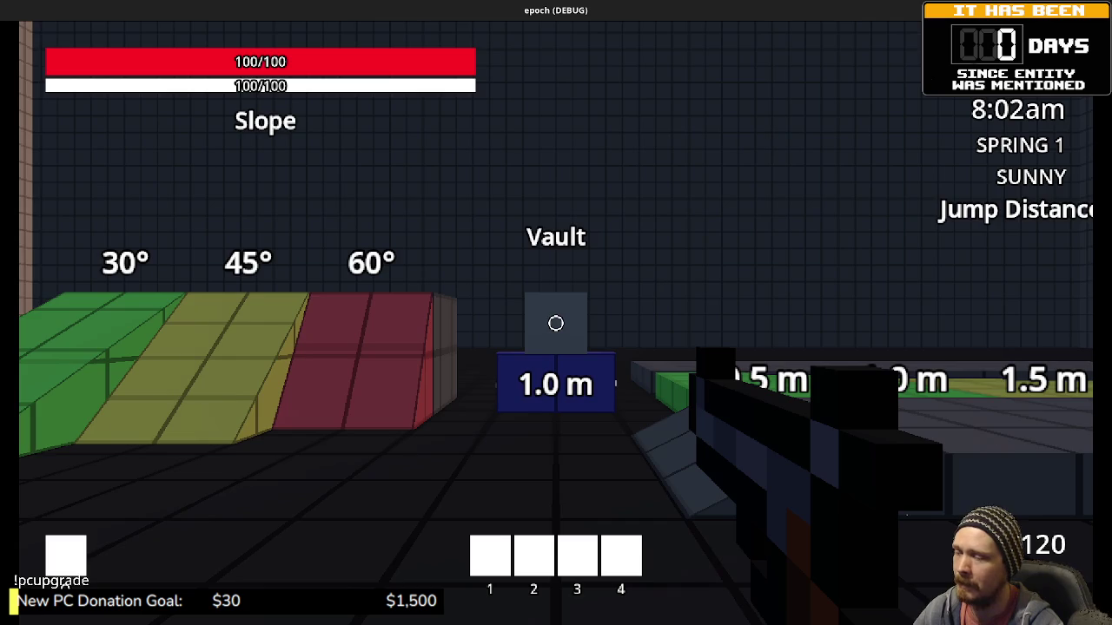
key("shift+w")
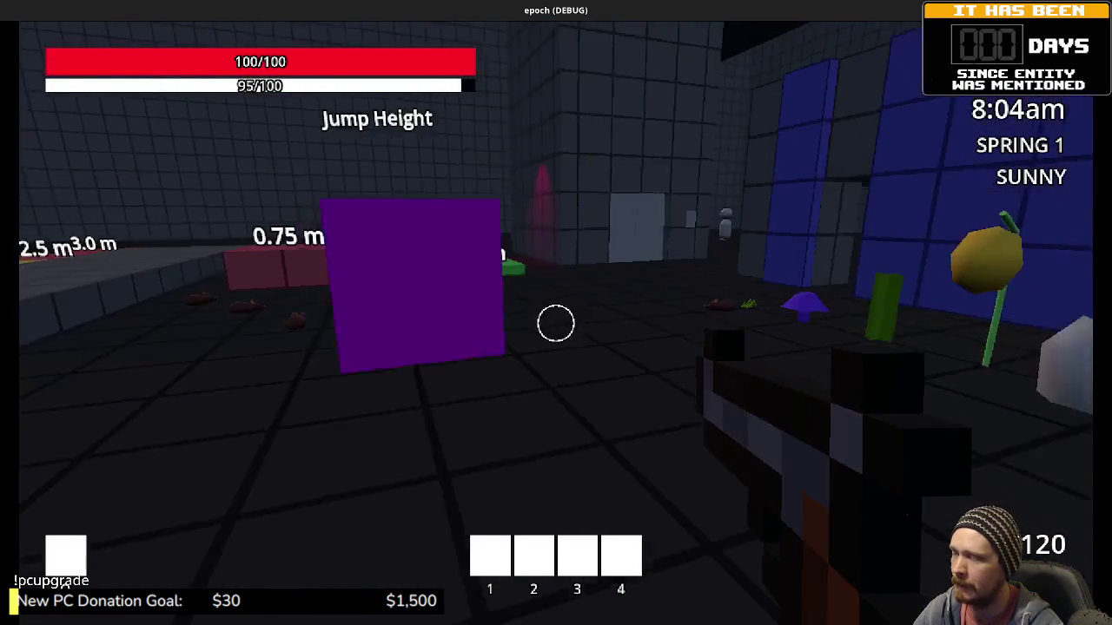
key("shift+w")
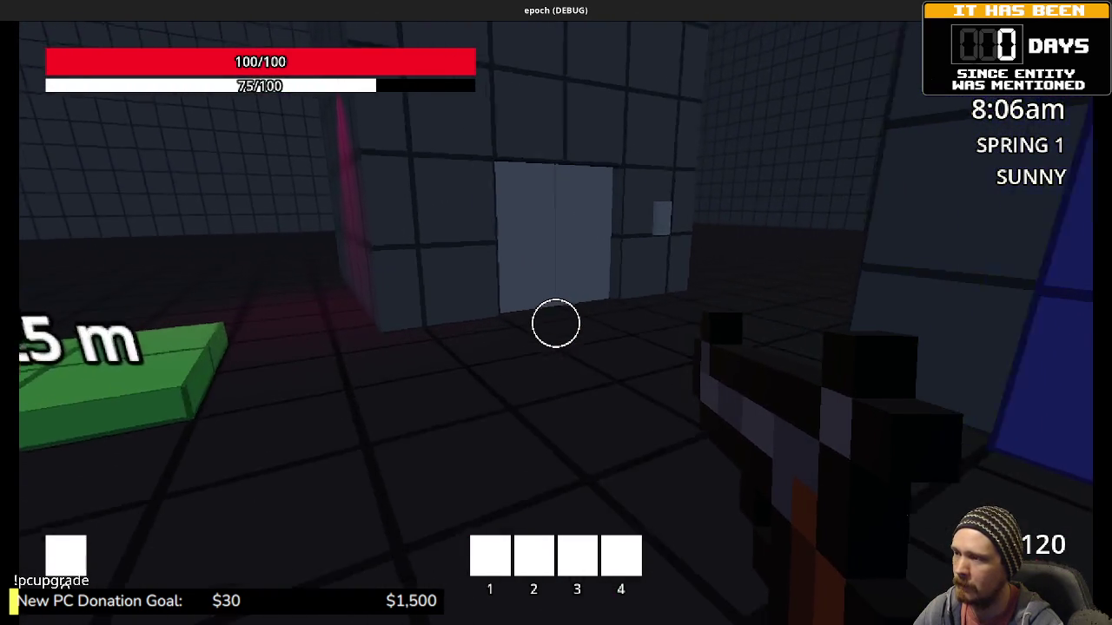
key("e")
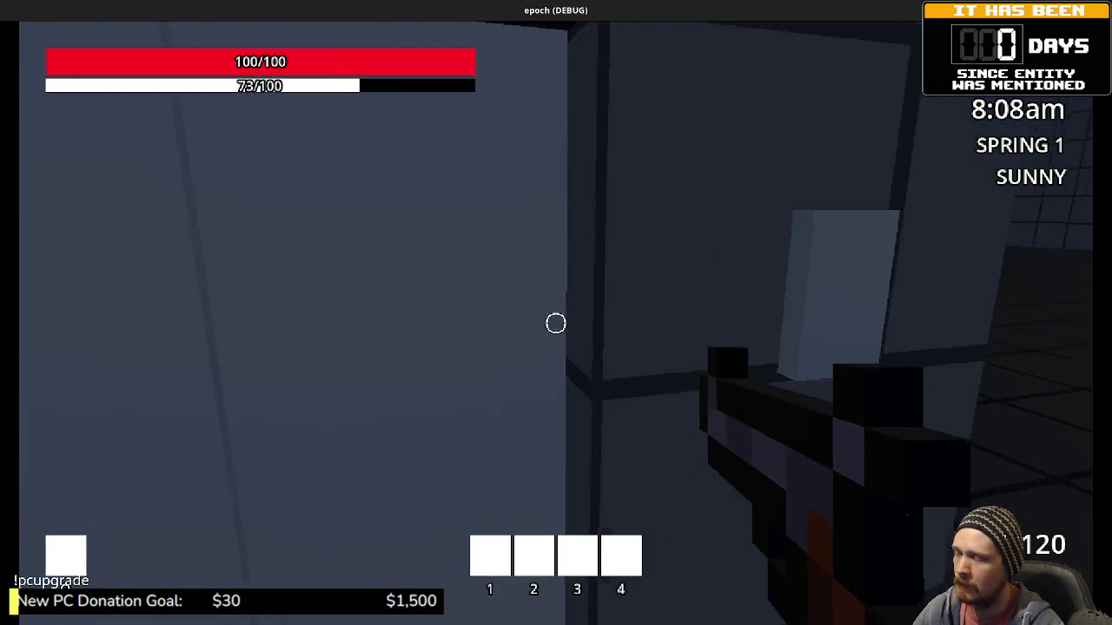
key("w")
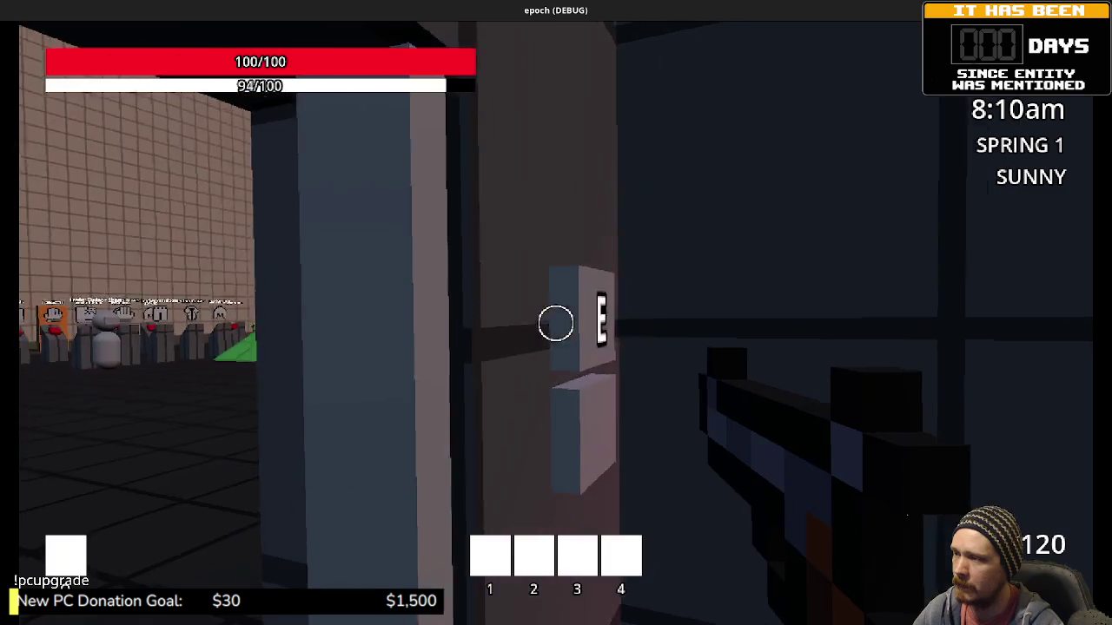
Follow the grey wall and pass the blue panel into the storage room.
key("w")
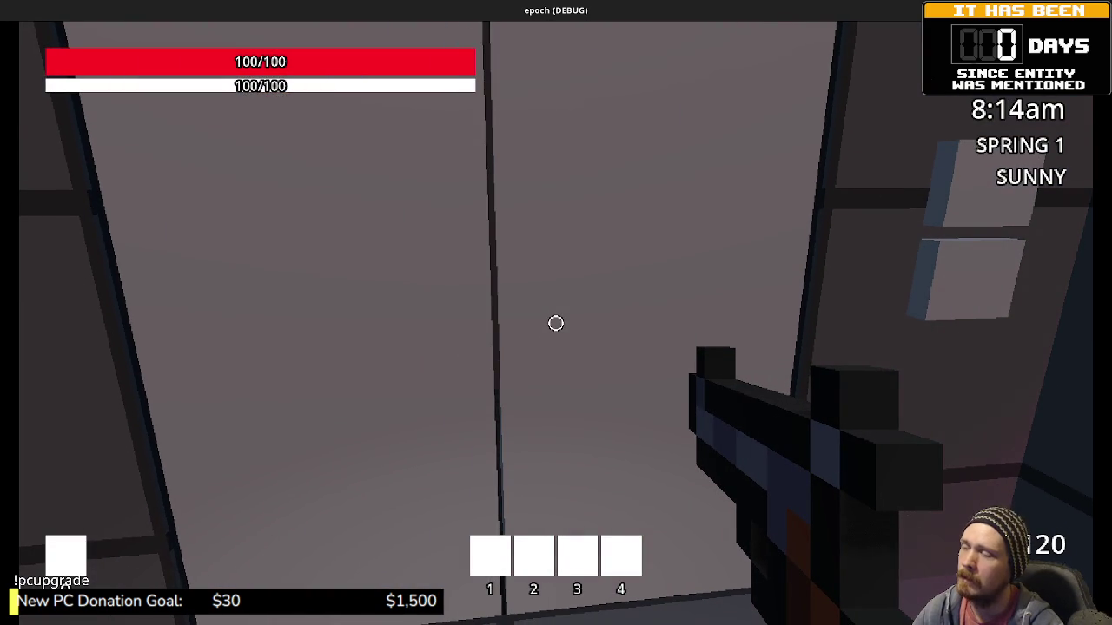
key("w")
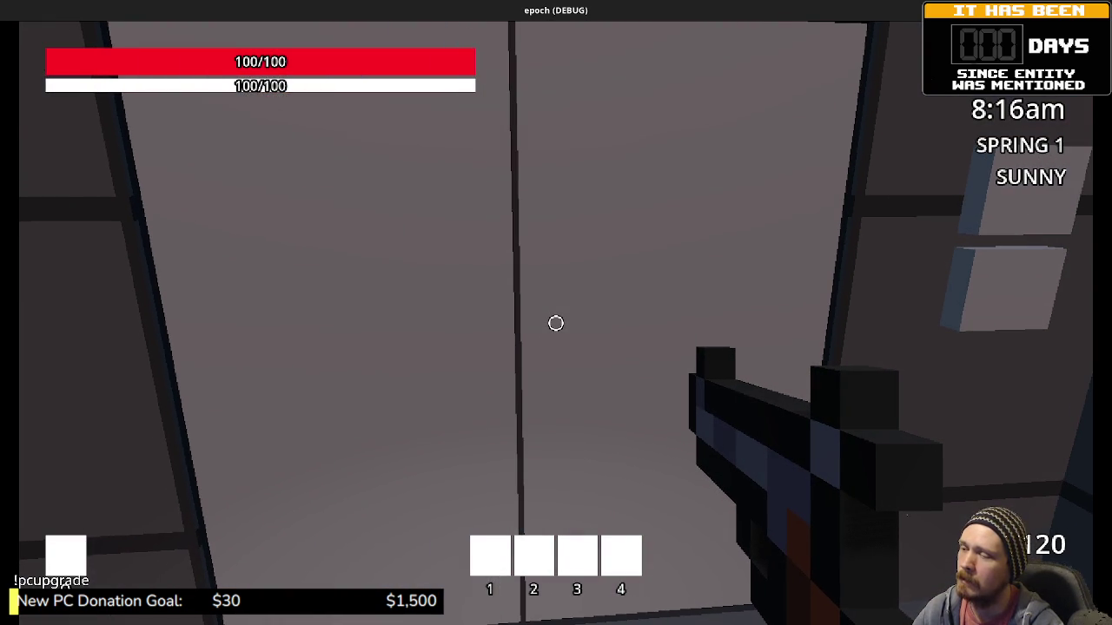
key("w")
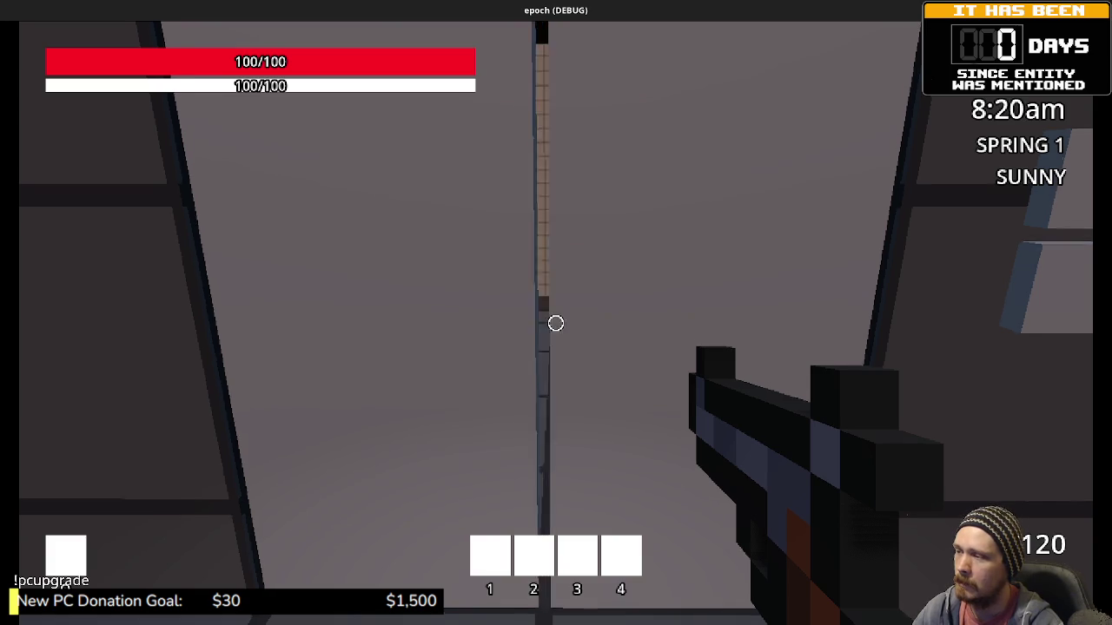
key("shift+w")
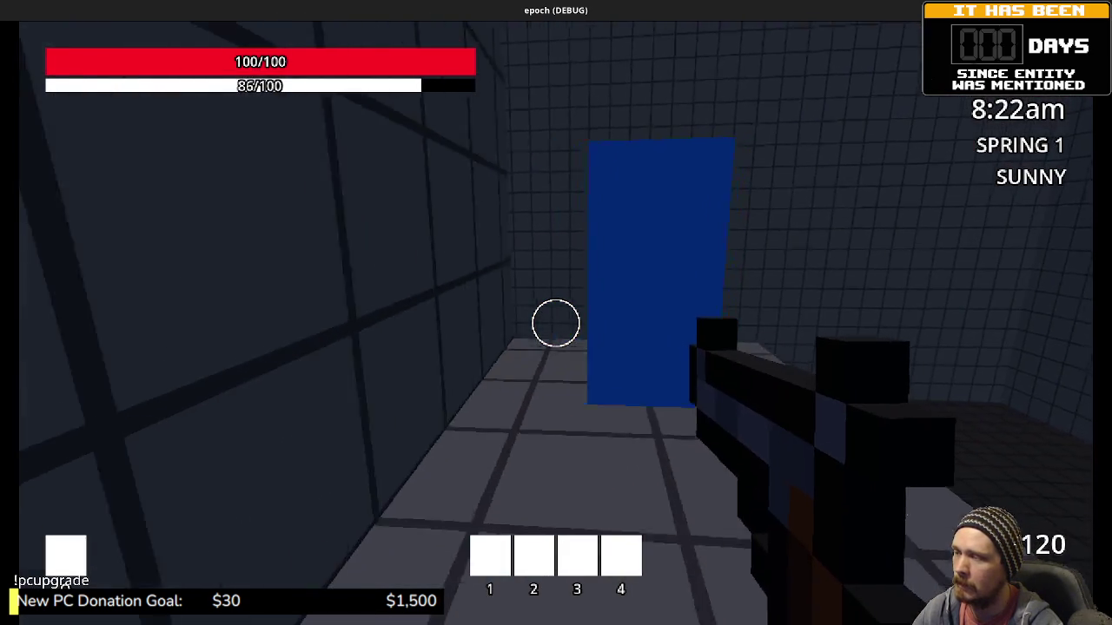
key("shift+w")
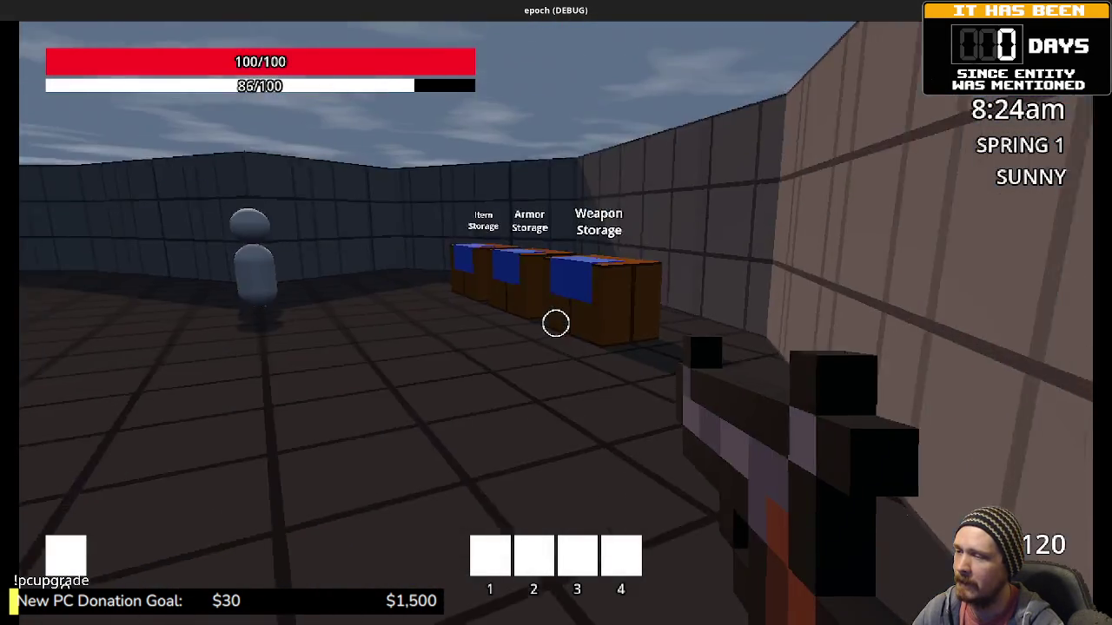
Walk past the Item Shop NPC over to the craft and upgrade NPCs.
key("w")
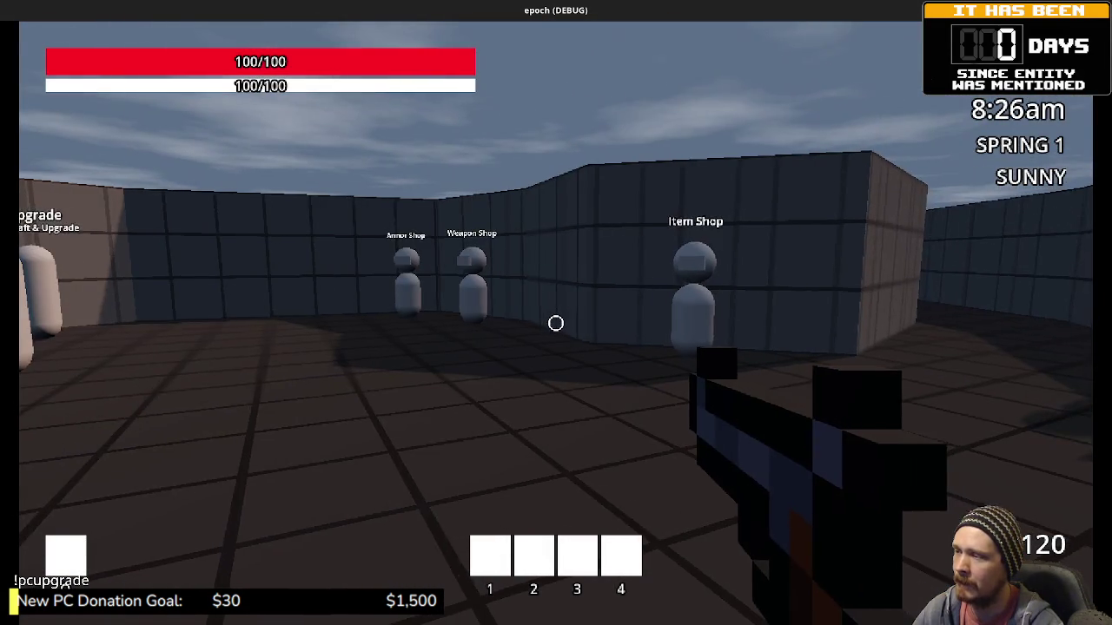
key("w")
key("s")
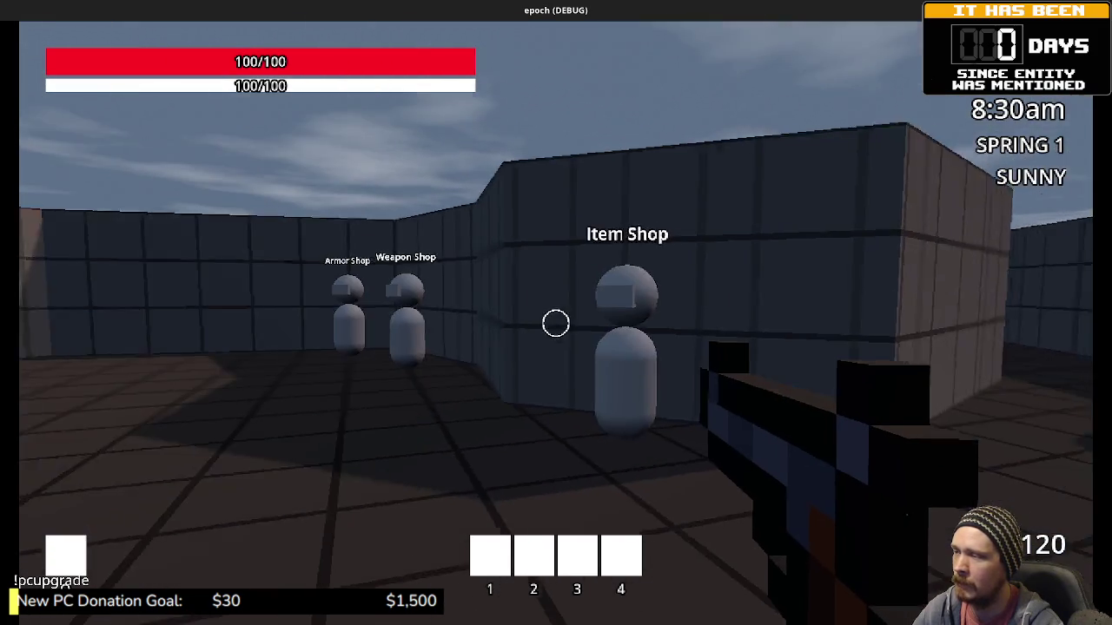
key("w")
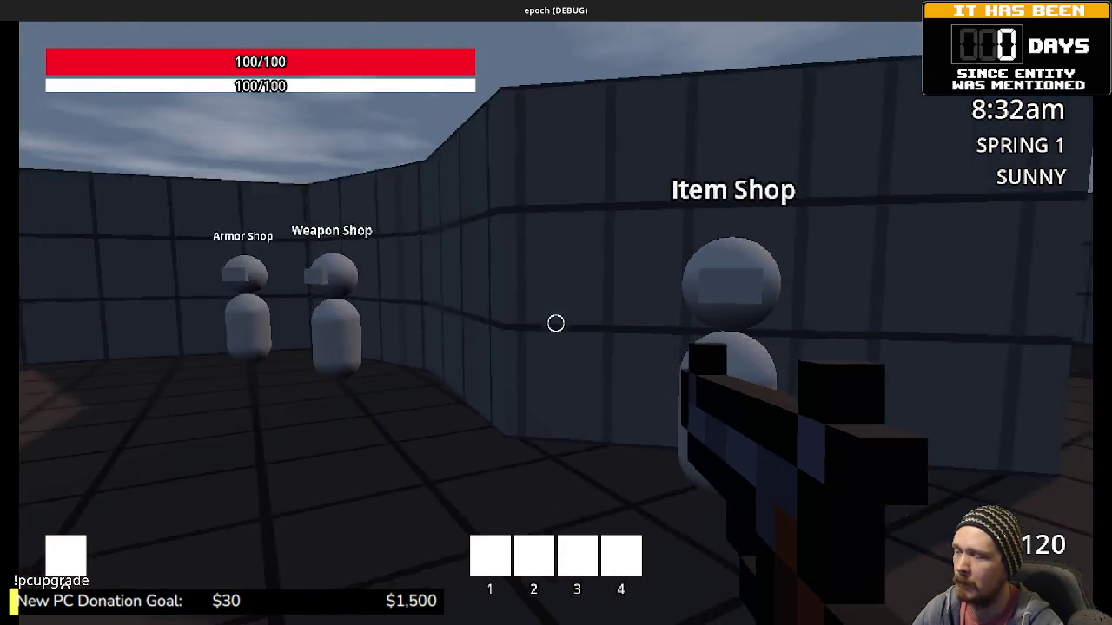
key("w")
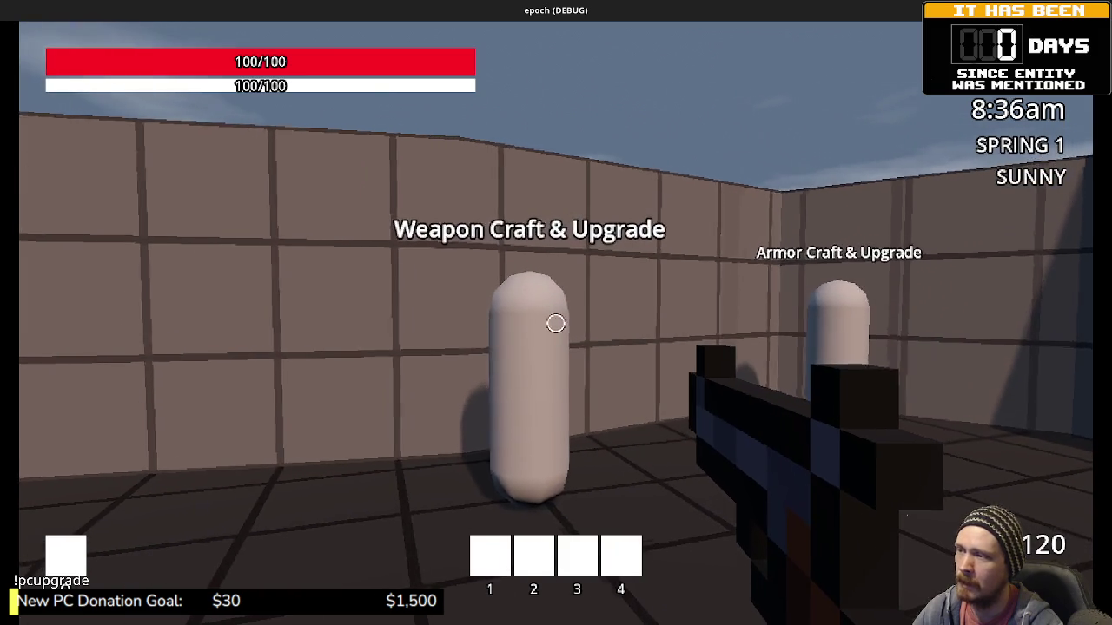
key("w")
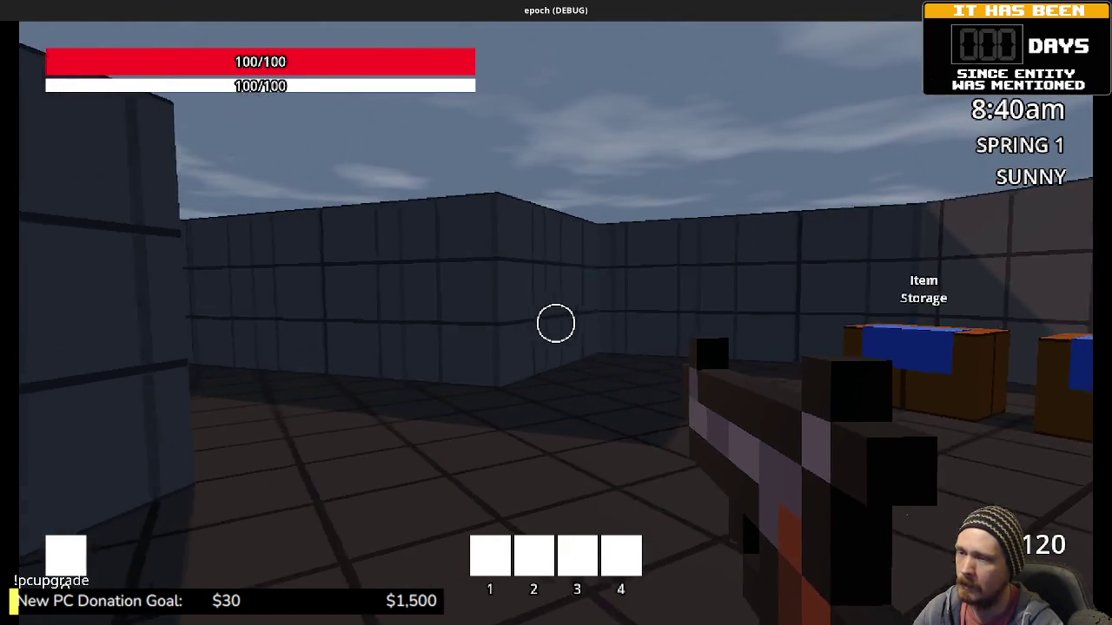
Go to the Item Storage chest and open its inventory.
key("w")
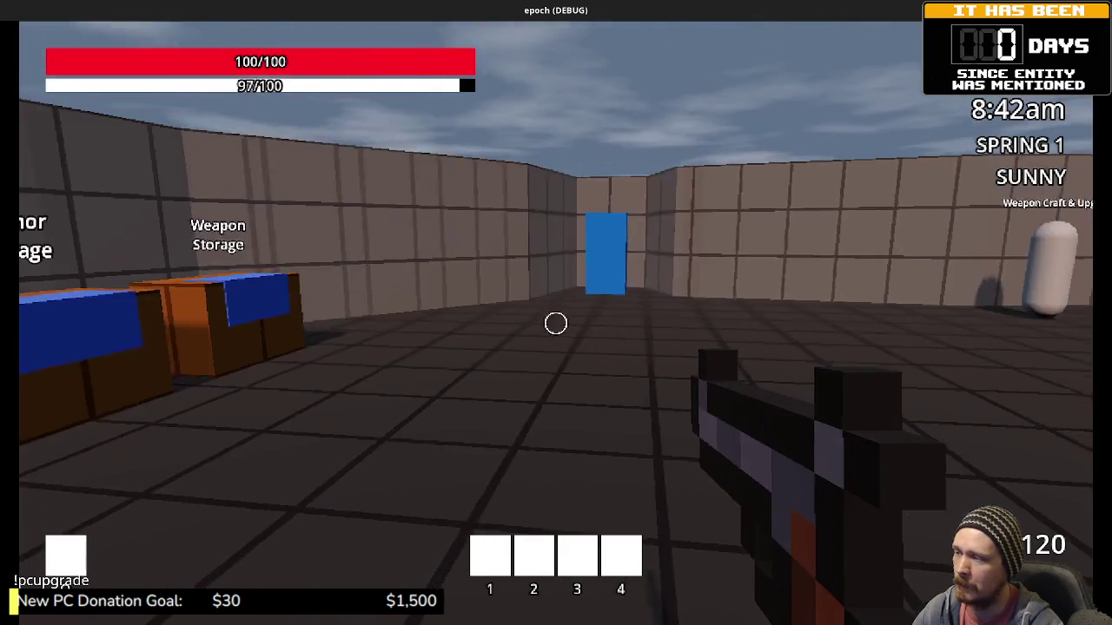
key("w")
key("e")
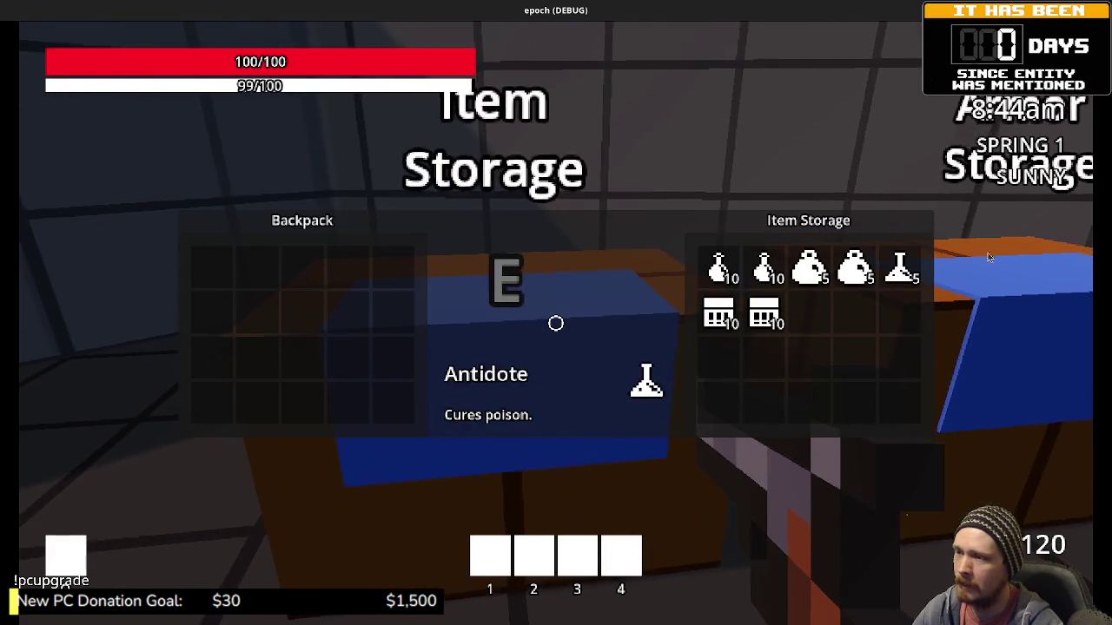
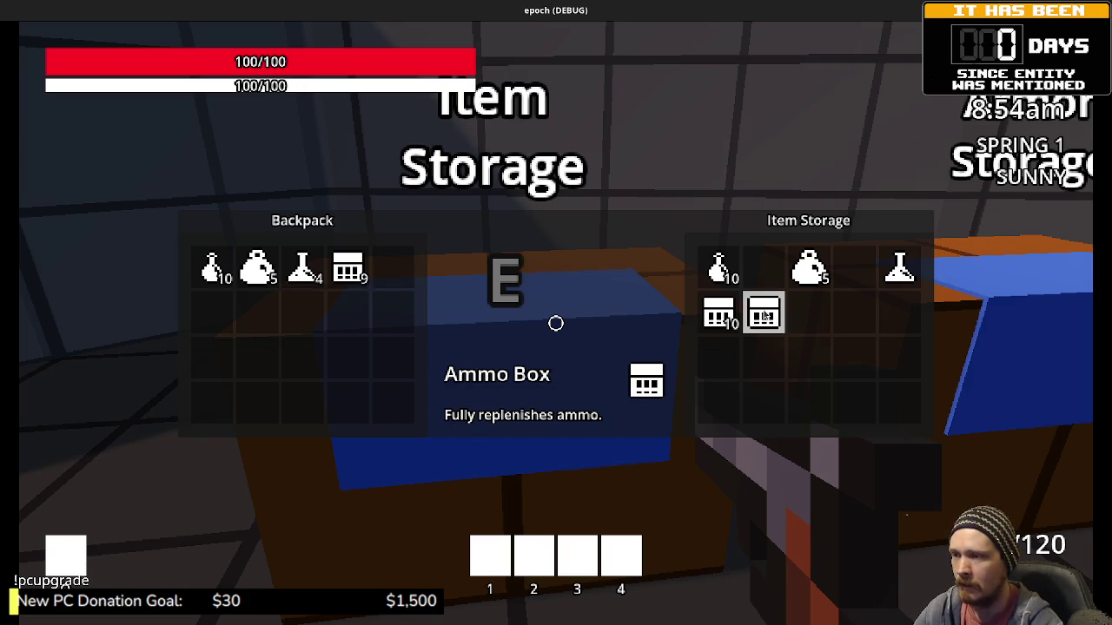
Close the item storage and sprint through the blue block into the forest toward the pond.
key("e")
key("w")
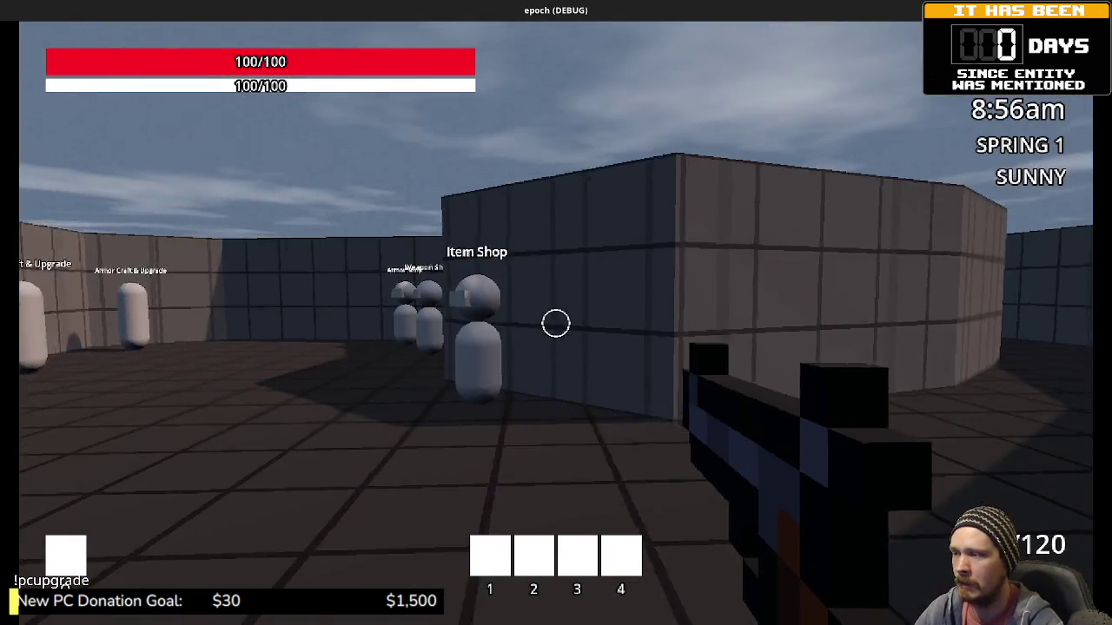
key("shift+w")
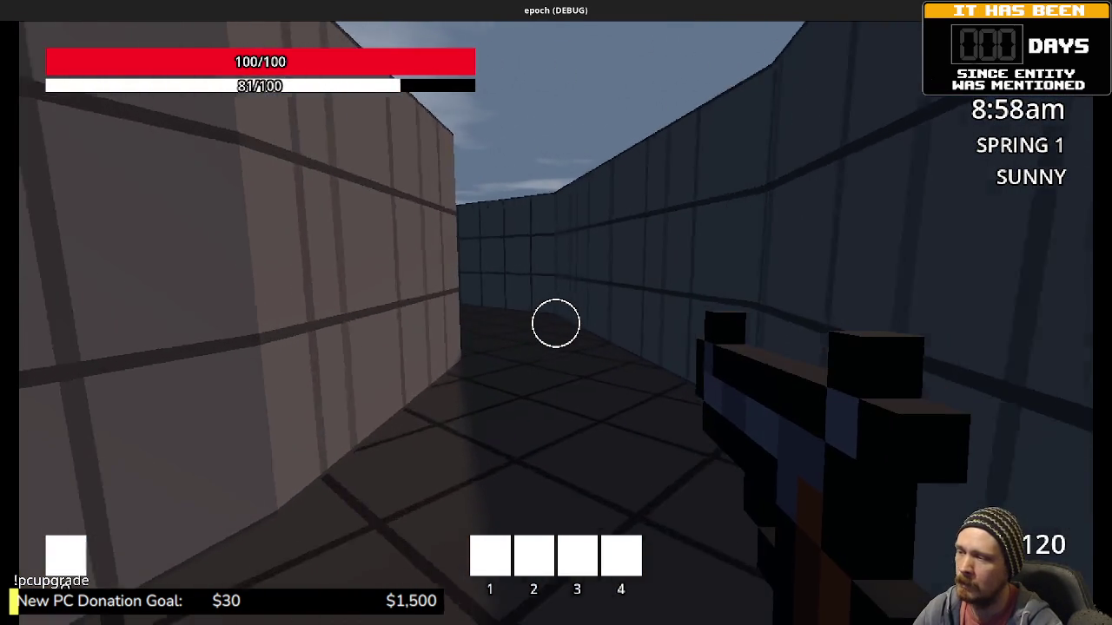
key("shift+w")
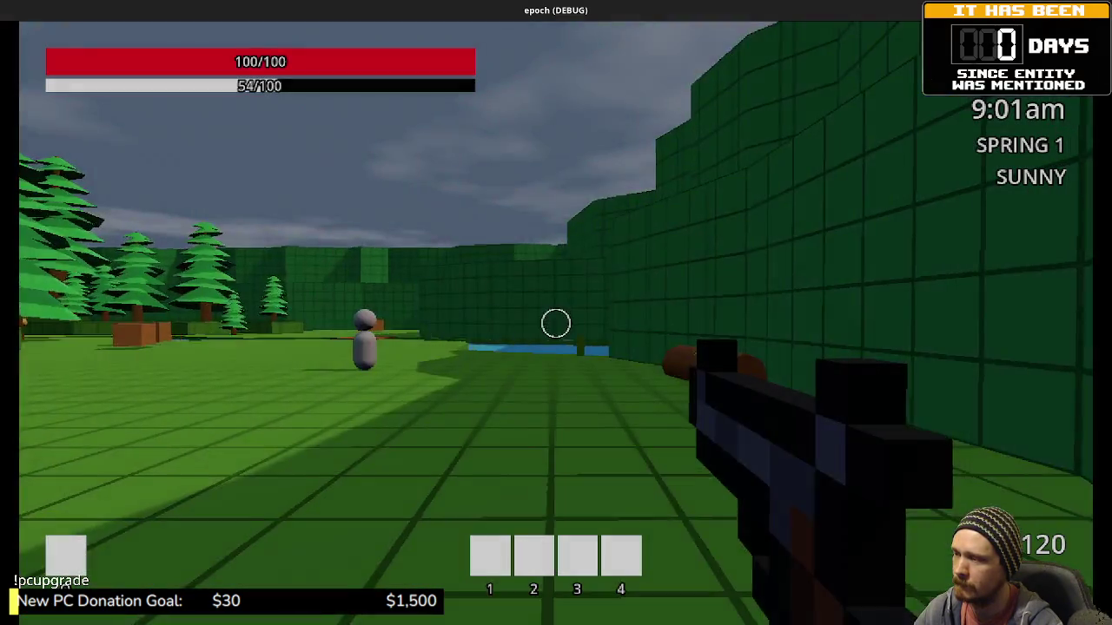
key("shift+w")
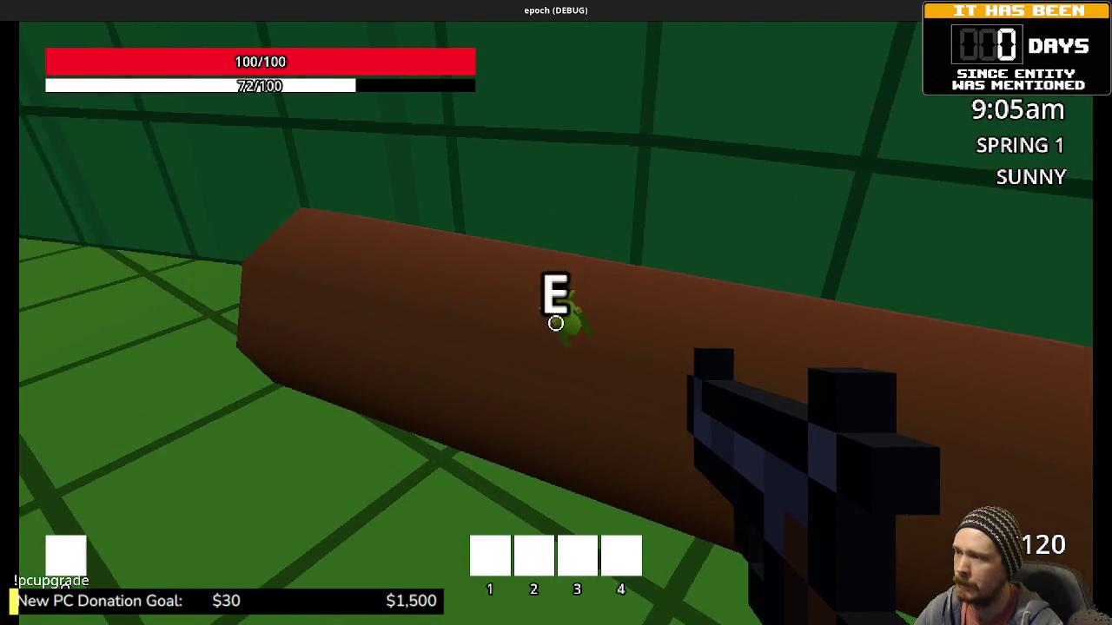
key("shift+w")
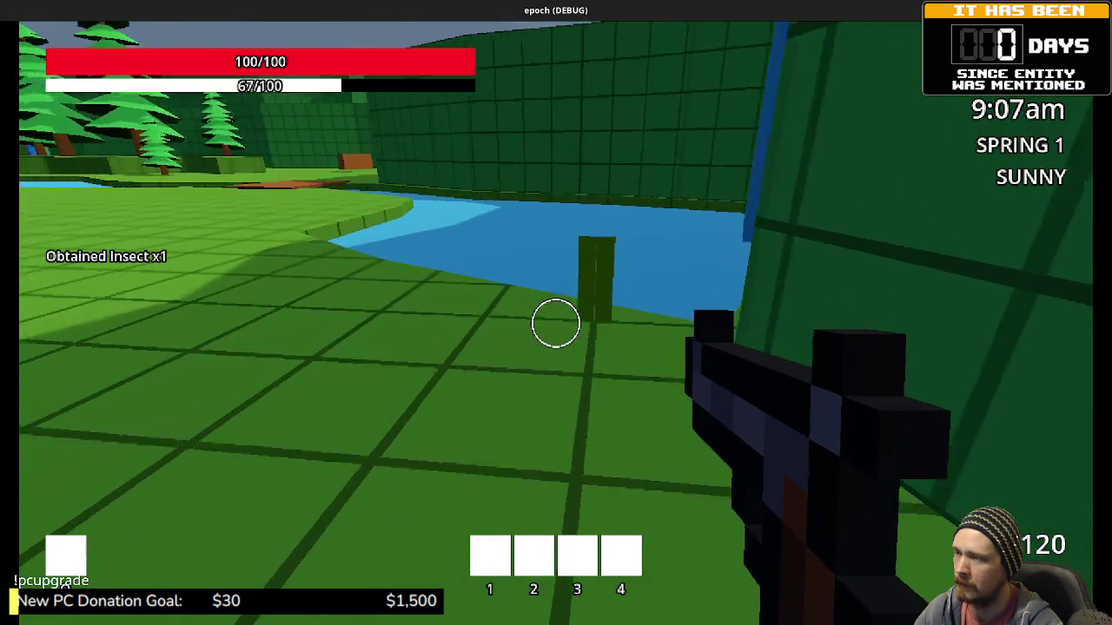
Collect the herbs by the pond and by the tree planter, then view the inventory.
key("w")
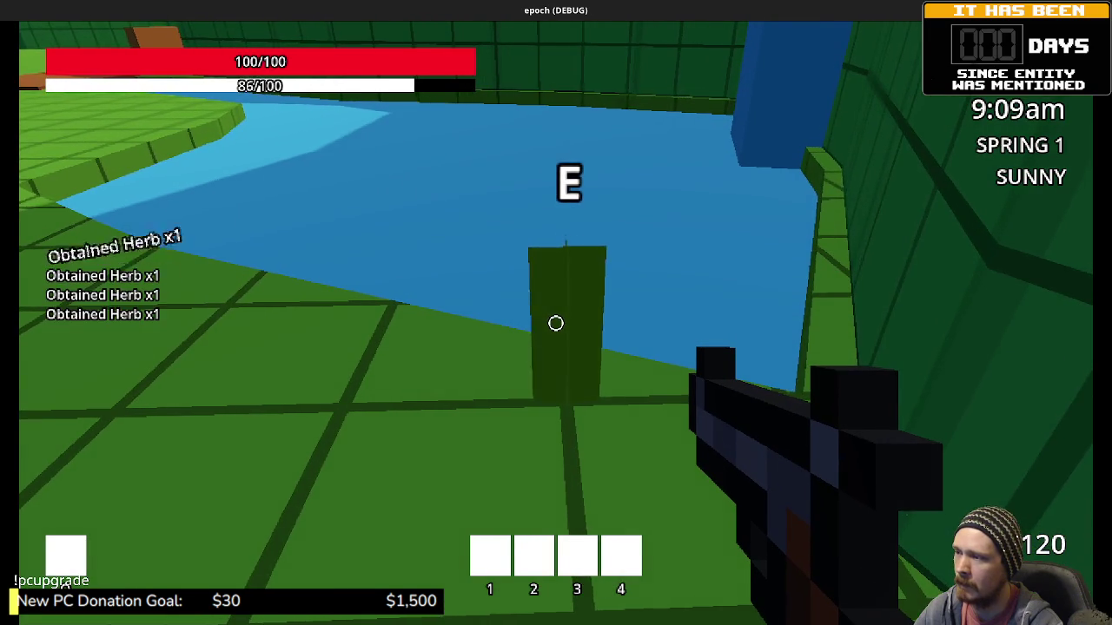
key("e")
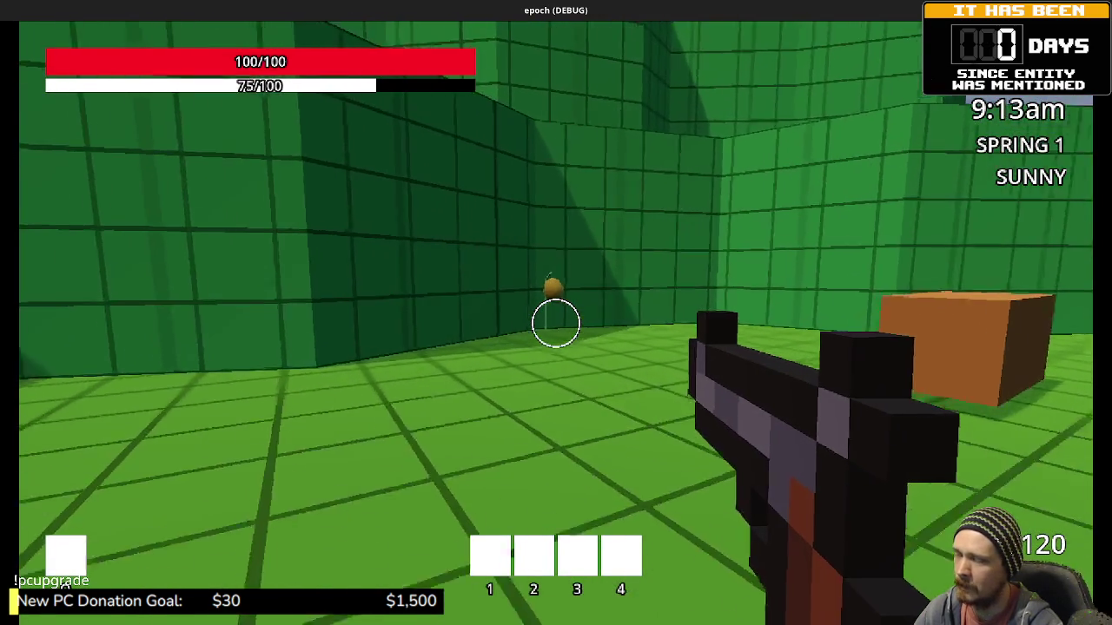
key("shift+w")
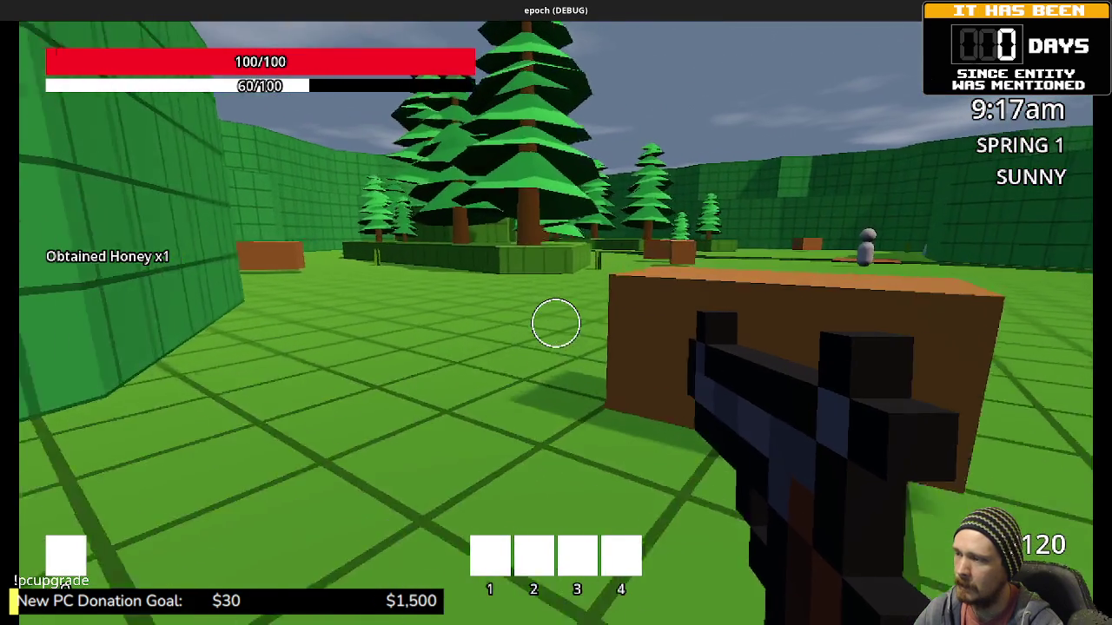
key("shift+w")
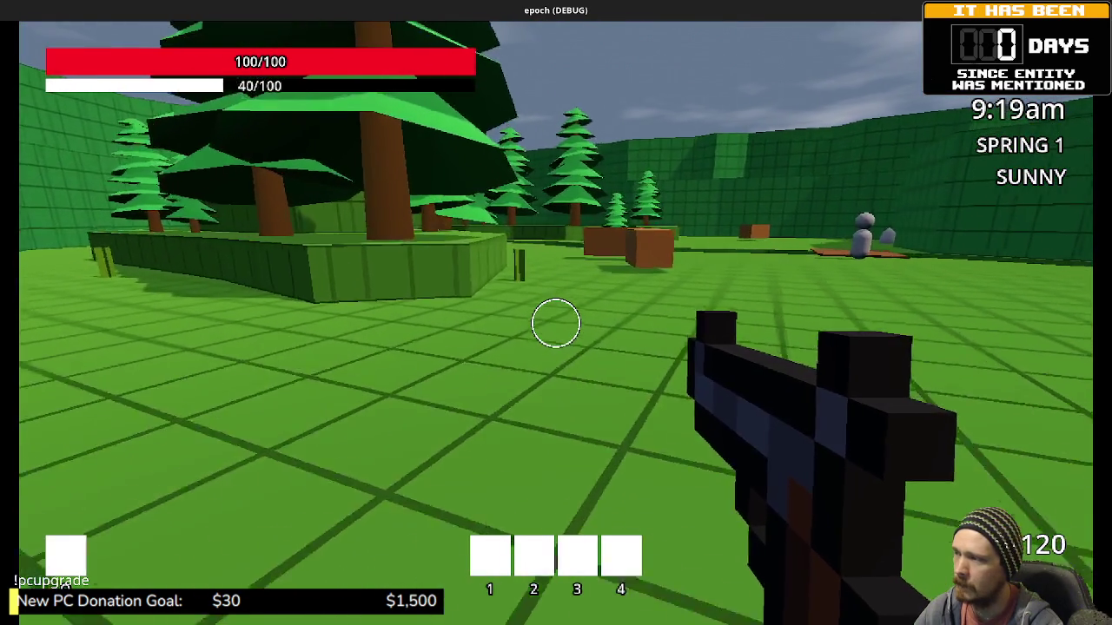
key("shift+w")
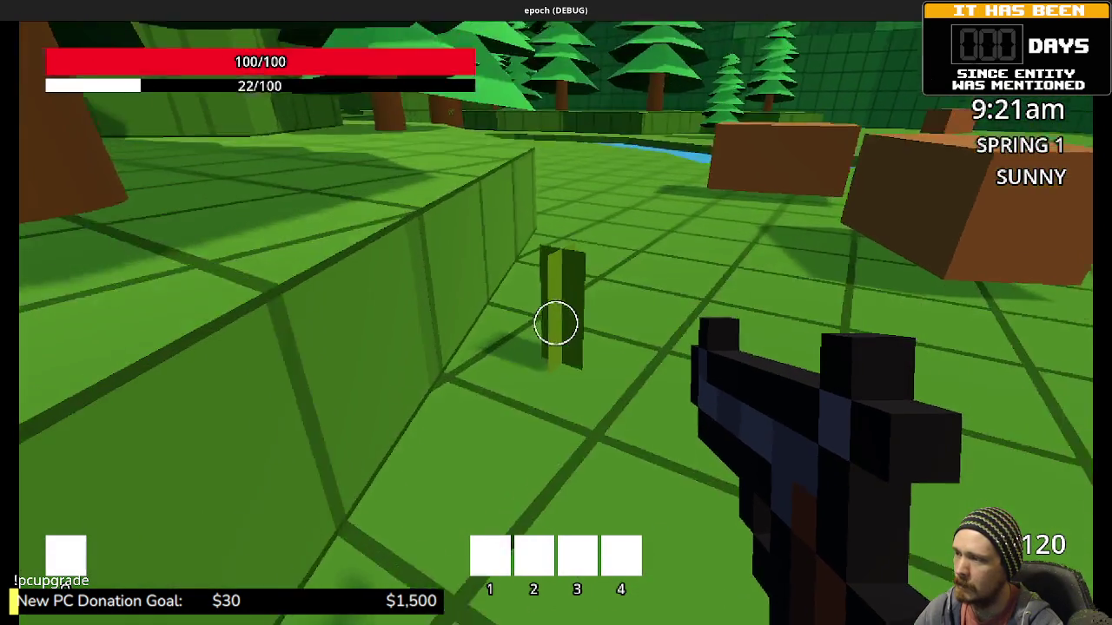
key("w")
key("e")
key("e")
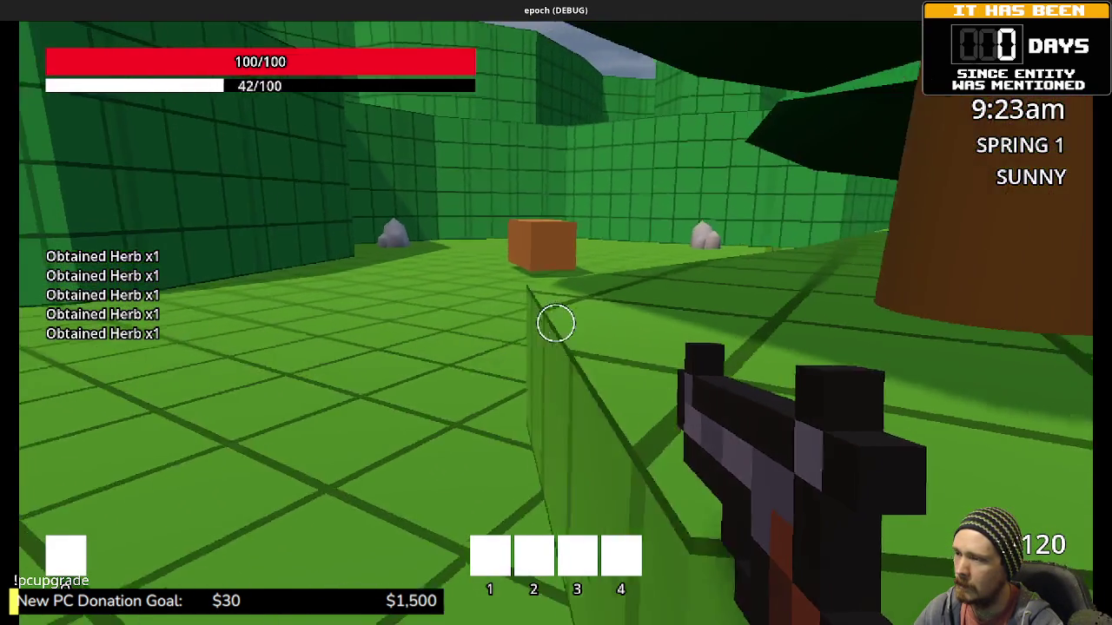
key("Tab")
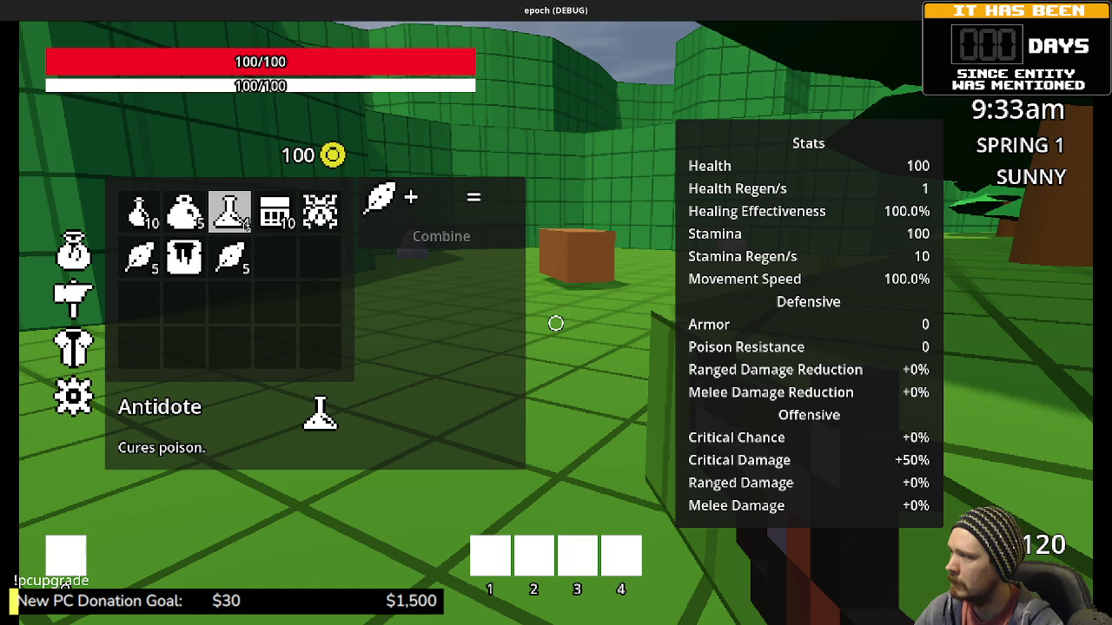
Sprint past the grey rock and pick up the purple mushroom, checking it in the inventory.
key("shift+w")
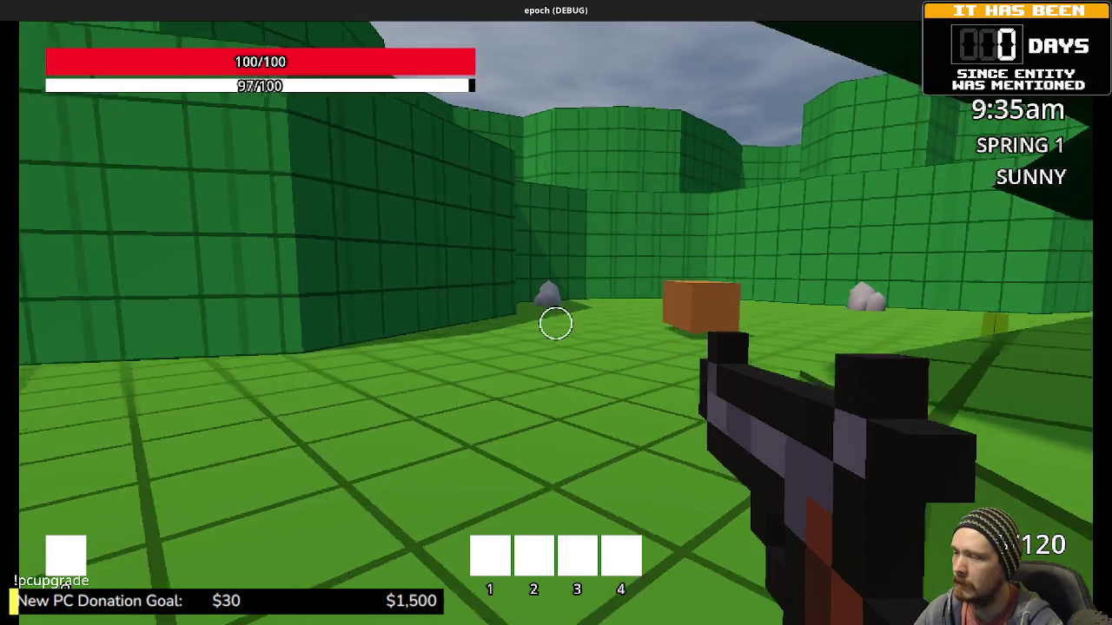
key("shift+w")
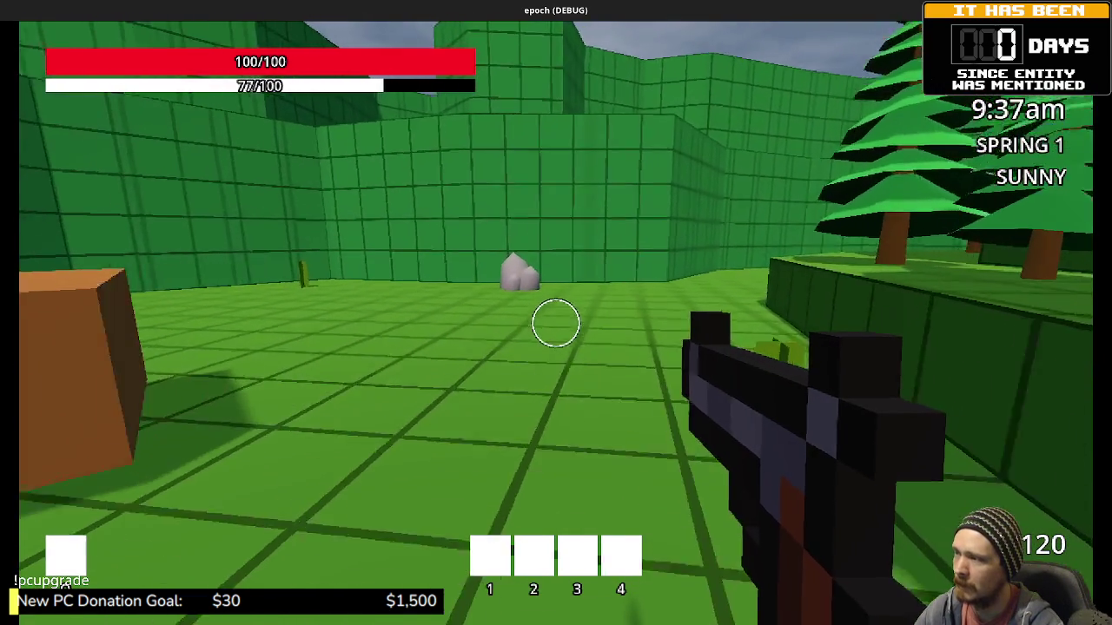
key("shift+w")
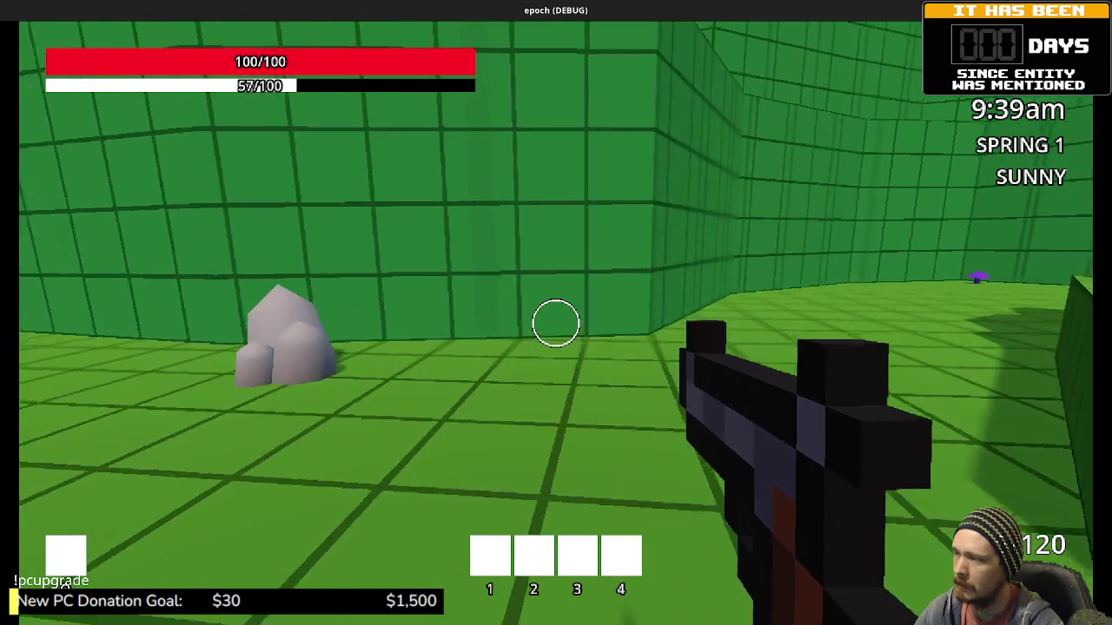
key("shift+w")
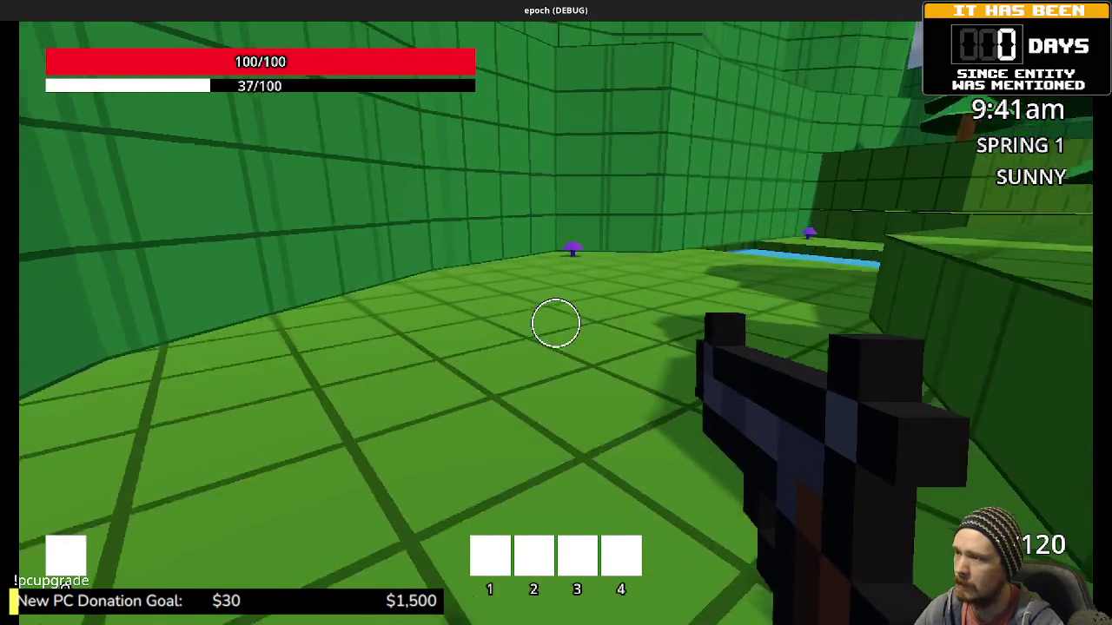
key("w")
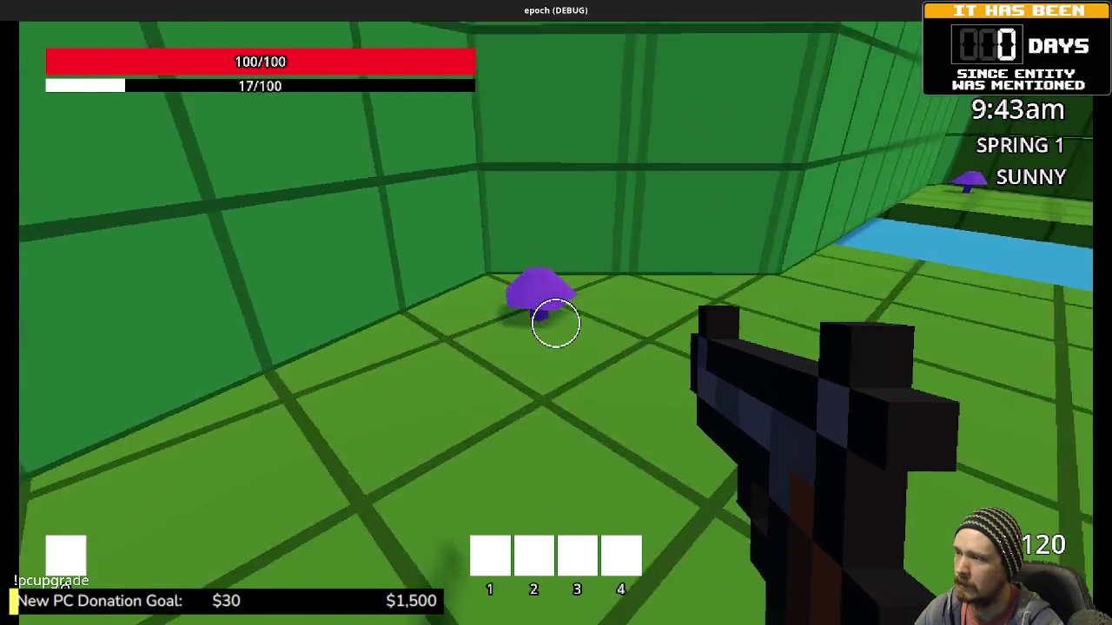
key("e")
key("Tab")
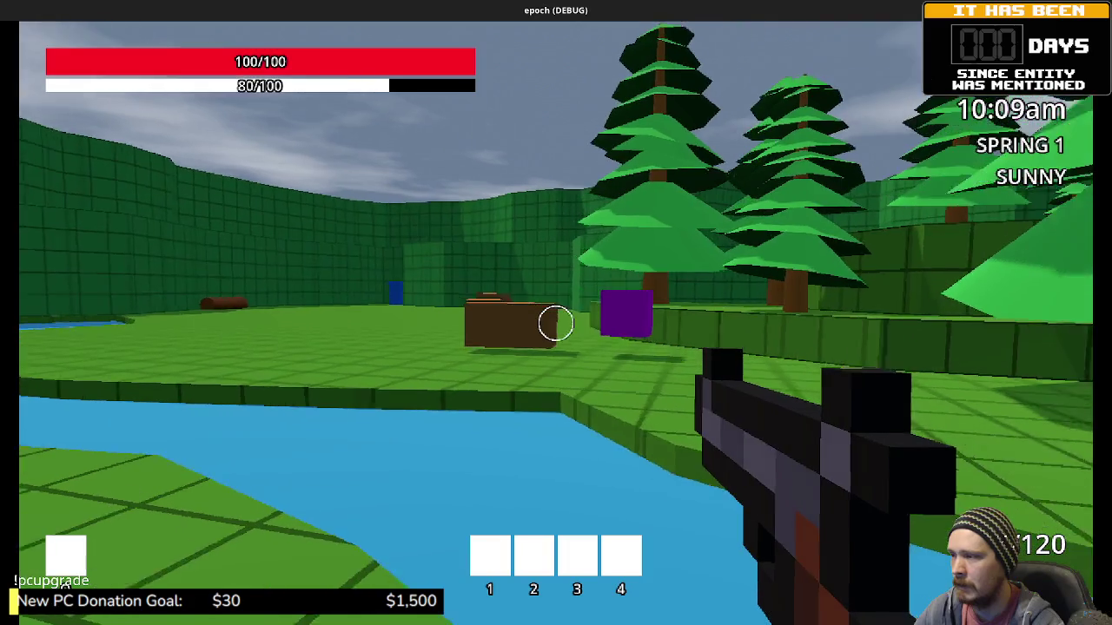
Run back down the walled corridor and through the blue block into the dark room.
key("shift+w")
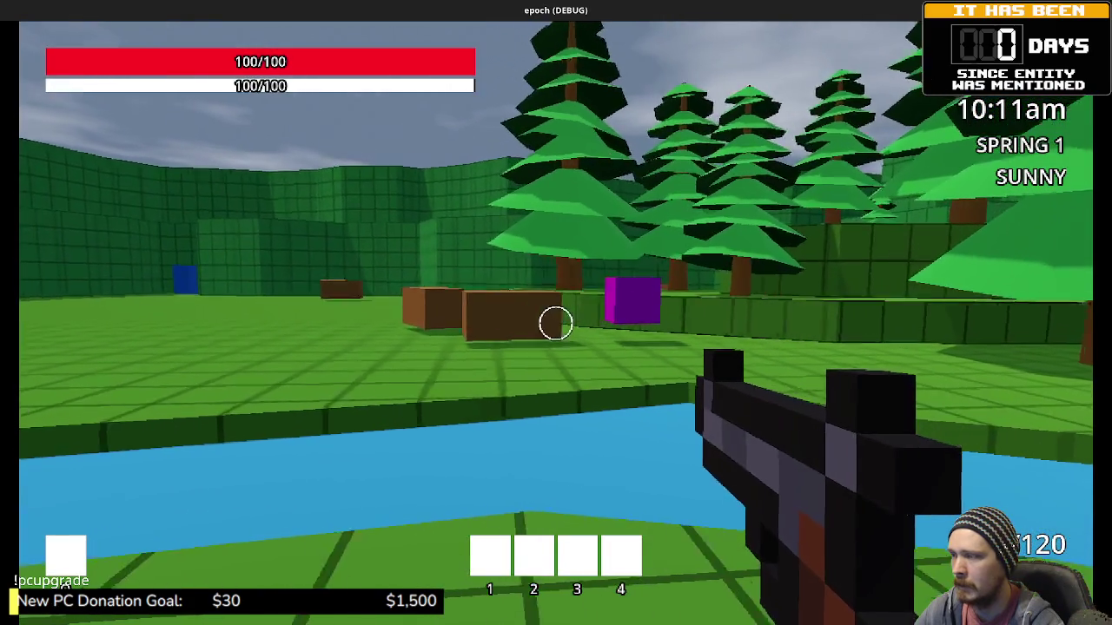
key("w")
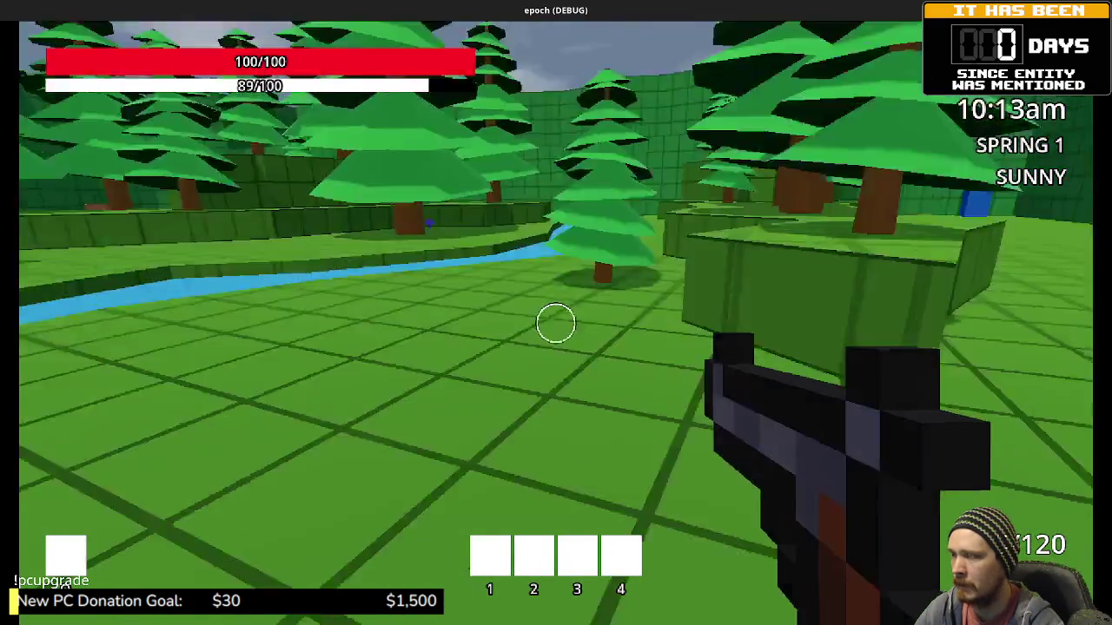
key("shift+w")
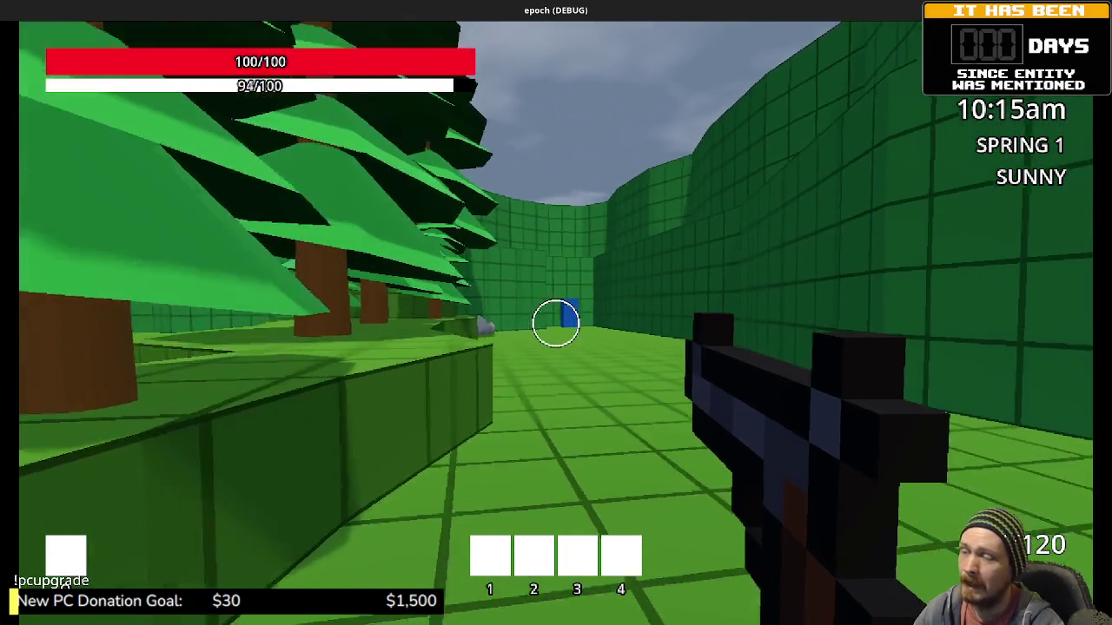
key("shift+w")
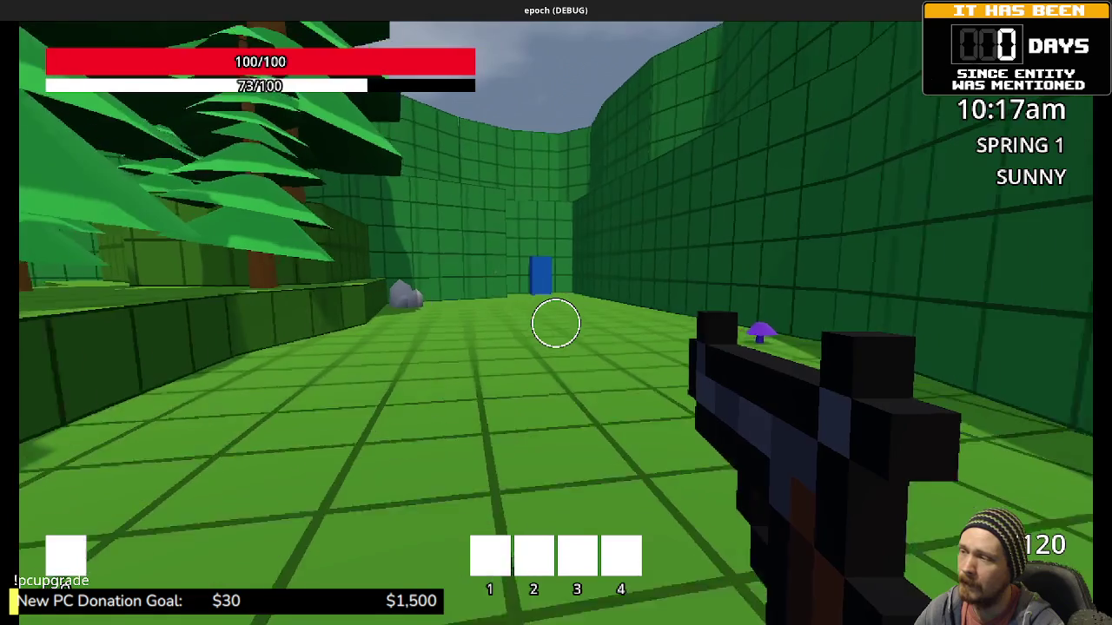
key("shift+w")
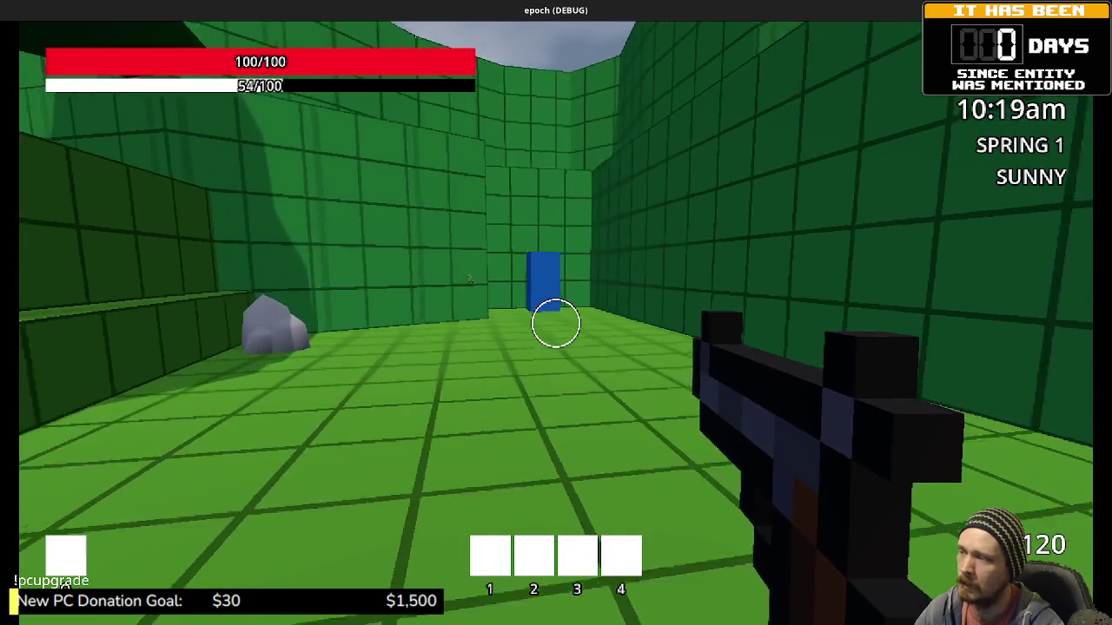
key("shift+w")
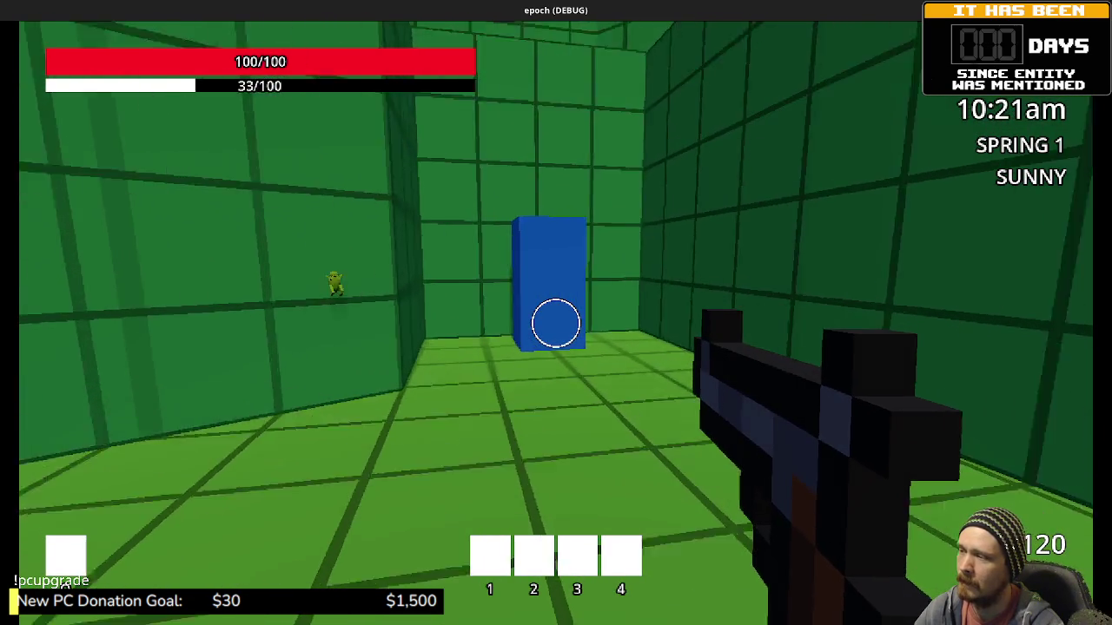
key("w")
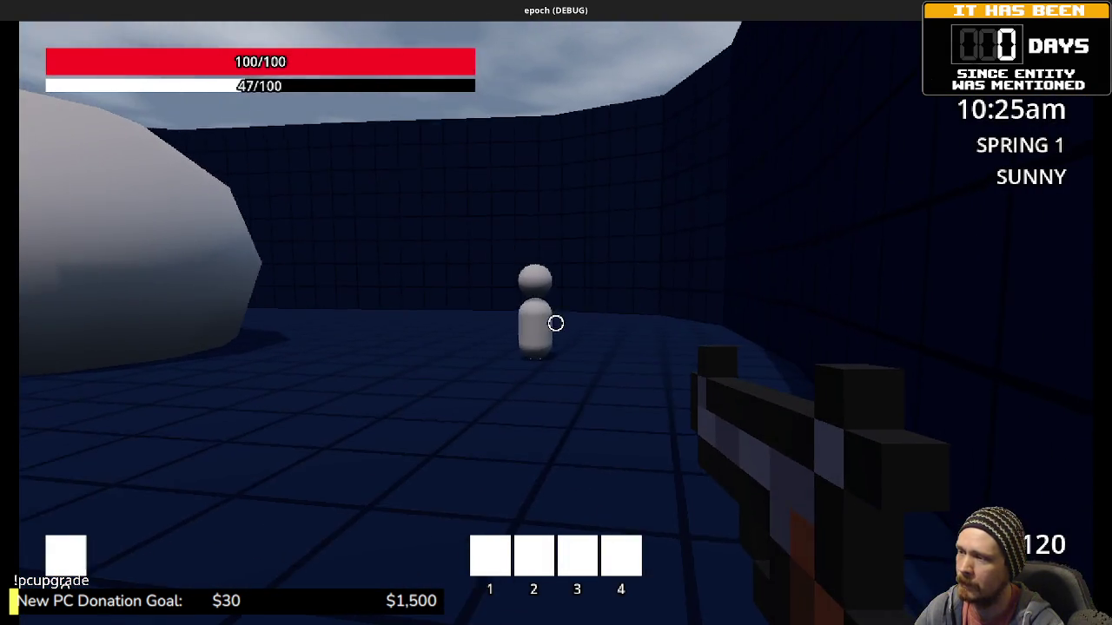
Walk up to the large white blob, circle it, and back away to survey the arena.
key("w")
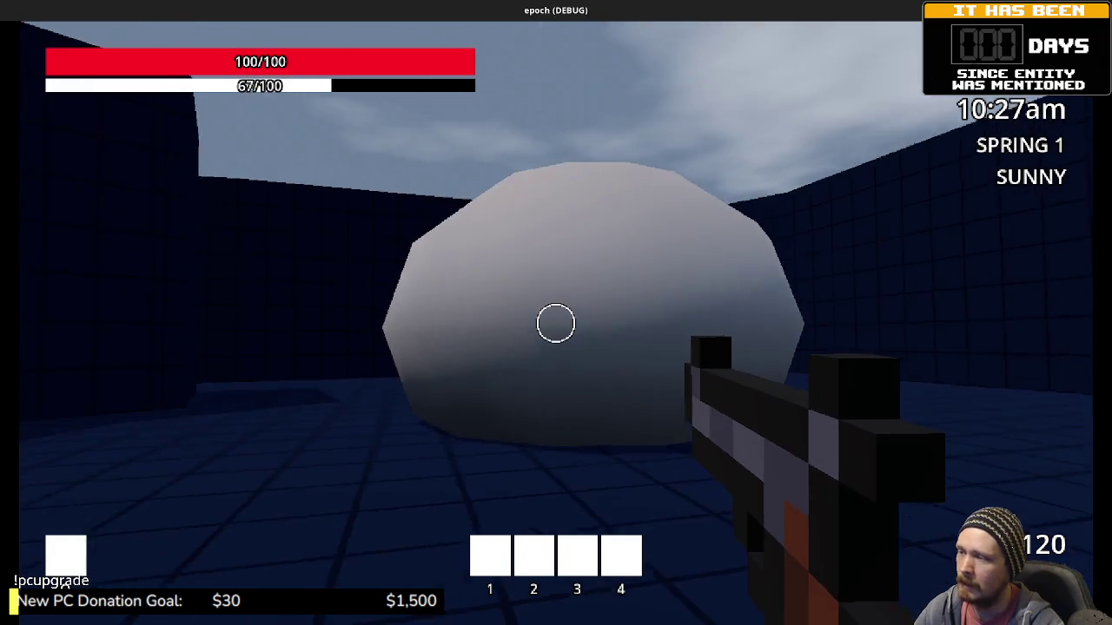
key("shift+w")
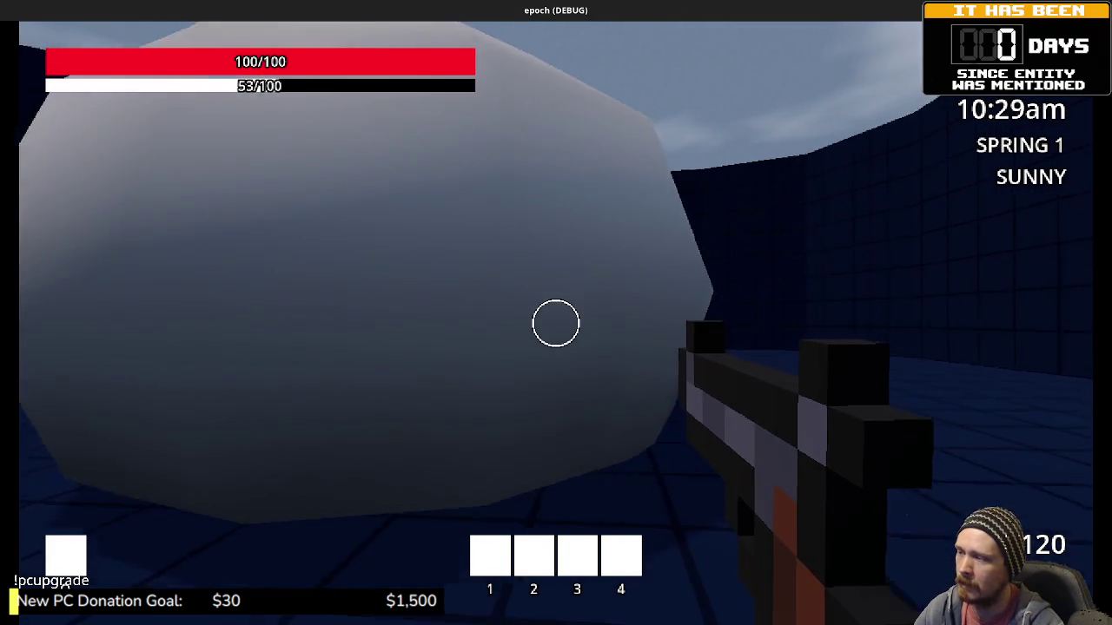
key("w")
key("shift+w")
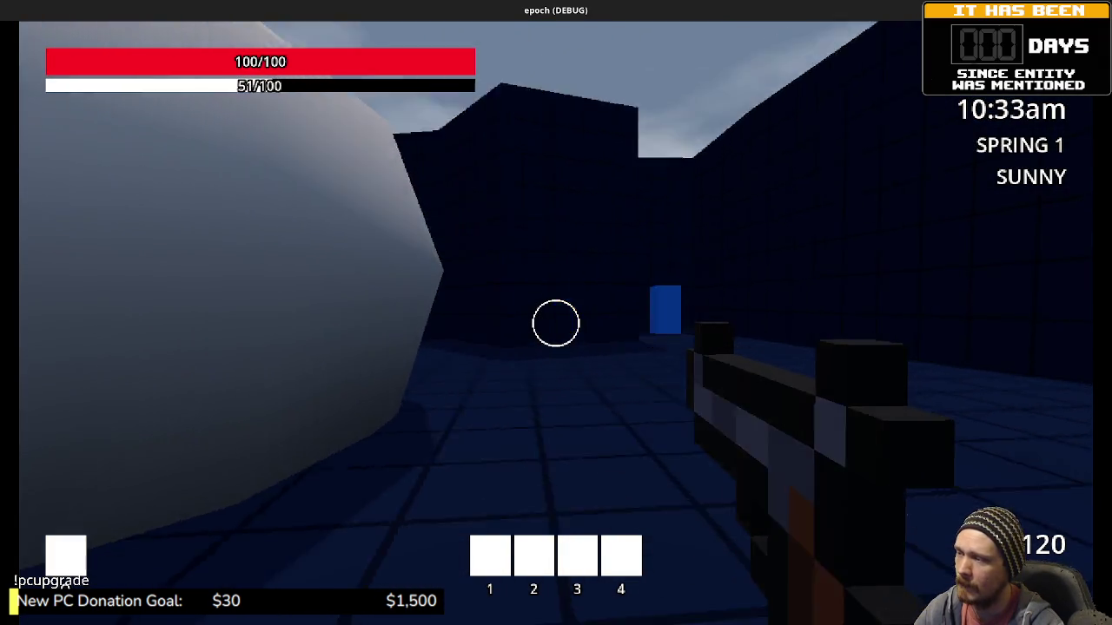
key("s")
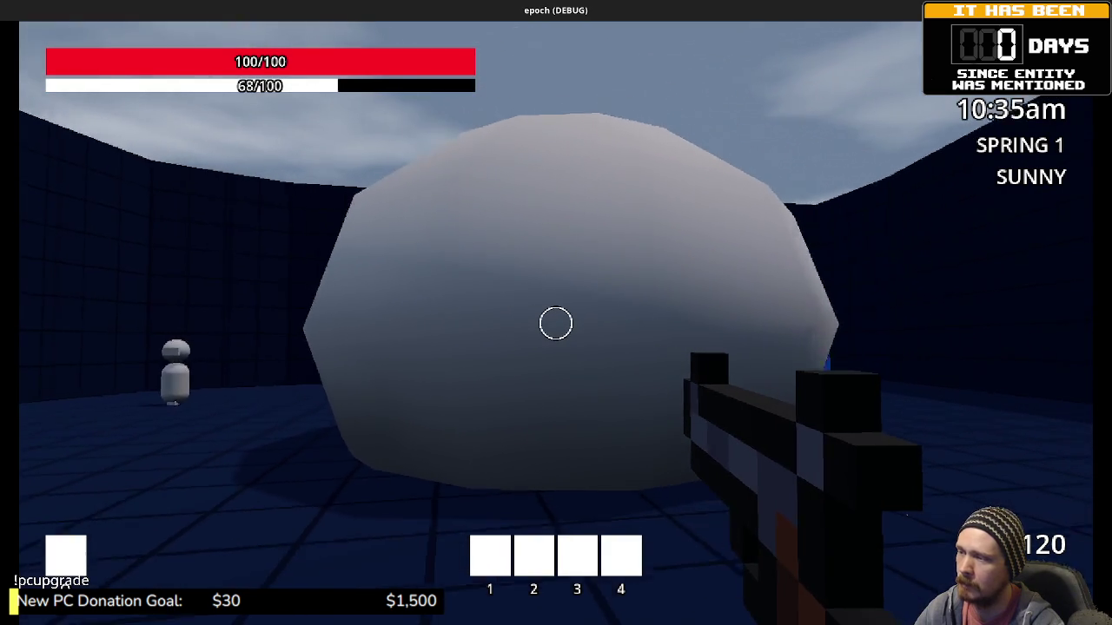
key("s")
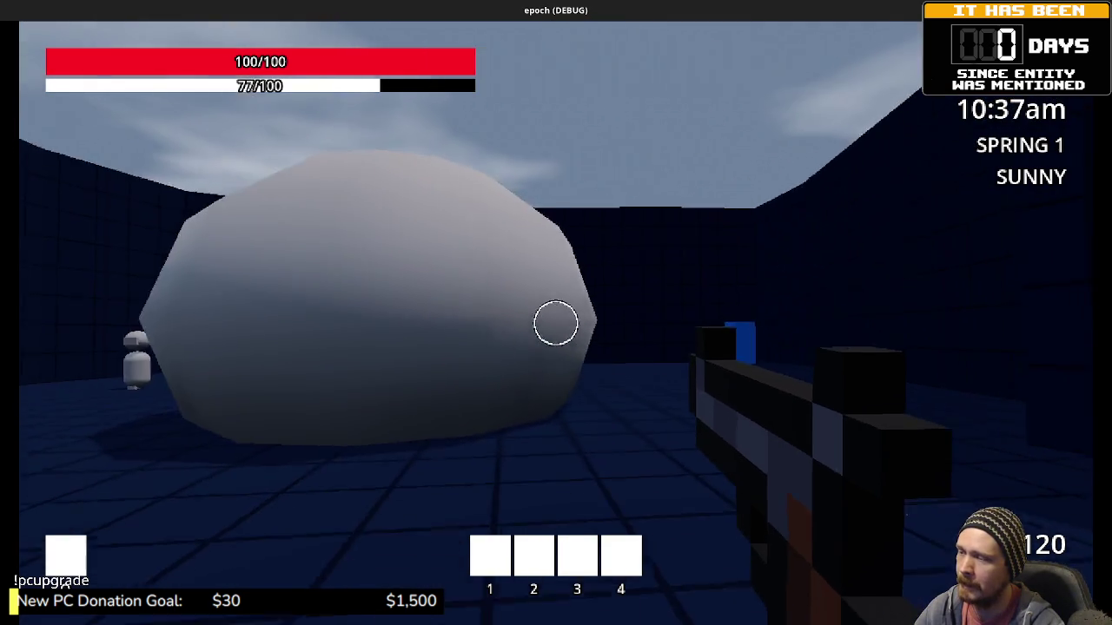
key("s")
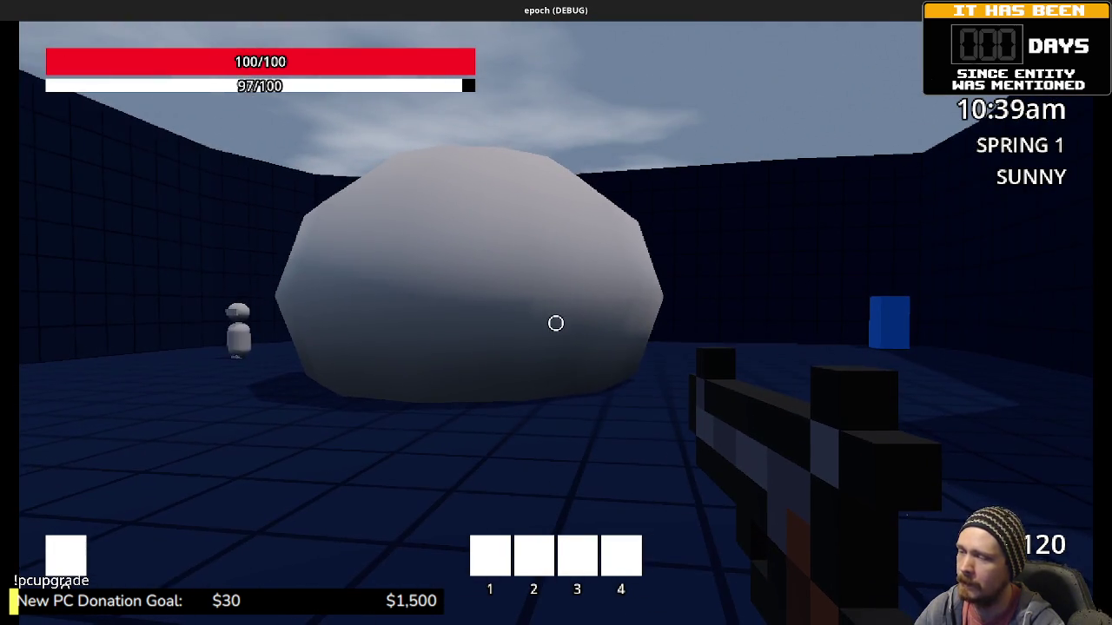
Keep circling the white blob while checking the blue block's position at the arena wall.
key("space")
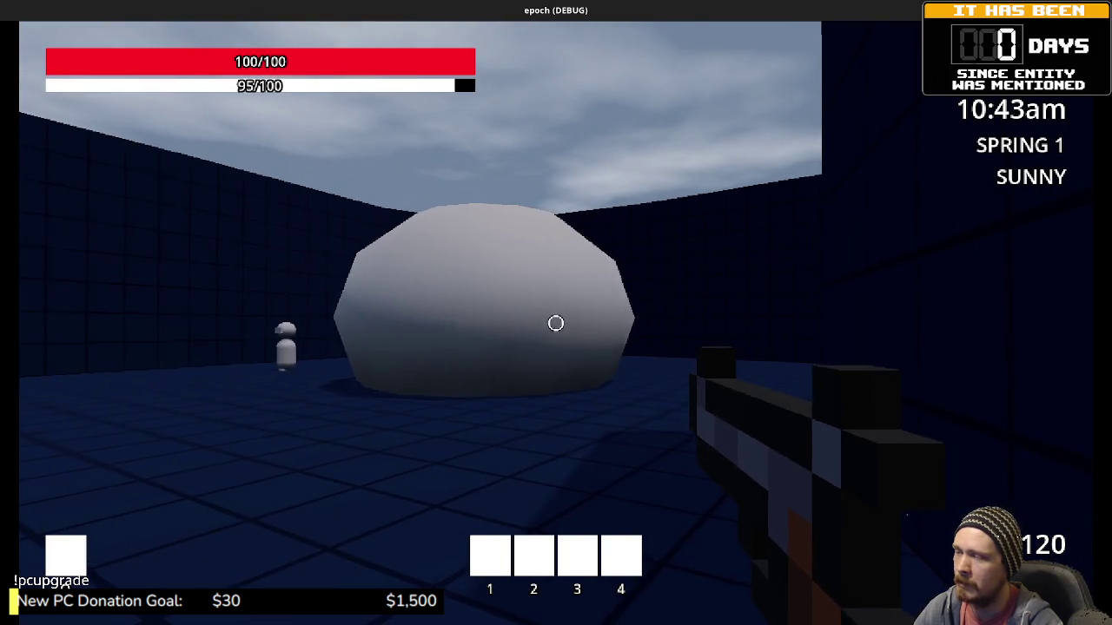
key("w")
key("s")
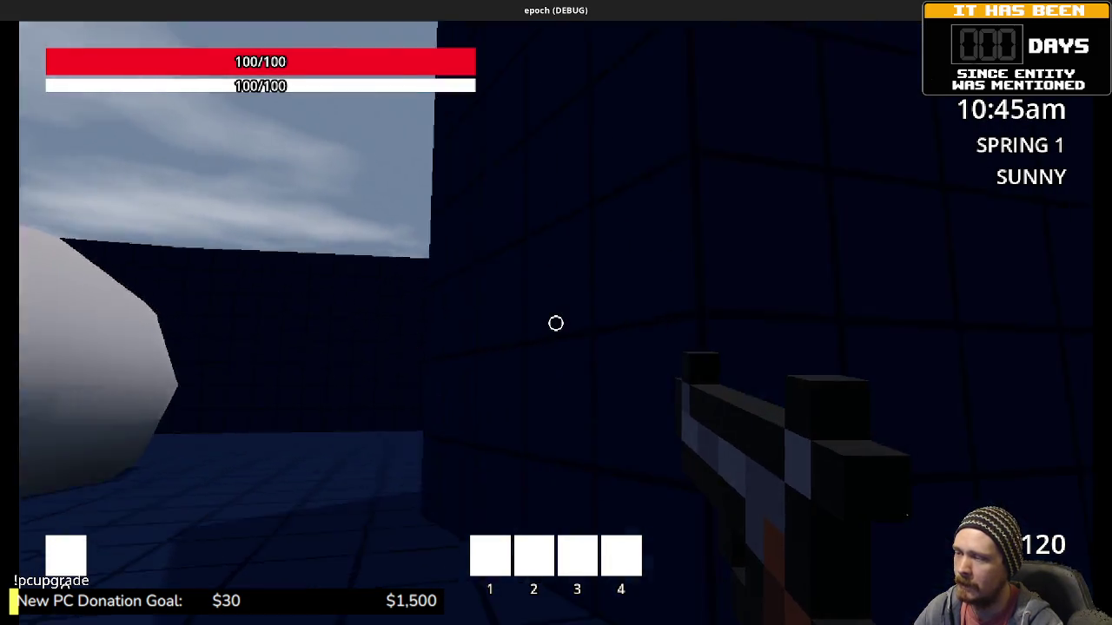
key("a")
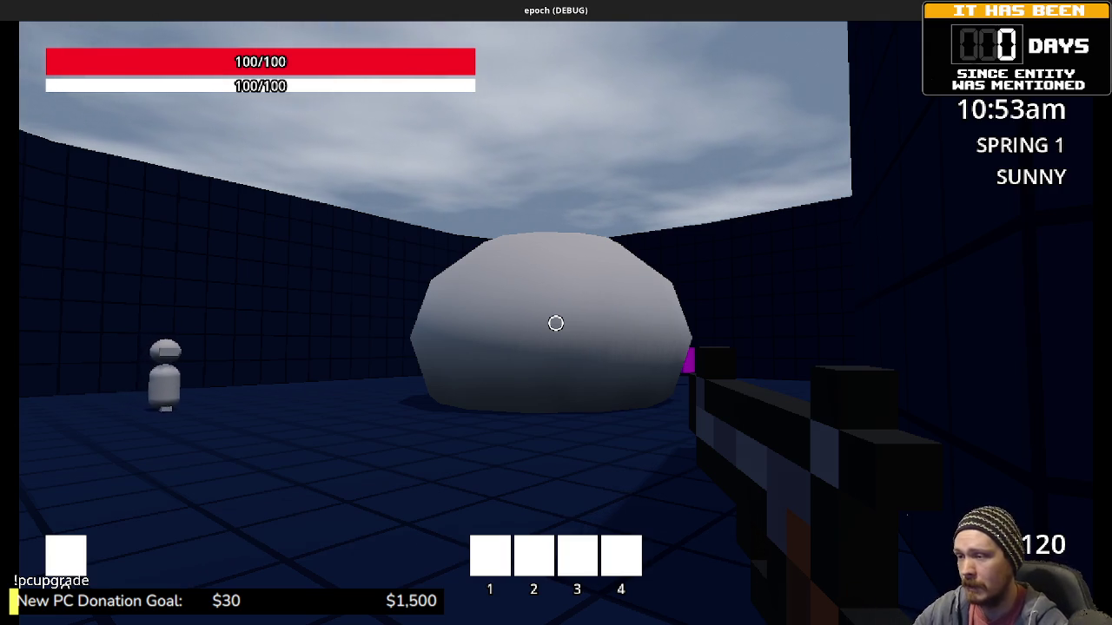
key("s")
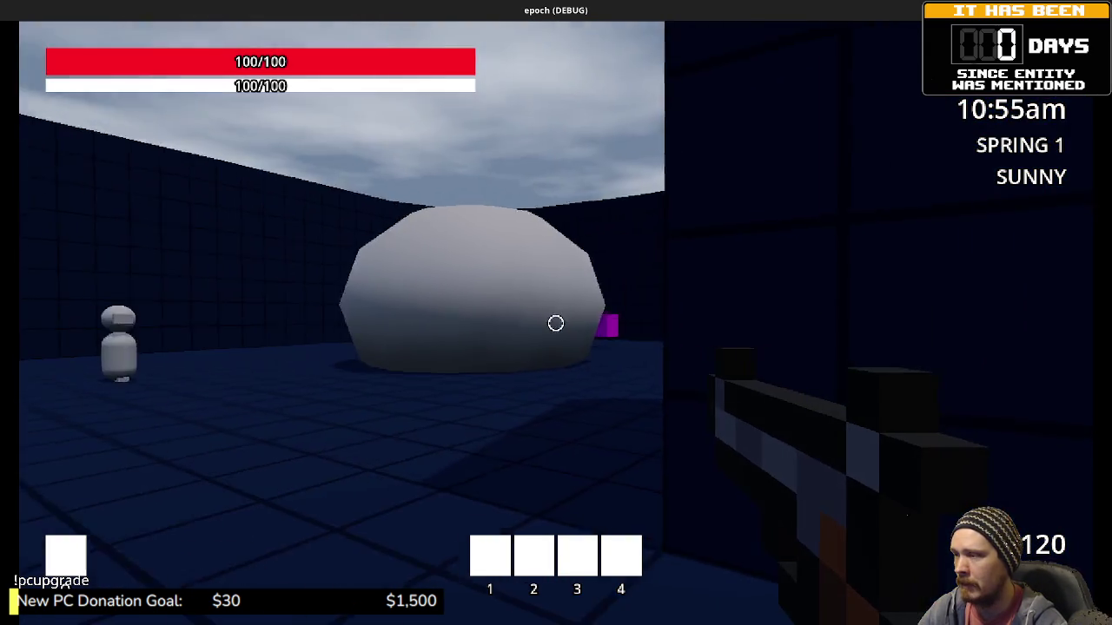
key("a")
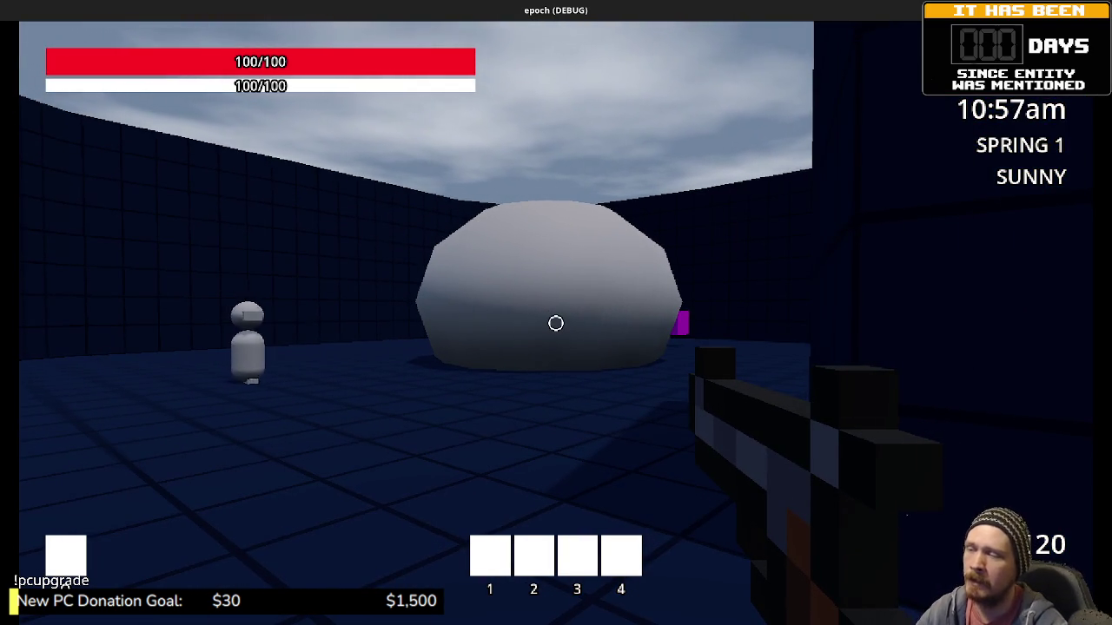
key("a")
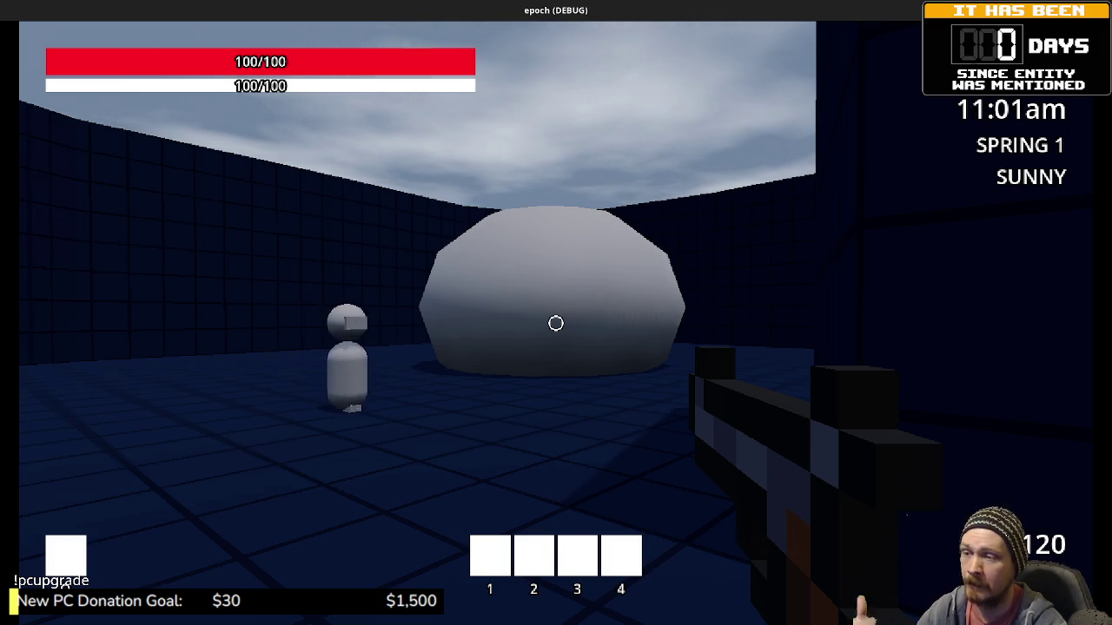
Enter the blue block and run out of the green maze past the brown crate.
key("w")
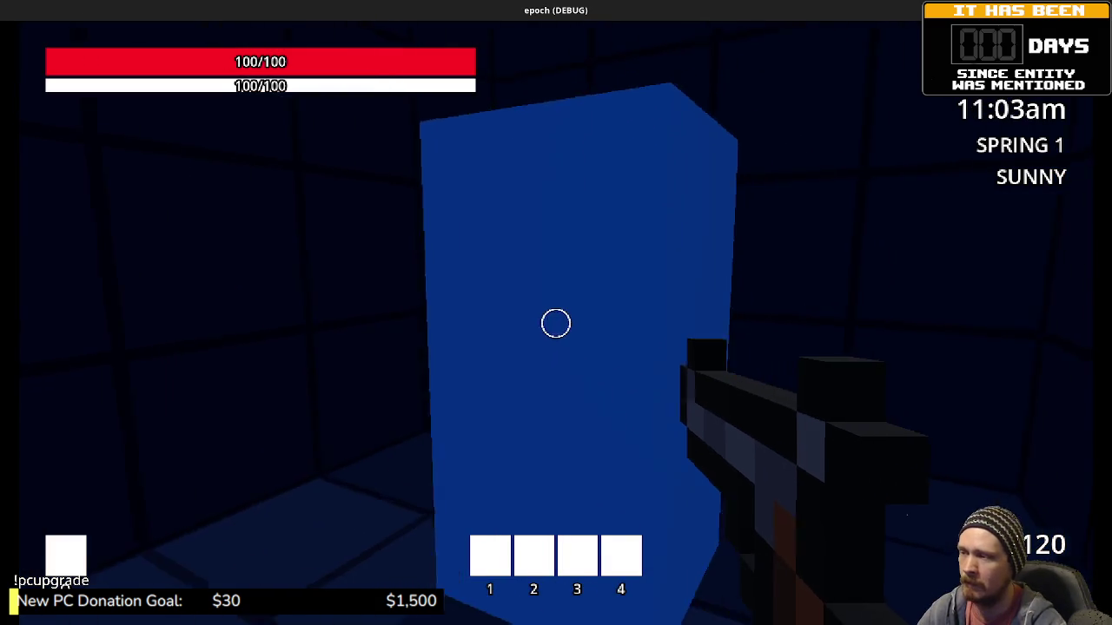
key("e")
key("w")
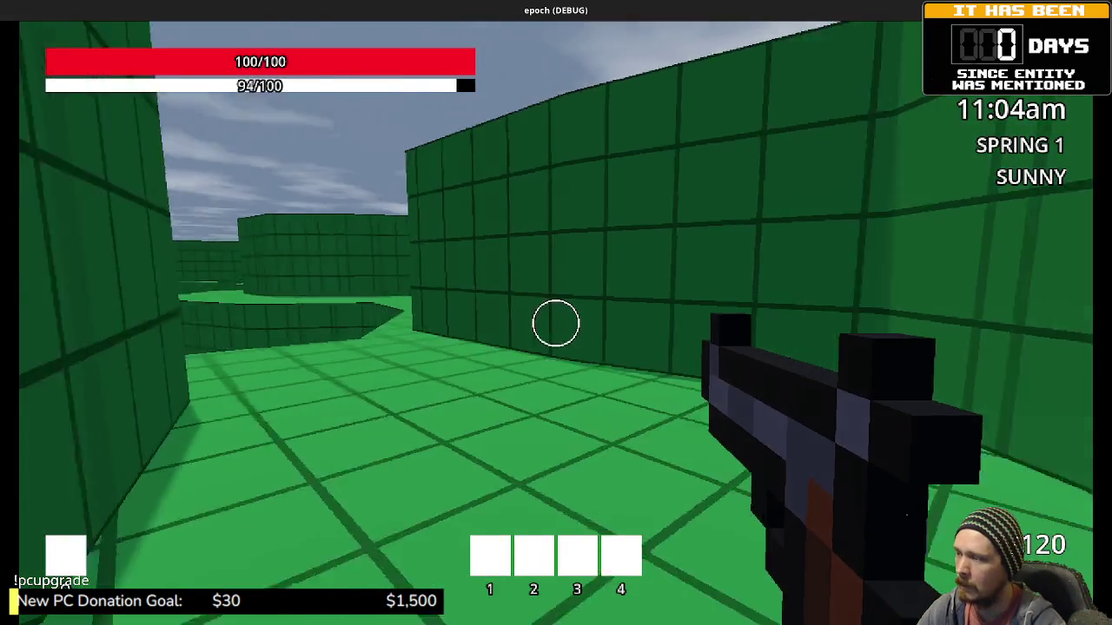
key("w")
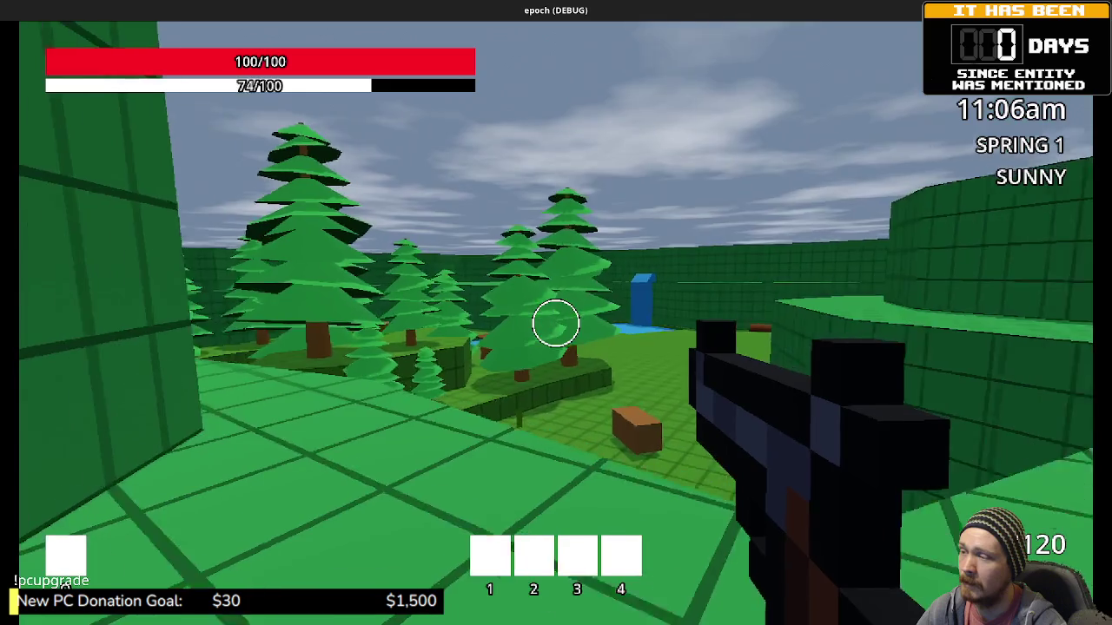
key("w")
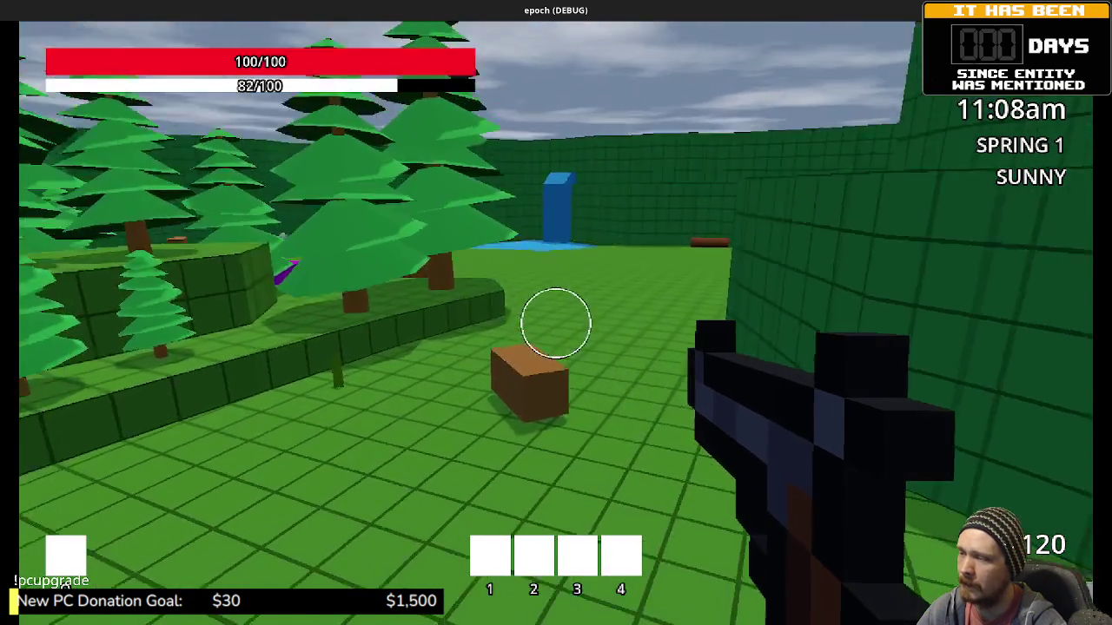
key("w")
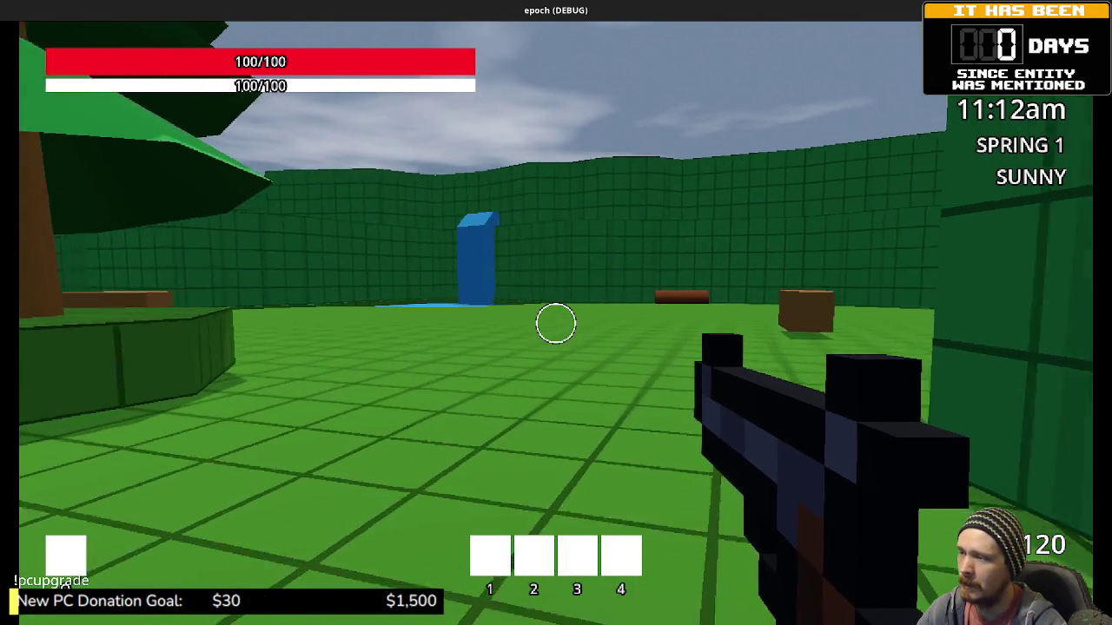
Explore the clearing, visiting the brown log and the blue pillar by the water.
key("w")
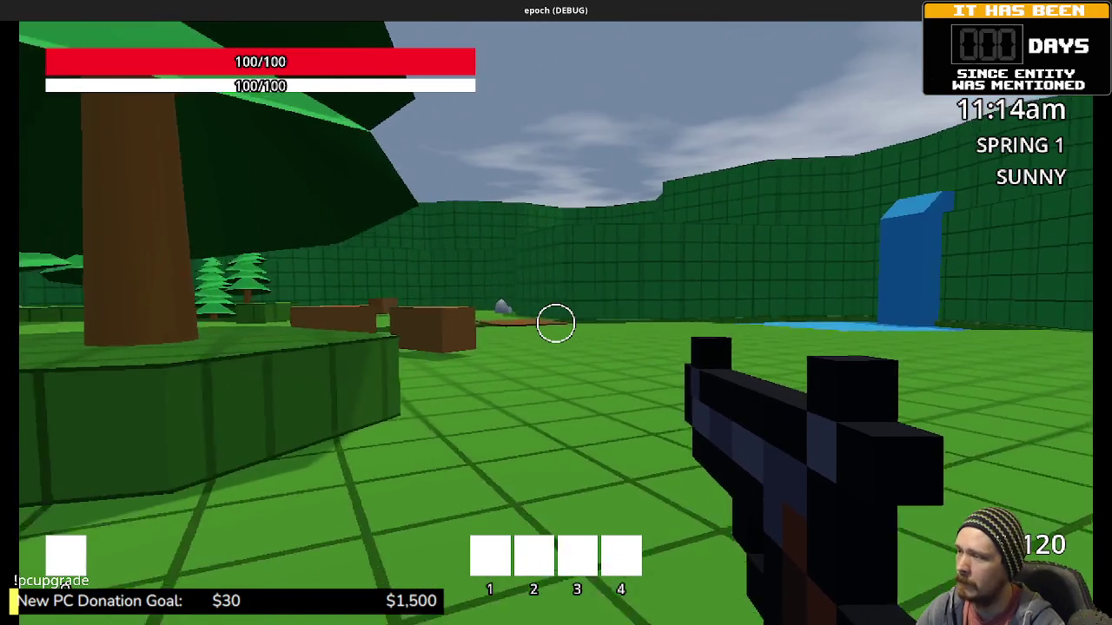
key("w")
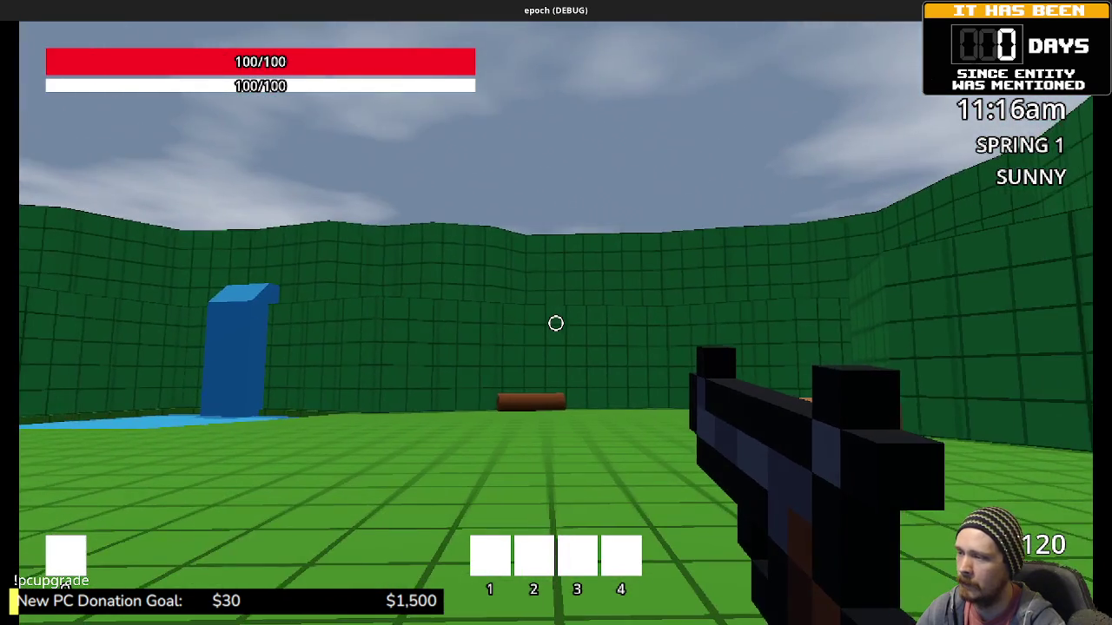
key("w")
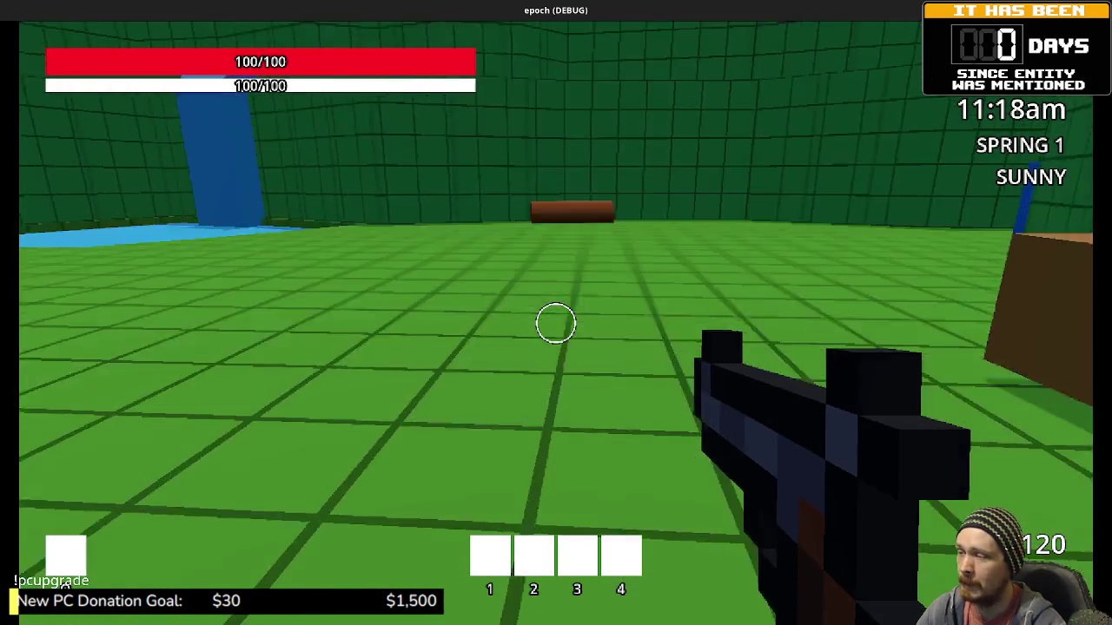
key("w")
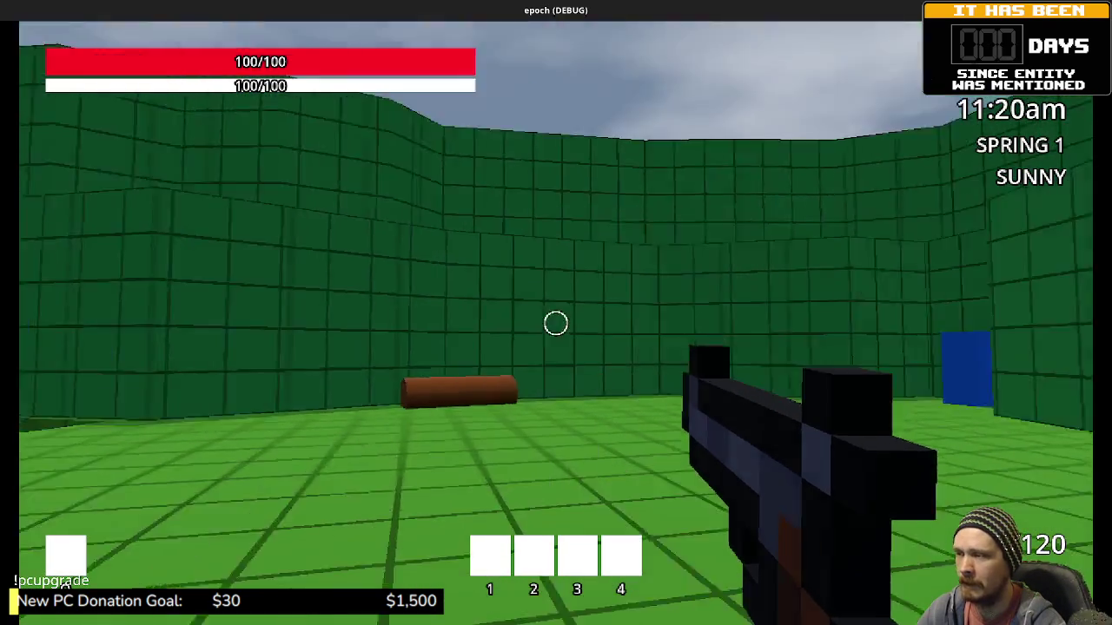
key("s")
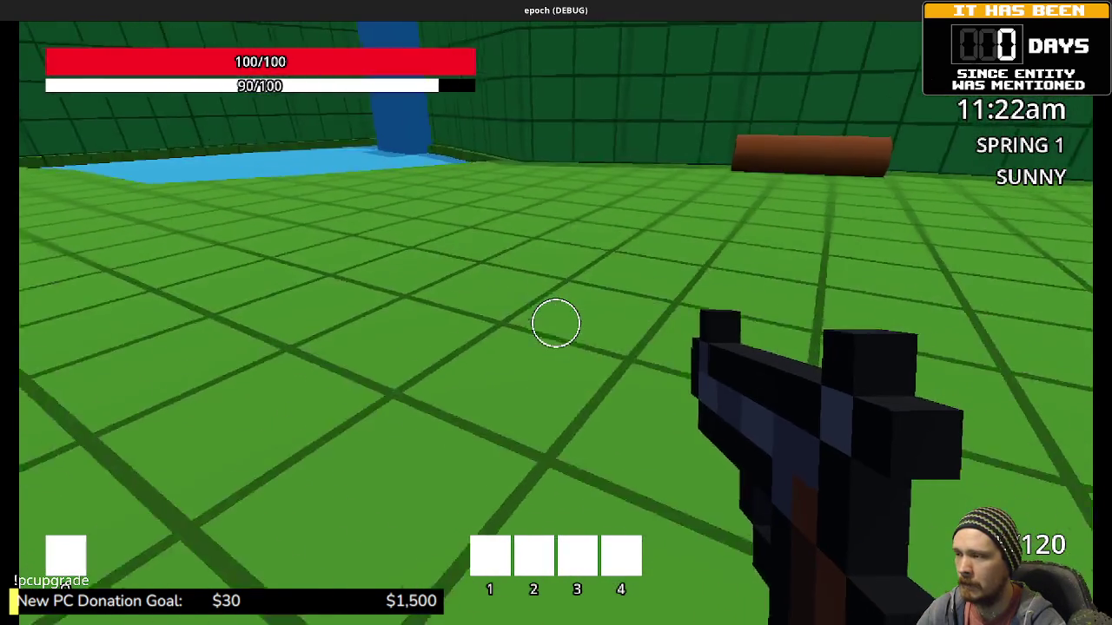
key("w")
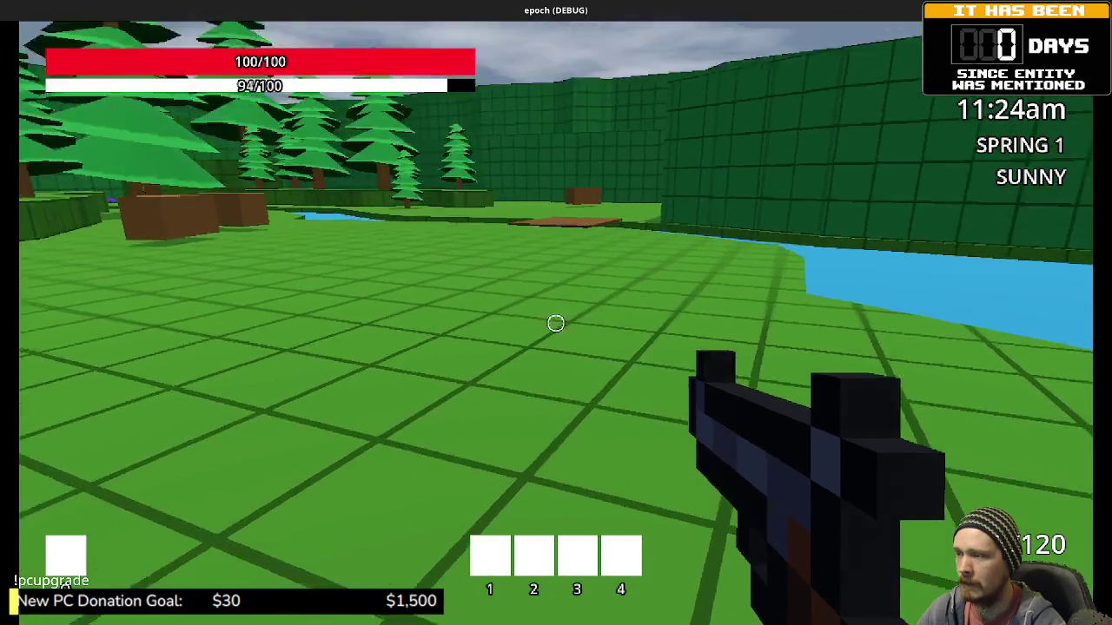
key("w")
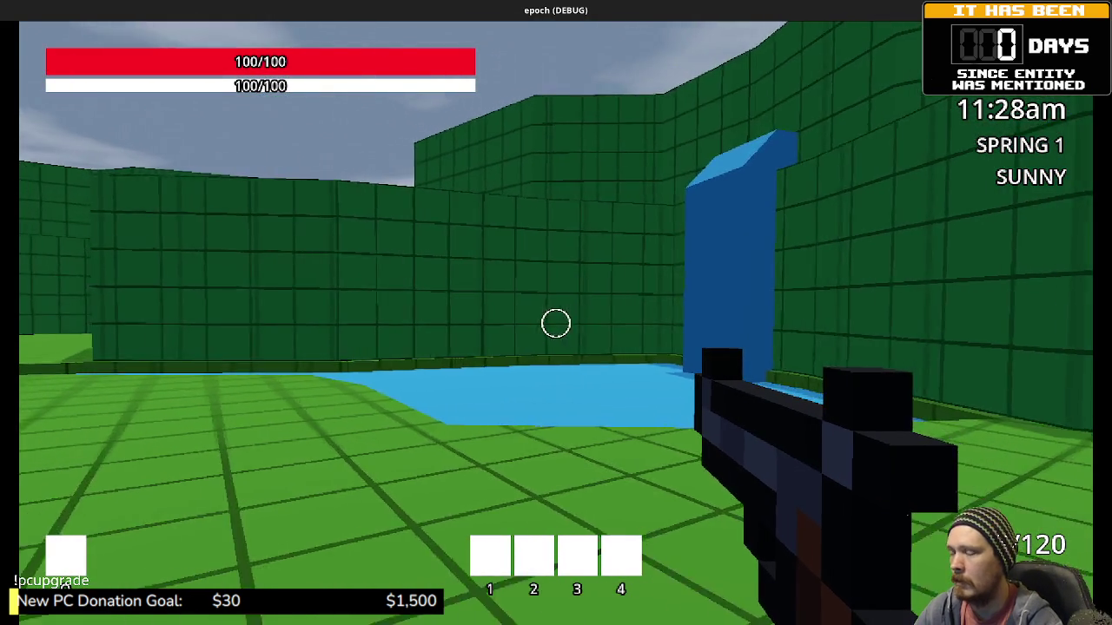
key("w")
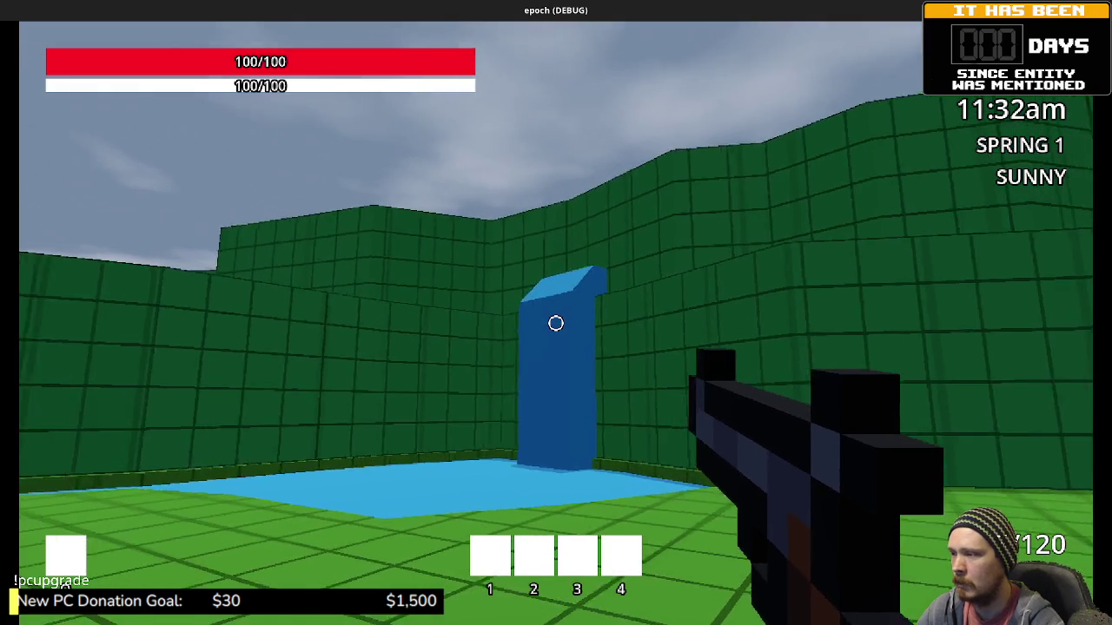
key("s")
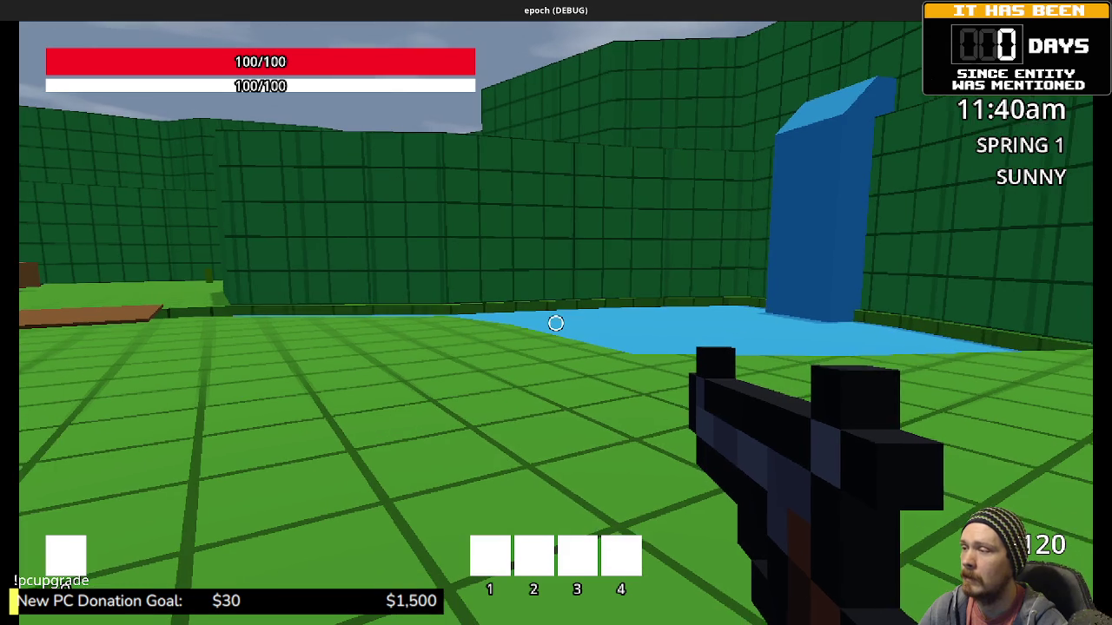
Sprint across to the distant blue block.
key("shift+w")
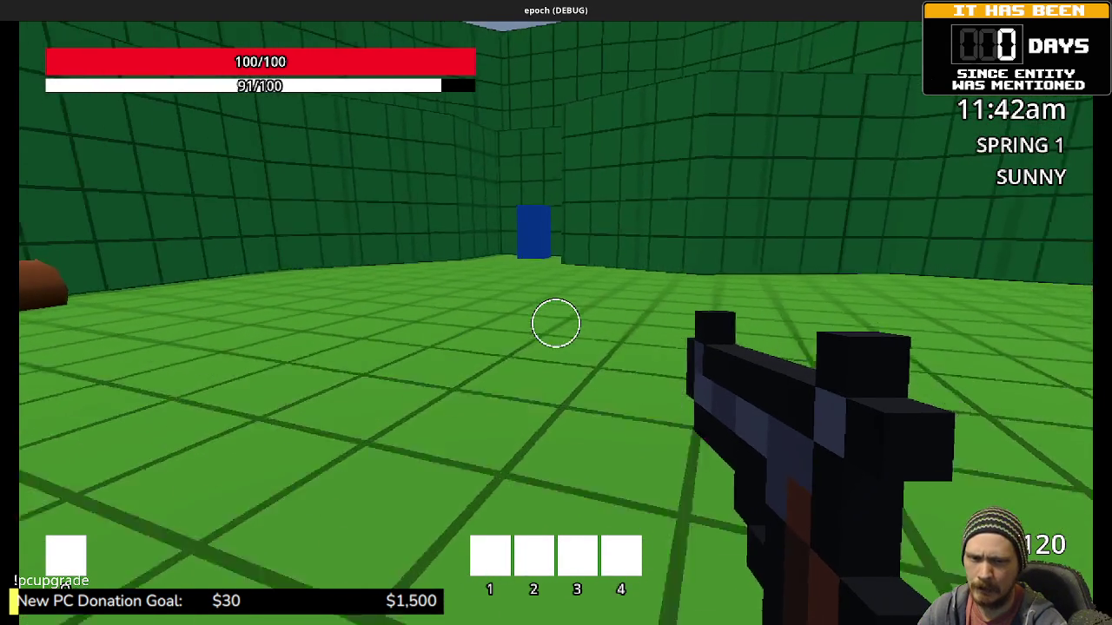
key("w")
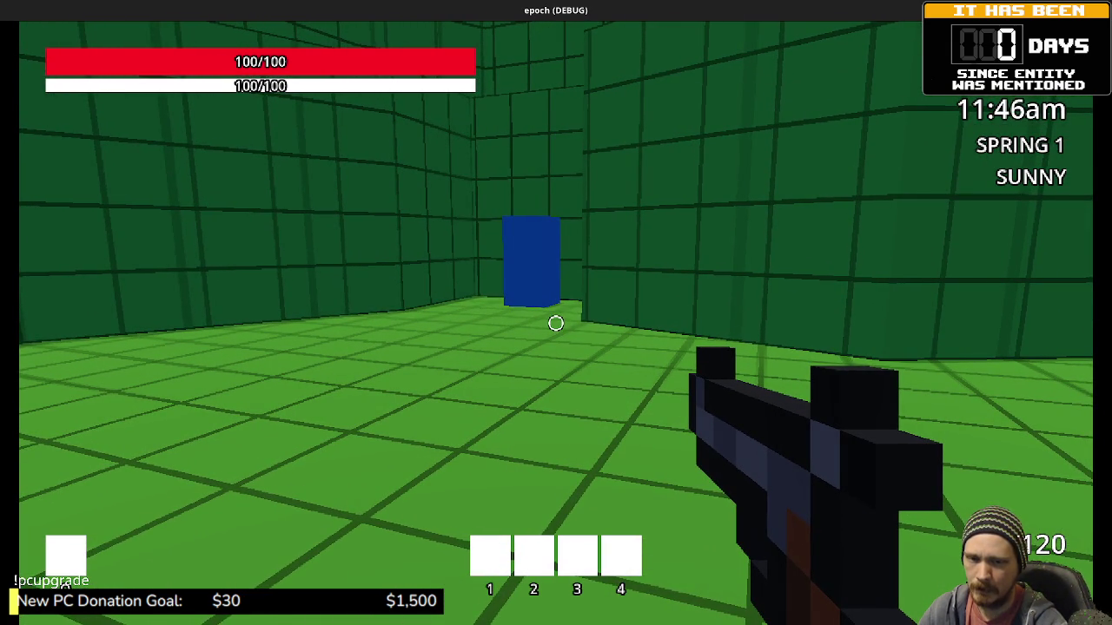
key("shift+w")
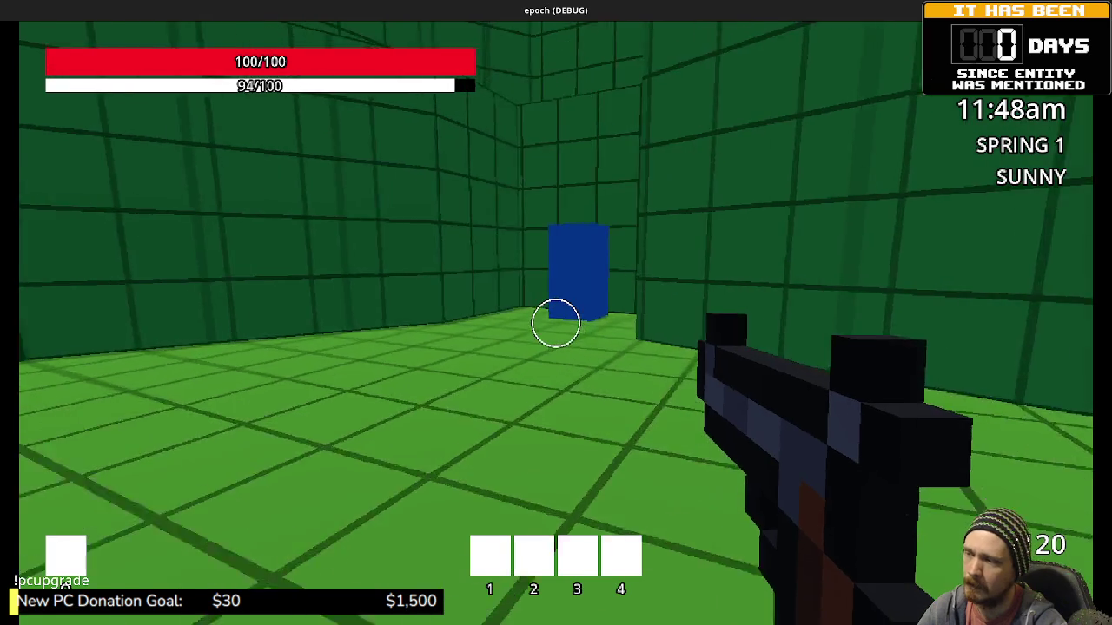
key("w")
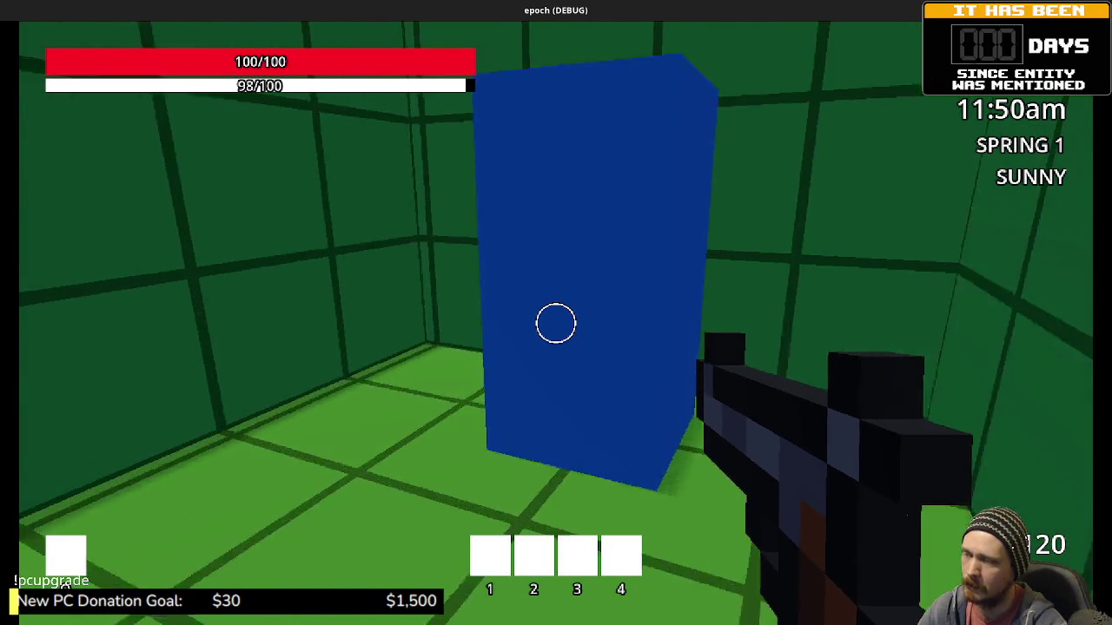
Run back through the walled enclosure across the tree field and into the blue portal block.
key("shift+w")
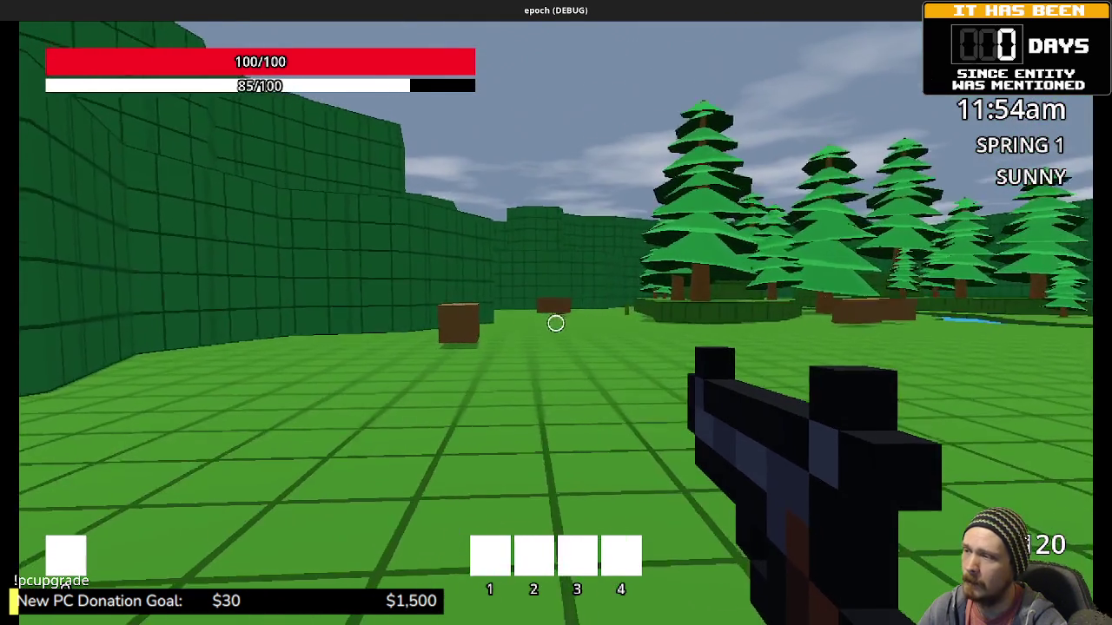
key("shift+w")
key("w")
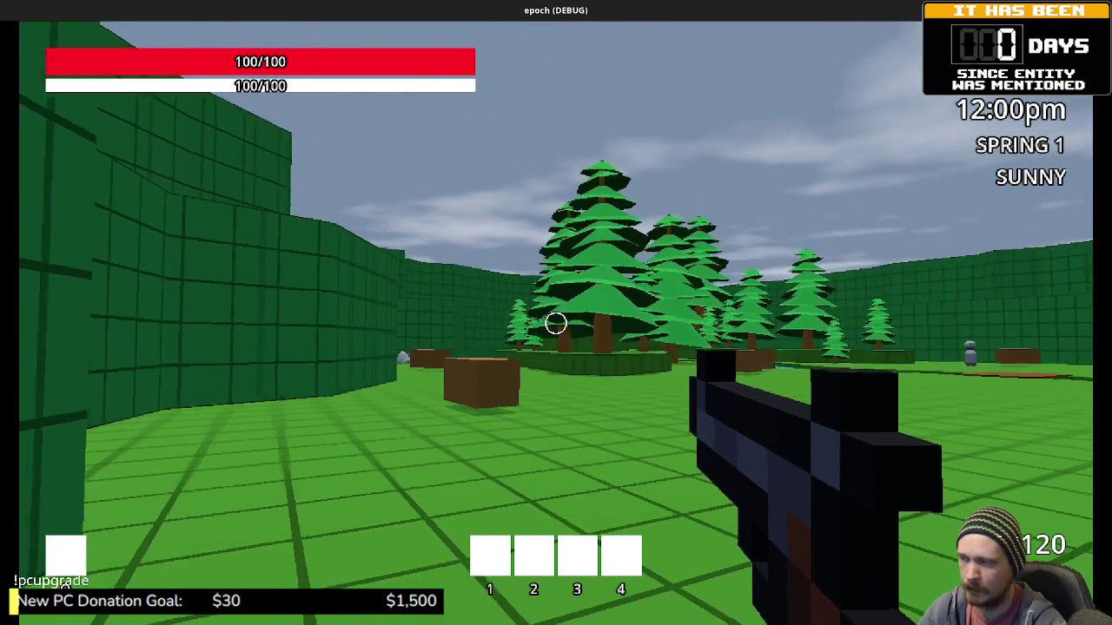
key("shift+w")
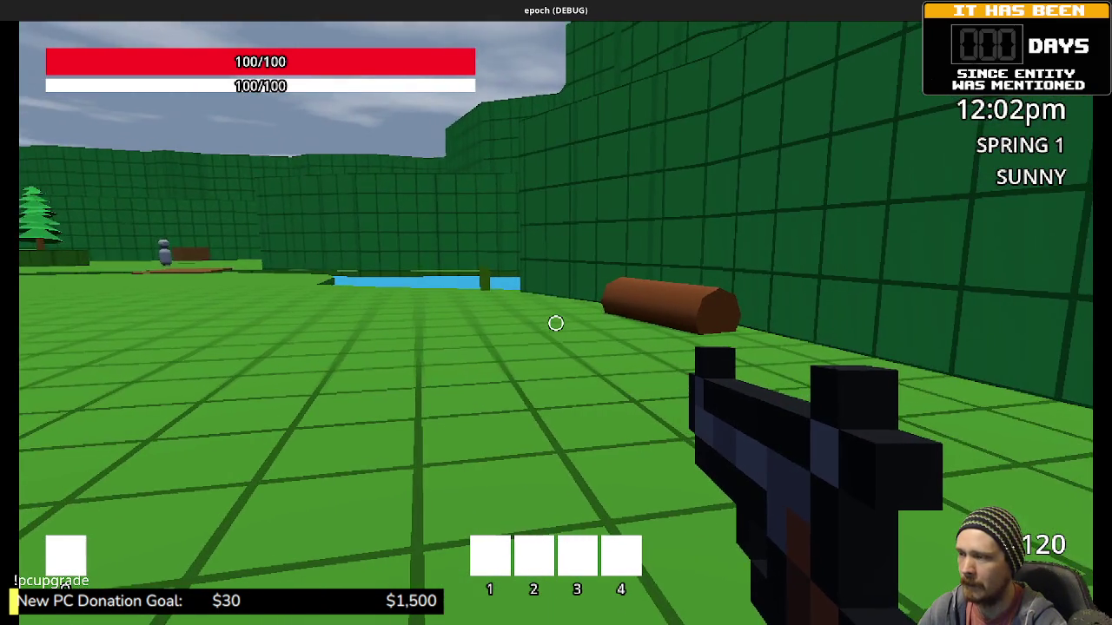
key("shift+w")
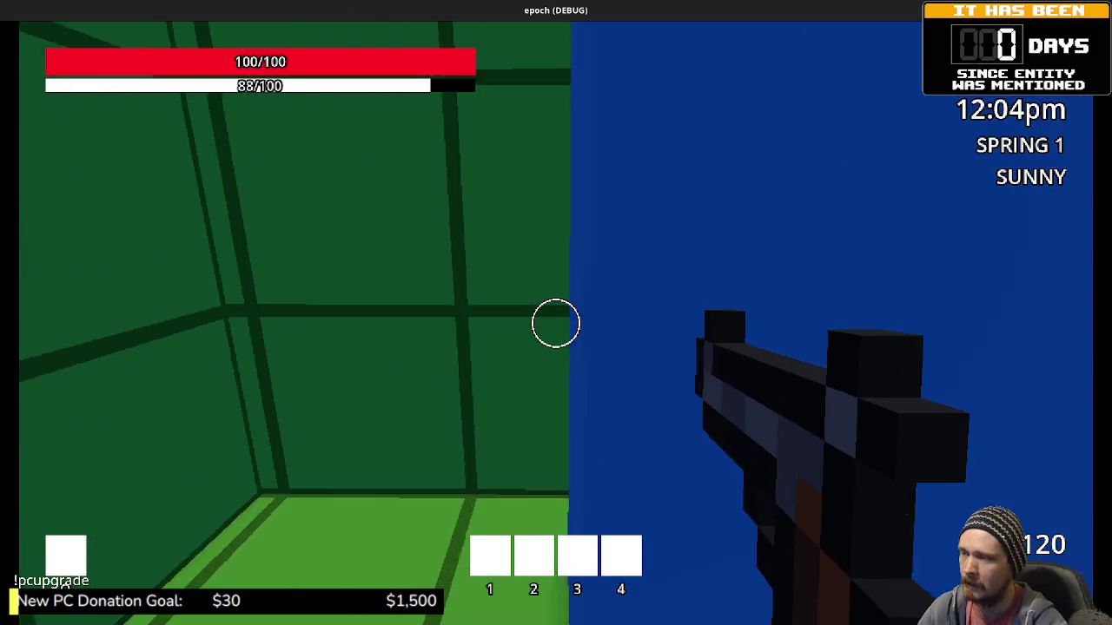
Visit the Item Shop and Weapon Craft & Upgrade NPCs, then sprint over to the storage crates.
key("shift+w")
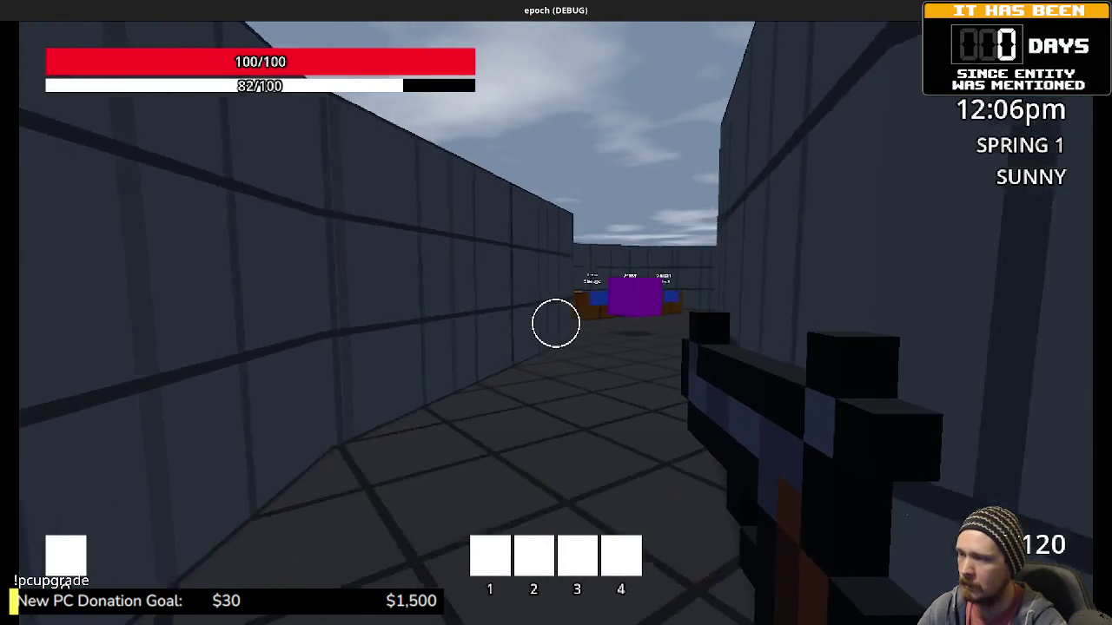
key("shift+w")
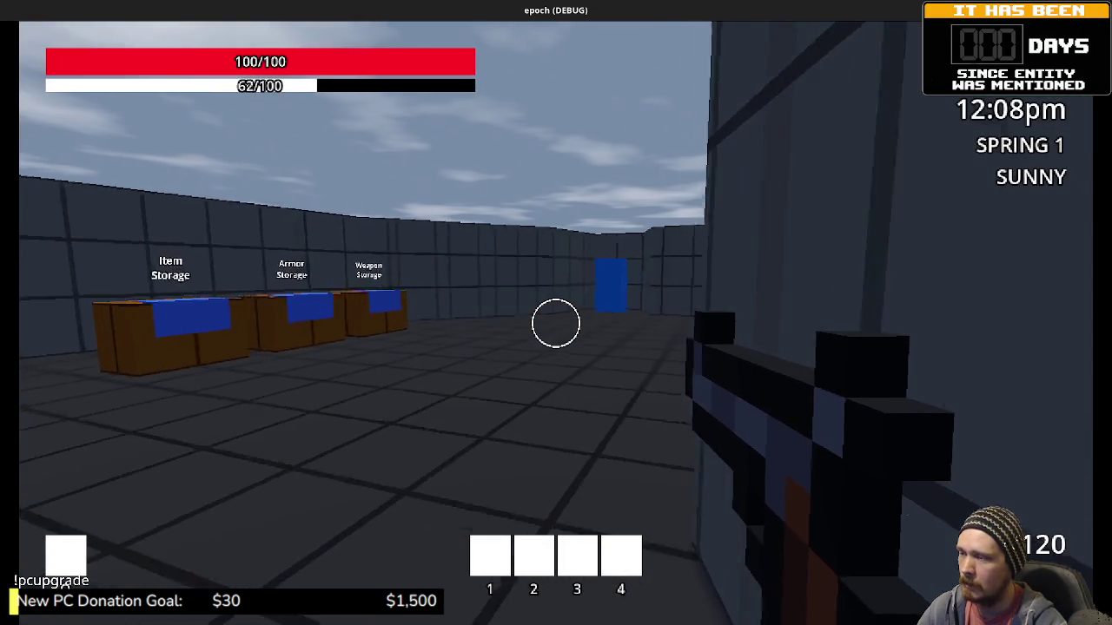
key("w")
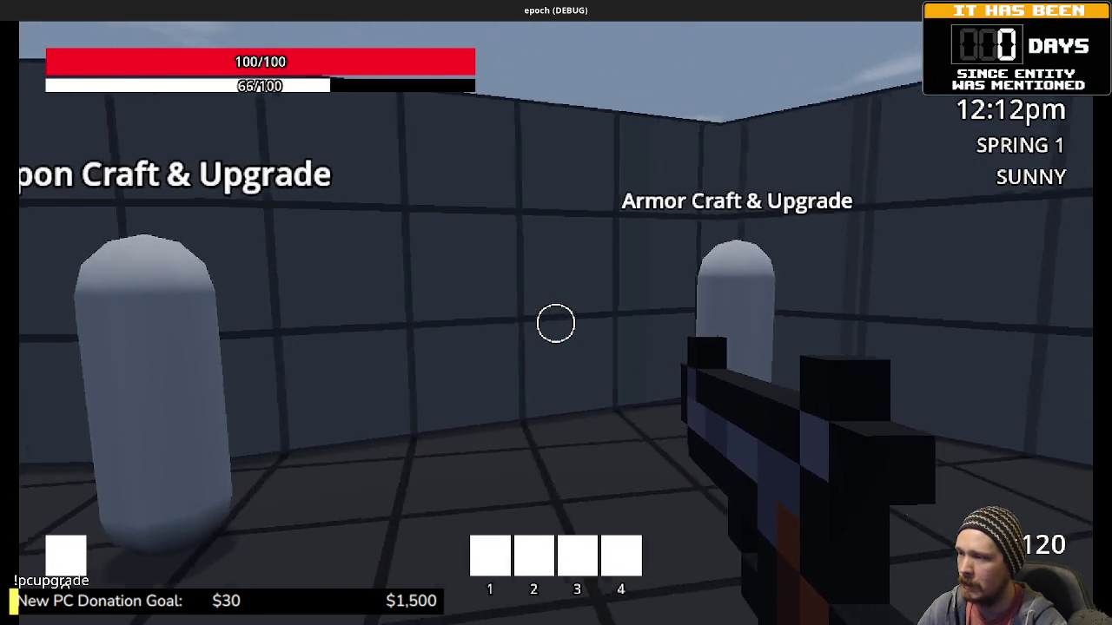
key("shift+w")
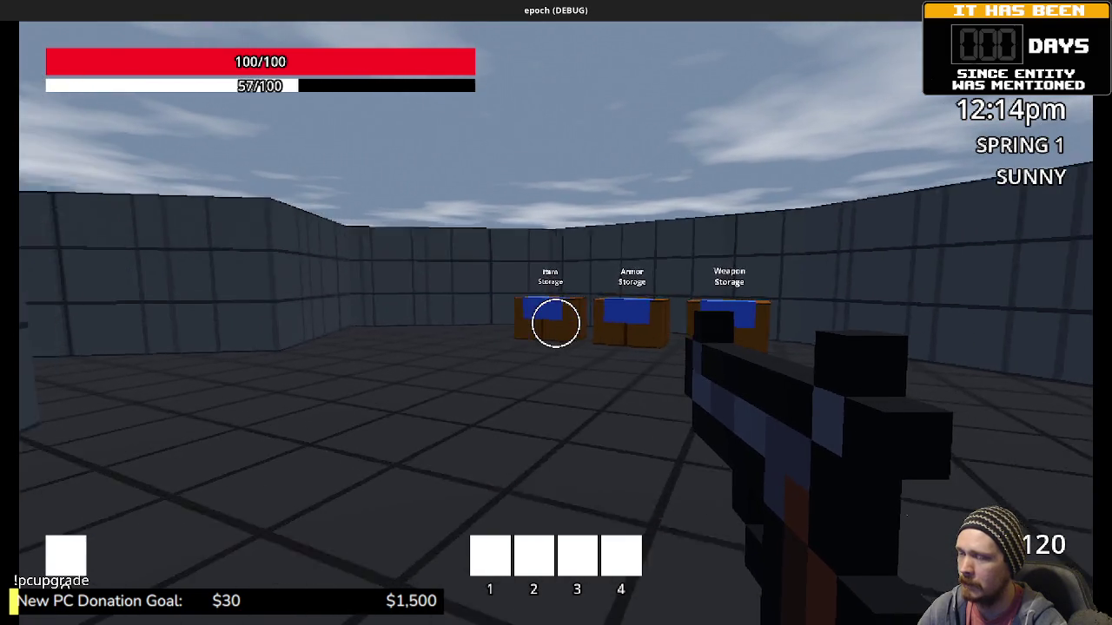
key("shift+w")
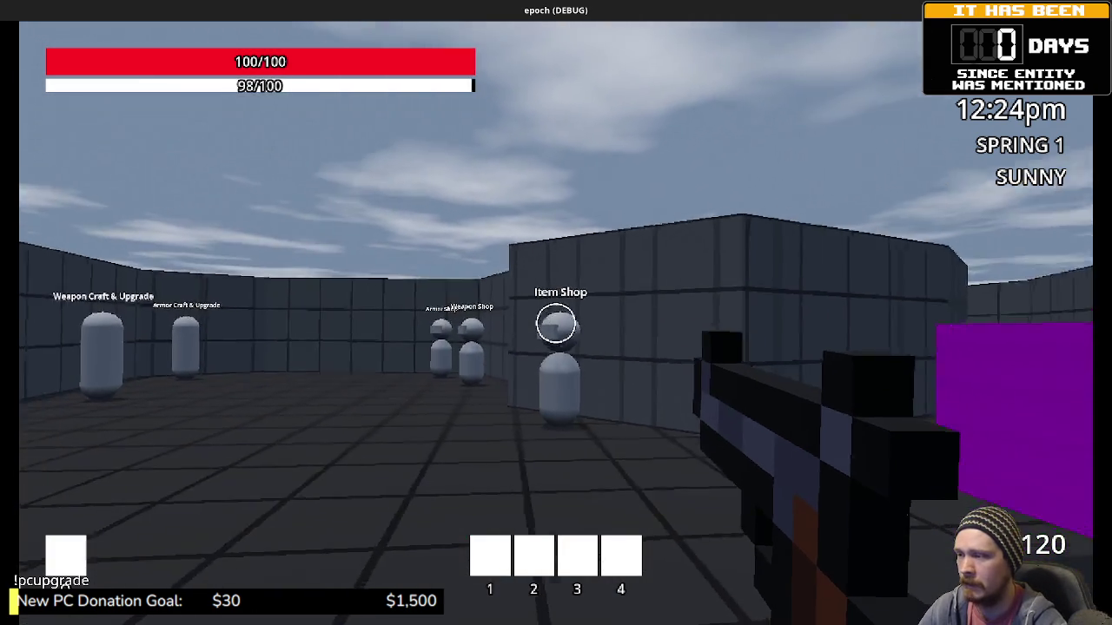
Go through the blue door into the test room and head toward the Item Shop NPC.
key("w")
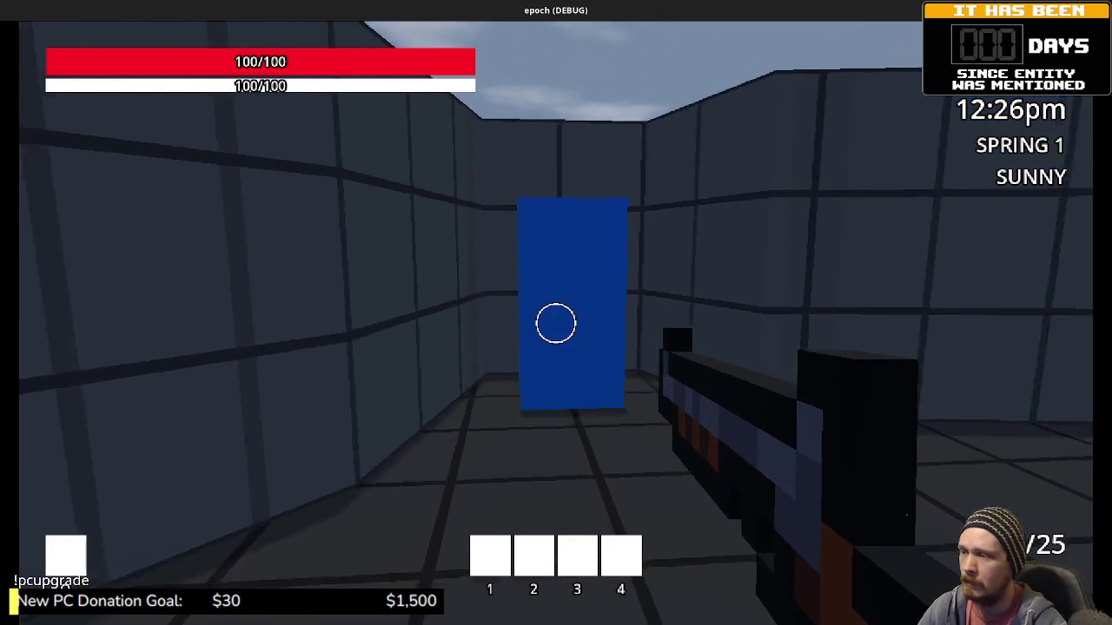
key("w")
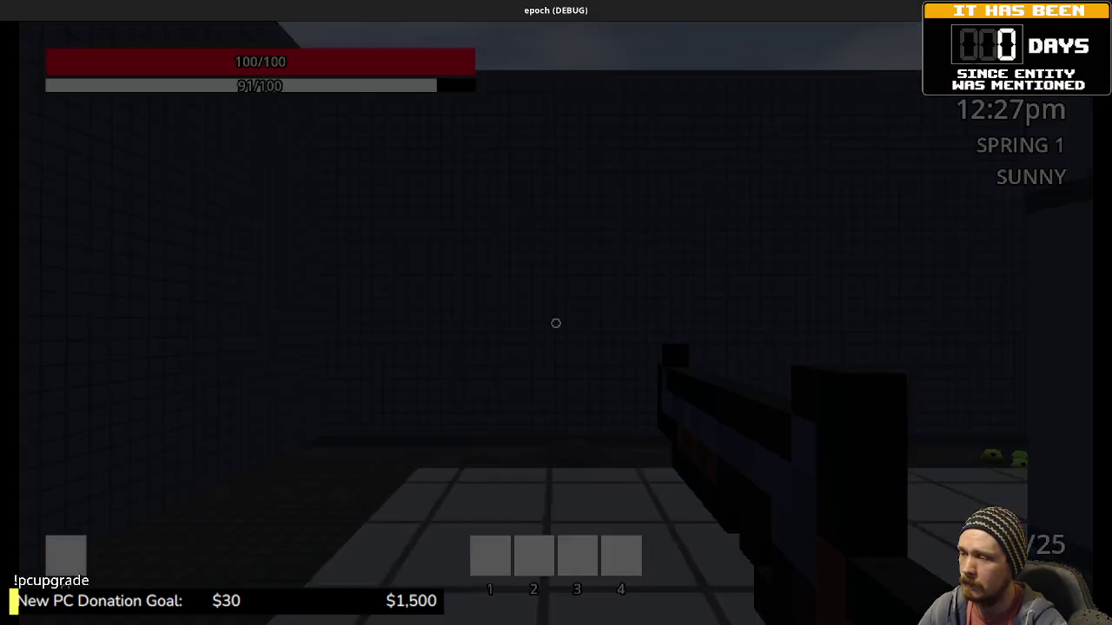
key("shift+w")
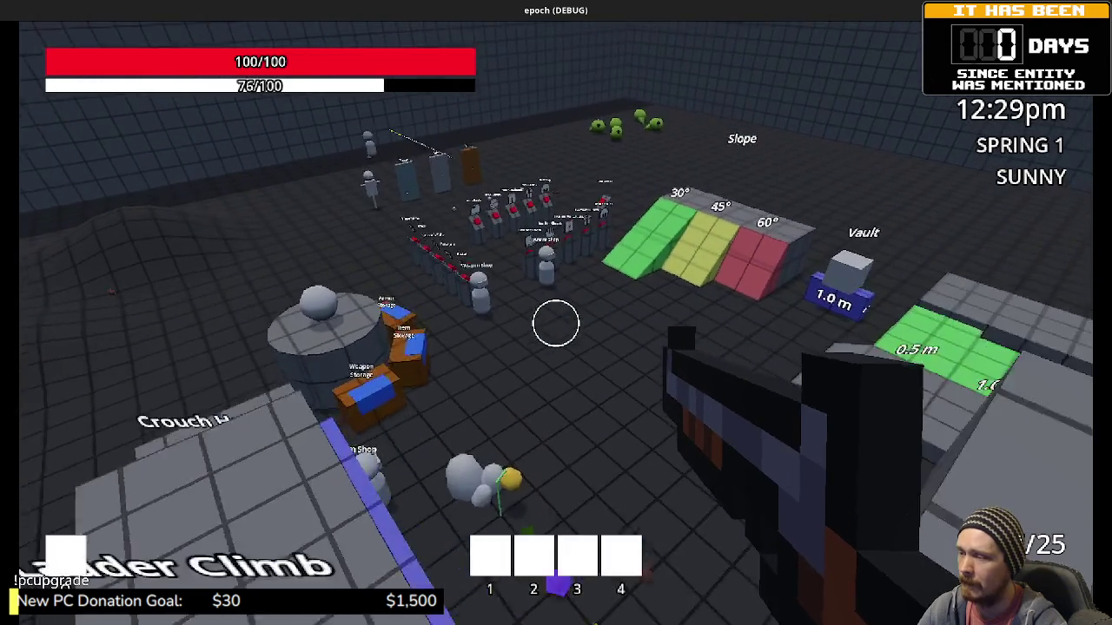
key("w")
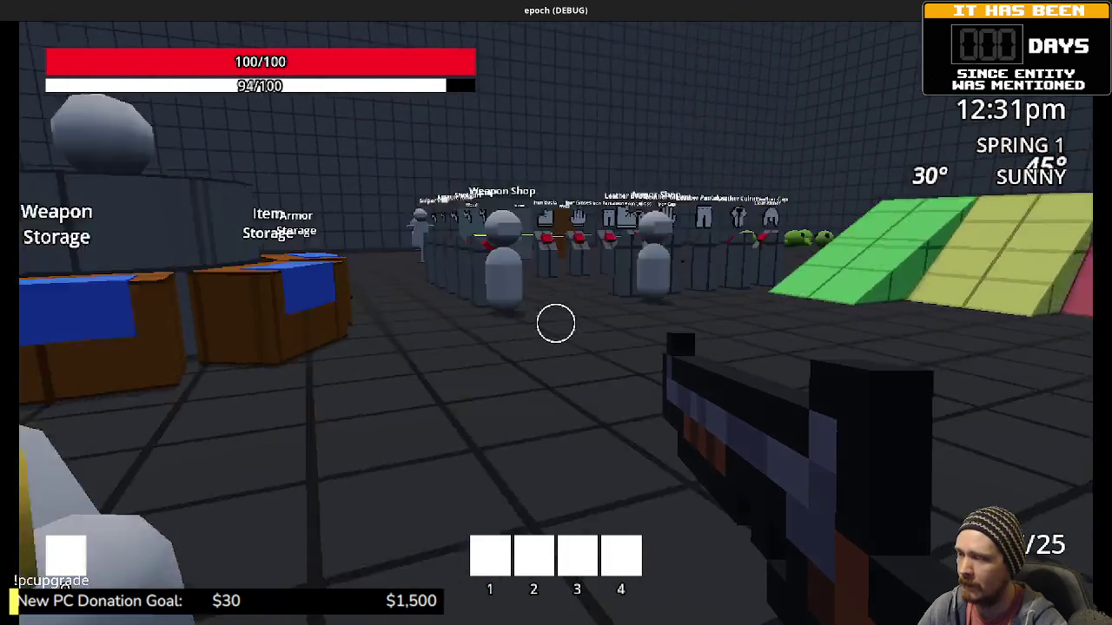
key("w")
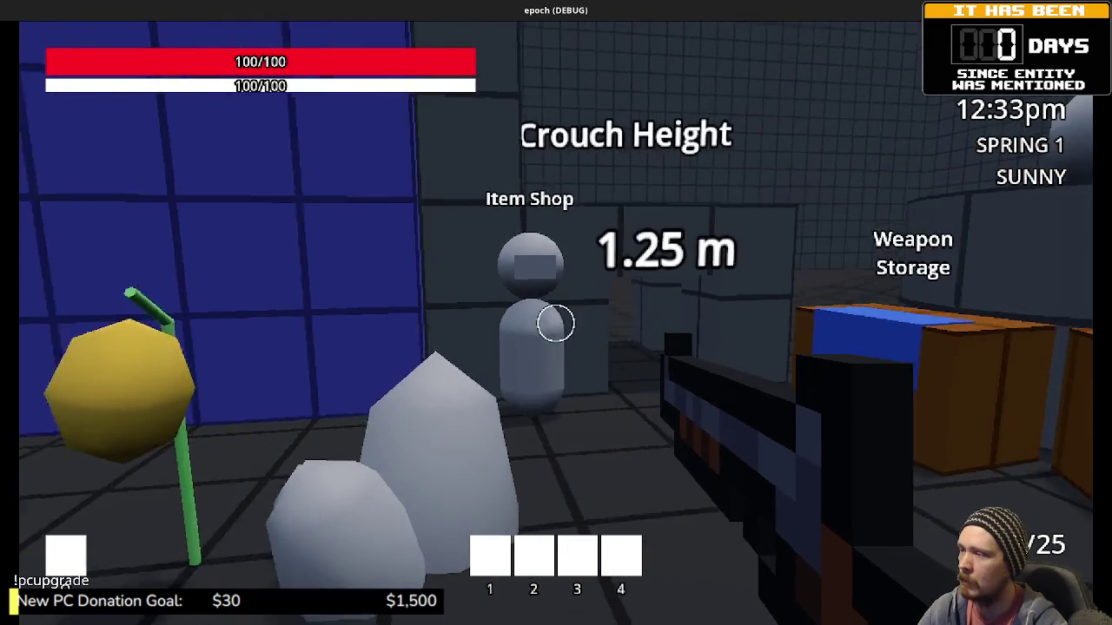
Look over the Armor Shop and Item Shop NPCs and the Ladder Climb wall, then stop the game.
key("w")
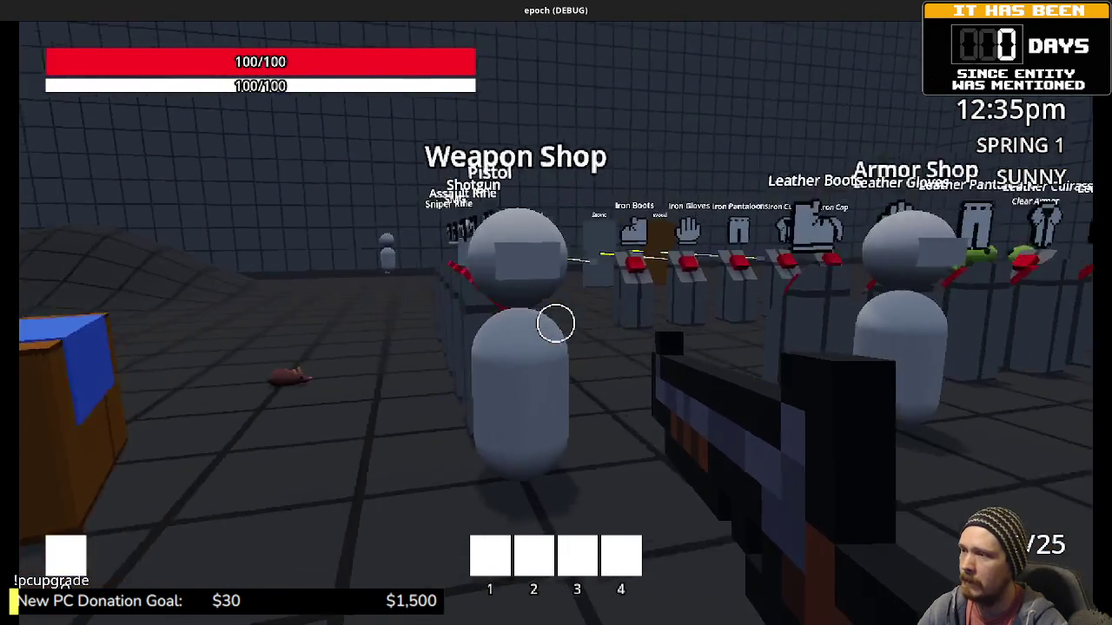
key("w")
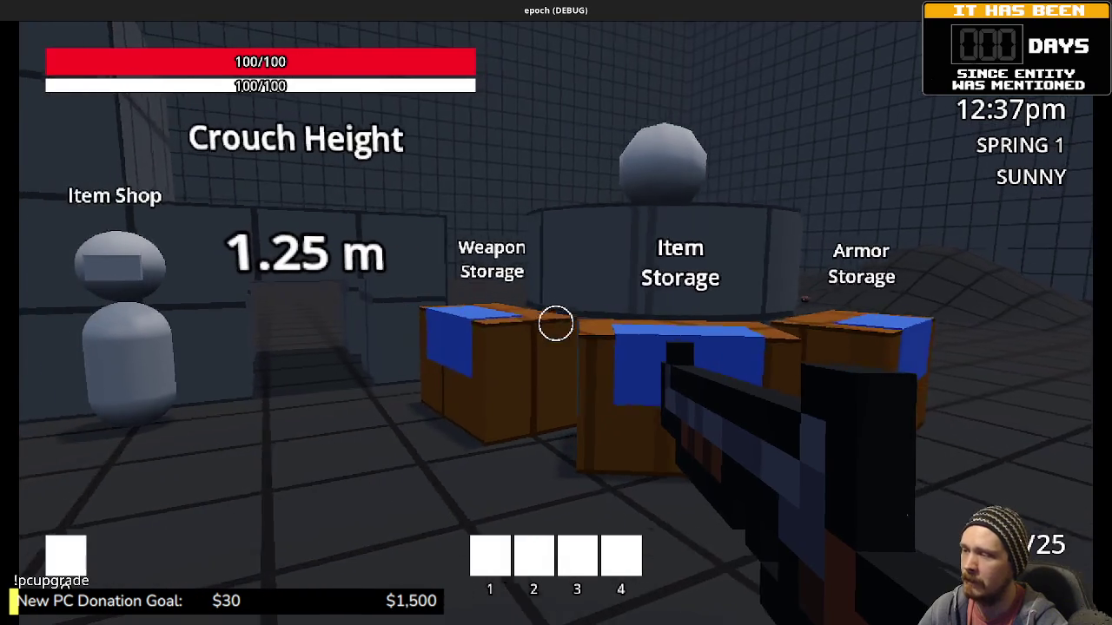
key("w")
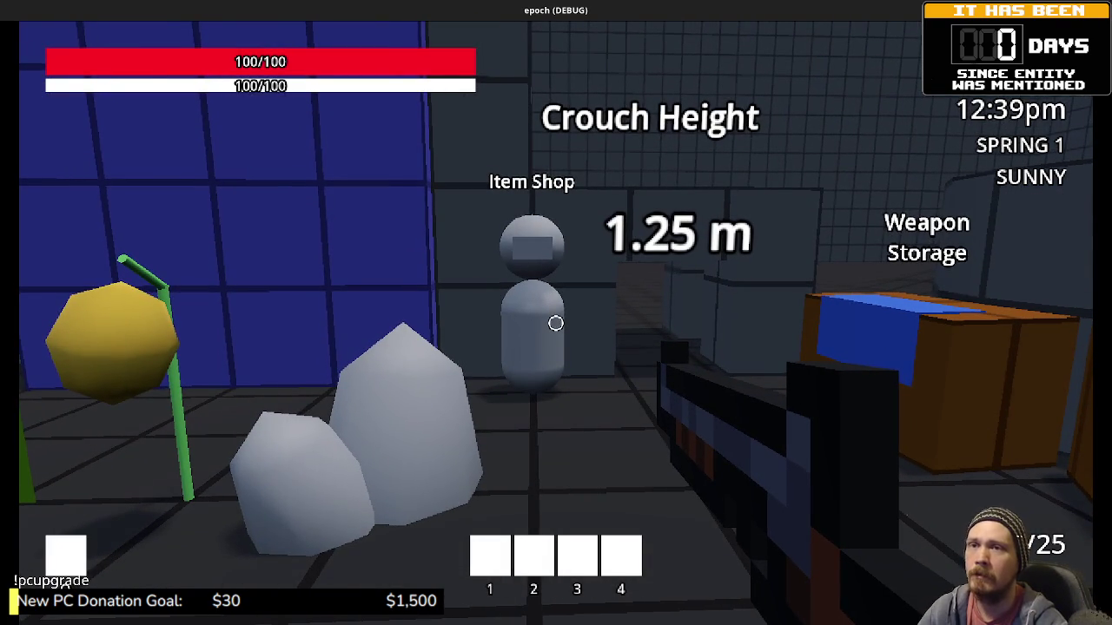
key("w")
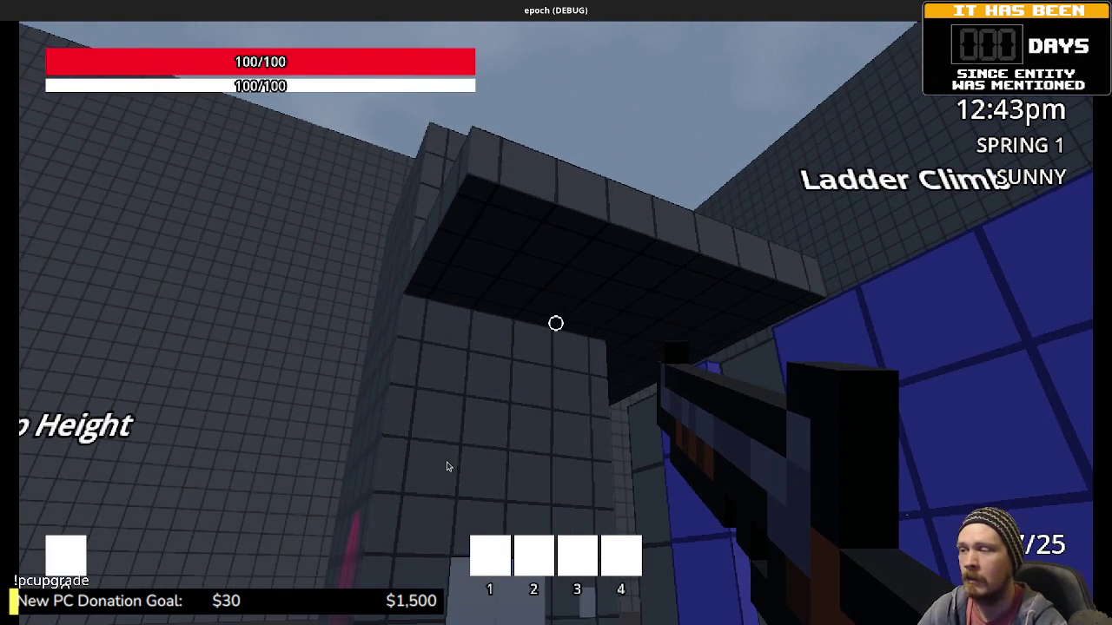
key("F8")
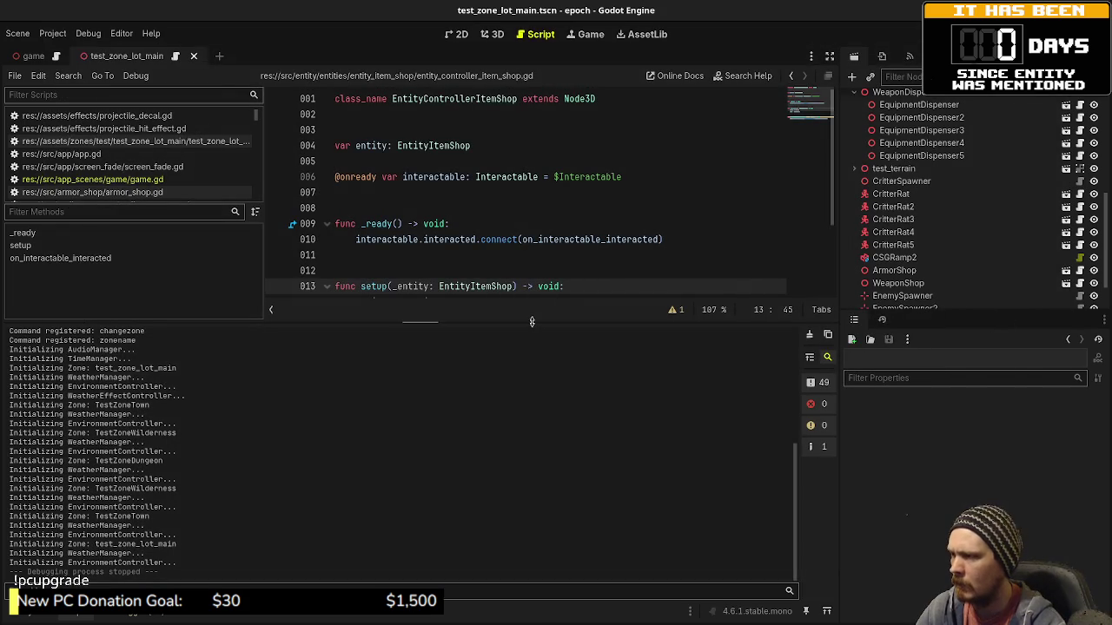
Enlarge the script editor, open test_zone_town.tscn, and inspect the ItemShop node's transform.
left_click_drag(531, 321, 521, 548)
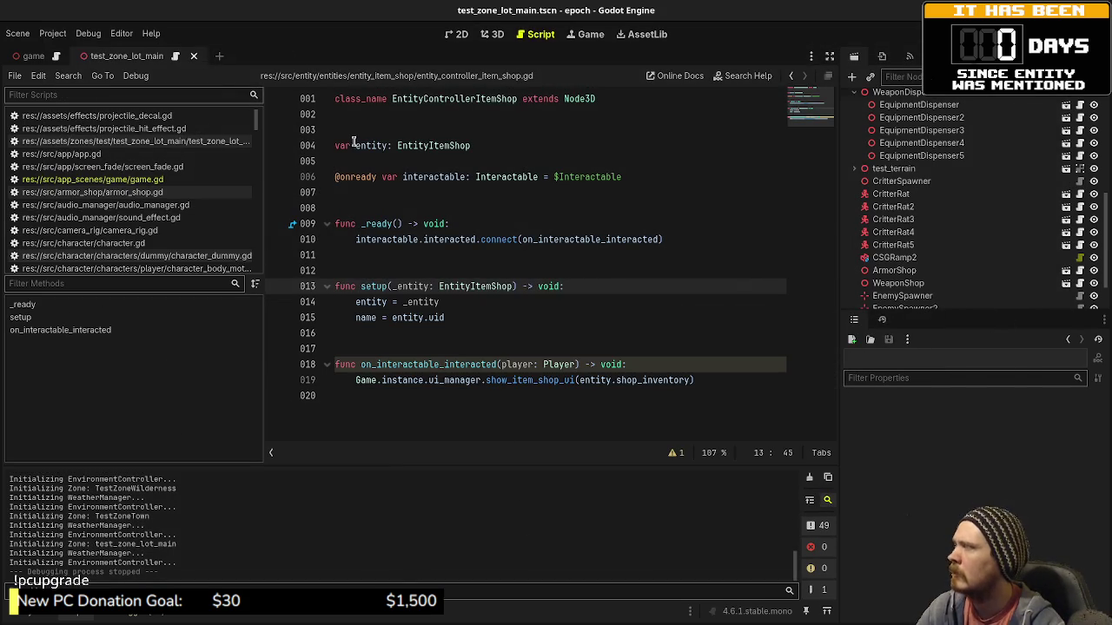
key("ctrl+shift+o")
type("town")
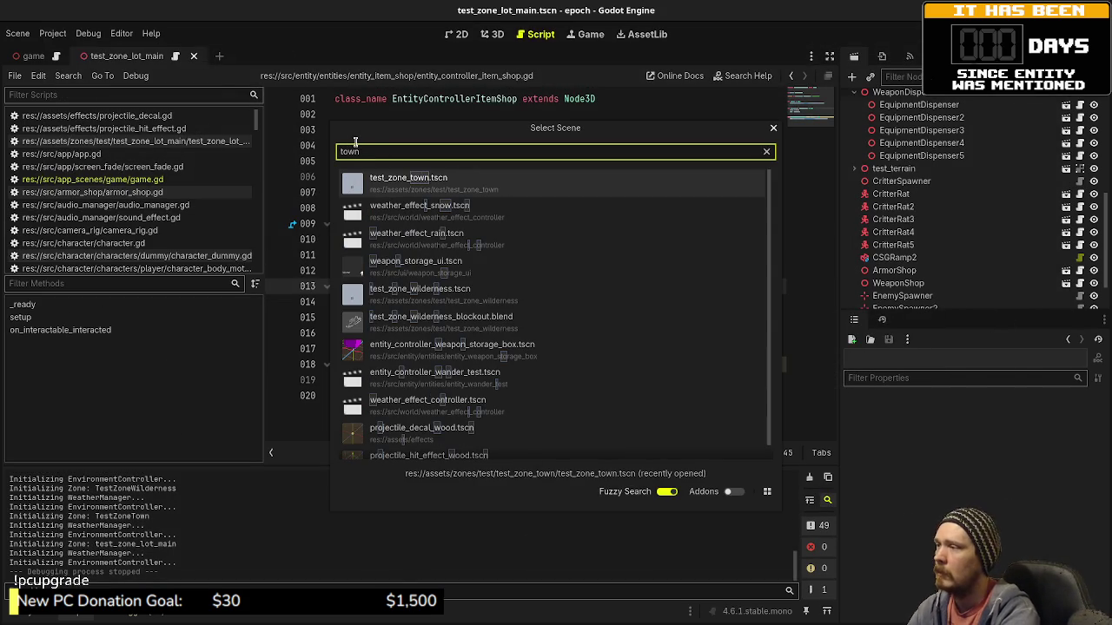
key("Return")
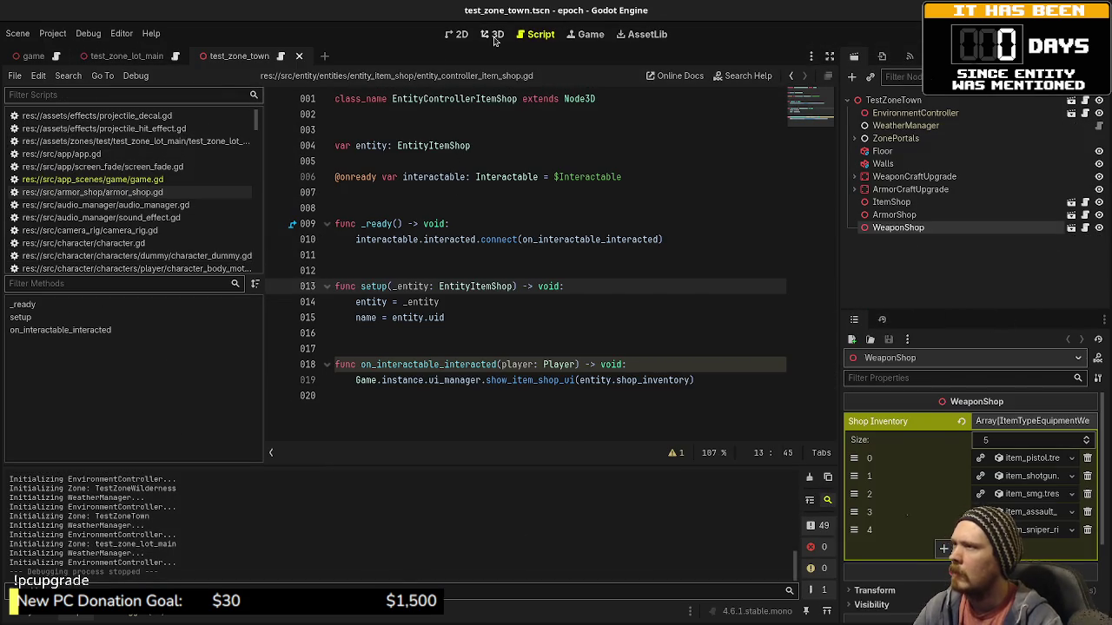
left_click(492, 35)
scroll(615, 303, "down", 4)
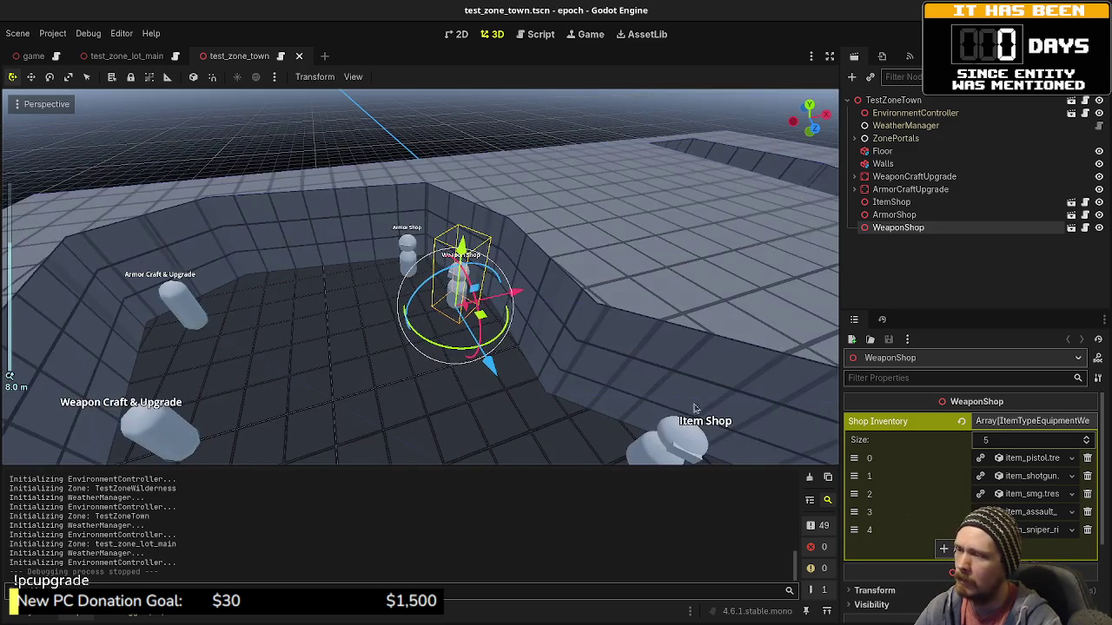
left_click(933, 202)
key("f")
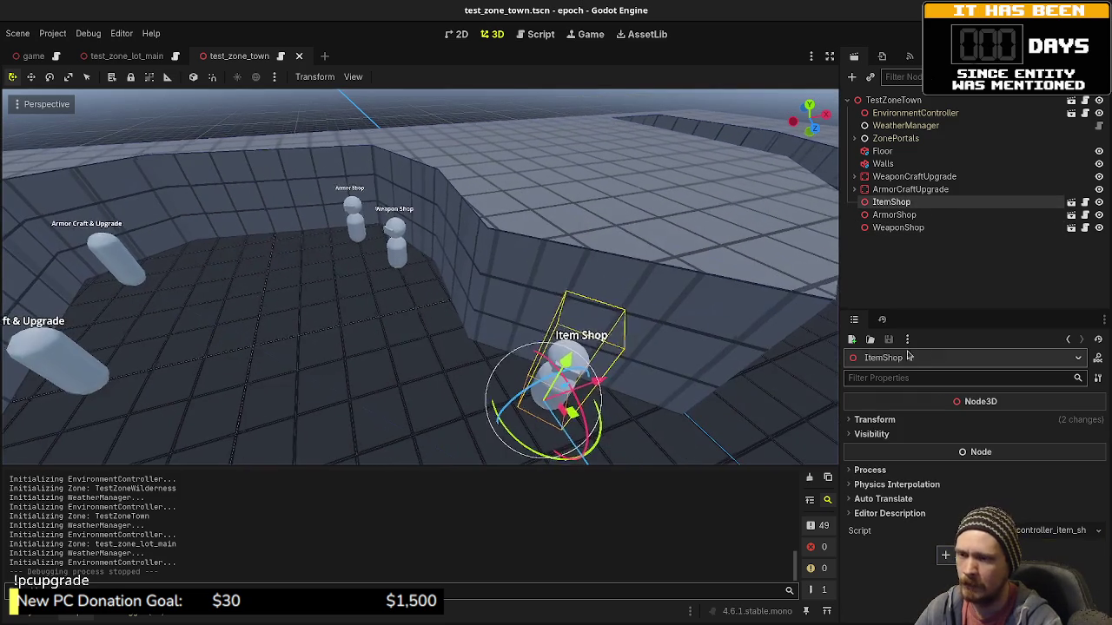
left_click(875, 420)
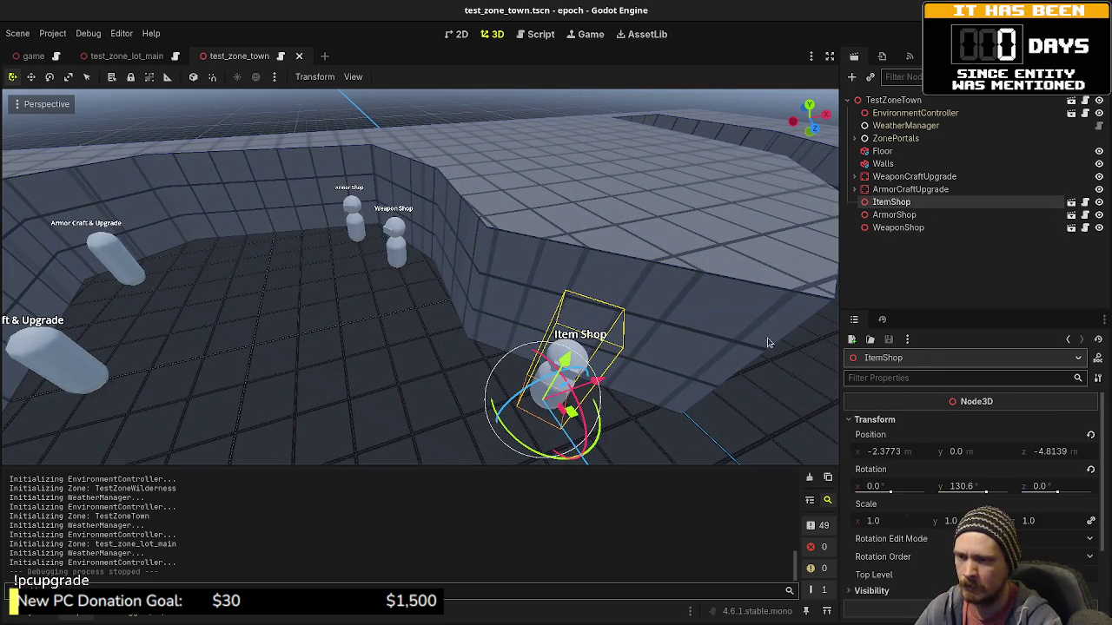
Open game.gd and select the item shop spawning code on lines 97–102.
left_click(535, 35)
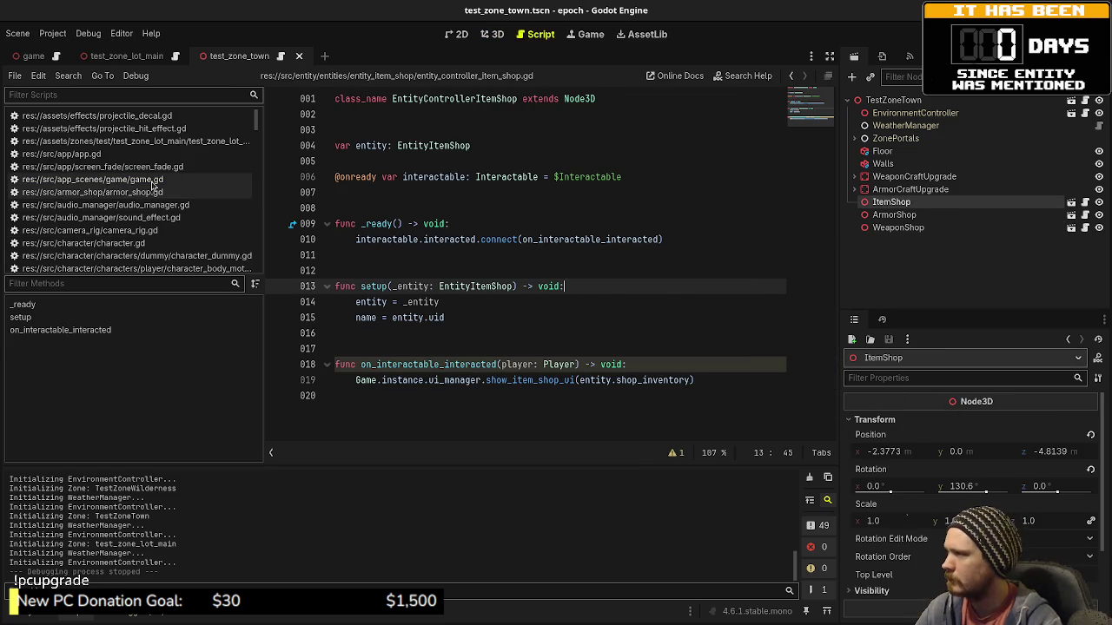
left_click(152, 181)
mouse_move(592, 329)
left_mouse_down()
mouse_move(361, 276)
mouse_move(358, 259)
left_mouse_up()
key("ctrl+c")
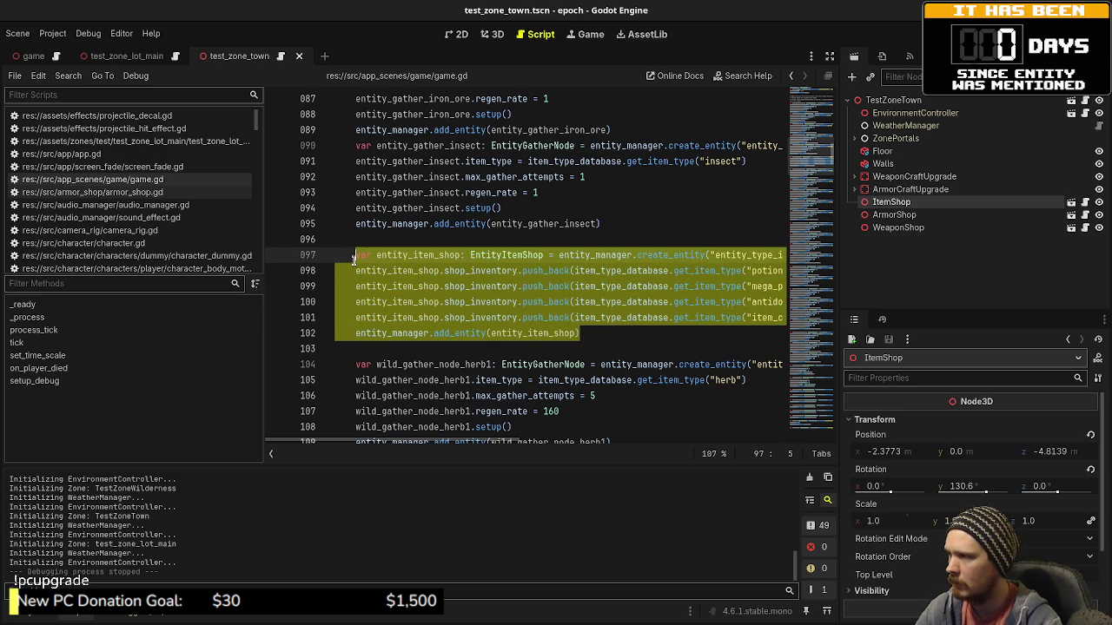
Scroll down to the storage-box code and place the cursor at the end of line 241.
scroll(549, 278, "down", 15)
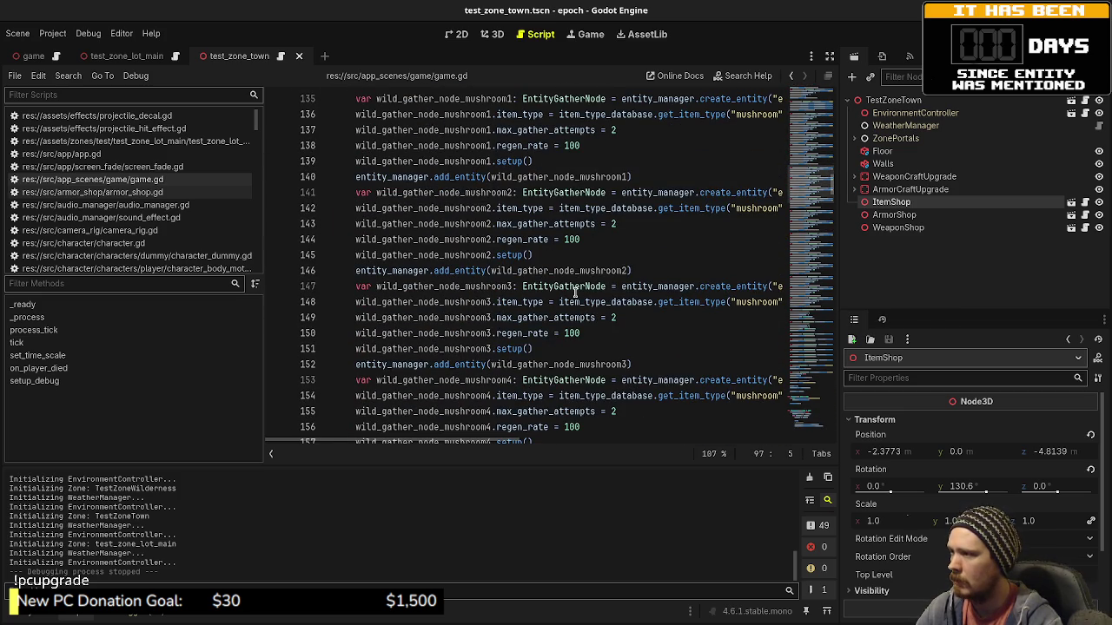
scroll(574, 293, "down", 15)
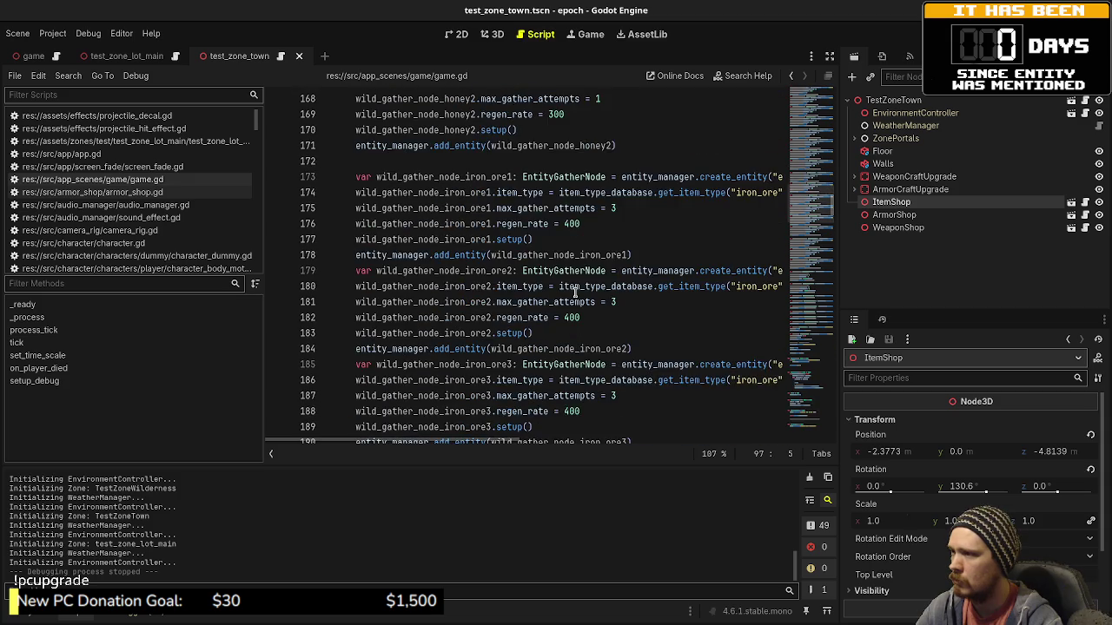
scroll(575, 293, "down", 12)
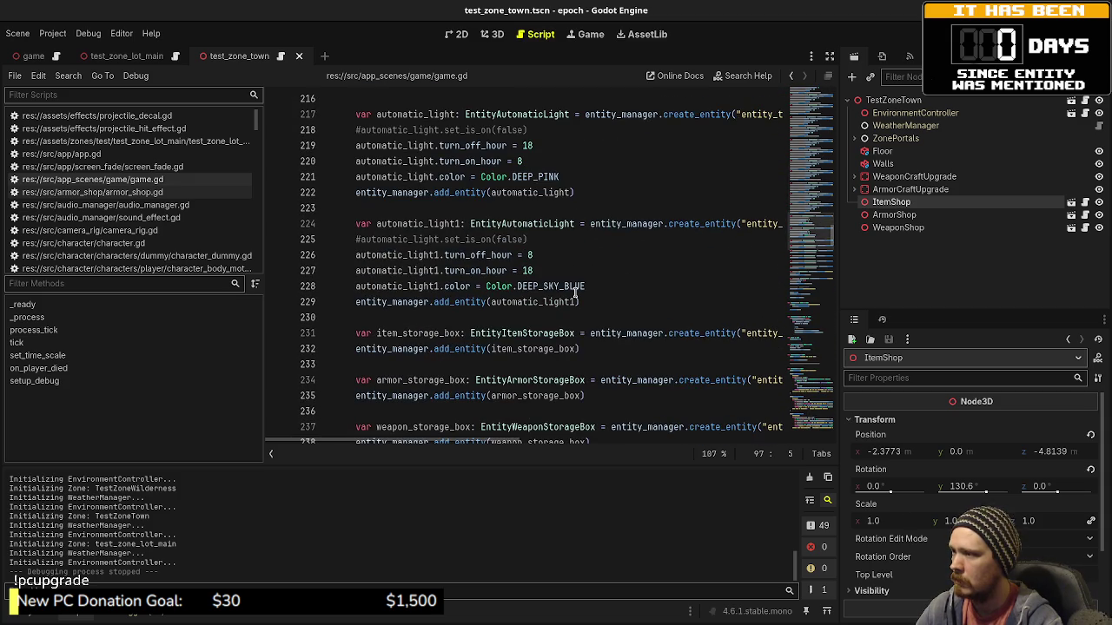
scroll(574, 293, "down", 7)
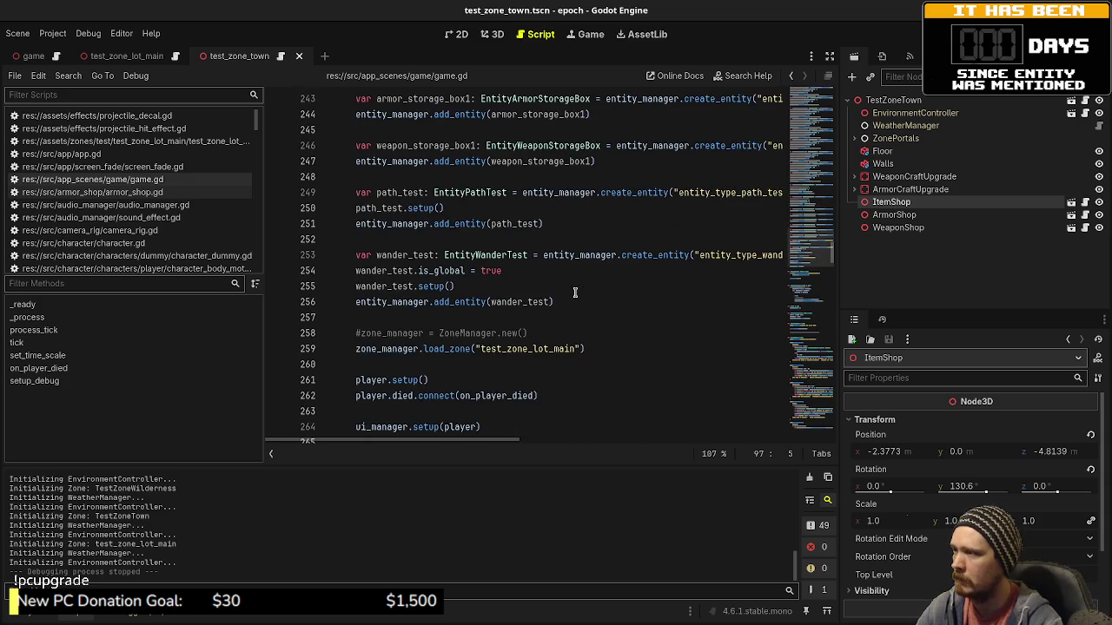
scroll(558, 316, "up", 2)
left_click(608, 259)
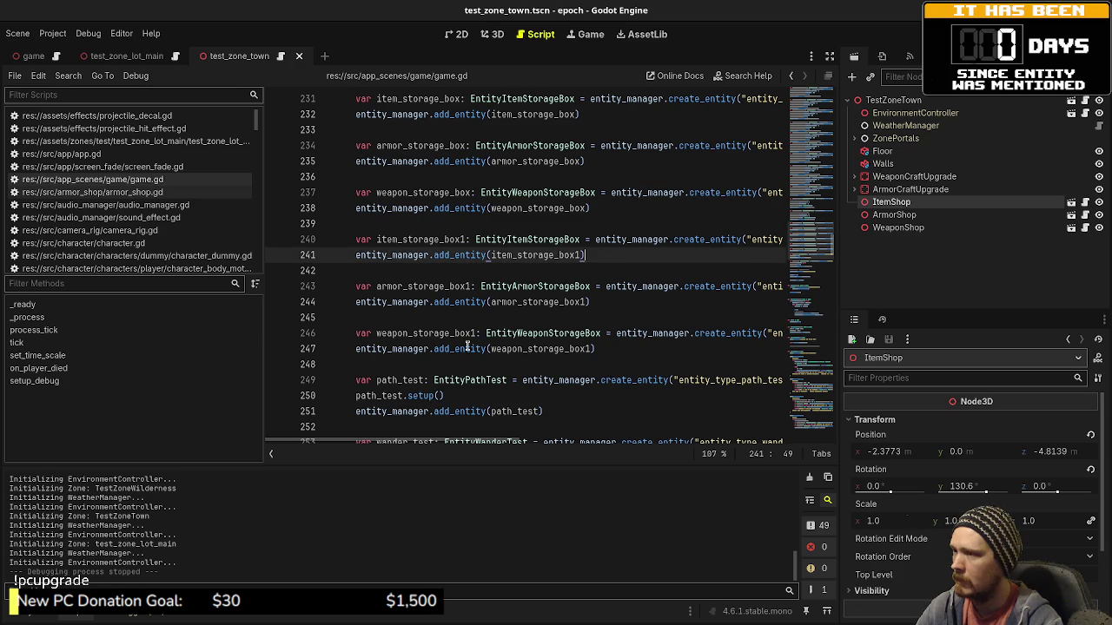
left_click(594, 209)
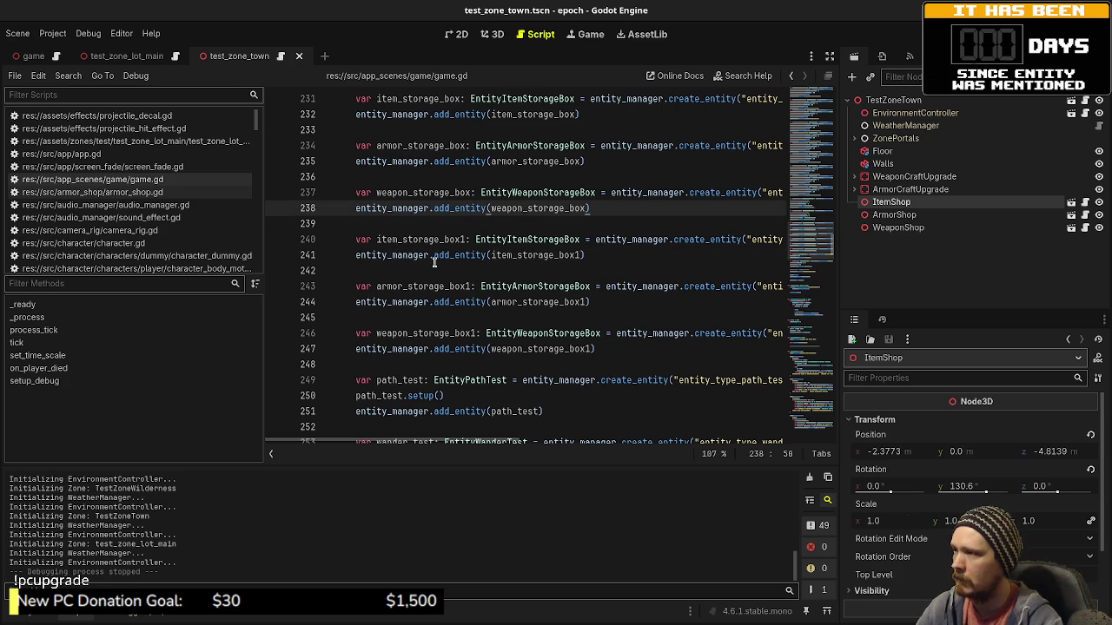
left_click(611, 255)
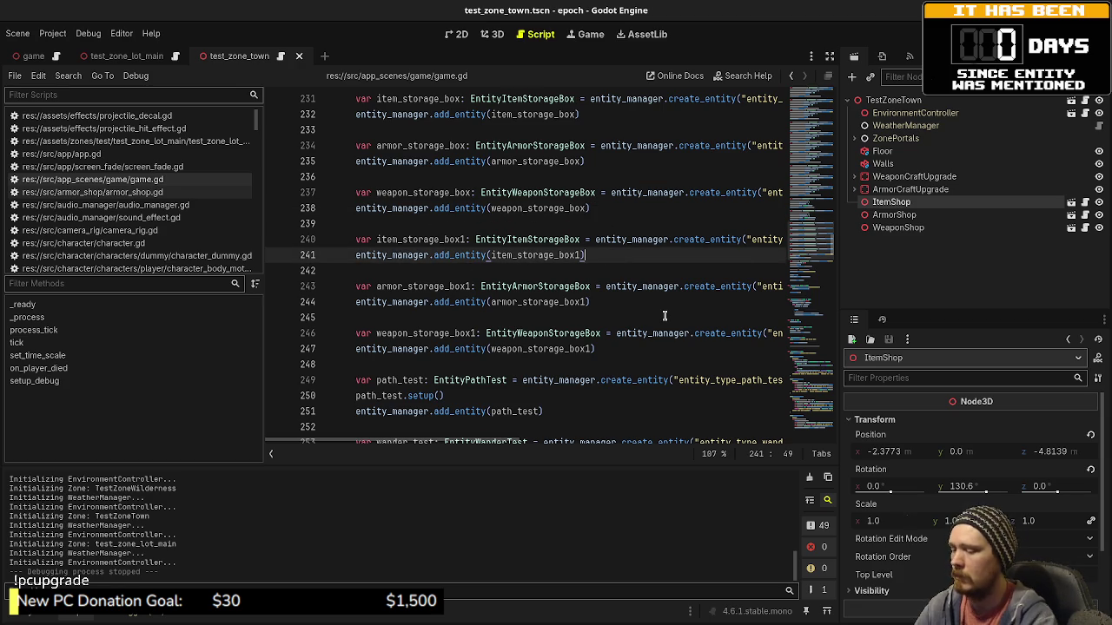
Paste the entity_item_shop block below line 241 and rename it to entity_item_shop1 on every line.
key("Return")
key("Return")
key("ctrl+v")
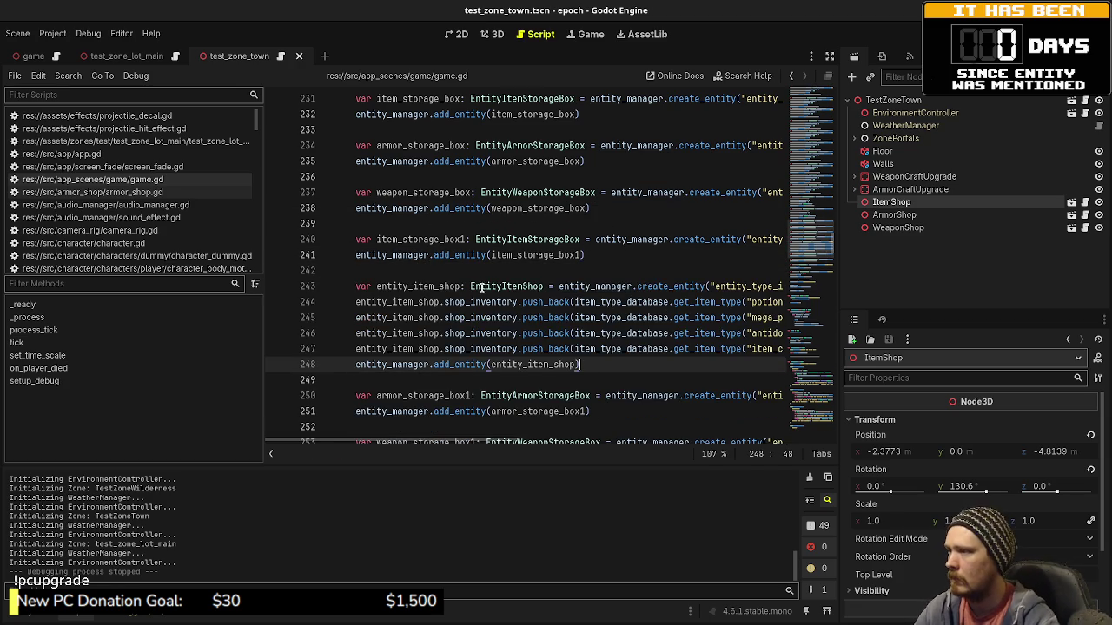
left_click(463, 287)
type("1")
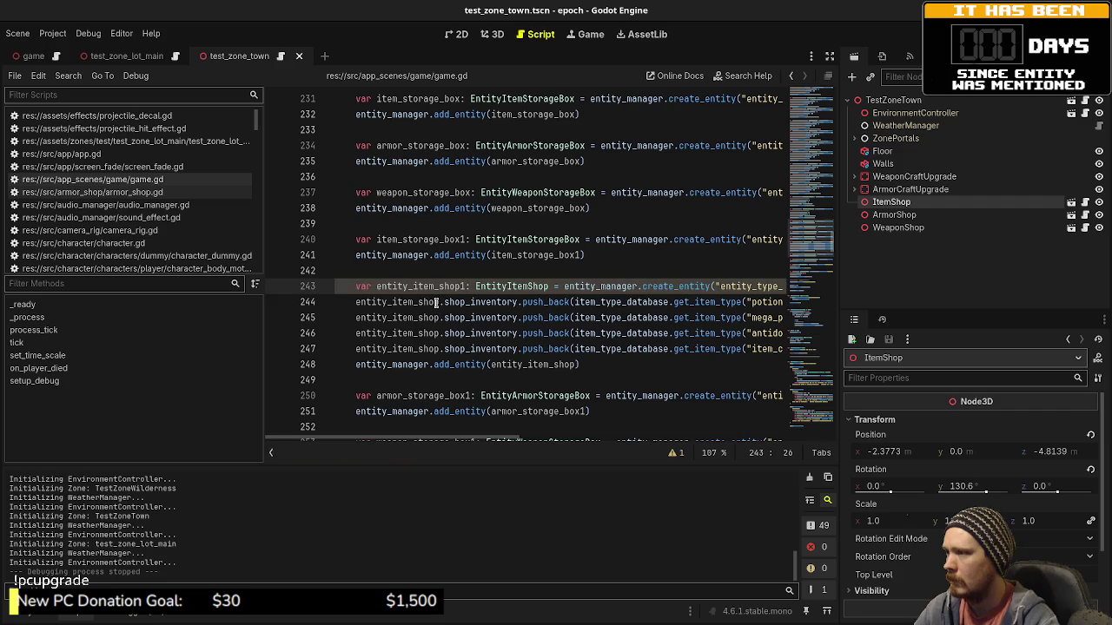
left_click(438, 302)
left_click(440, 318, "alt")
left_click(439, 334, "alt")
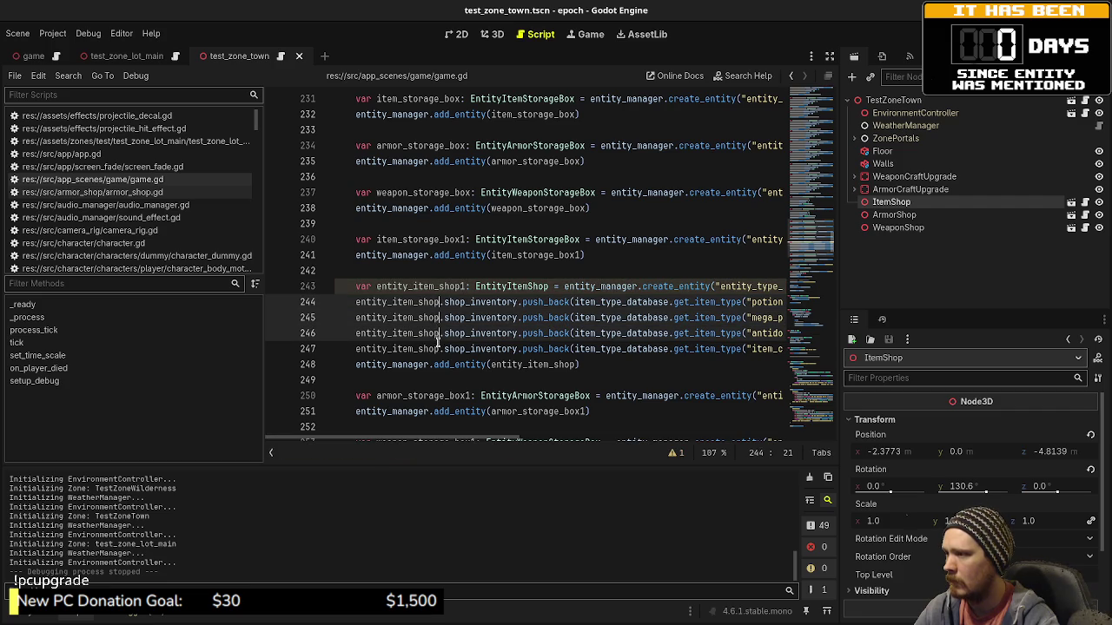
left_click(440, 349, "alt")
left_click(574, 365, "alt")
type("1")
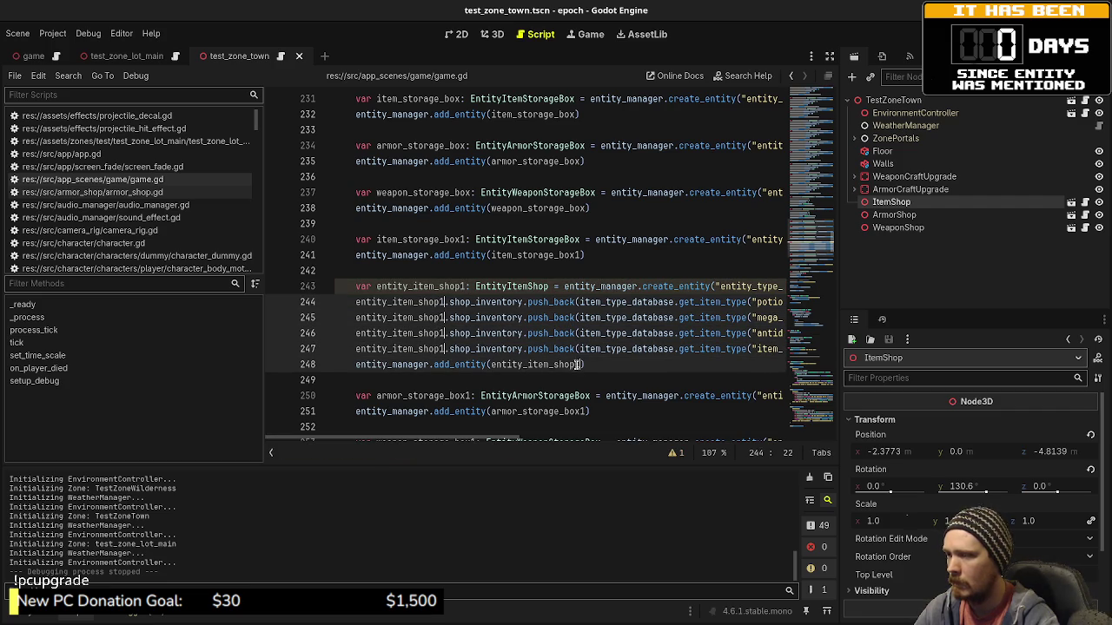
left_click_drag(507, 443, 632, 444)
Append 1 to the item_shop id and set the position to Vector3(-2.3773, 0, -4.8139).
left_click(607, 285)
type("1")
left_click_drag(564, 441, 674, 441)
left_click(556, 287)
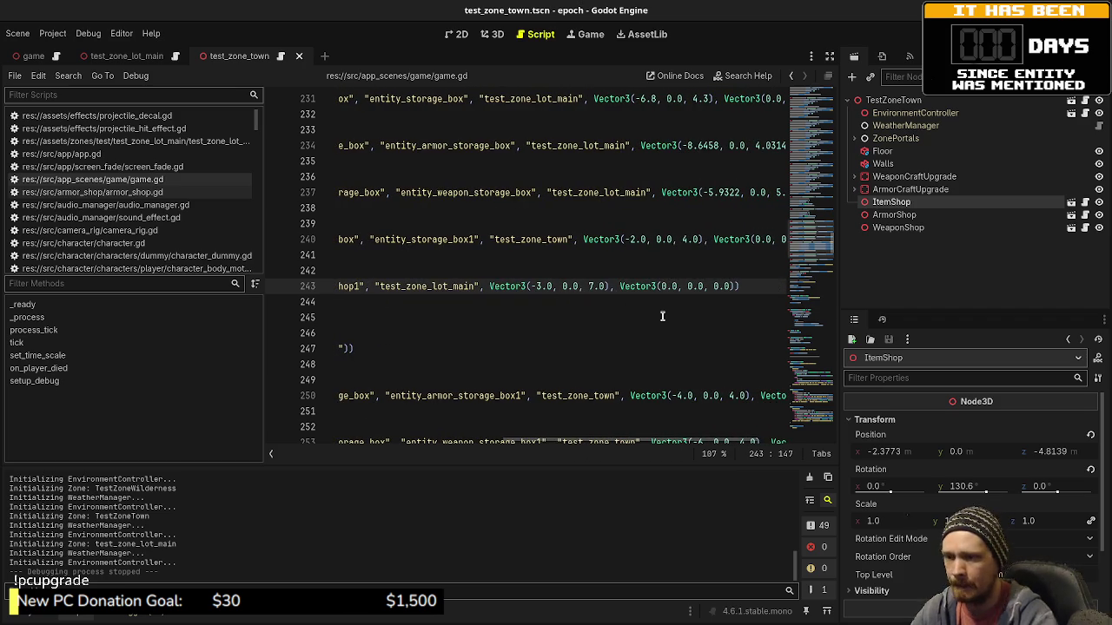
key("BackSpace")
key("BackSpace")
key("BackSpace")
type("2.377")
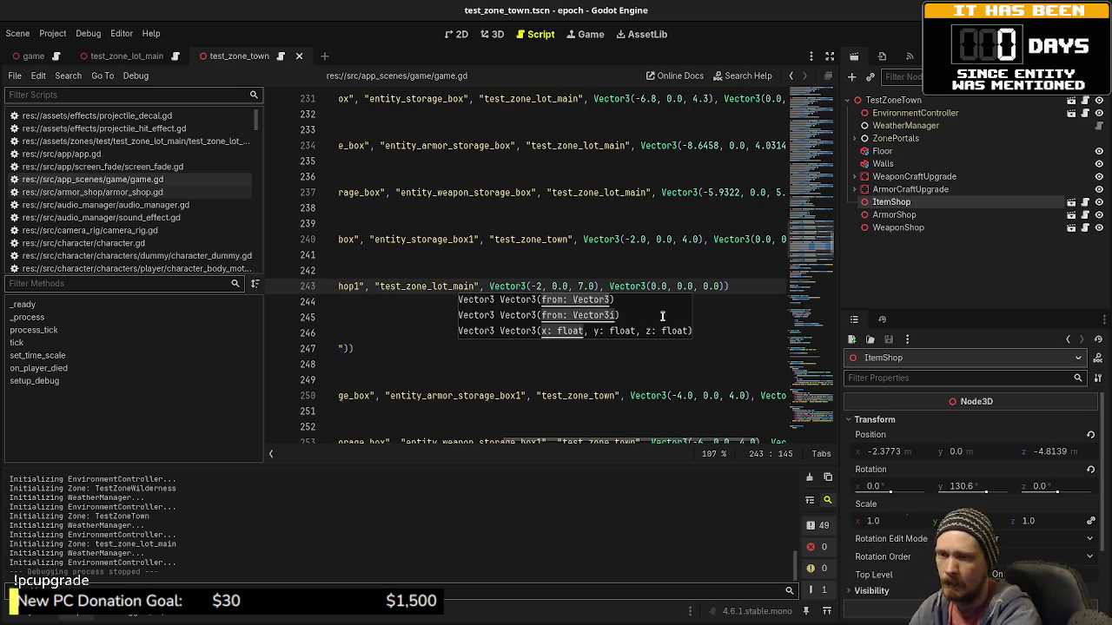
type("3")
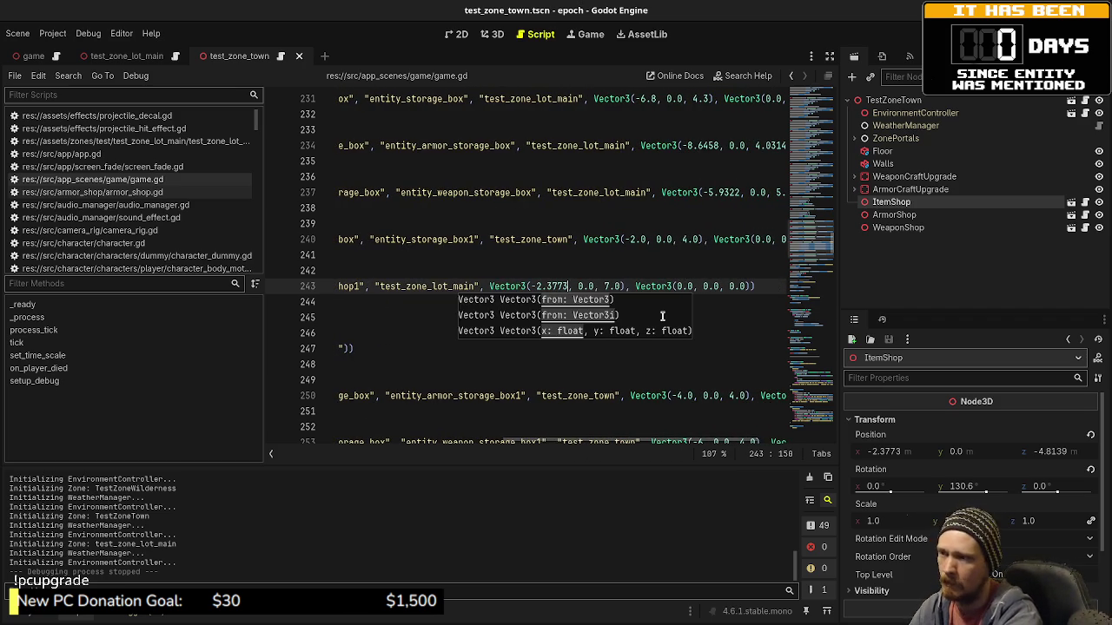
double_click(613, 285)
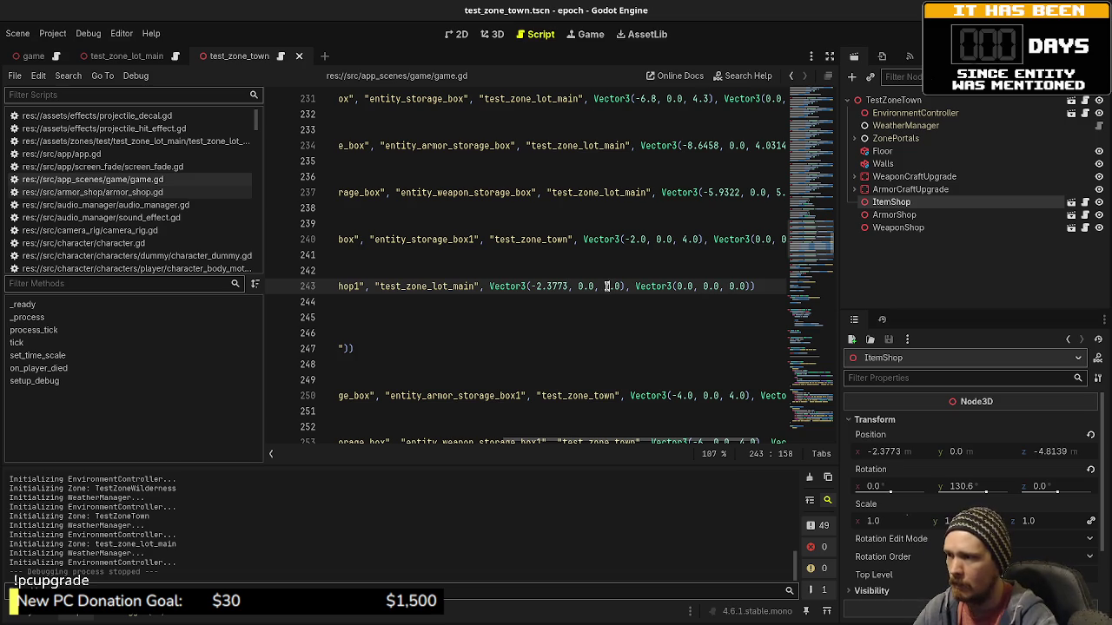
type("0, -")
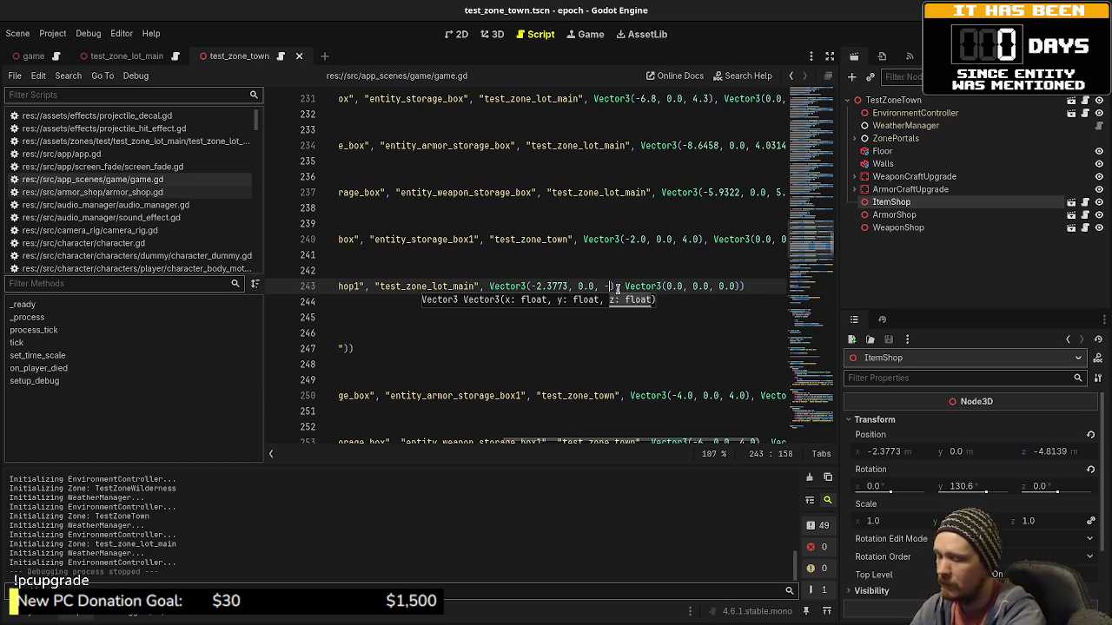
type("4.81")
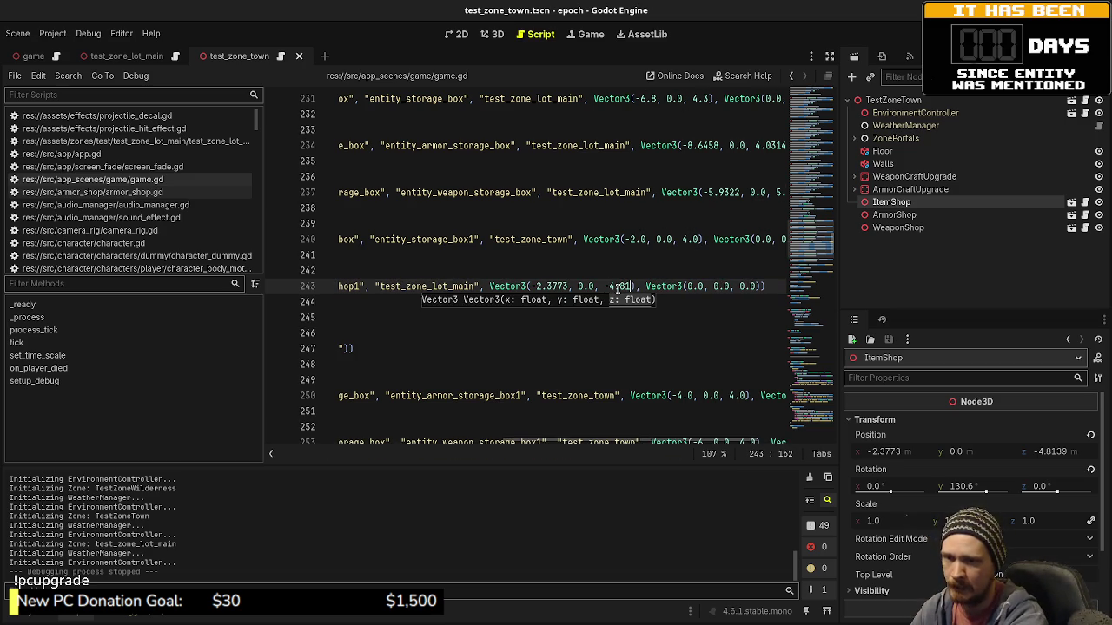
type("39")
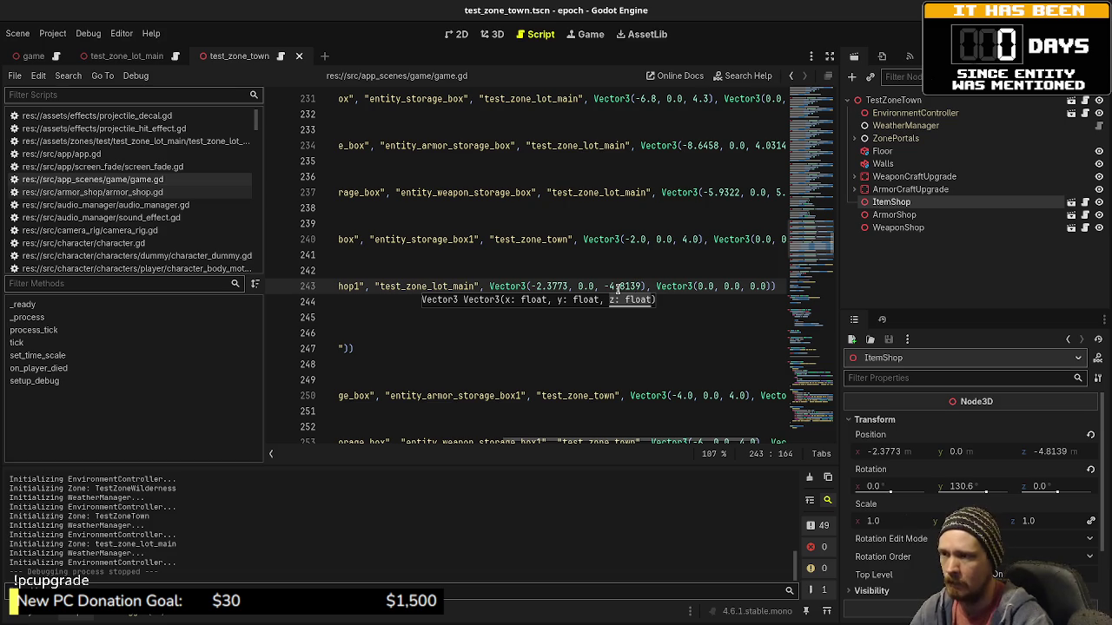
Set the shop's rotation to 130.6 and save game.gd.
left_click(722, 286)
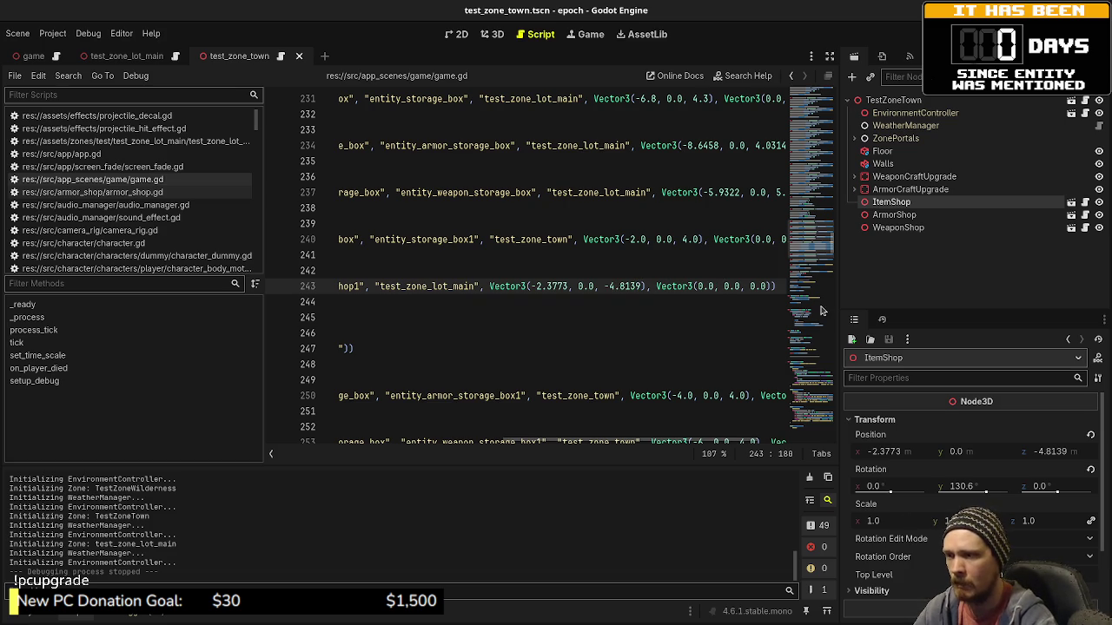
type("13")
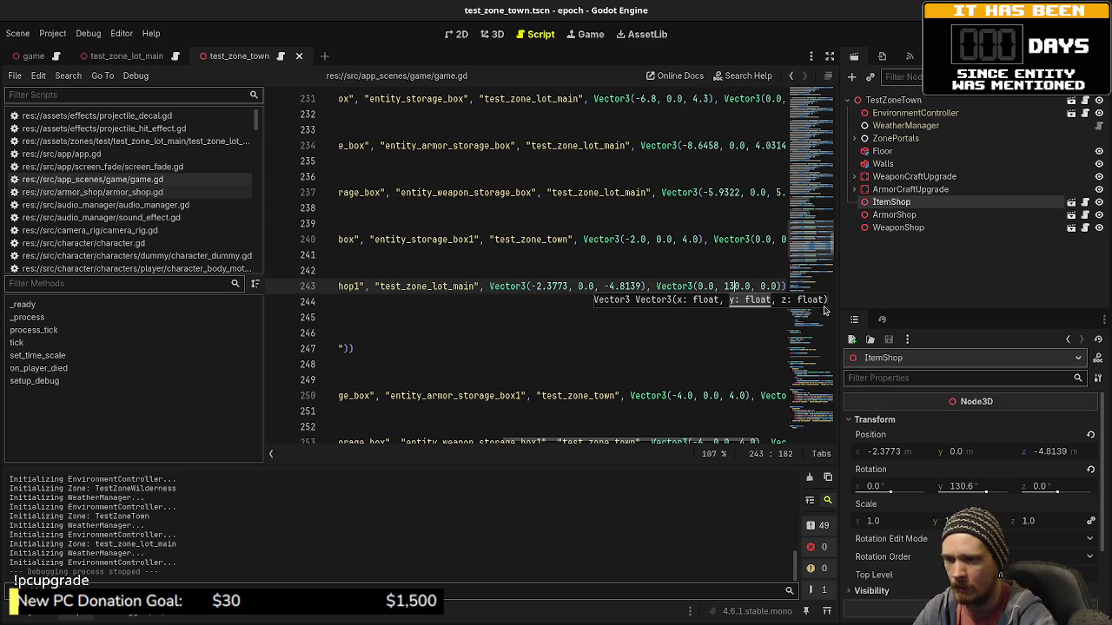
key("Right")
key("Right")
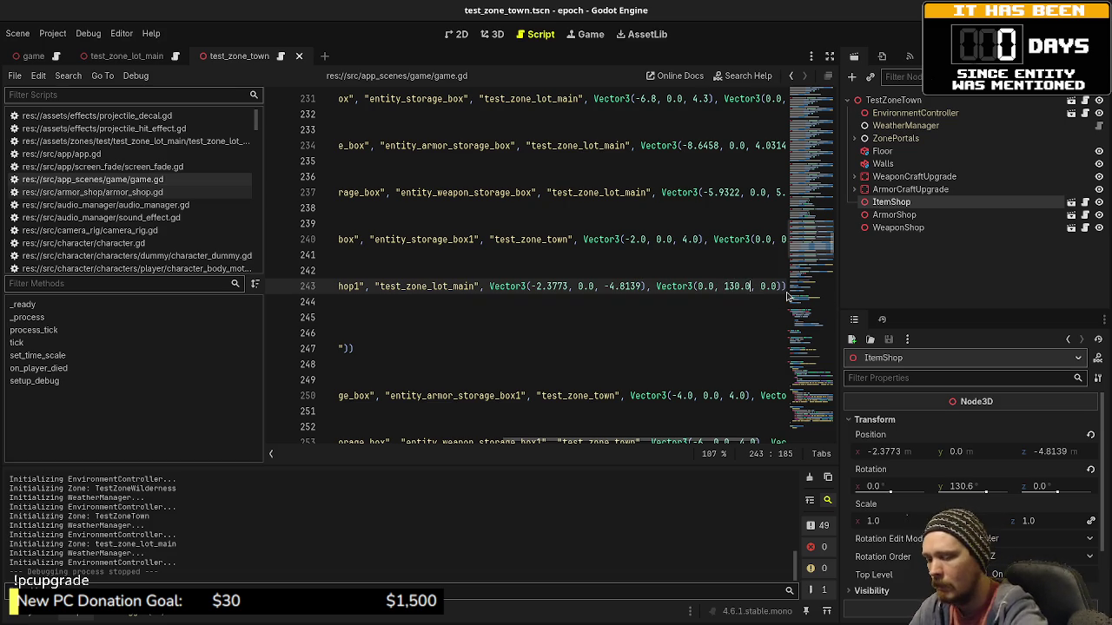
type("6")
left_click(682, 266)
key("ctrl+s")
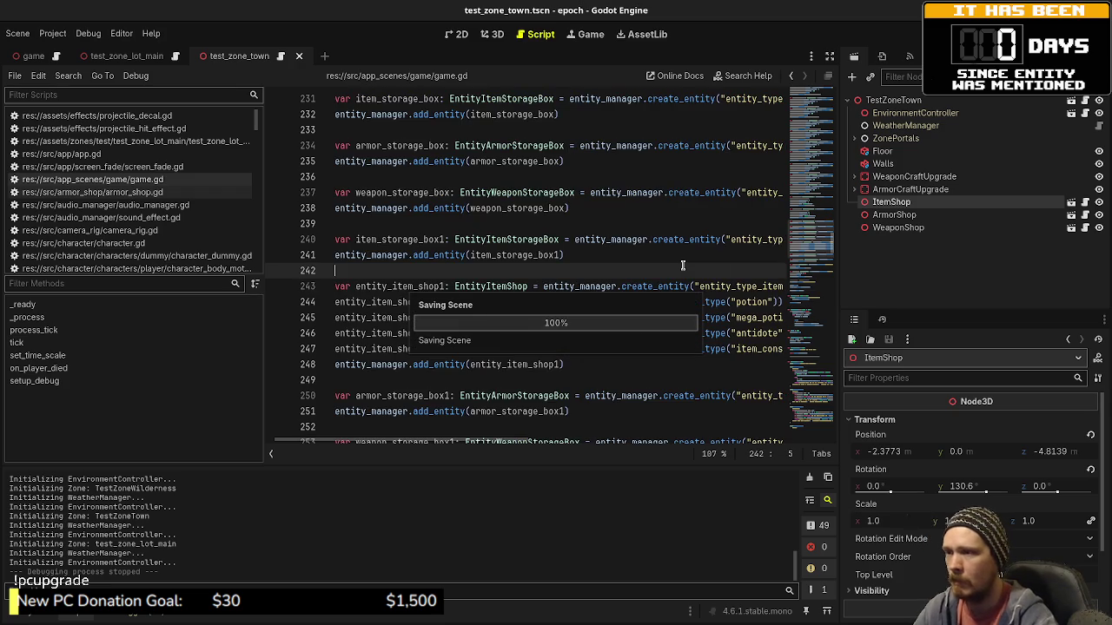
Delete the ItemShop node from test_zone_town, save the scene, and run the game with F5.
mouse_move(443, 442)
left_mouse_down()
mouse_move(708, 454)
mouse_move(656, 448)
left_mouse_up()
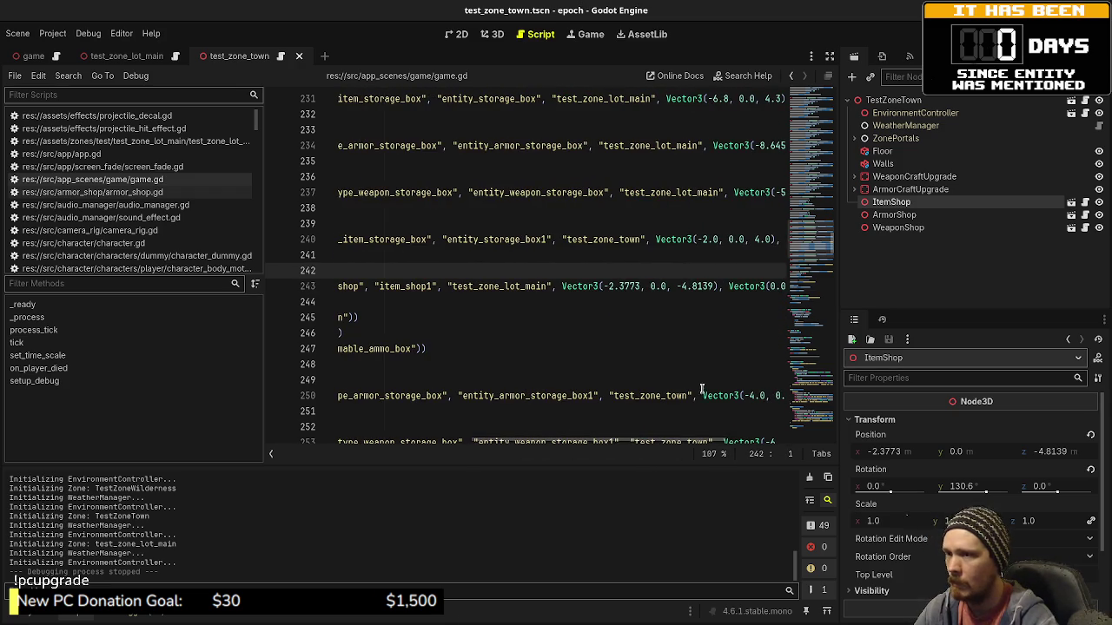
left_click(492, 34)
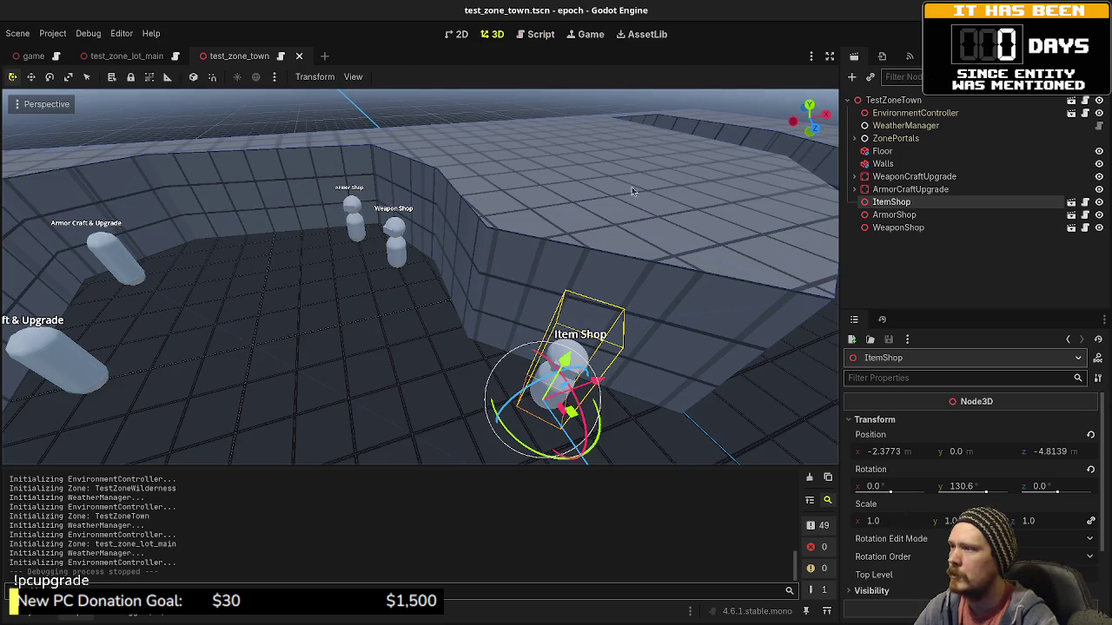
left_click(900, 189)
left_click(891, 202)
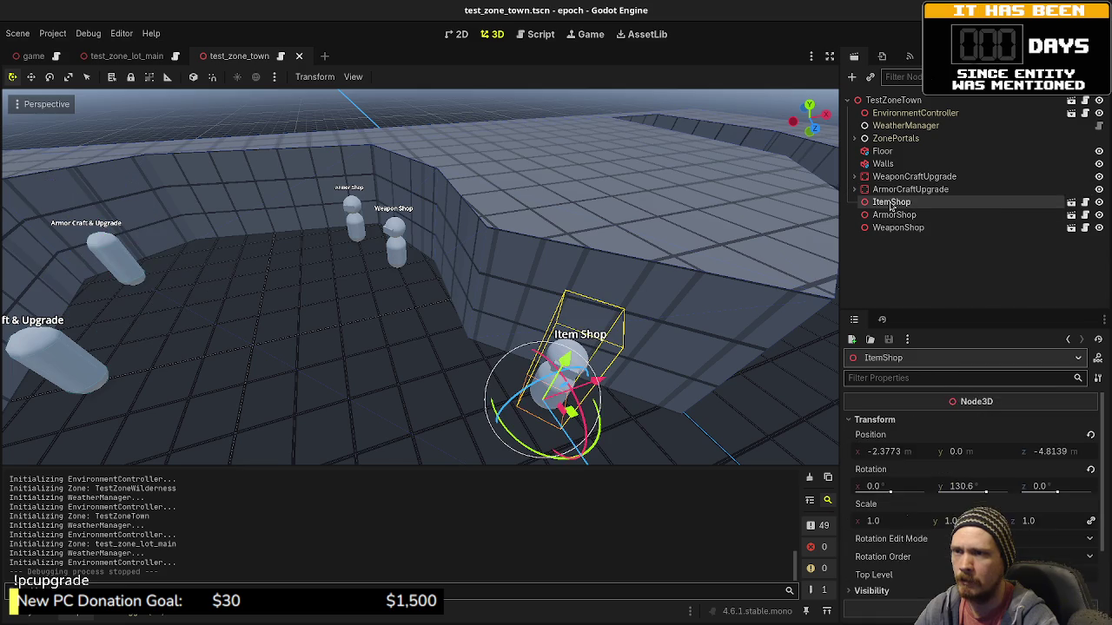
right_click(891, 202)
left_click(936, 594)
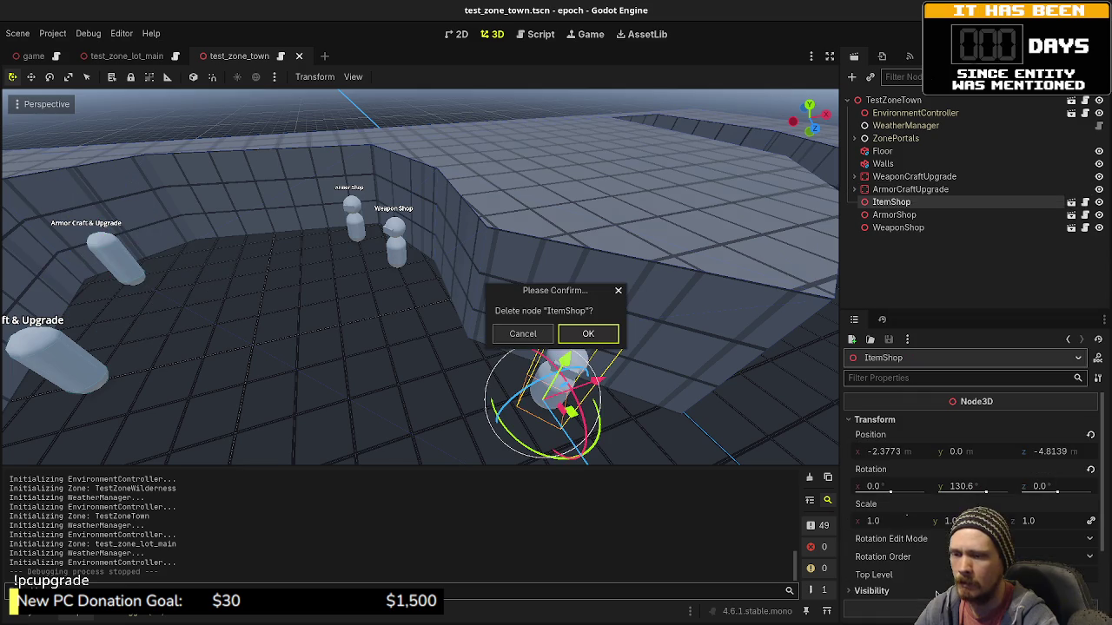
left_click(590, 333)
key("ctrl+s")
key("F5")
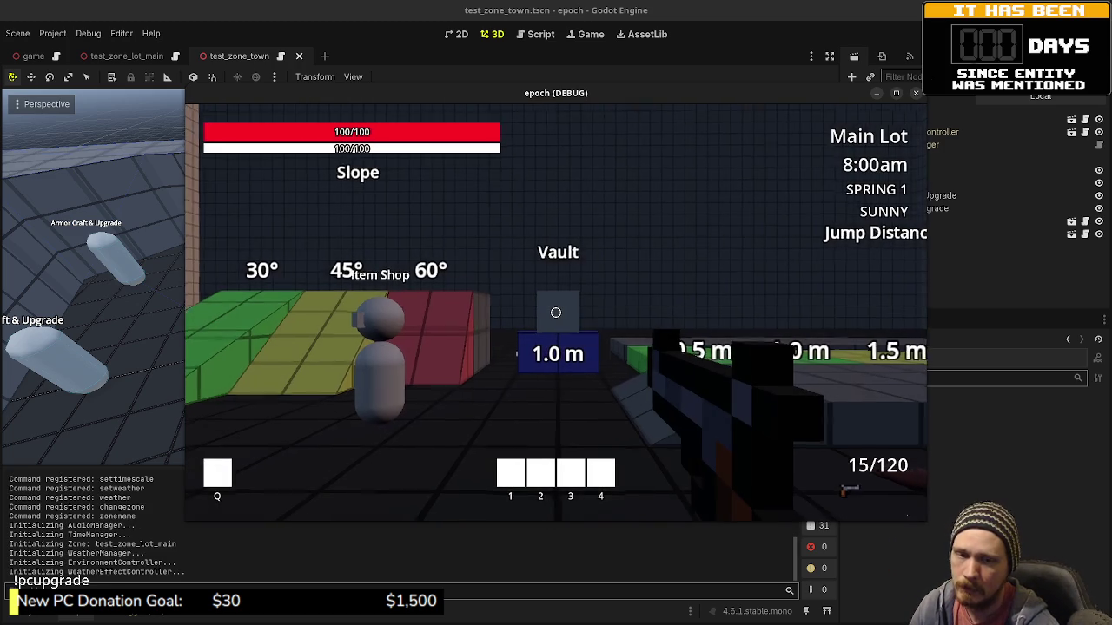
Walk across the test zone and enter the blue box to travel to Town.
key("shift+w")
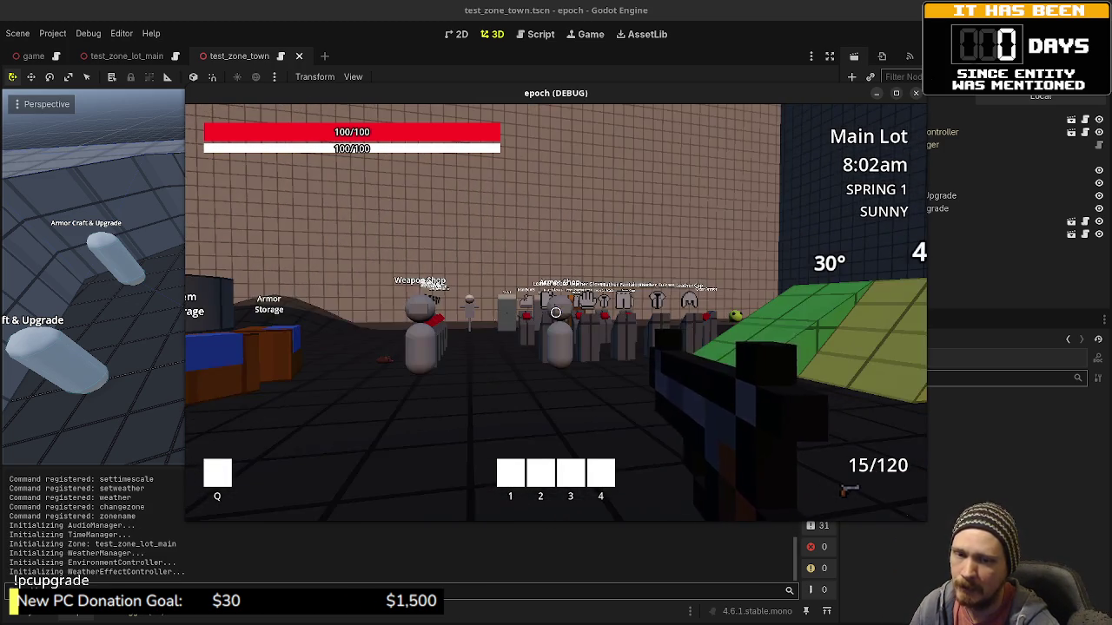
key("shift+w")
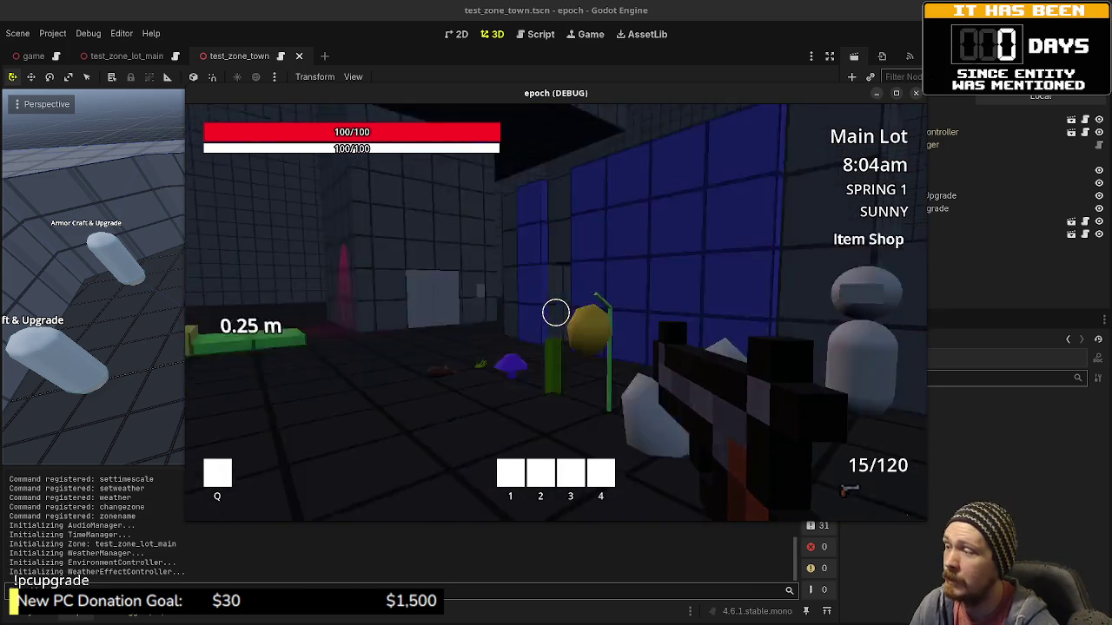
key("shift+w")
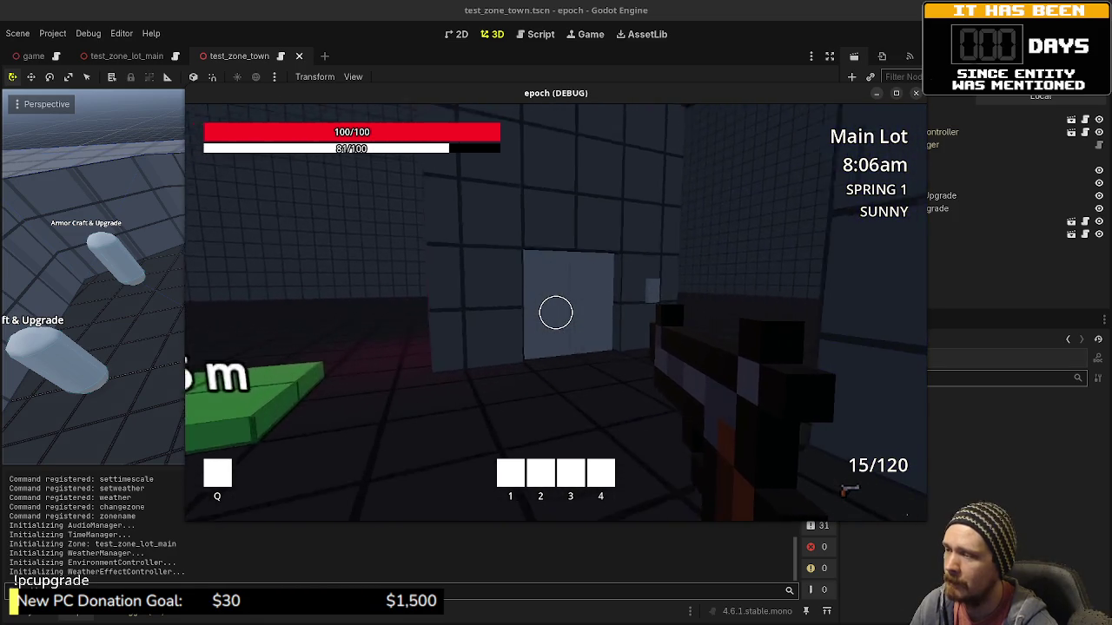
mouse_move(556, 313)
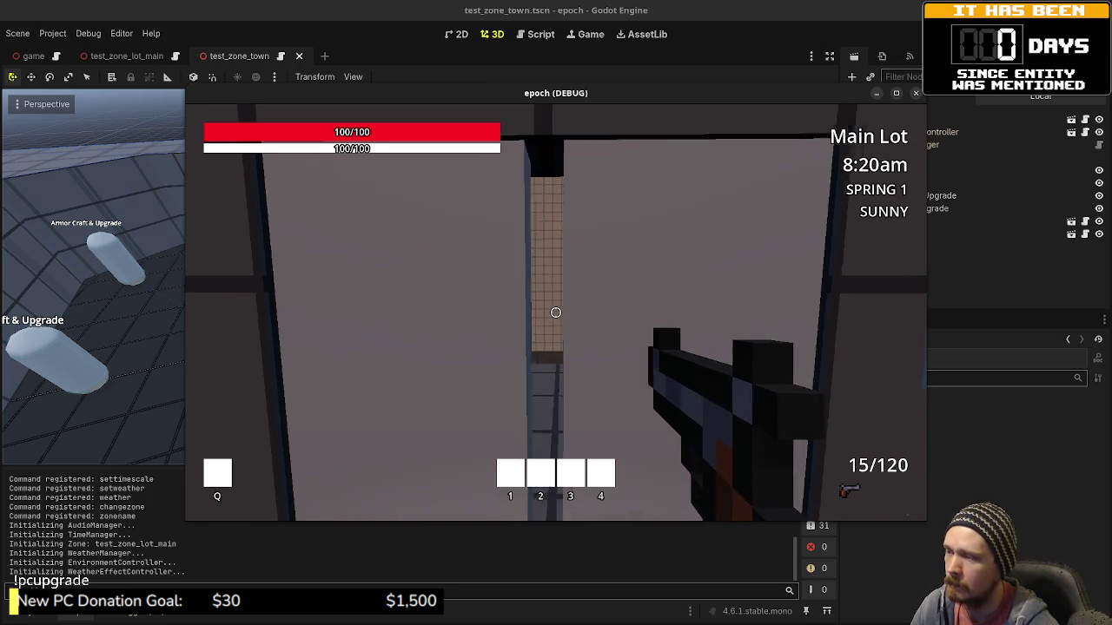
key("shift+s")
key("w")
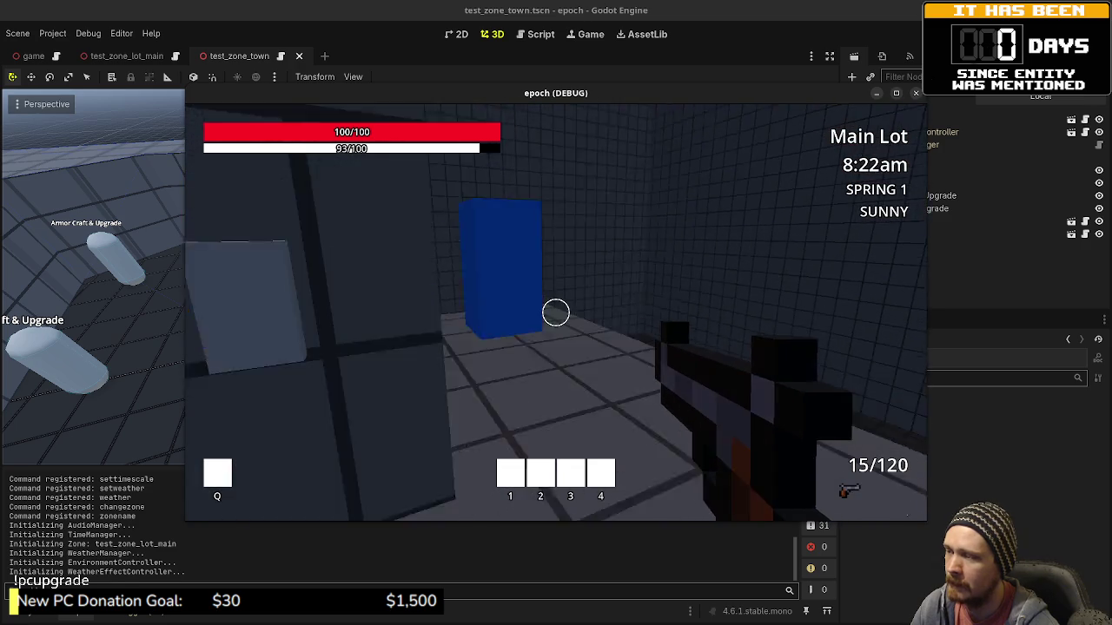
key("w")
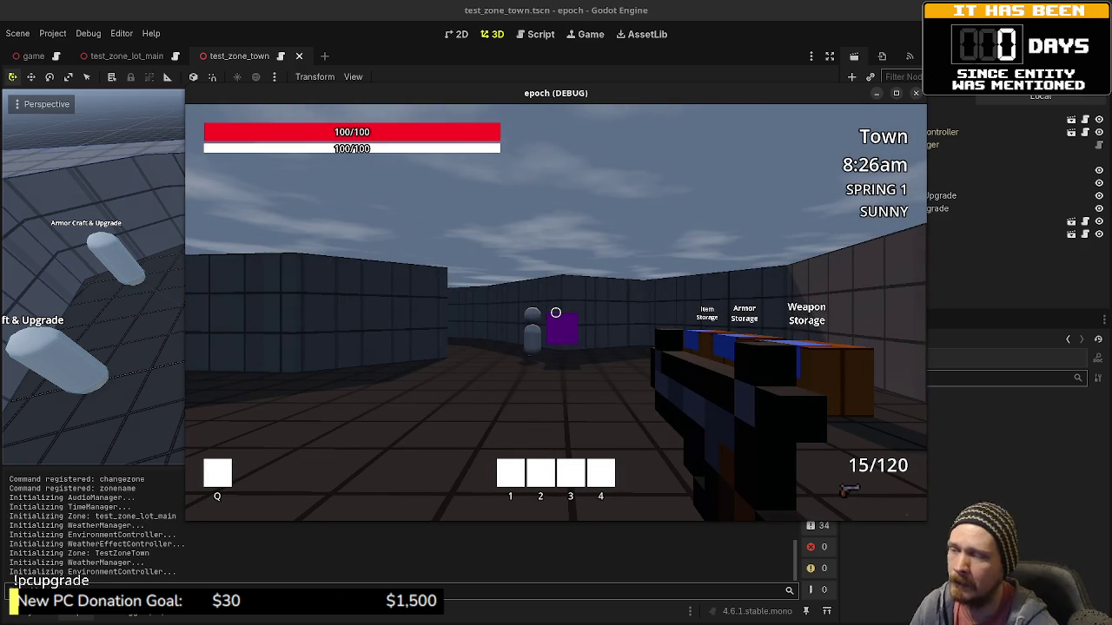
Walk through Town past the Armor Shop and Weapon Shop, then stop the game with F8.
key("shift+w")
key("w")
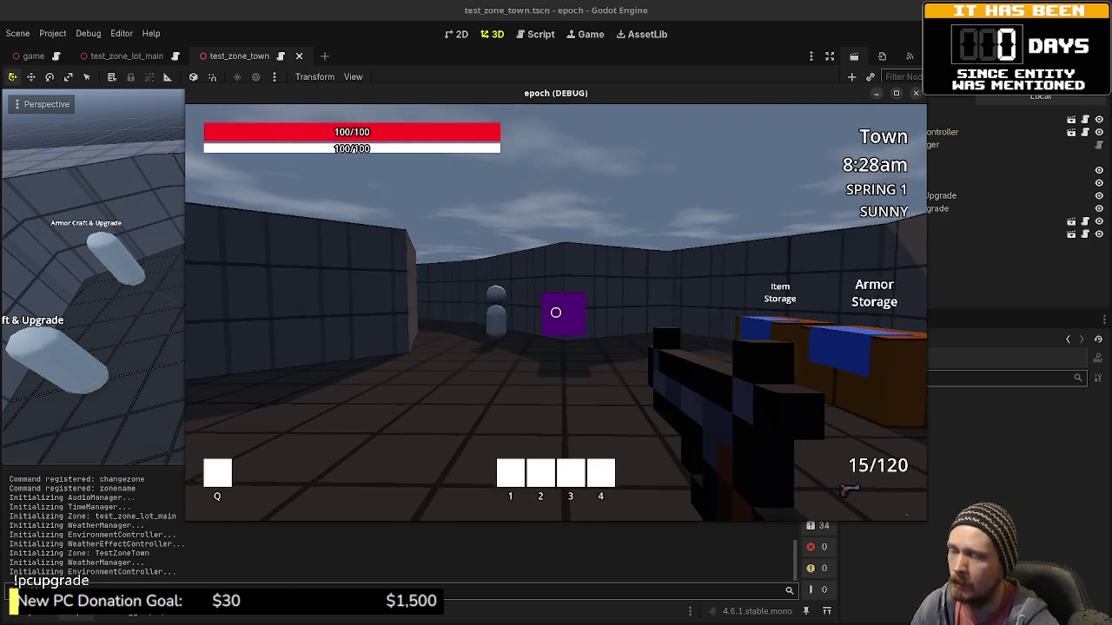
key("w")
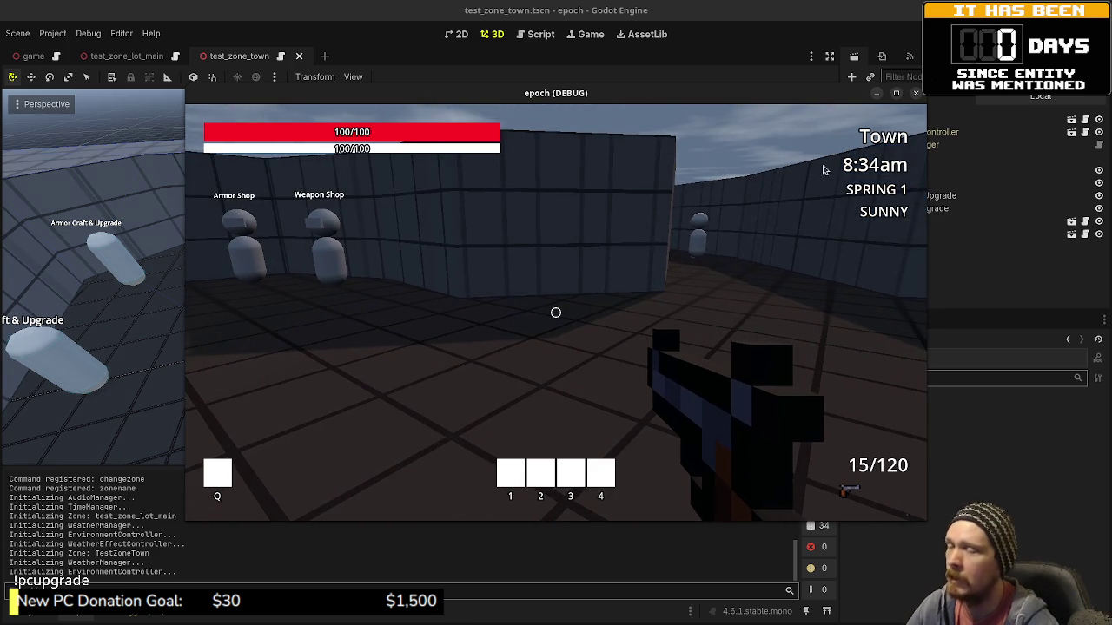
key("F8")
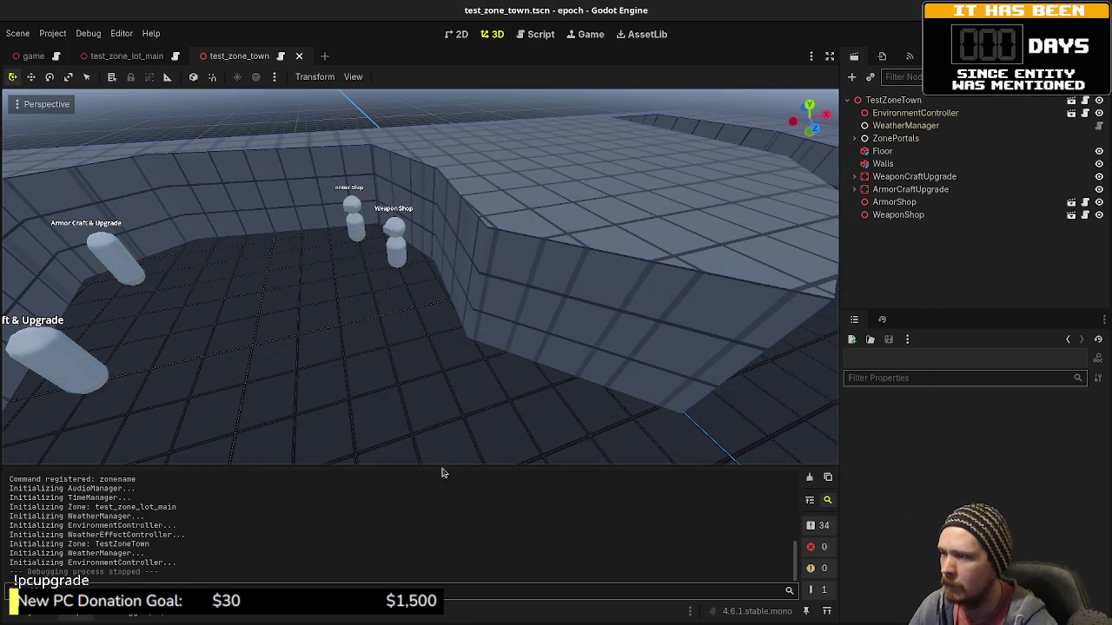
In game.gd, change the item_shop1 zone from test_zone_lot_main to test_zone_town and save.
left_click(534, 34)
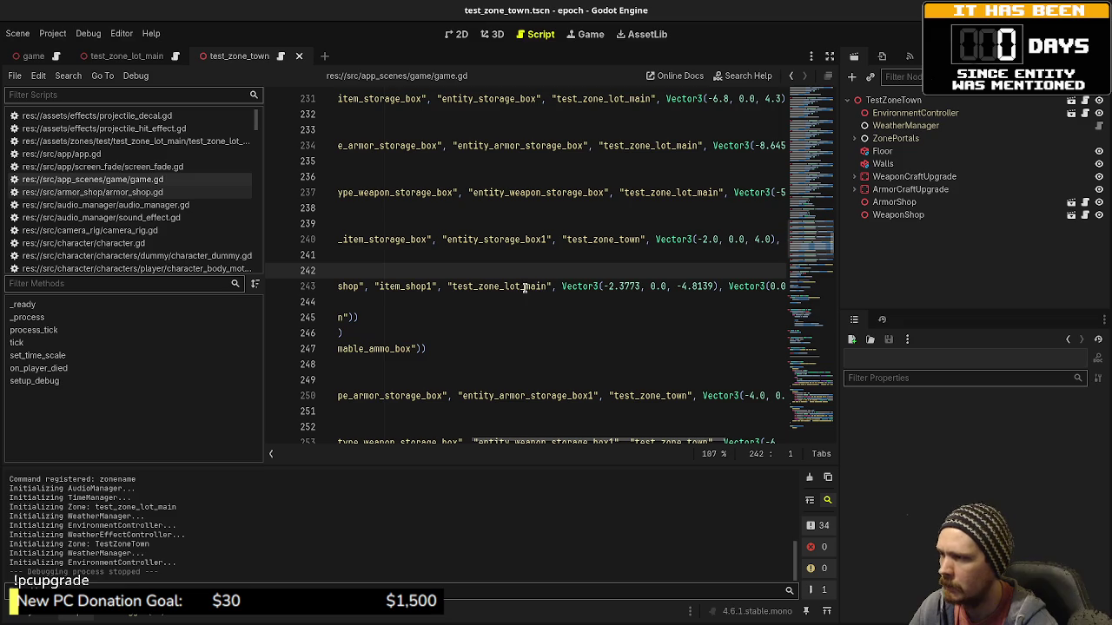
left_click_drag(504, 287, 550, 288)
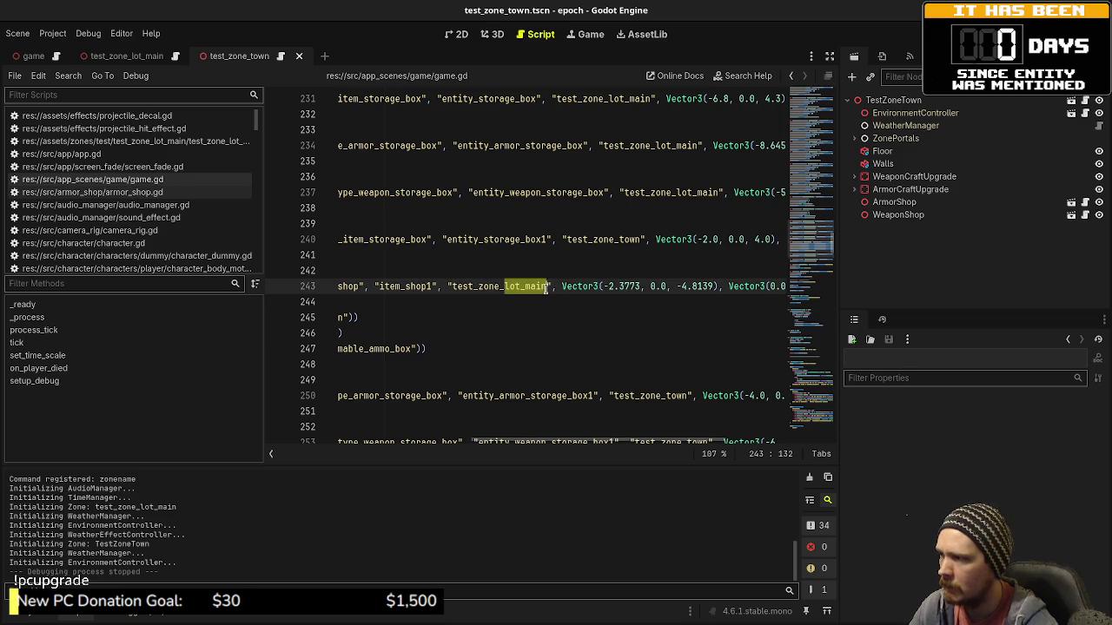
type("tes")
key("BackSpace")
key("BackSpace")
type("own")
key("ctrl+s")
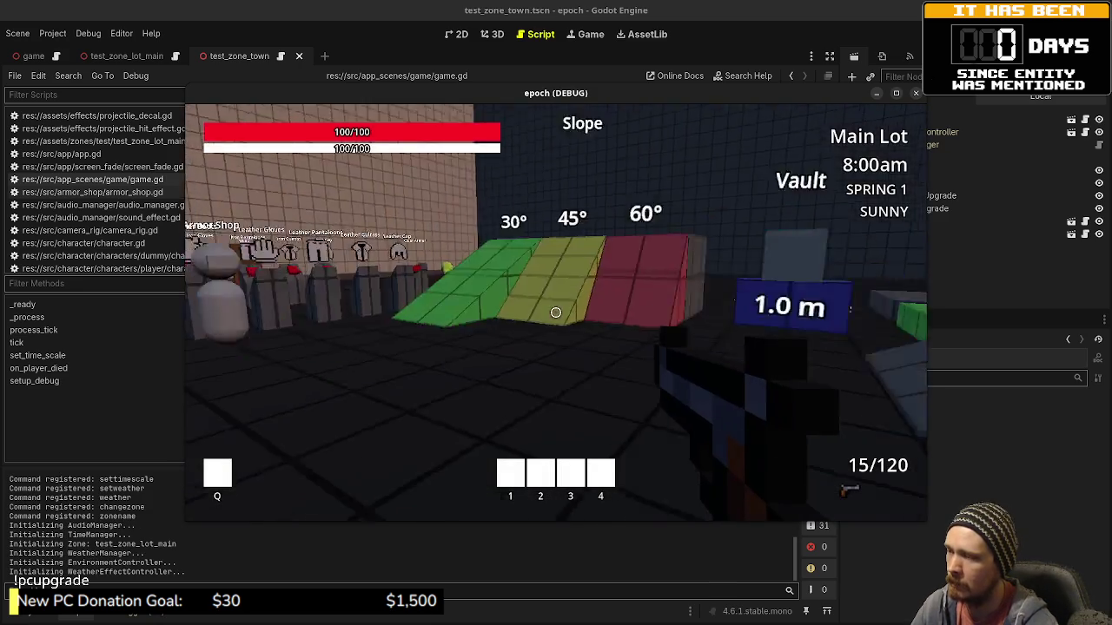
Walk from the Main Lot through the grey doors and blue doorway into Town.
key("shift+w")
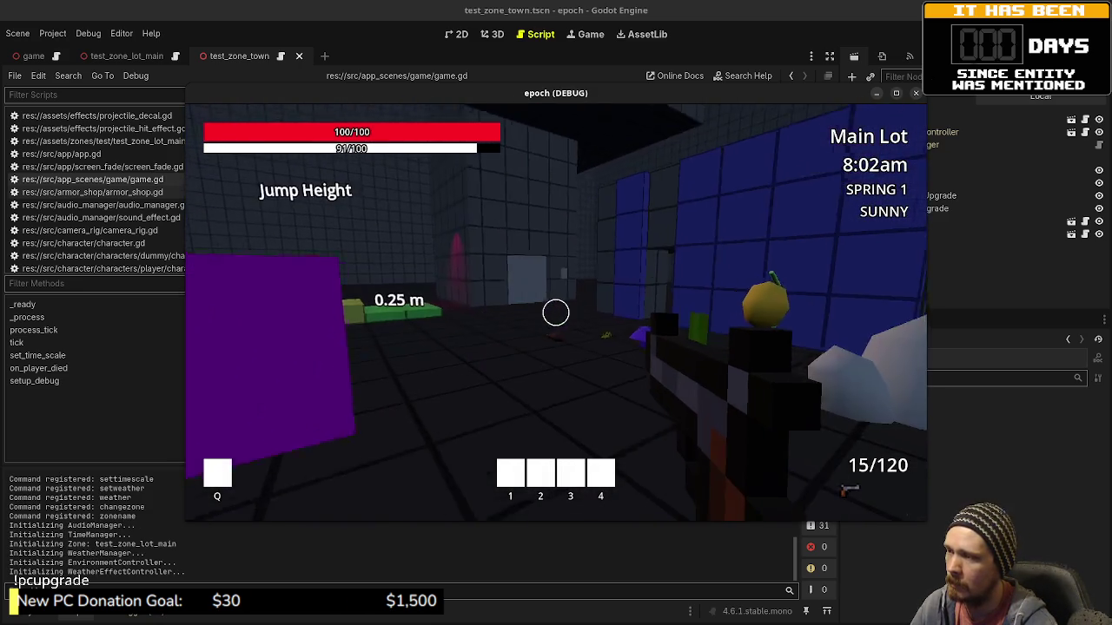
key("w")
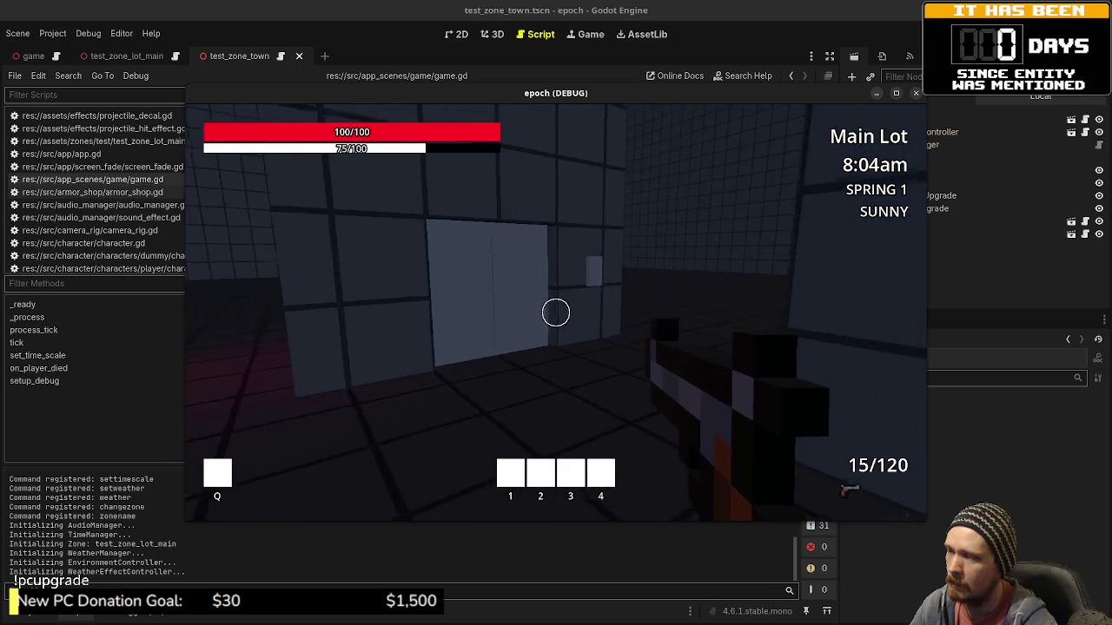
key("e")
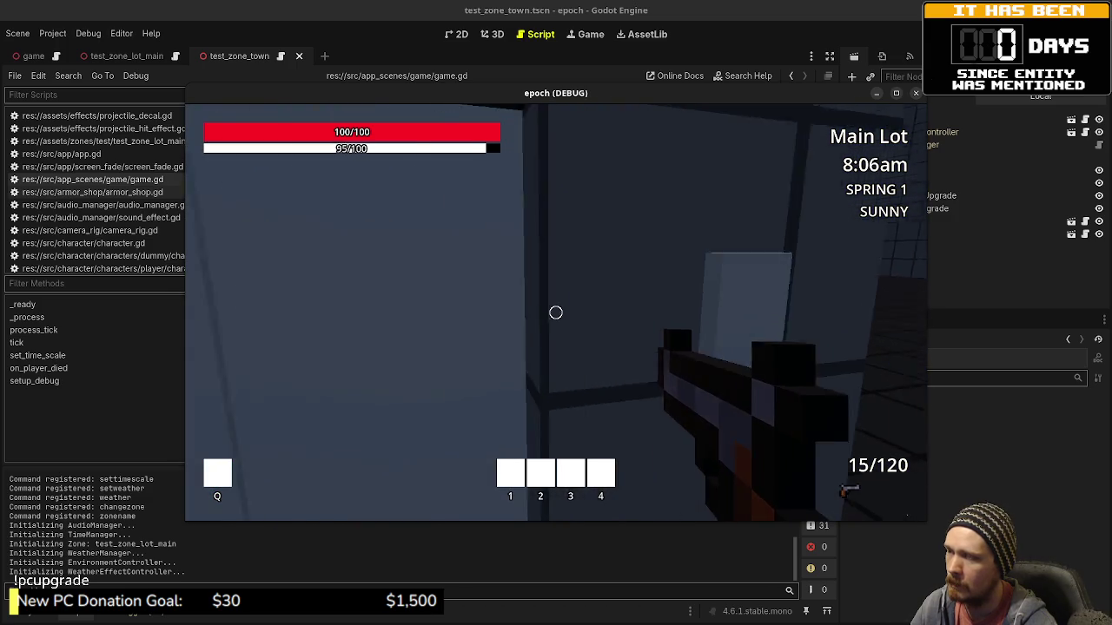
key("w")
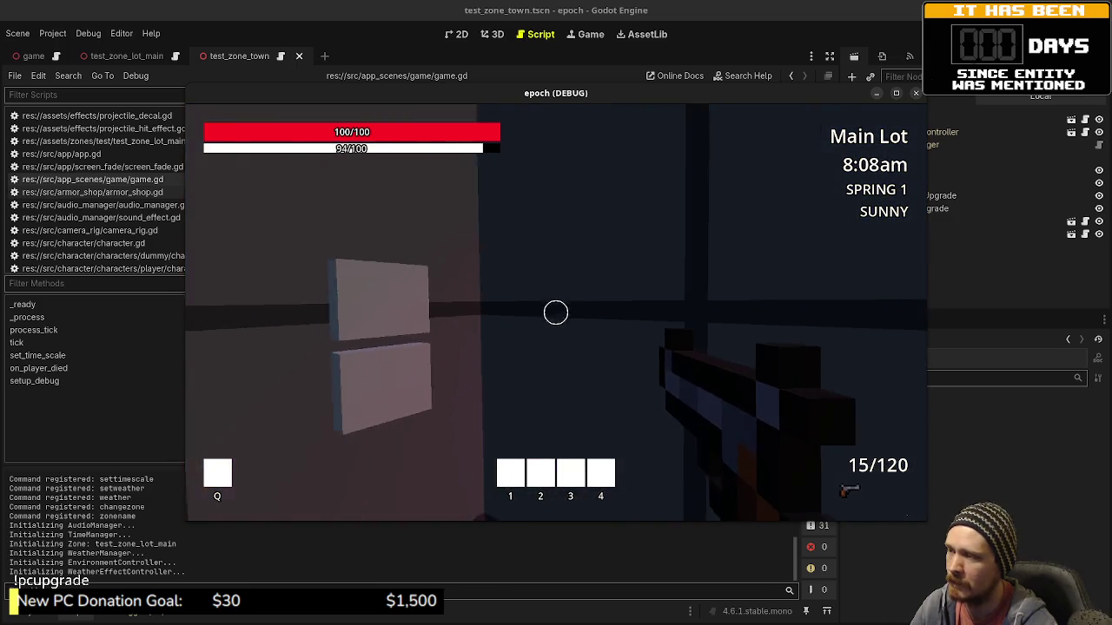
key("w")
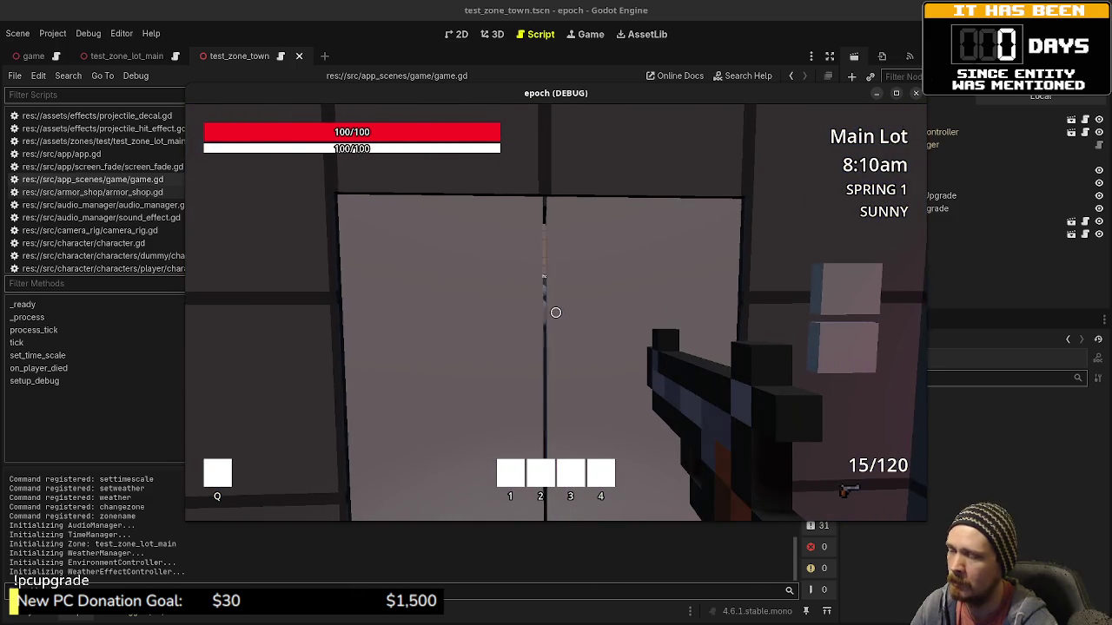
key("s")
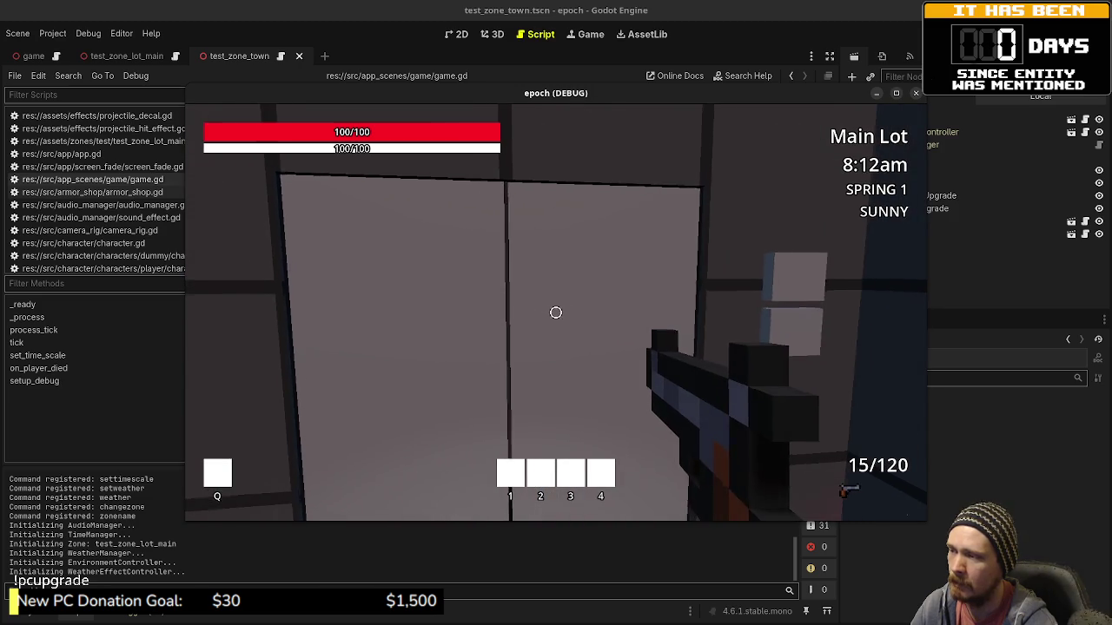
key("s")
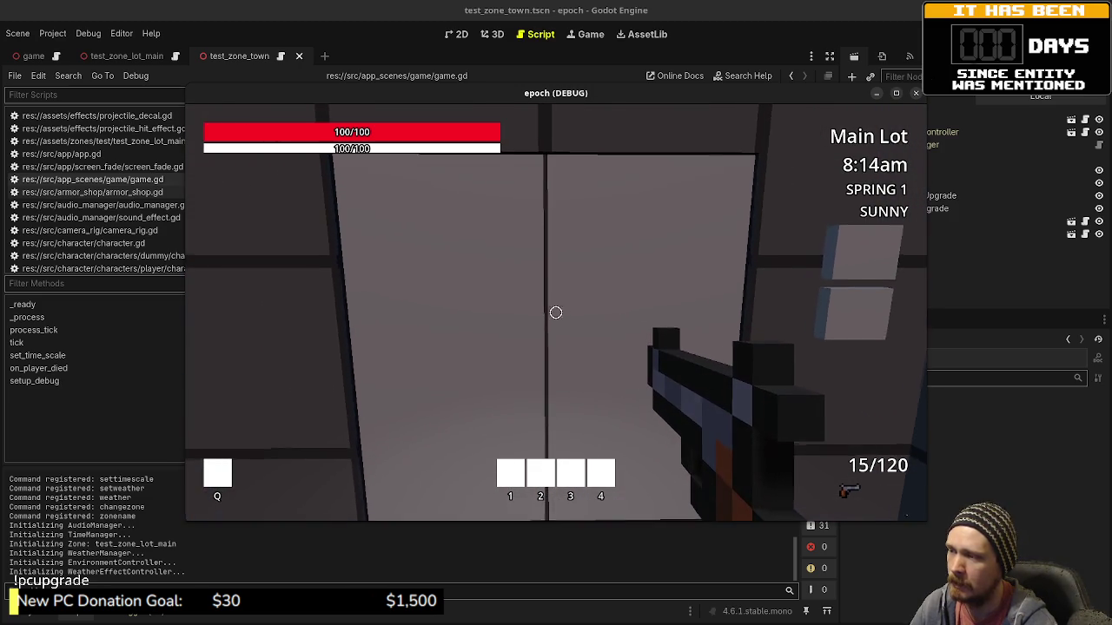
key("w")
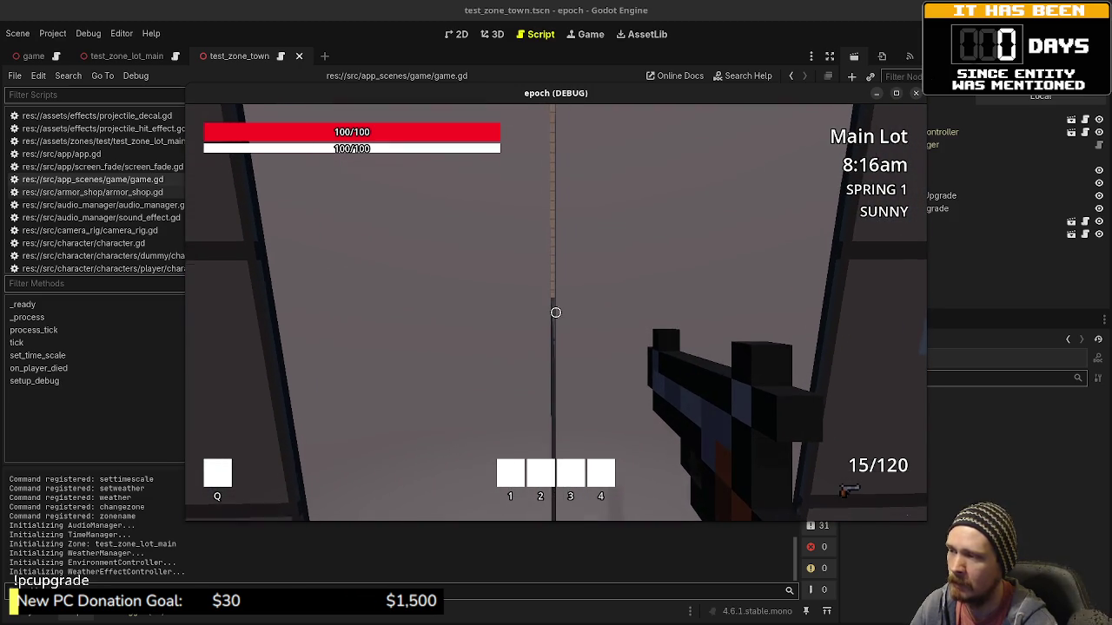
key("w")
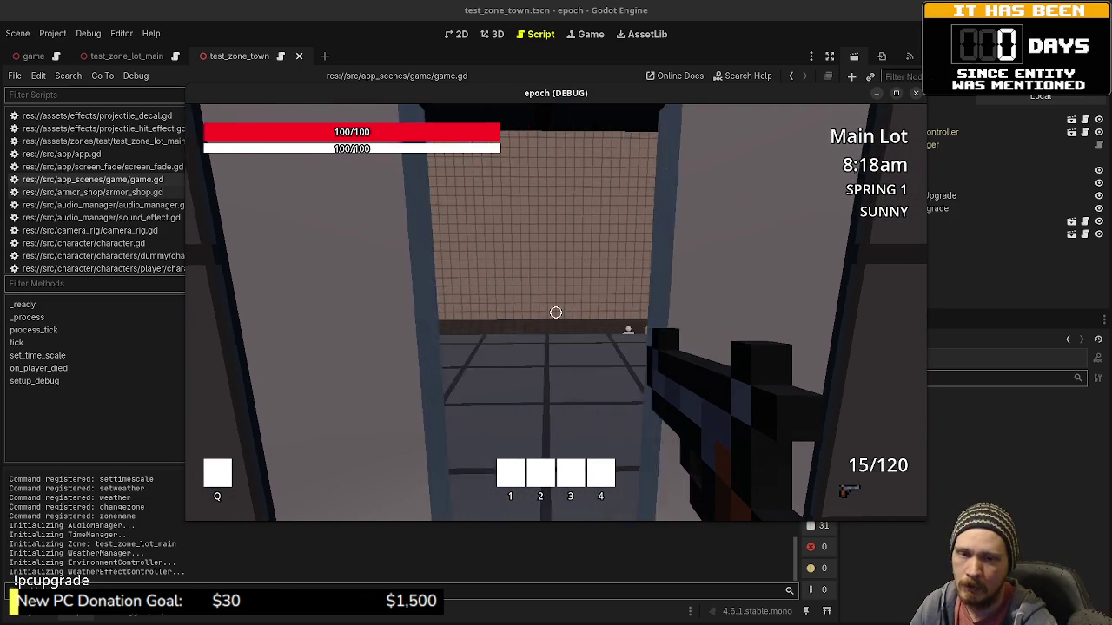
key("w")
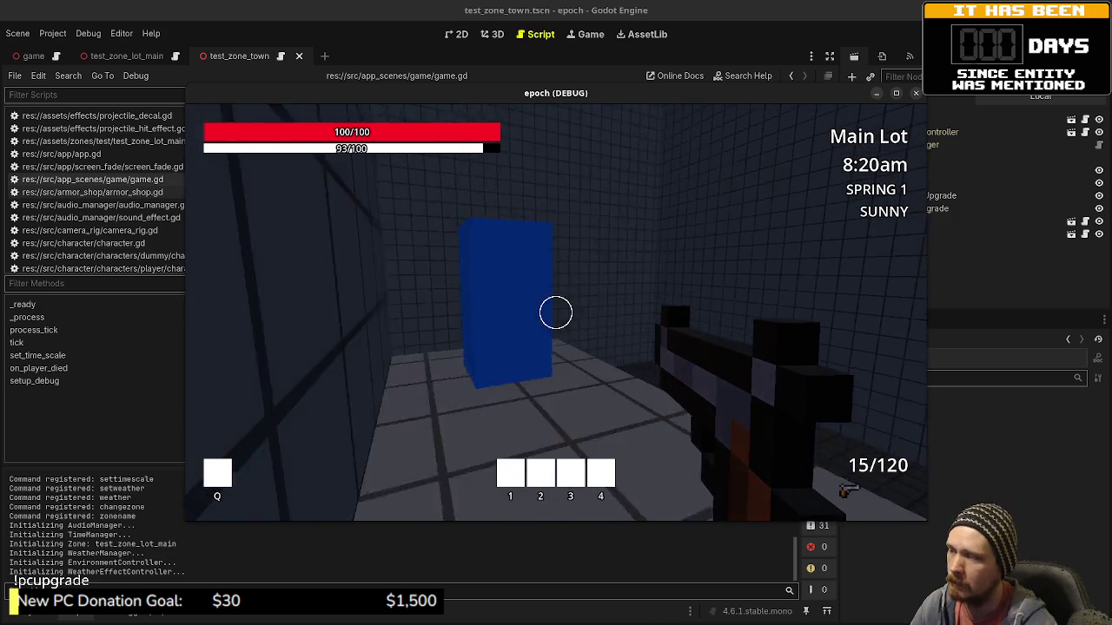
At the Item Shop, buy a Potion, Mega Potion, flask and Ammo Box, sell items back, then stop the game.
key("w")
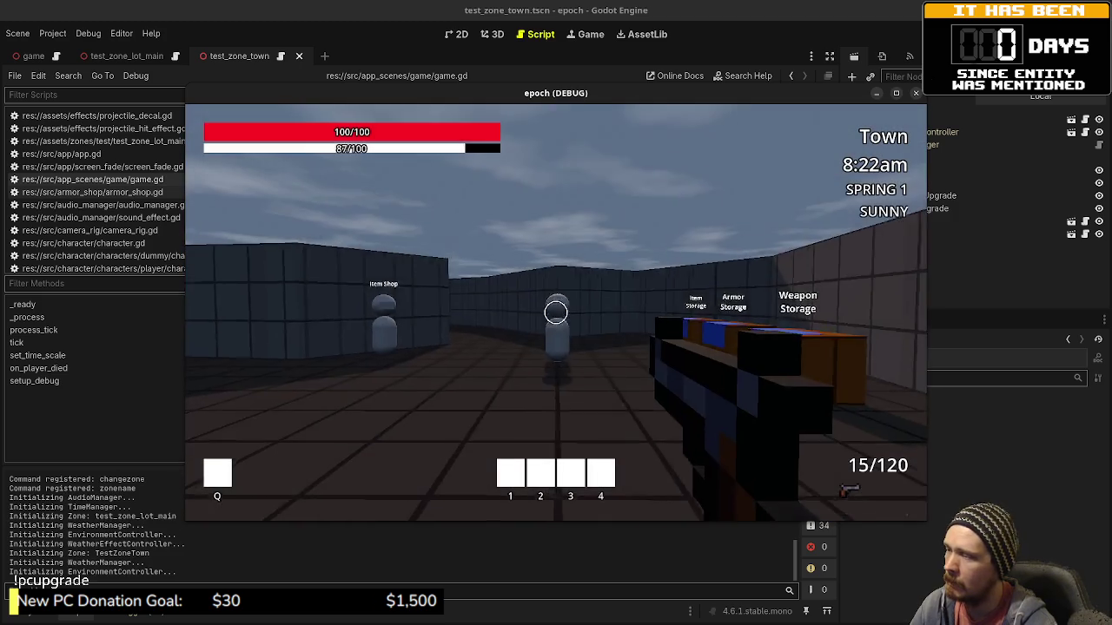
key("w")
key("e")
key("e")
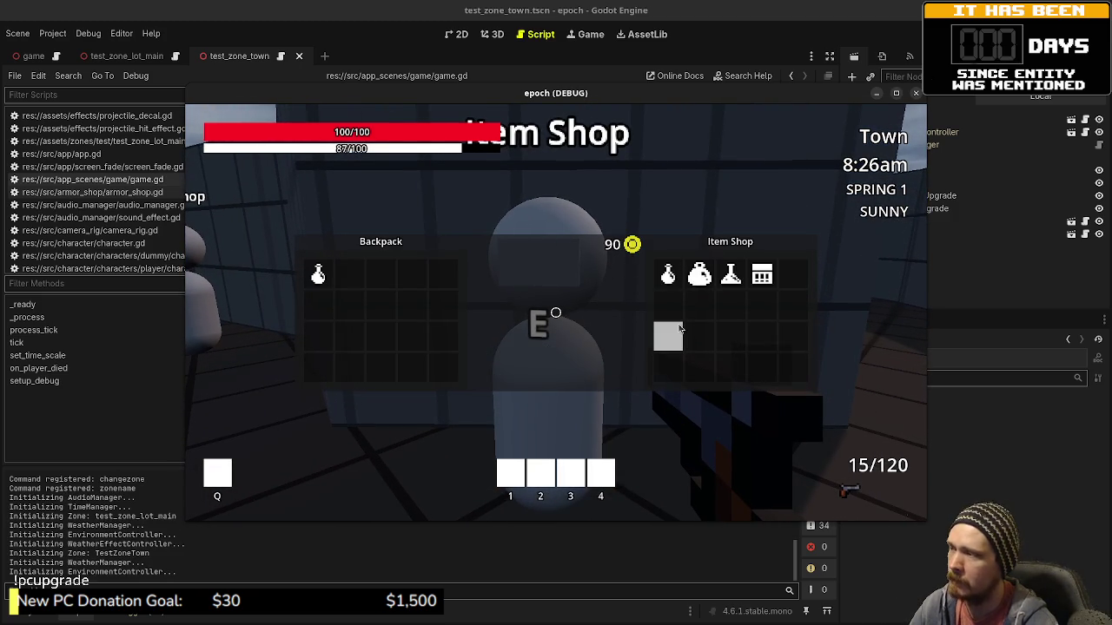
left_click(699, 275)
left_click(730, 274)
left_click(761, 275)
left_click(411, 274)
left_click(380, 275)
left_click(349, 274)
left_click(318, 274)
key("e")
key("s")
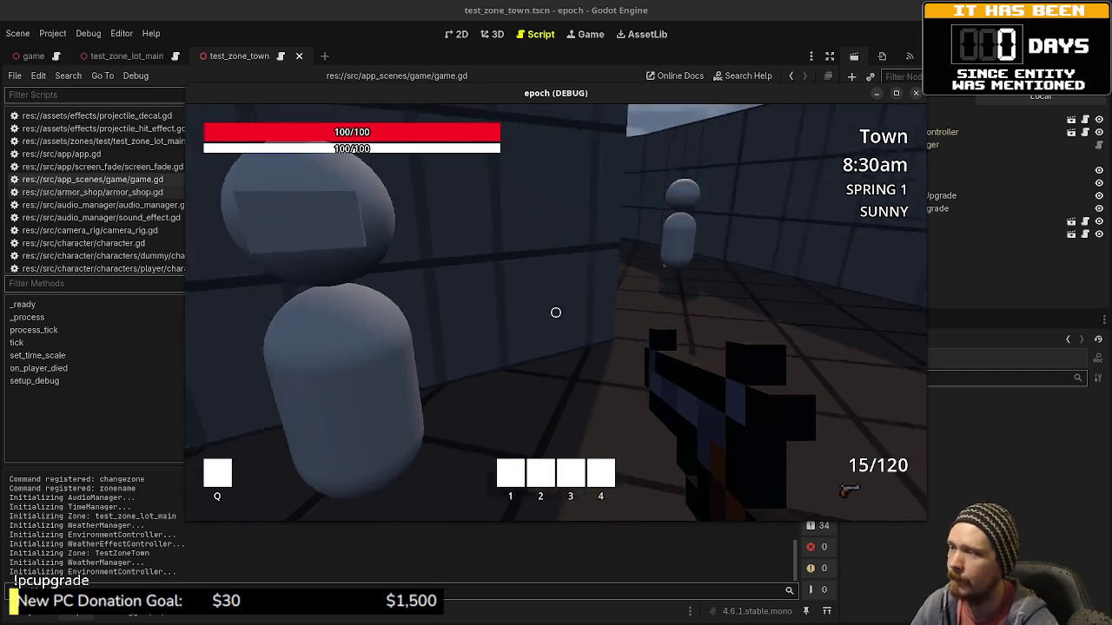
key("F8")
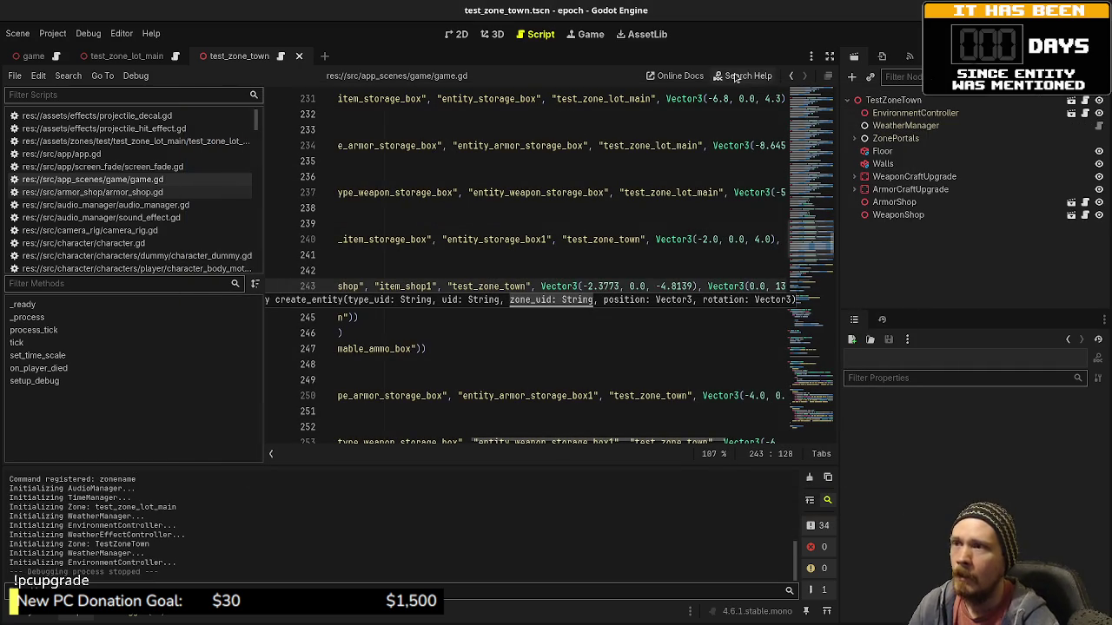
In the FileSystem panel, browse entity_item_shop, then expand src/item to show item_factory.gd and item_type_database.gd.
left_click(602, 271)
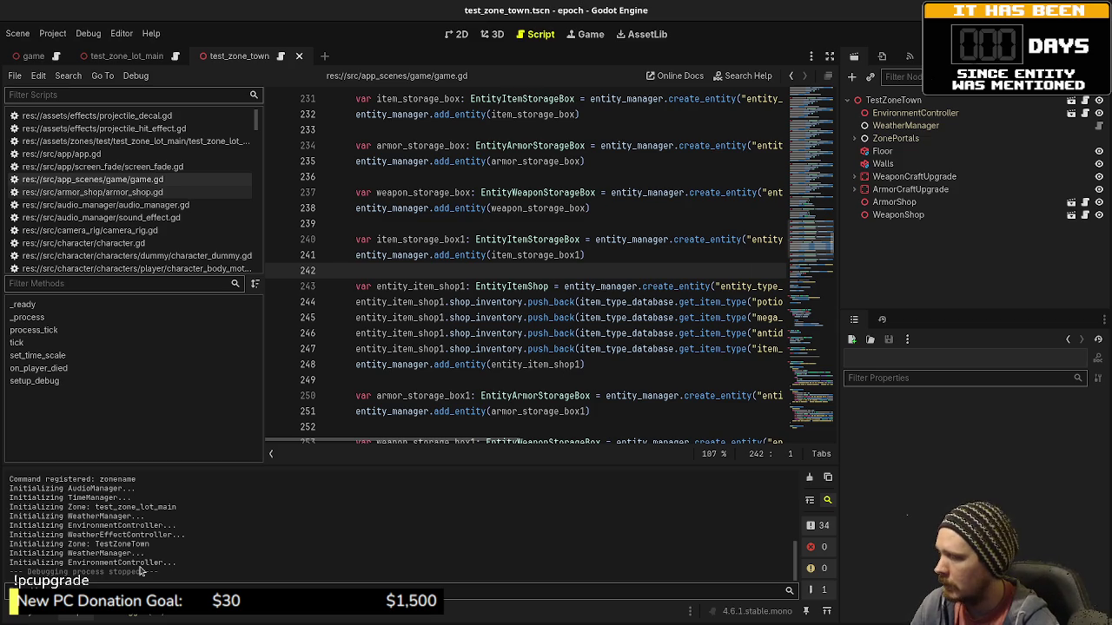
left_click(64, 616)
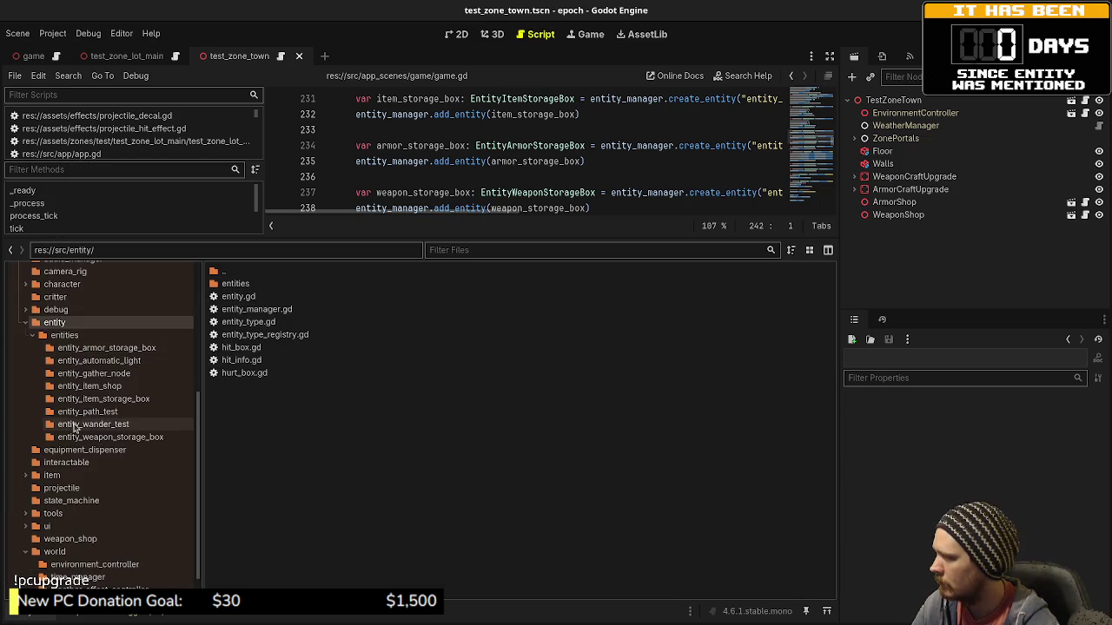
left_click(106, 388)
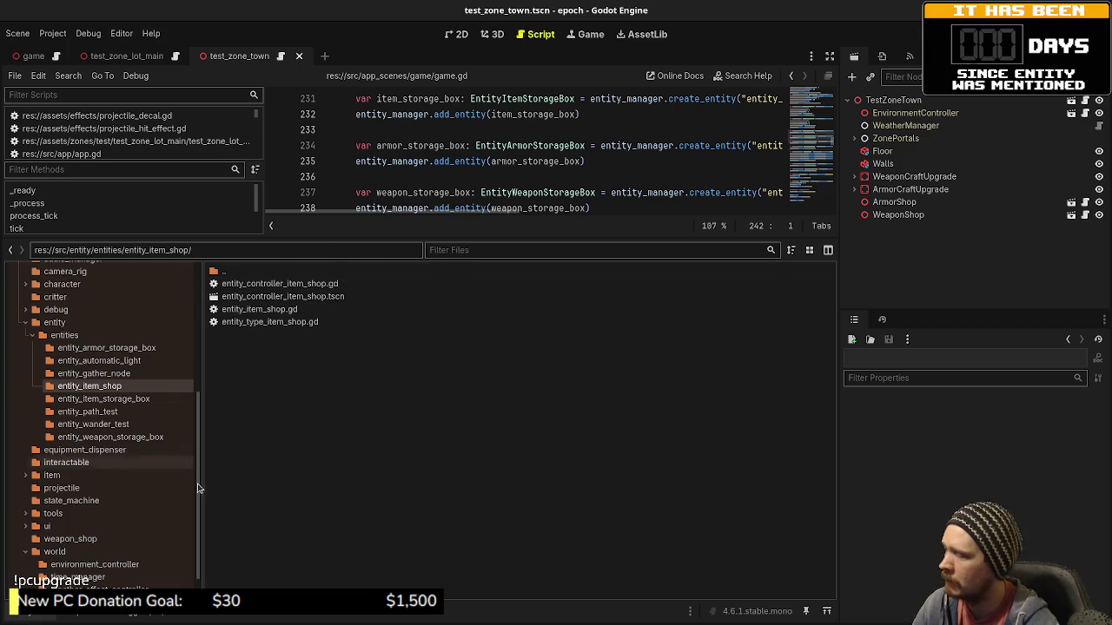
scroll(112, 543, "down", 1)
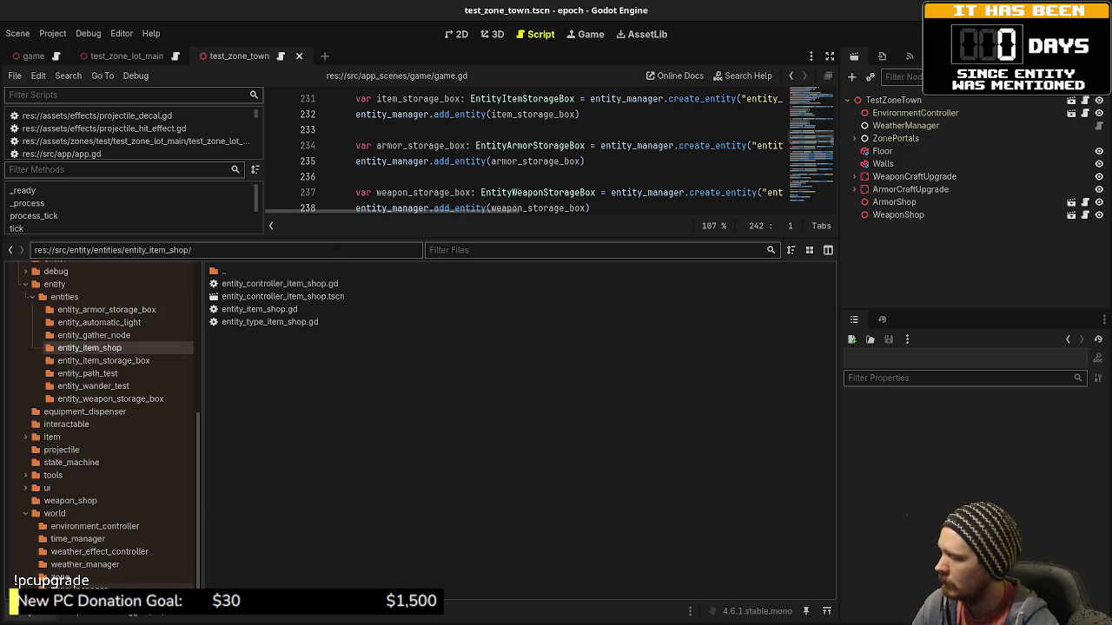
scroll(27, 517, "up", 2)
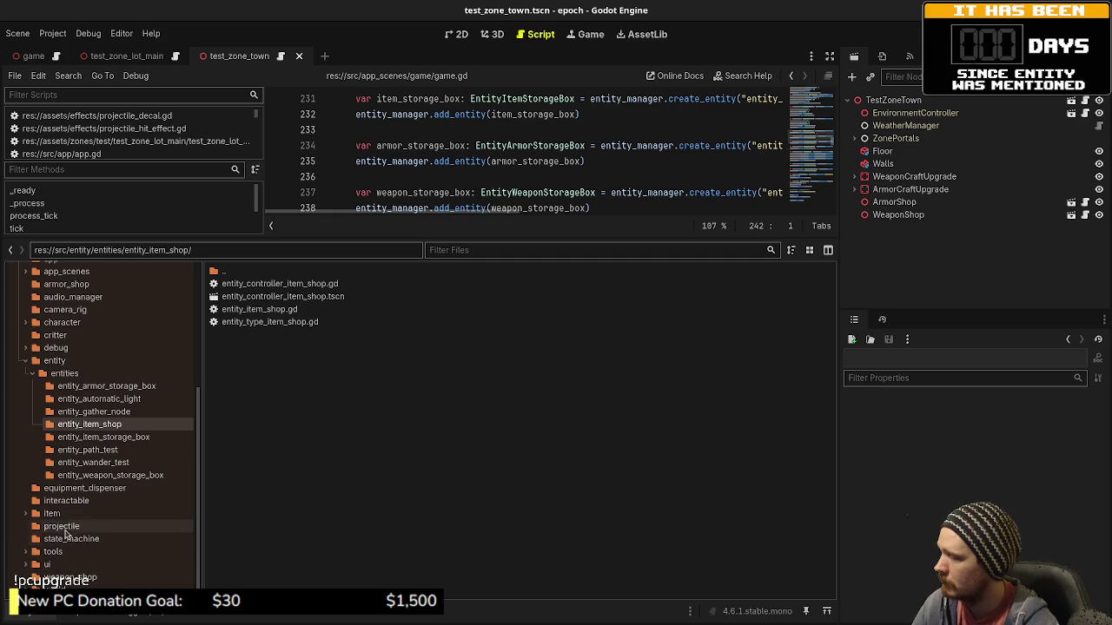
left_click(26, 514)
left_click(48, 513)
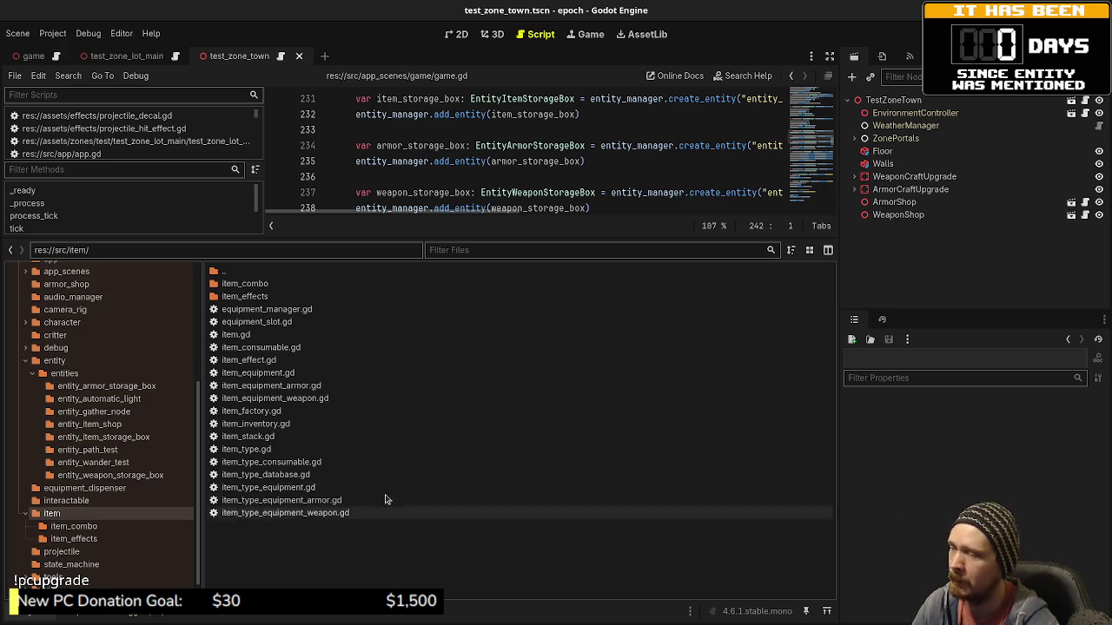
left_click(55, 361)
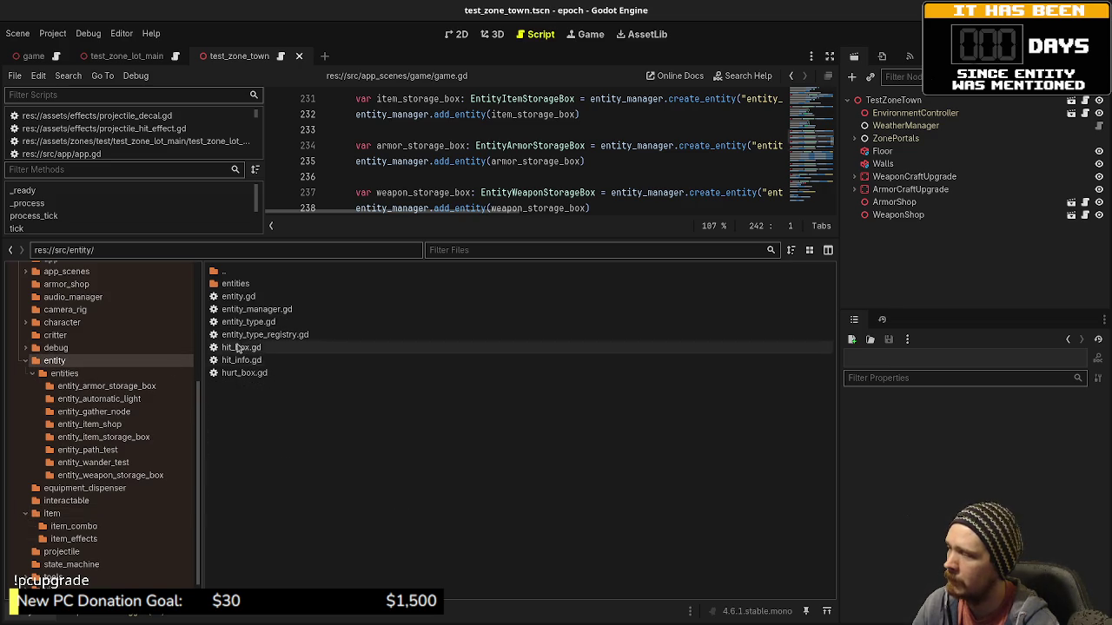
left_click(52, 513)
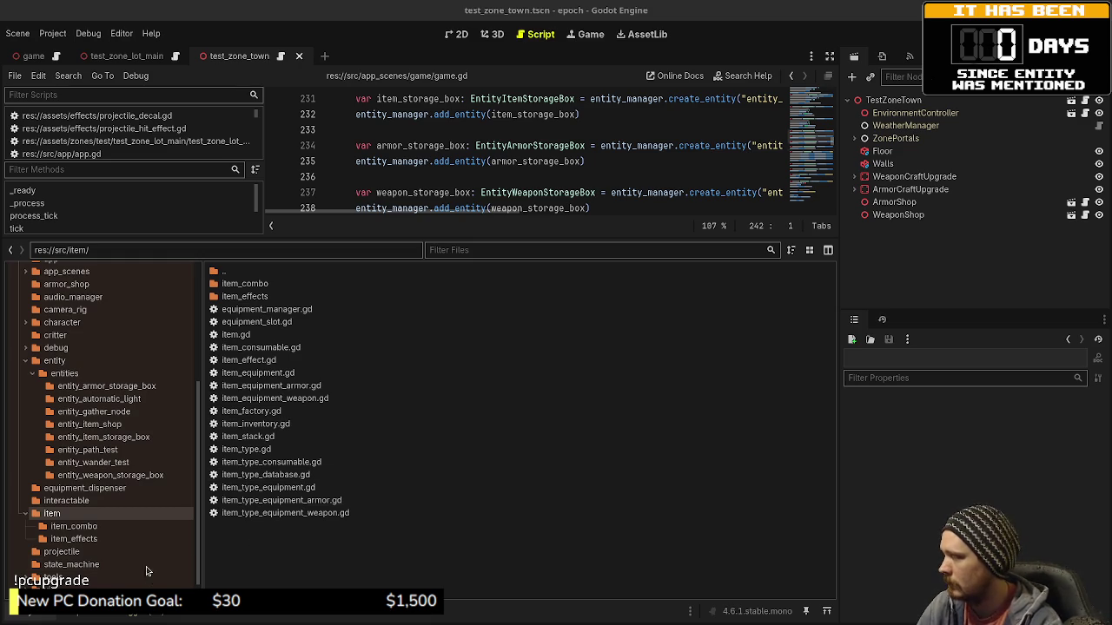
scroll(131, 417, "up", 5)
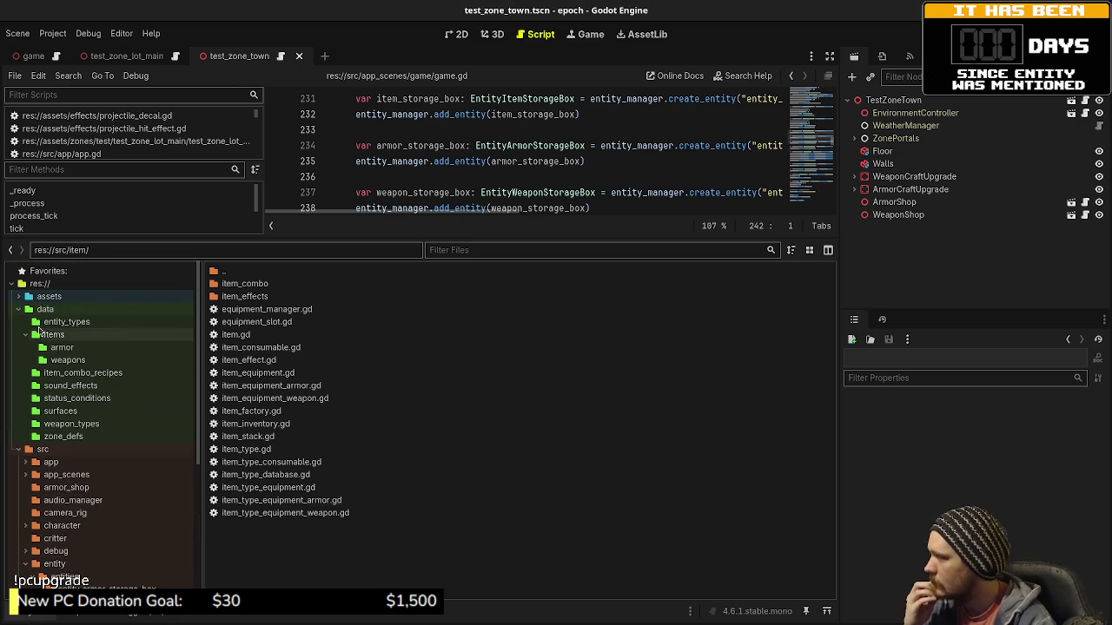
Go to src/entity/entities and start a new folder named entity_armor_shop.
left_click(26, 336)
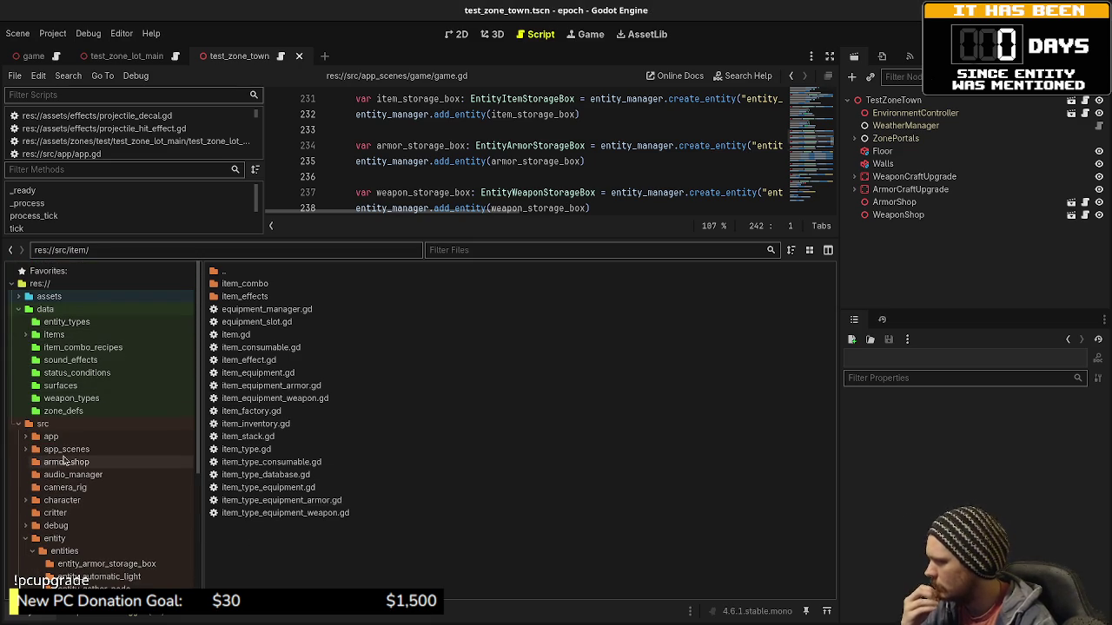
left_click(56, 538)
left_click(65, 551)
right_click(271, 422)
left_click(306, 427)
type("entity_armor_shop")
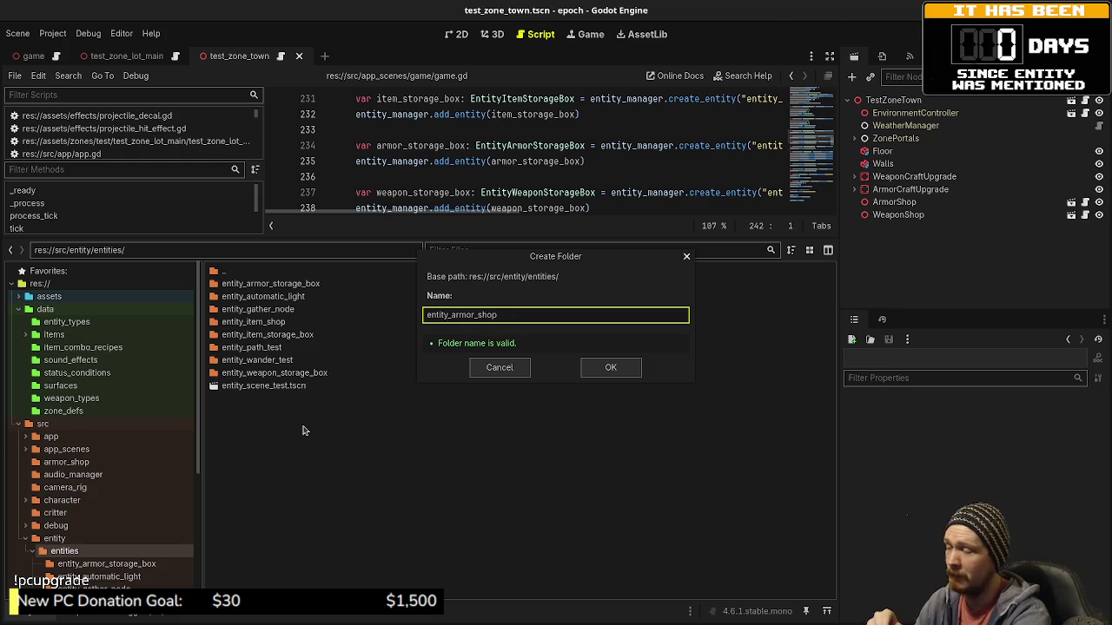
Create the entity_armor_shop folder and open it.
key("Return")
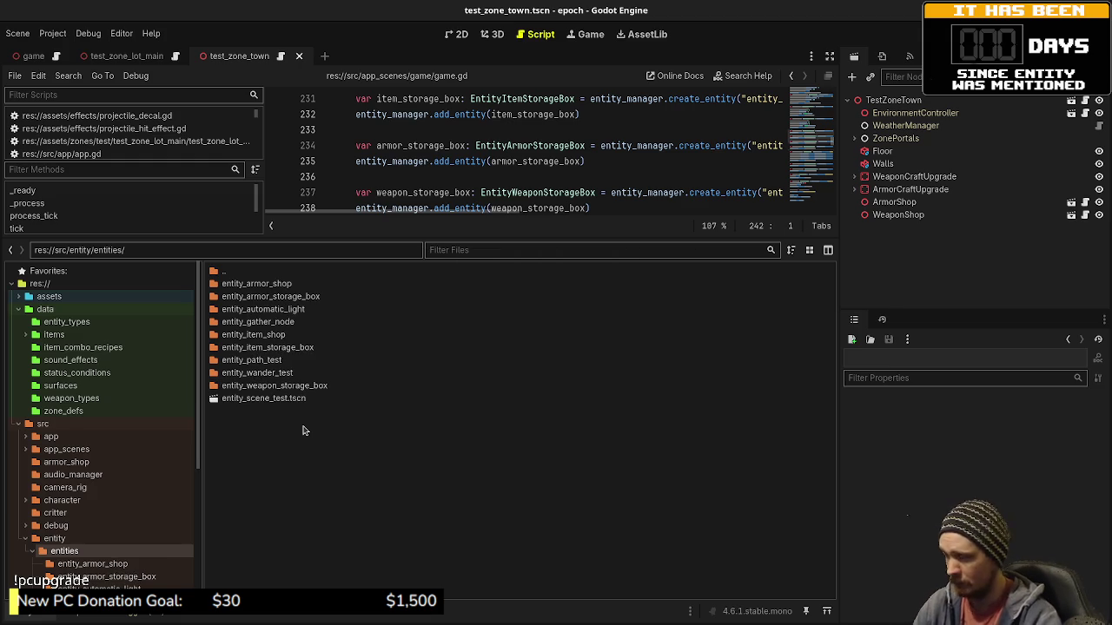
double_click(267, 288)
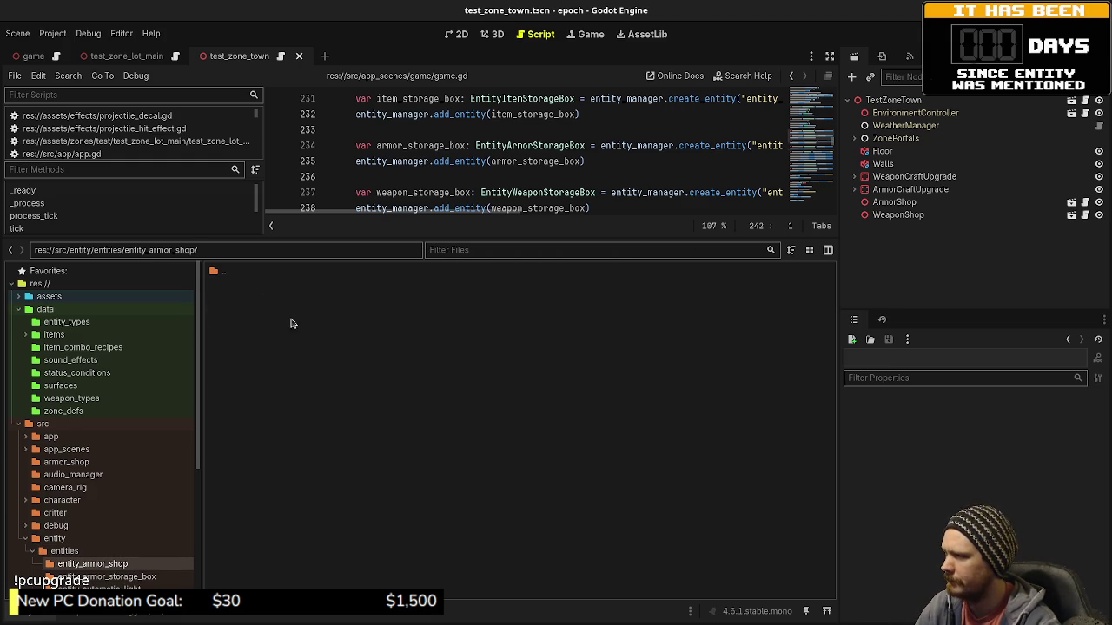
scroll(121, 521, "down", 5)
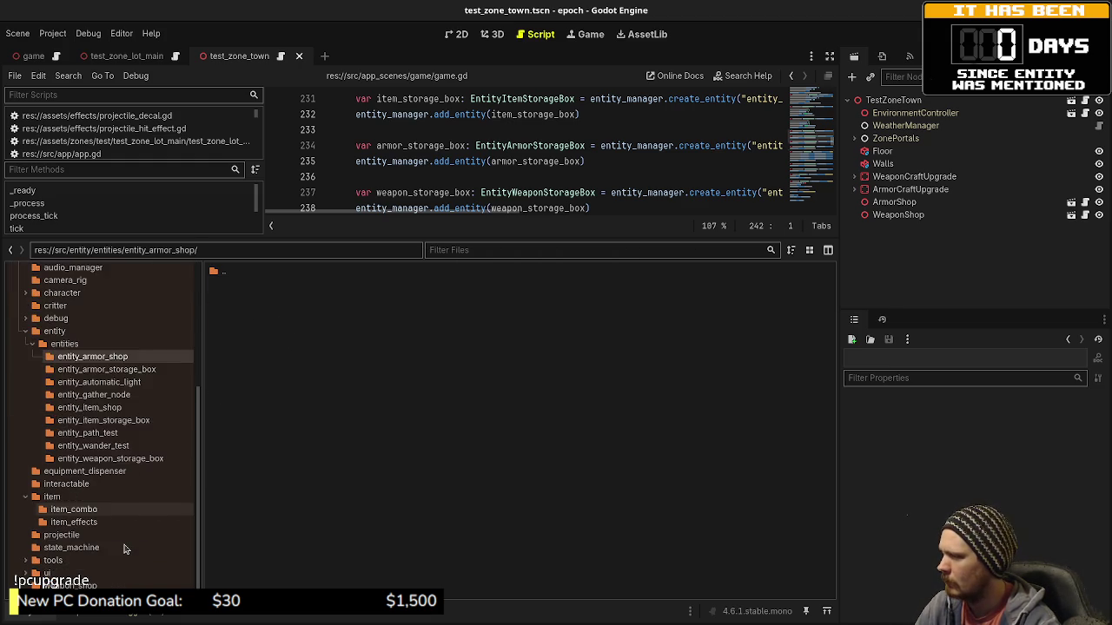
scroll(79, 371, "up", 2)
Move armor_shop.gd and armor_shop.tscn from src/armor_shop into entity_armor_shop.
left_click(69, 380)
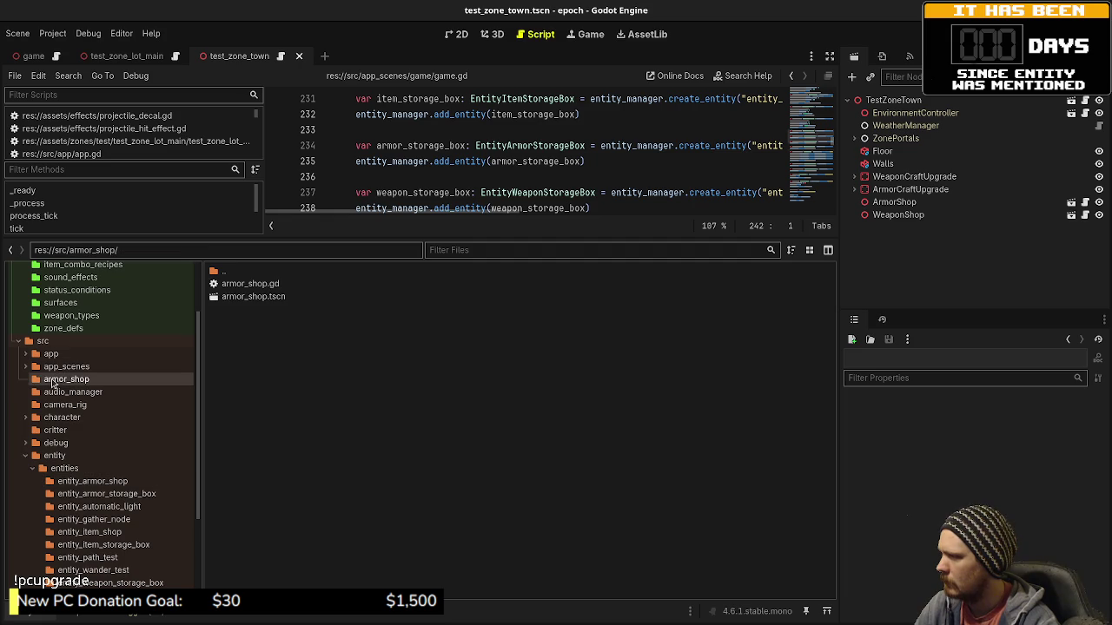
left_click(245, 284, "shift")
right_click(245, 284)
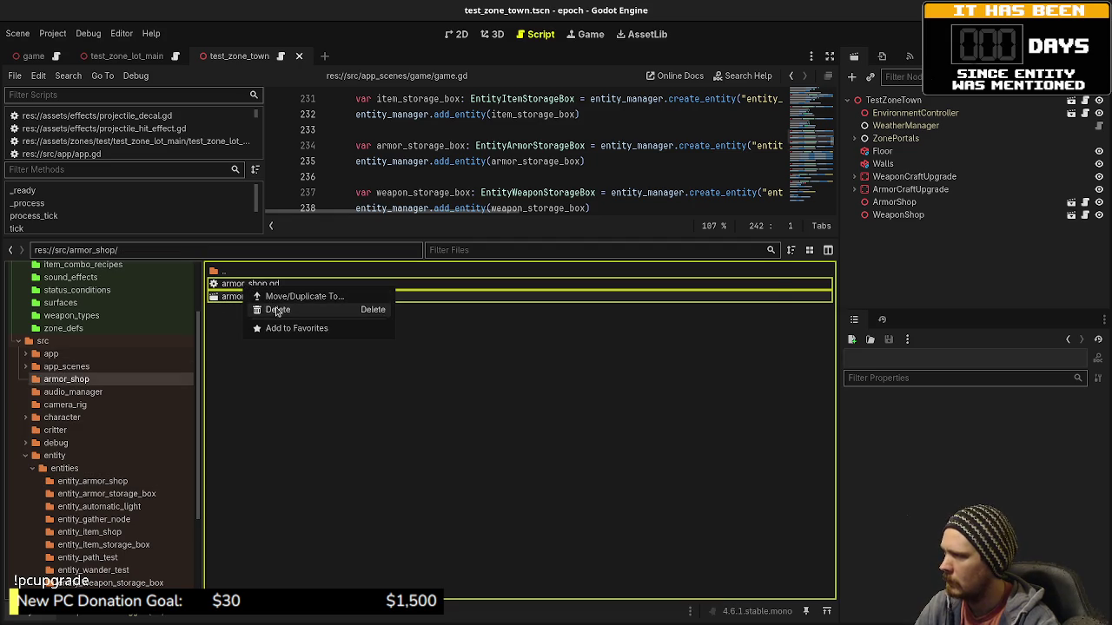
left_click(285, 301)
left_click(427, 244)
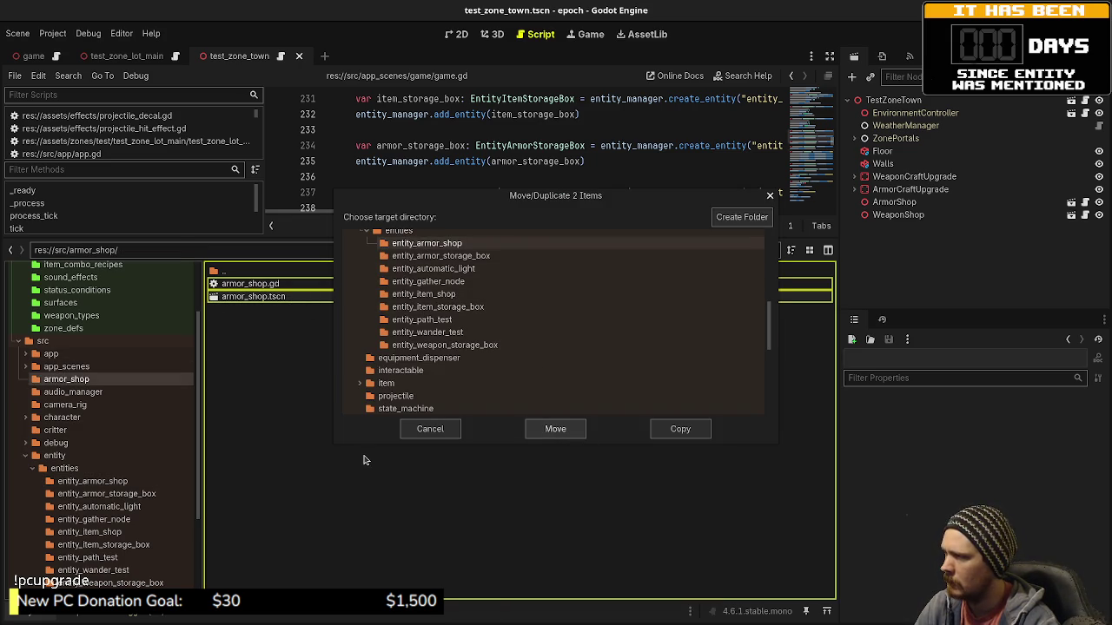
left_click(539, 429)
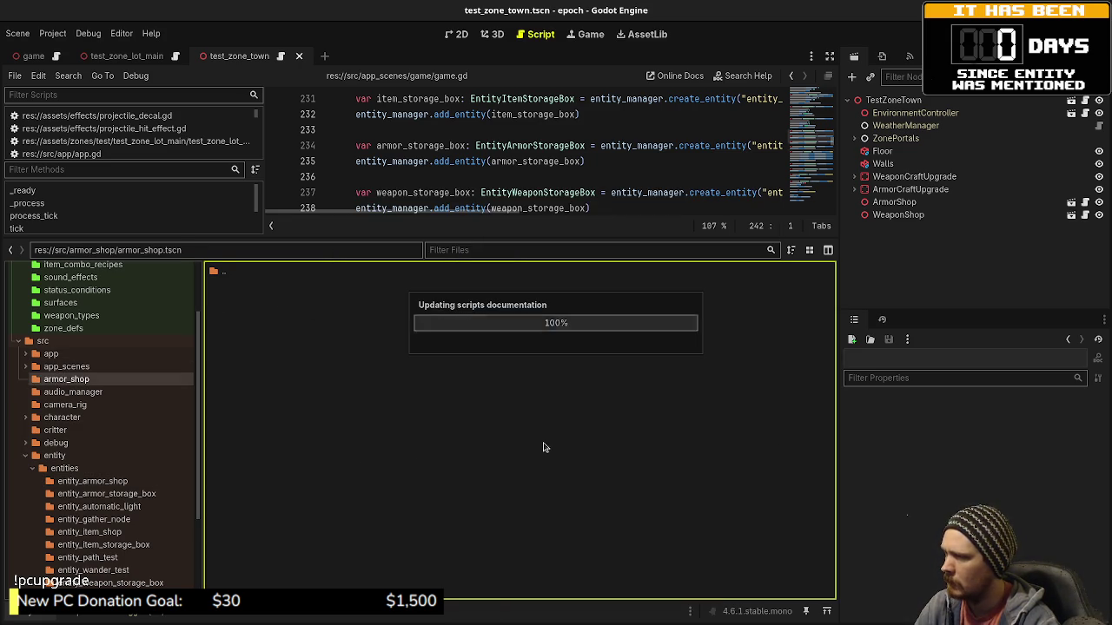
left_click(87, 380)
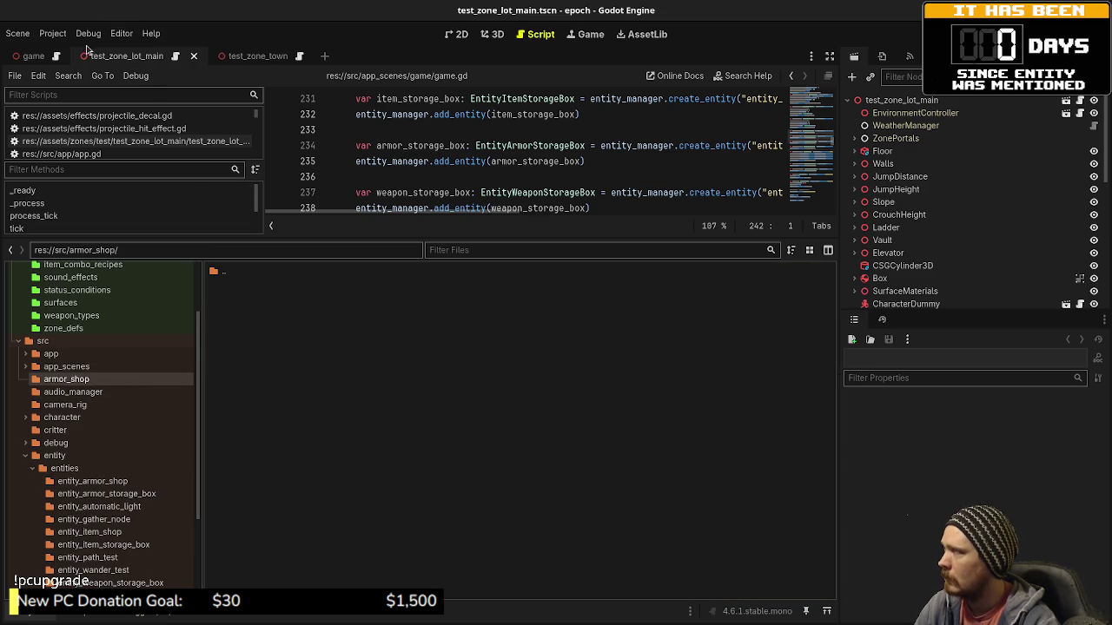
Close the game, test_zone_lot_main and test_zone_town scene tabs.
left_click(32, 58)
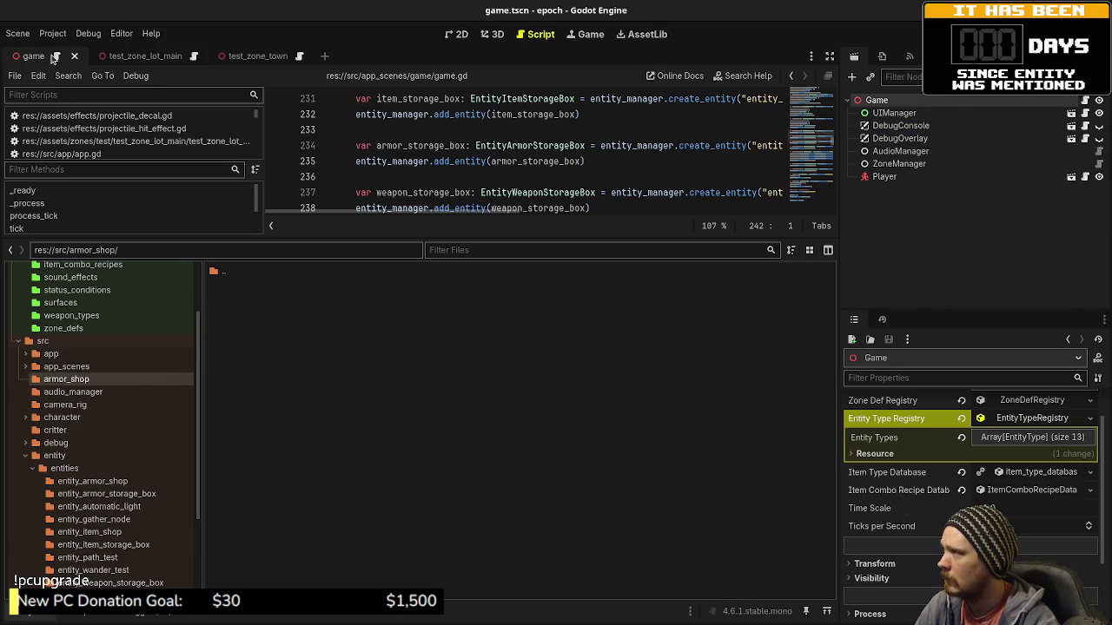
middle_click(54, 57)
middle_click(54, 57)
middle_click(54, 57)
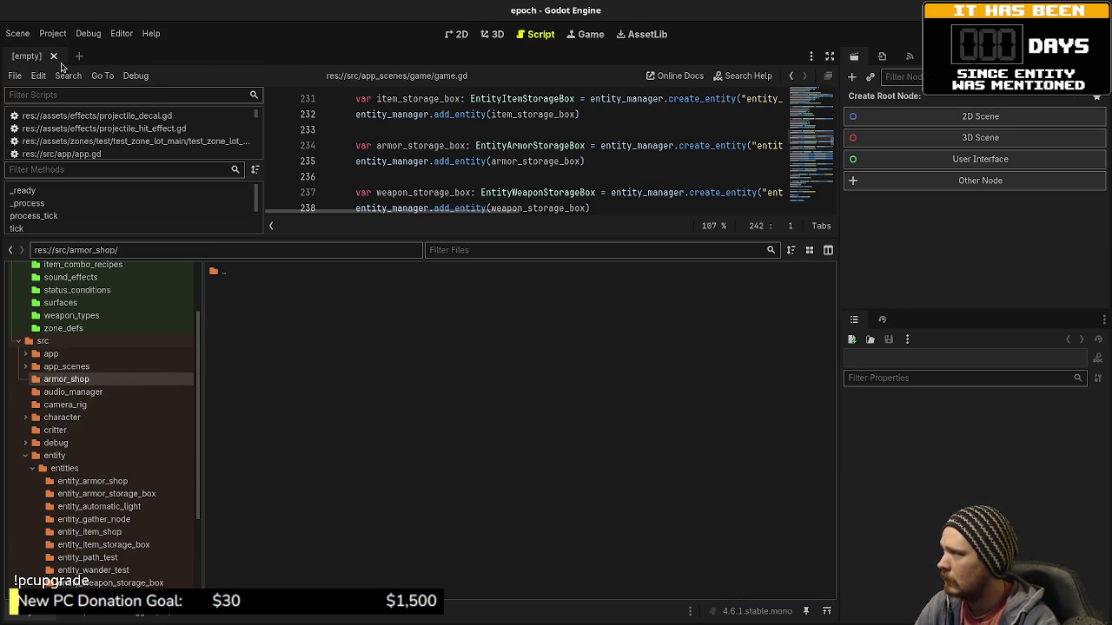
Delete the empty src/armor_shop folder and return to the entities folder.
right_click(88, 385)
left_click(144, 545)
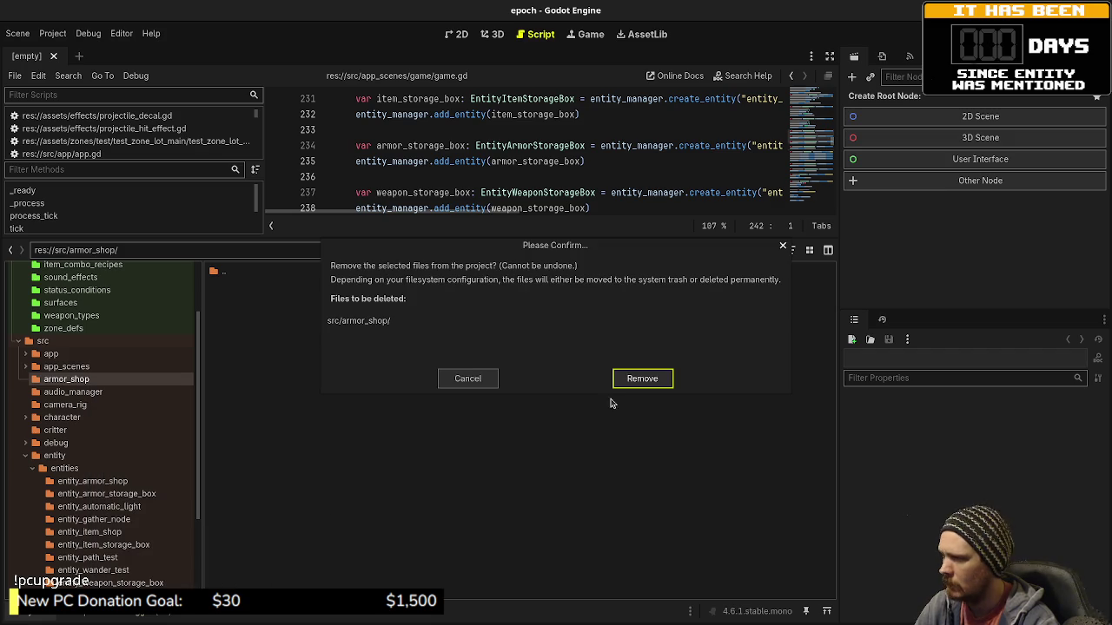
left_click(638, 379)
scroll(78, 469, "down", 3)
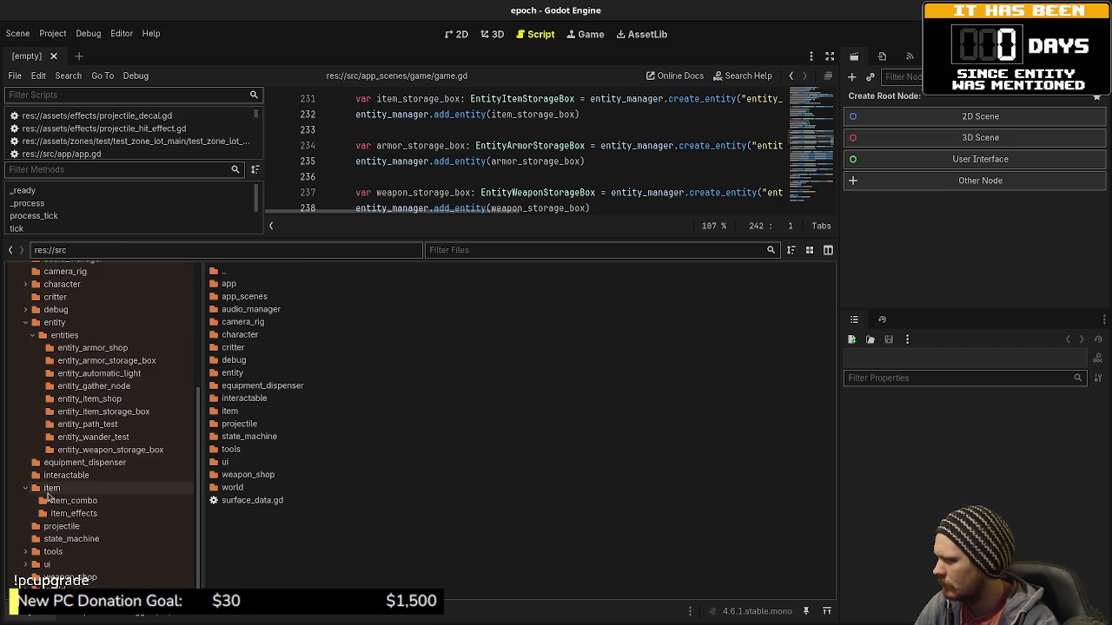
left_click(25, 488)
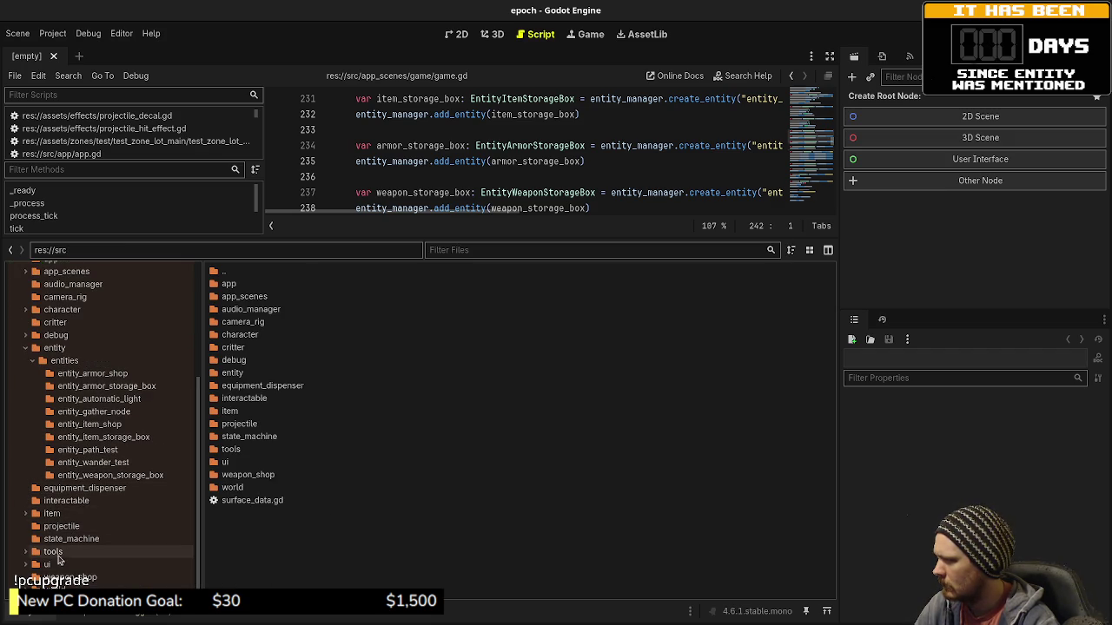
scroll(78, 460, "up", 3)
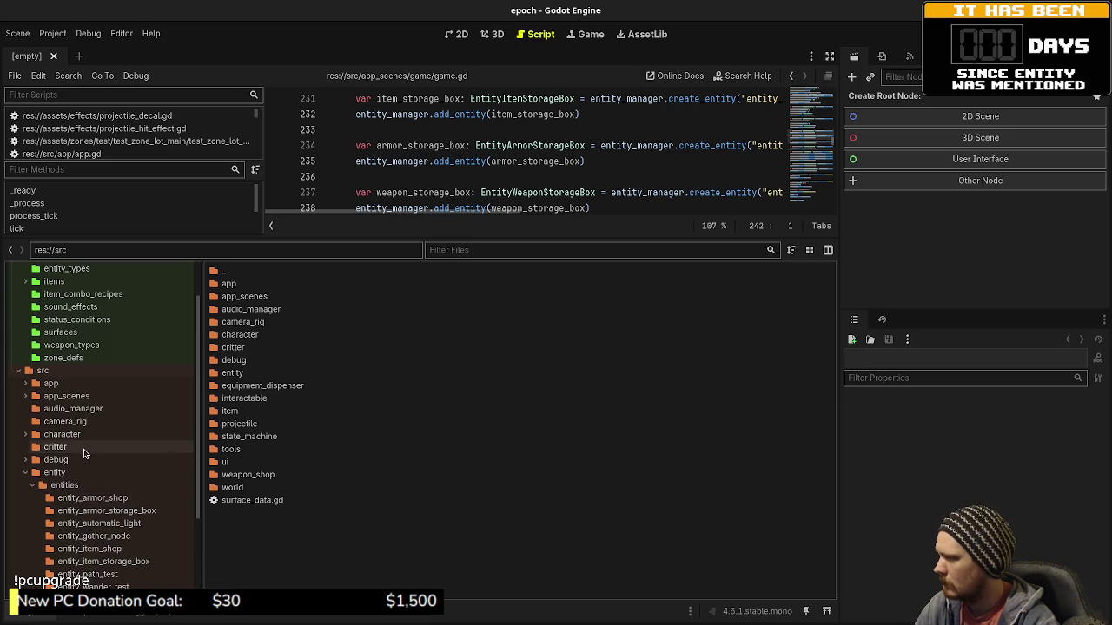
left_click(74, 486)
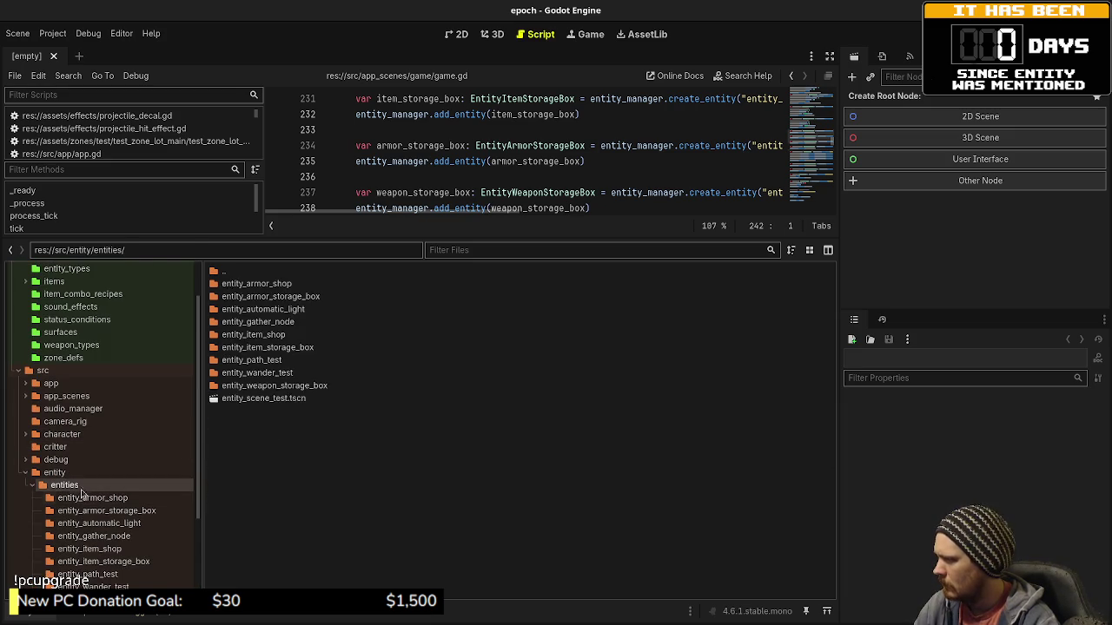
Rename the armor shop scene's root node to EntityControllerArmorShop and save the scene.
left_click(93, 499)
double_click(256, 297)
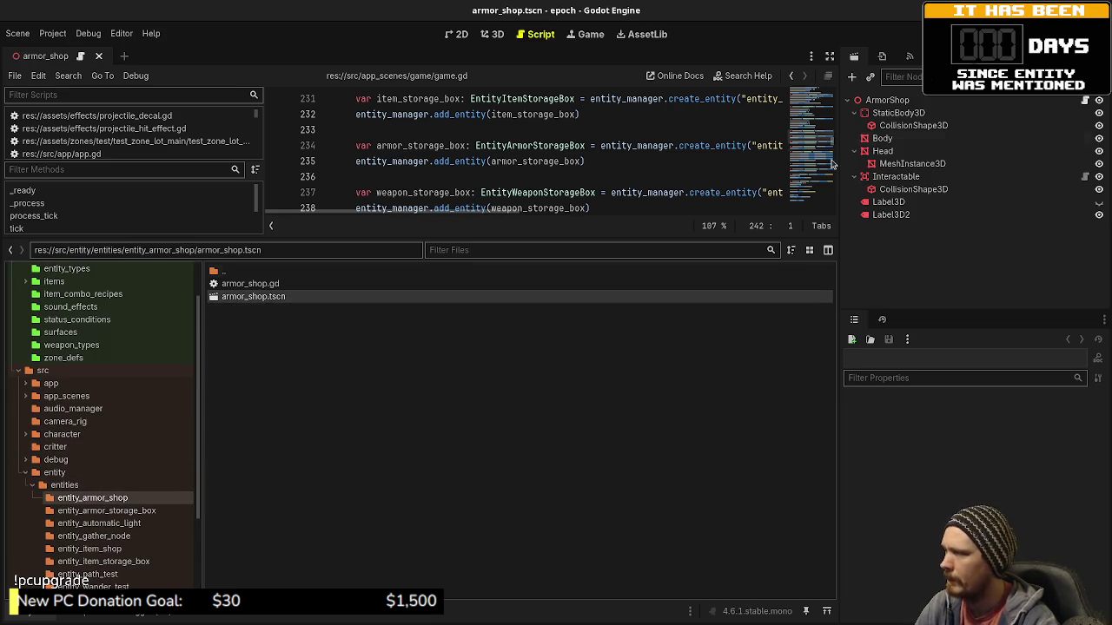
left_click(897, 105)
left_click(897, 106)
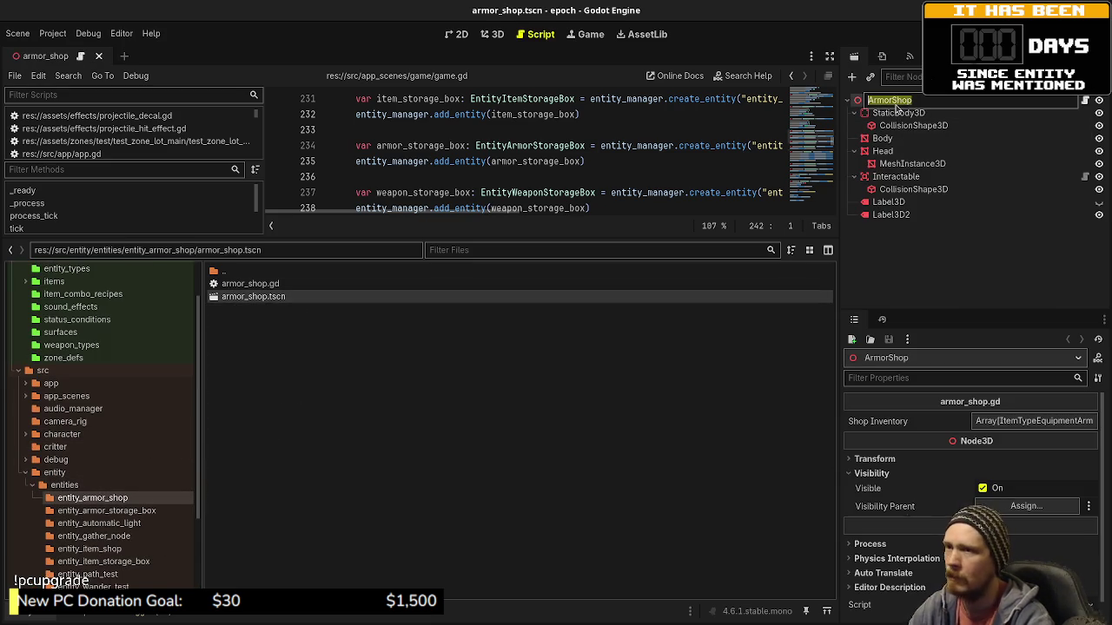
type("EntityController")
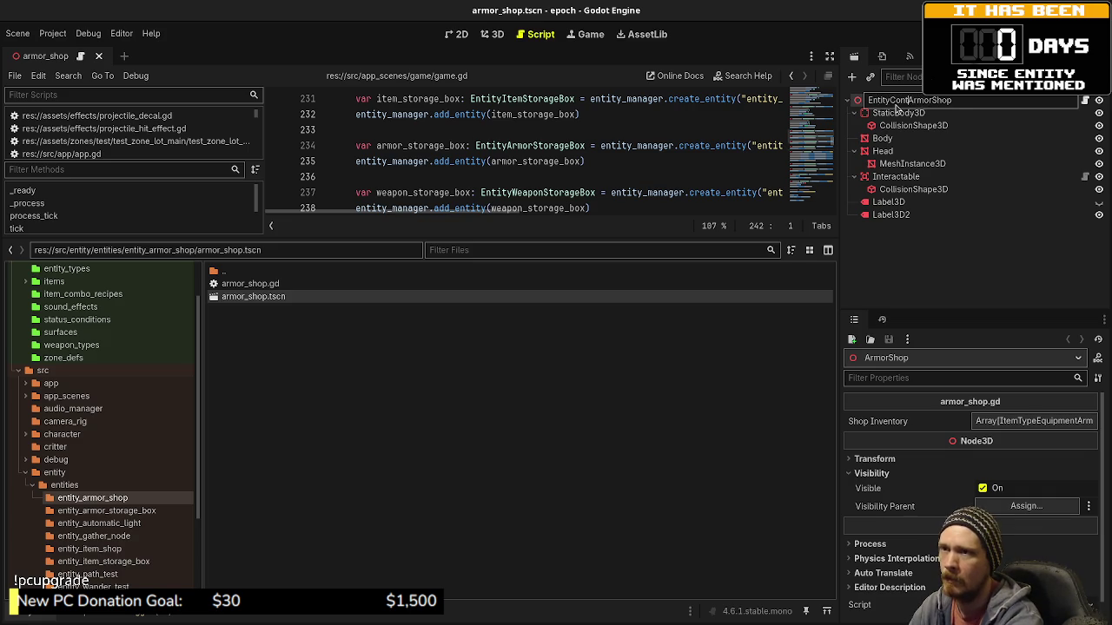
key("Return")
key("ctrl+s")
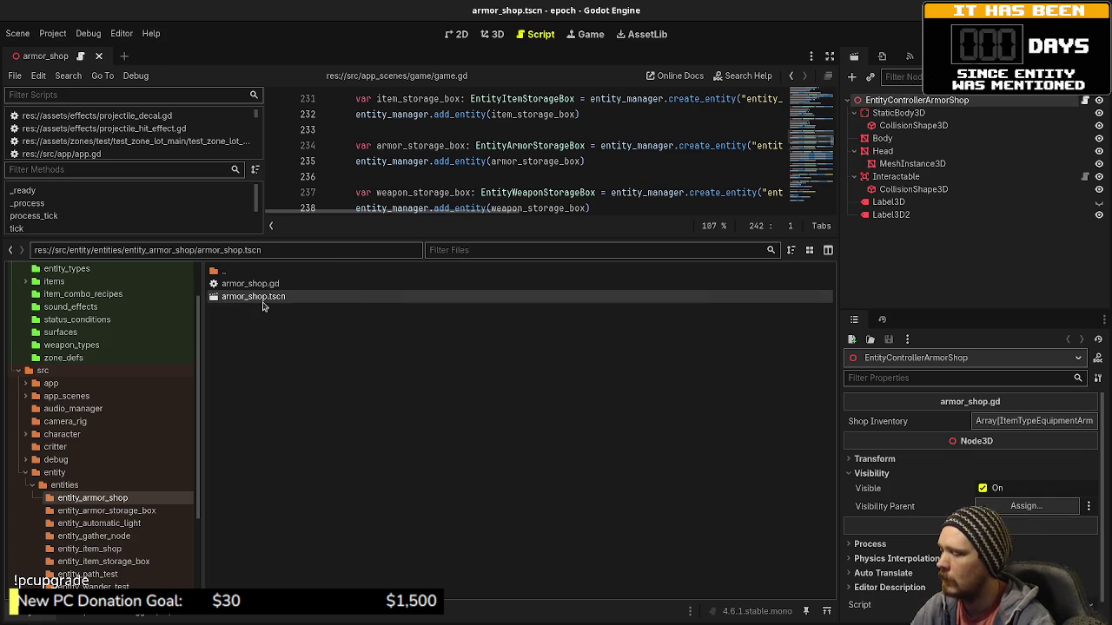
Rename the armor_shop .tscn and .gd files to entity_controller_armor_shop.
key("F2")
type("nttity_controller_armor_shop.tscn")
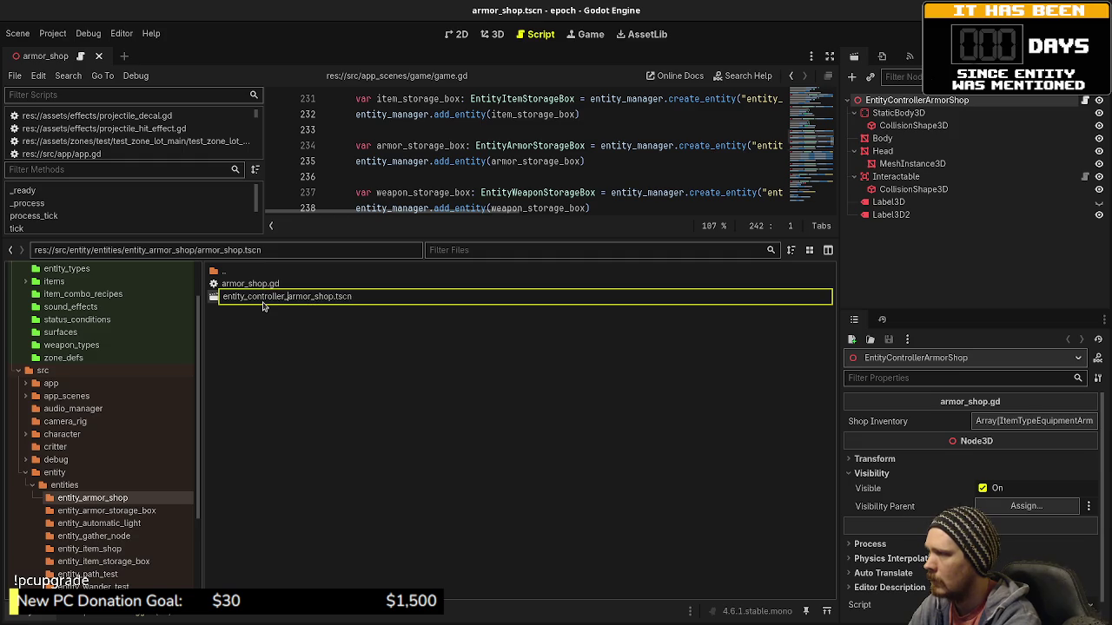
key("Return")
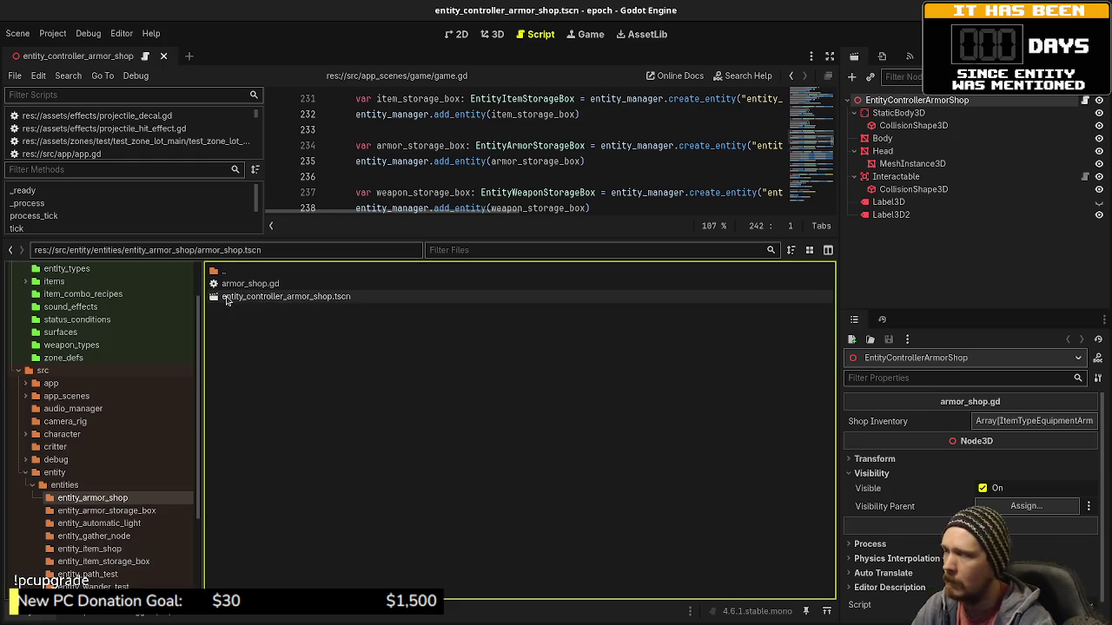
left_click(251, 287)
key("F2")
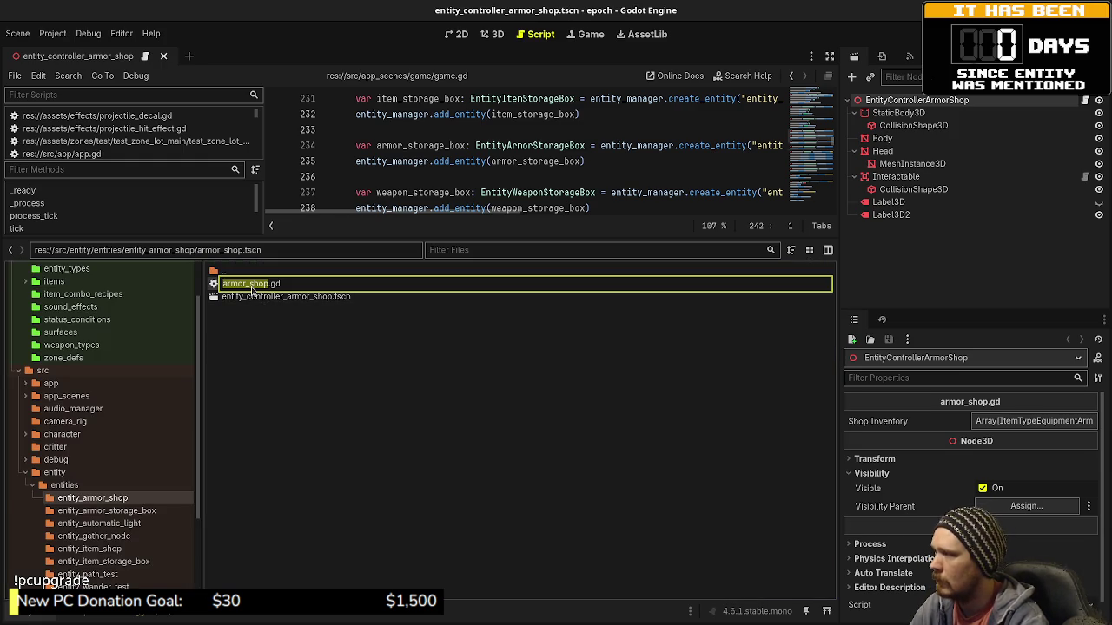
type("entity_controller_")
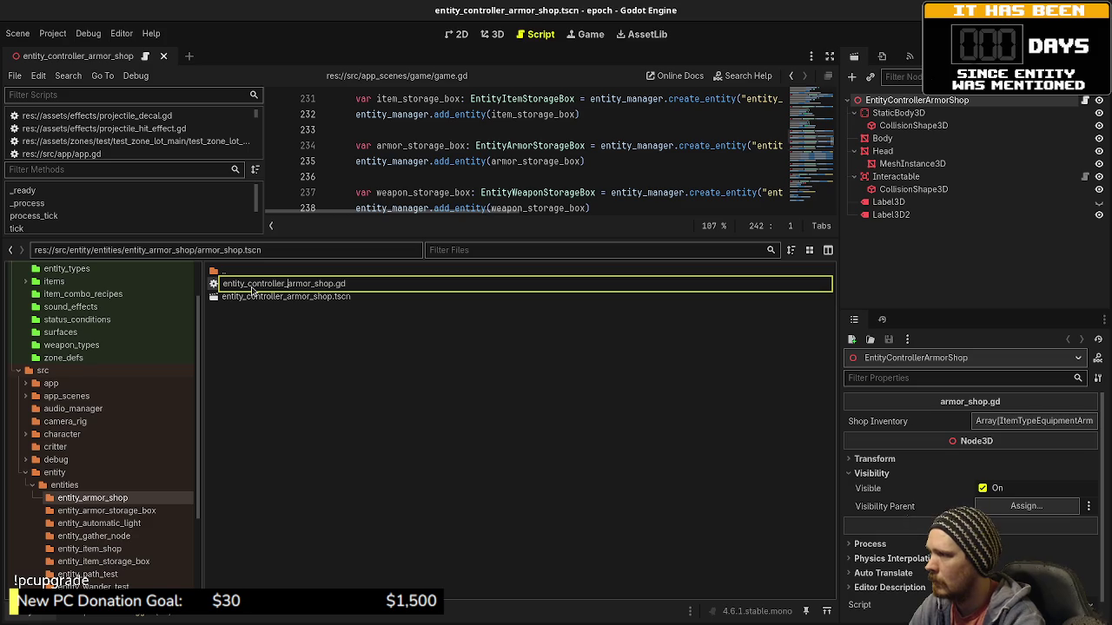
key("Return")
Change the script's class_name to EntityControllerArmorShop and save.
double_click(252, 284)
left_click(390, 93)
type("EntityControll")
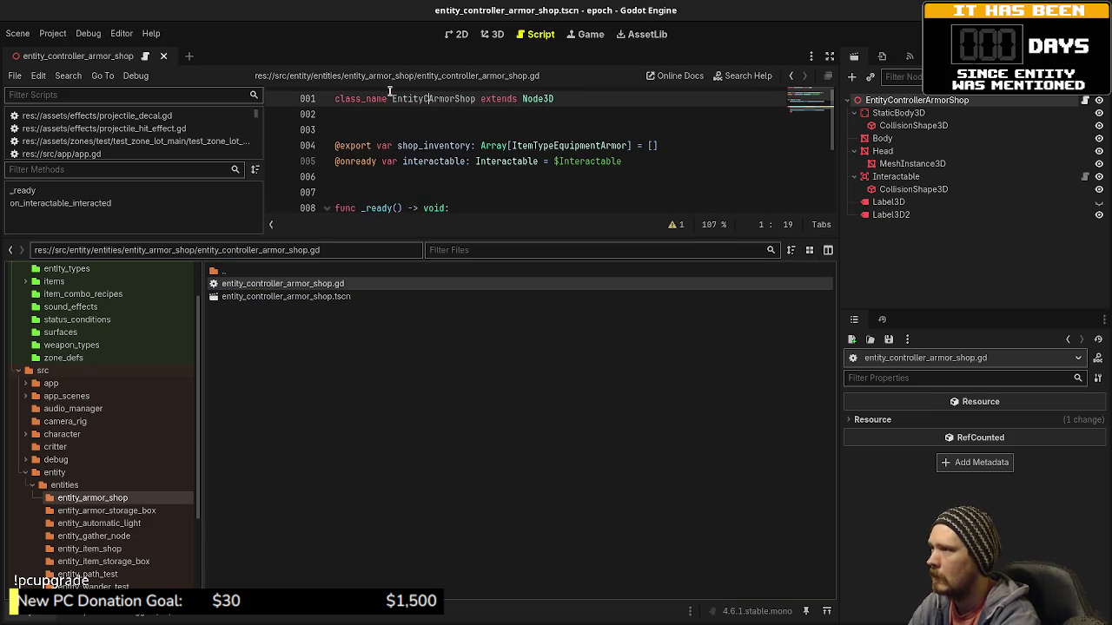
type("er")
key("ctrl+s")
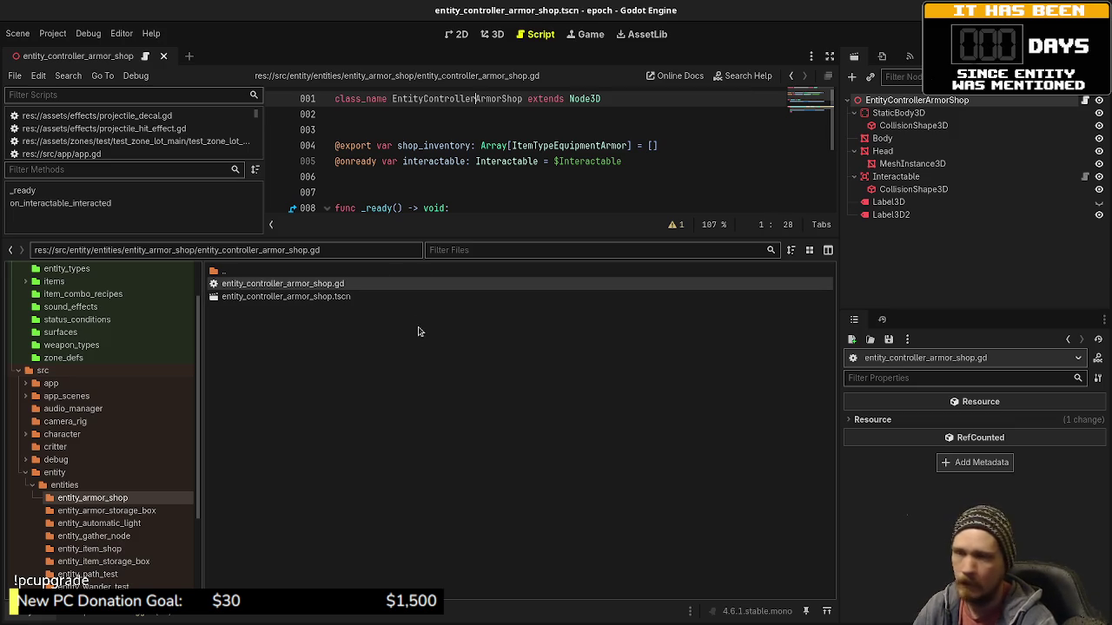
Create entity_type_armor_shop.gd and entity_armor_shop.gd scripts in the entity_armor_shop folder.
right_click(297, 347)
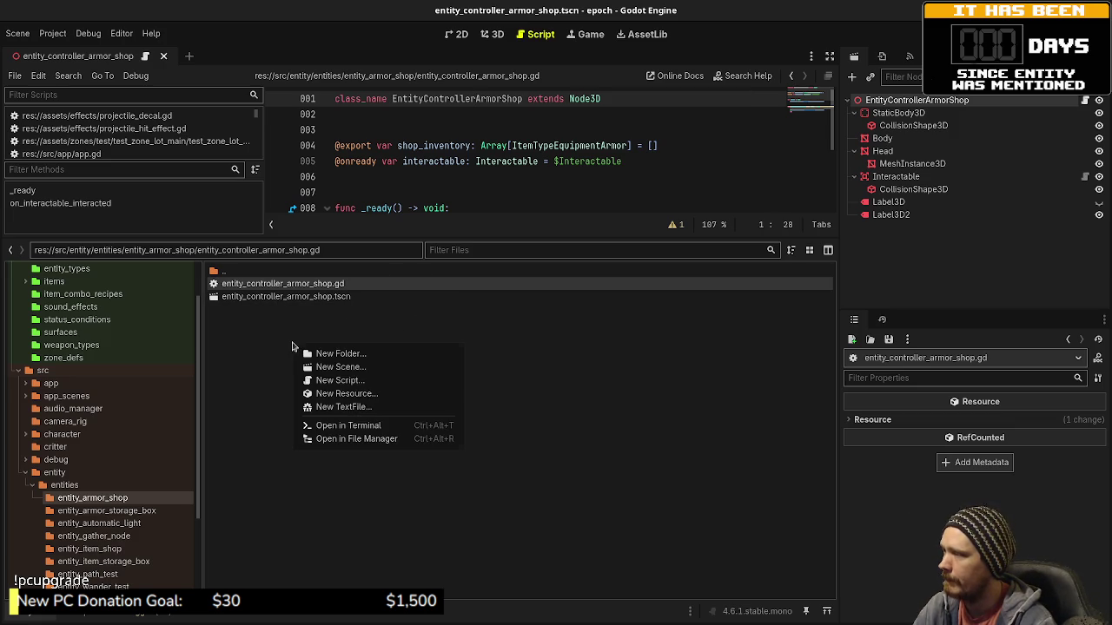
left_click(363, 385)
type("entity_armor_shop/en")
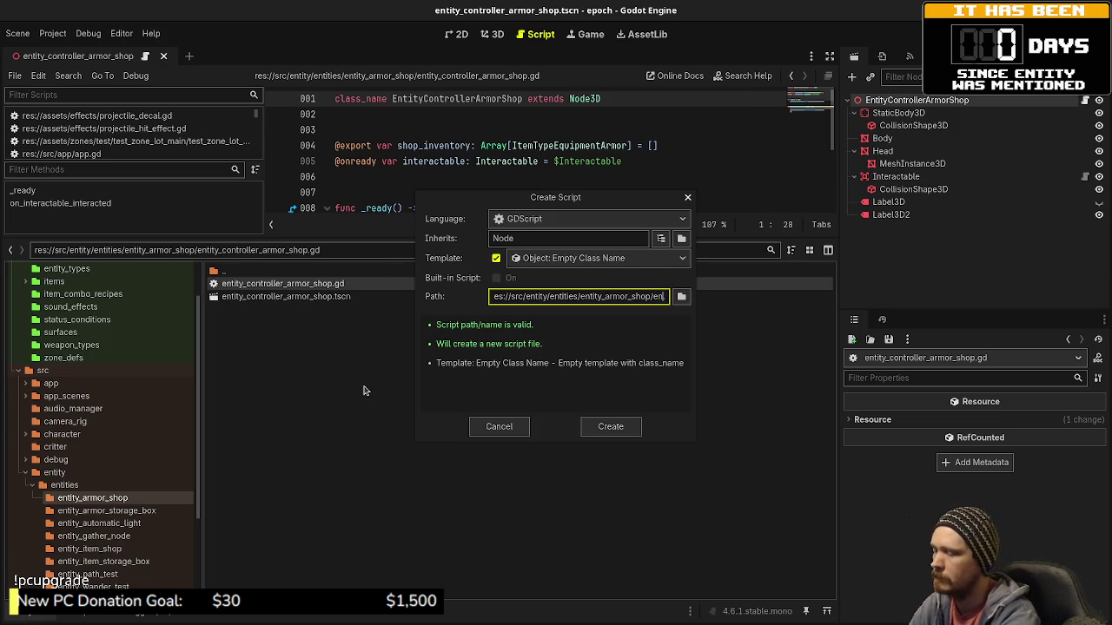
type("type_")
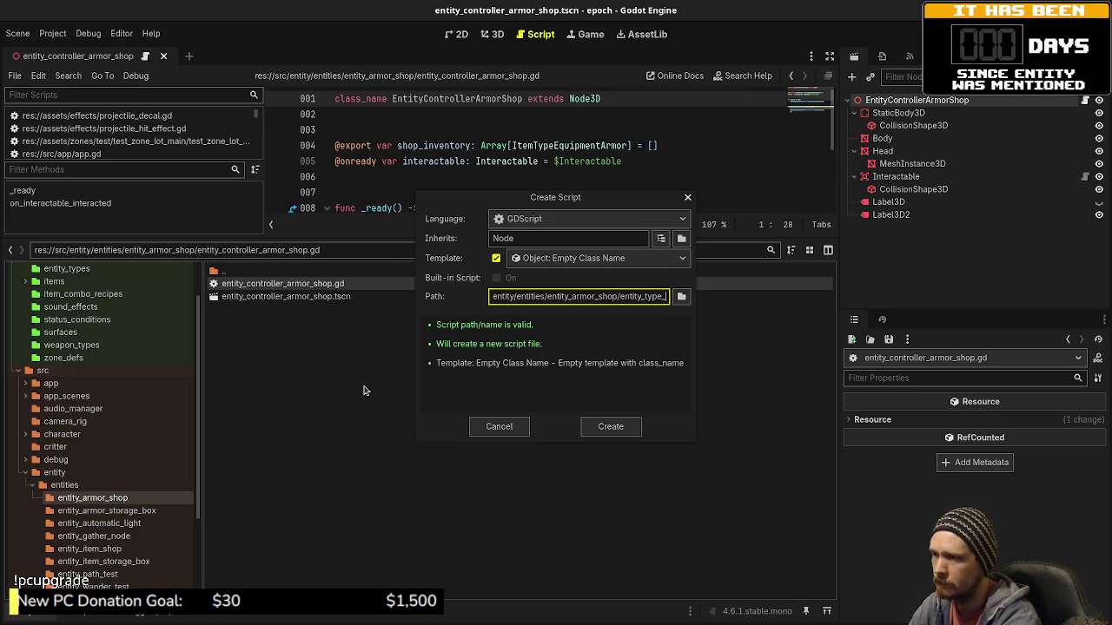
type("armor_shop")
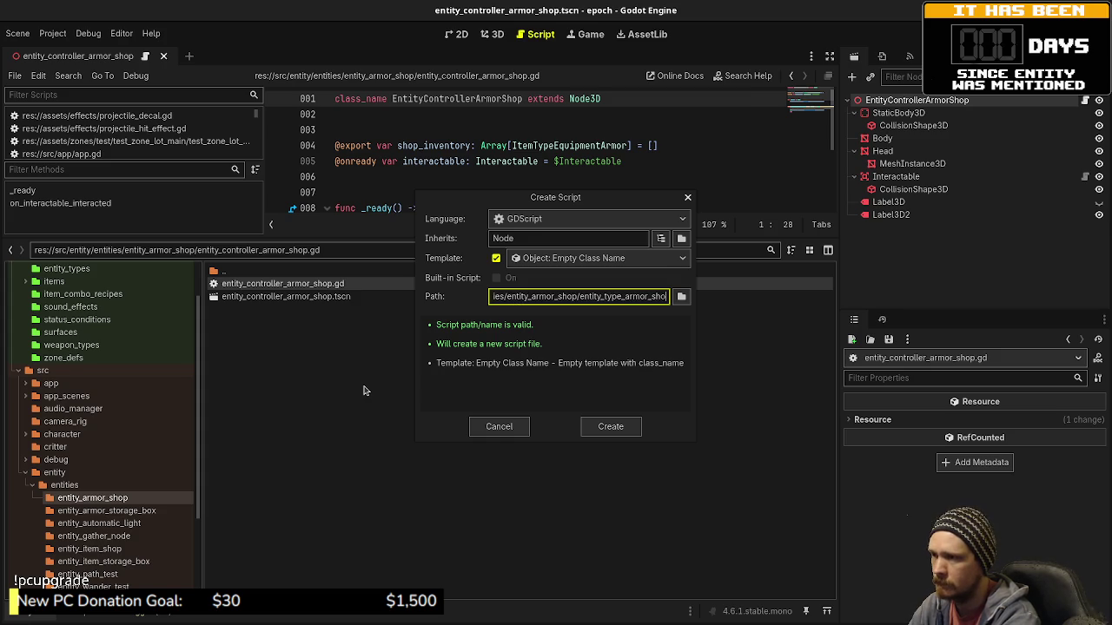
key("Return")
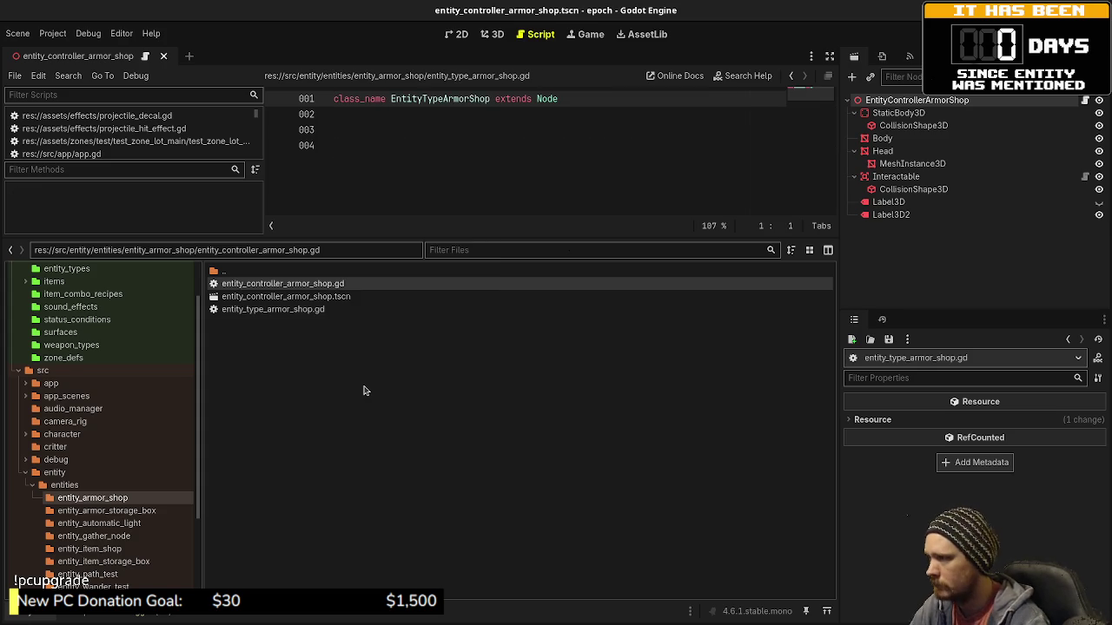
right_click(363, 390)
left_click(408, 425)
type("entity_arm")
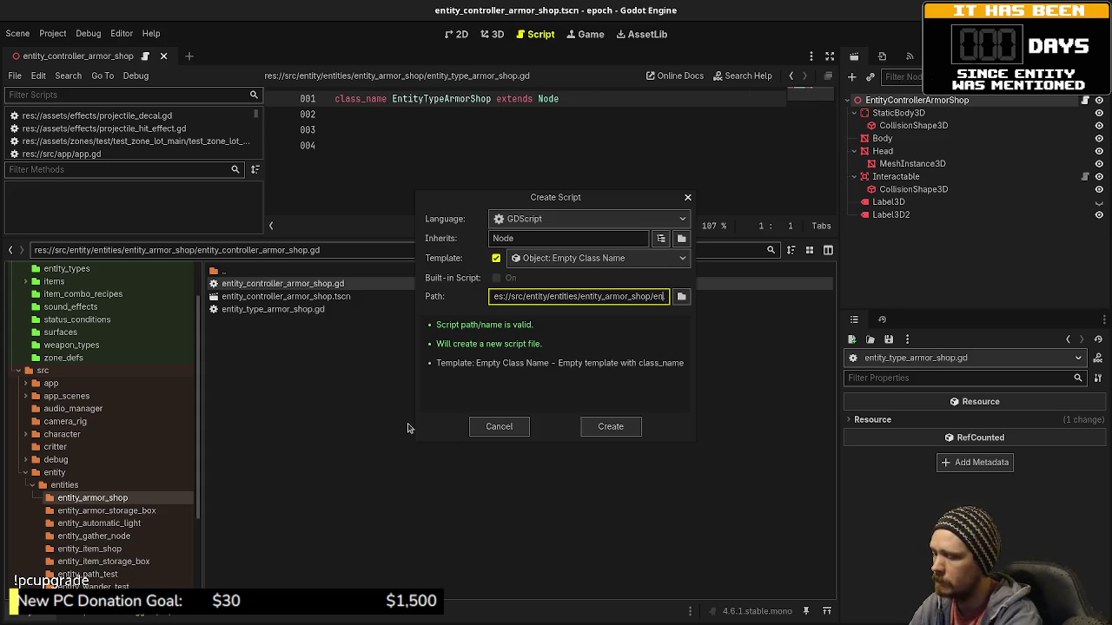
type("or_shop")
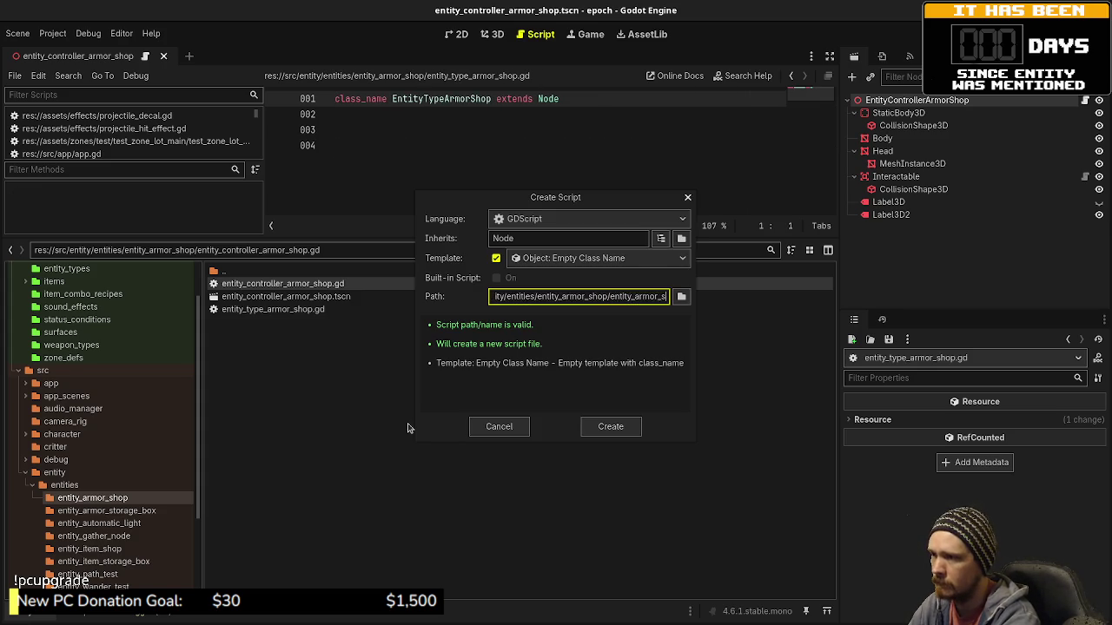
key("Return")
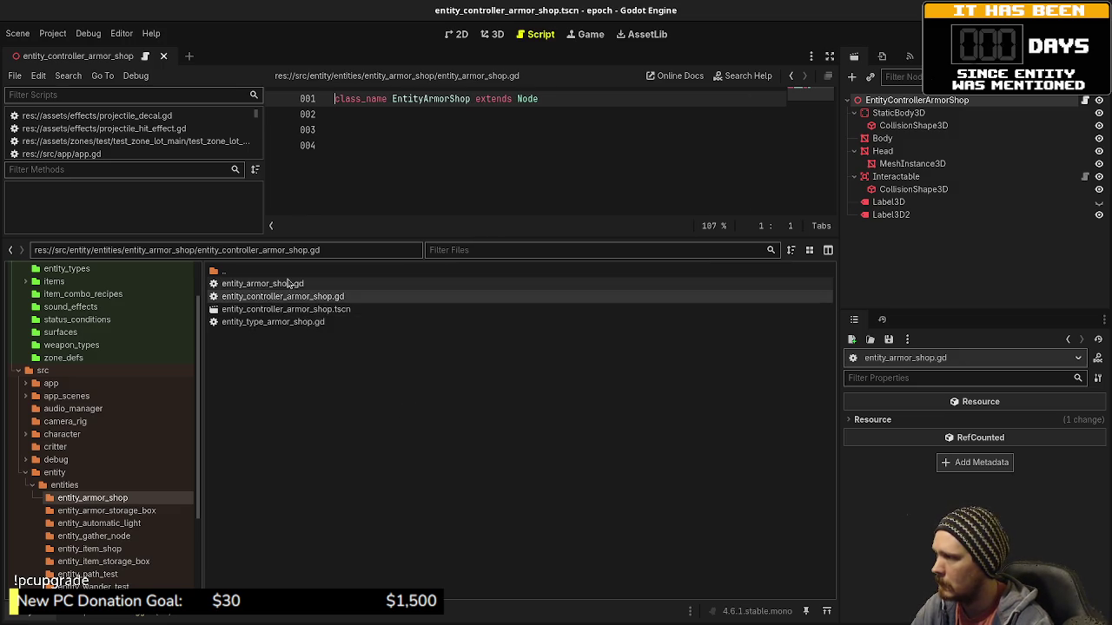
Make entity_type_armor_shop.gd extend EntityType and save it.
double_click(289, 323)
double_click(542, 98)
type("EntityTypeArmorShop extends EntityType")
key("ctrl+s")
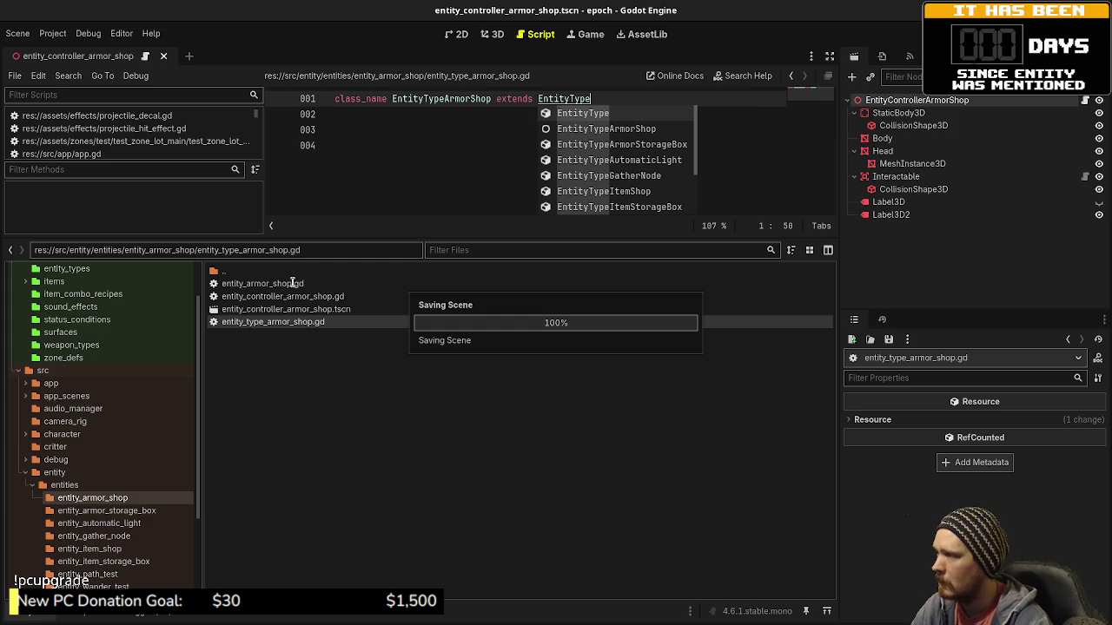
Make entity_armor_shop.gd extend Entity and save it.
double_click(291, 284)
double_click(528, 98)
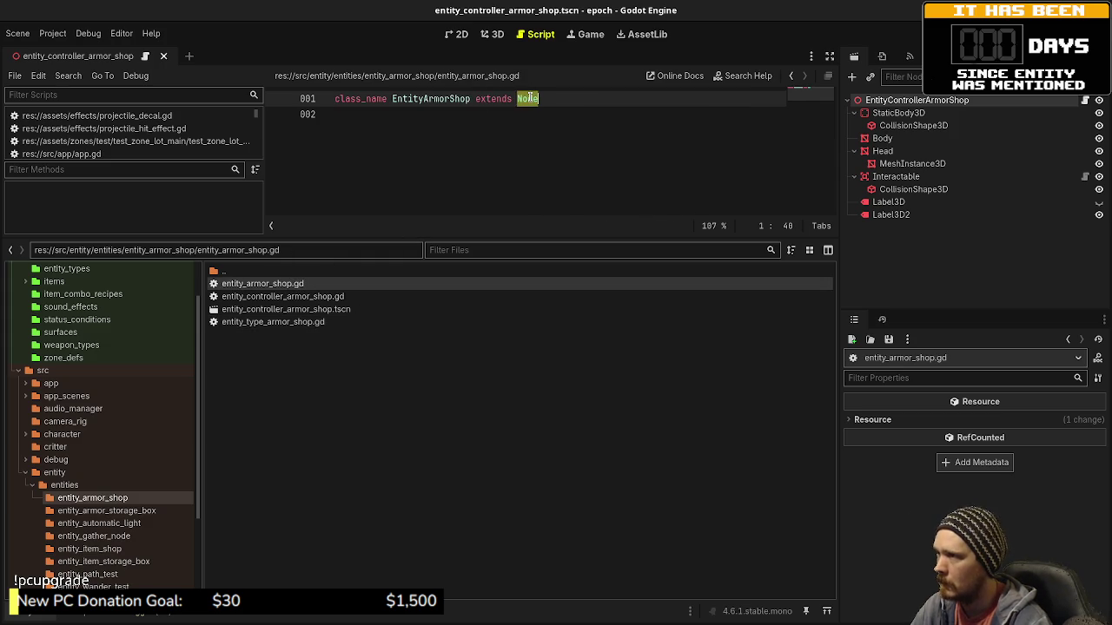
type("Entity")
key("Escape")
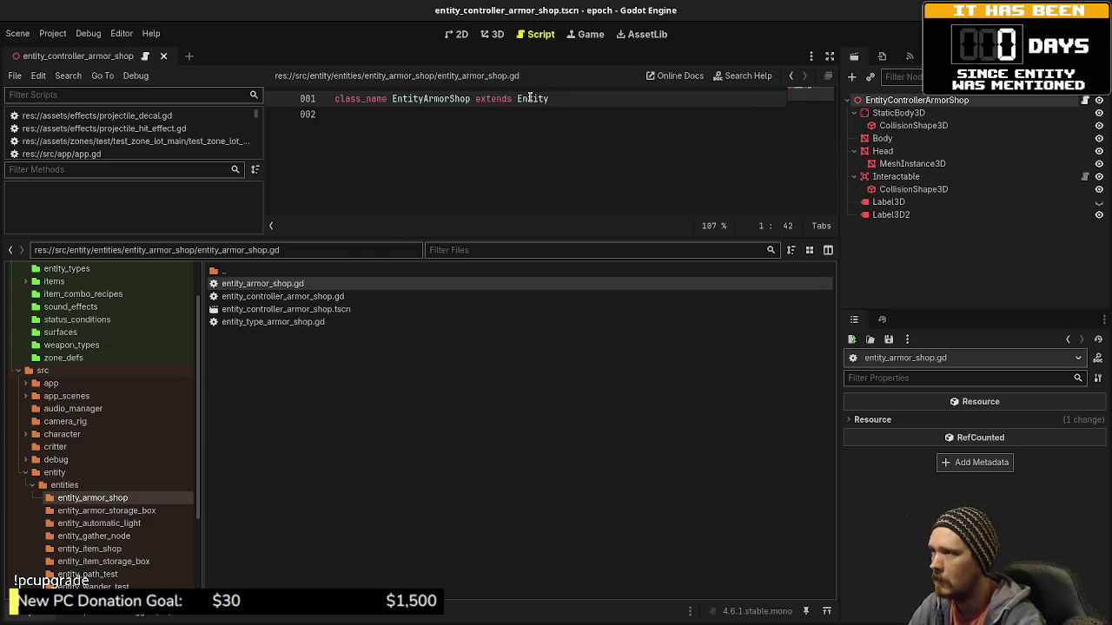
key("ctrl+s")
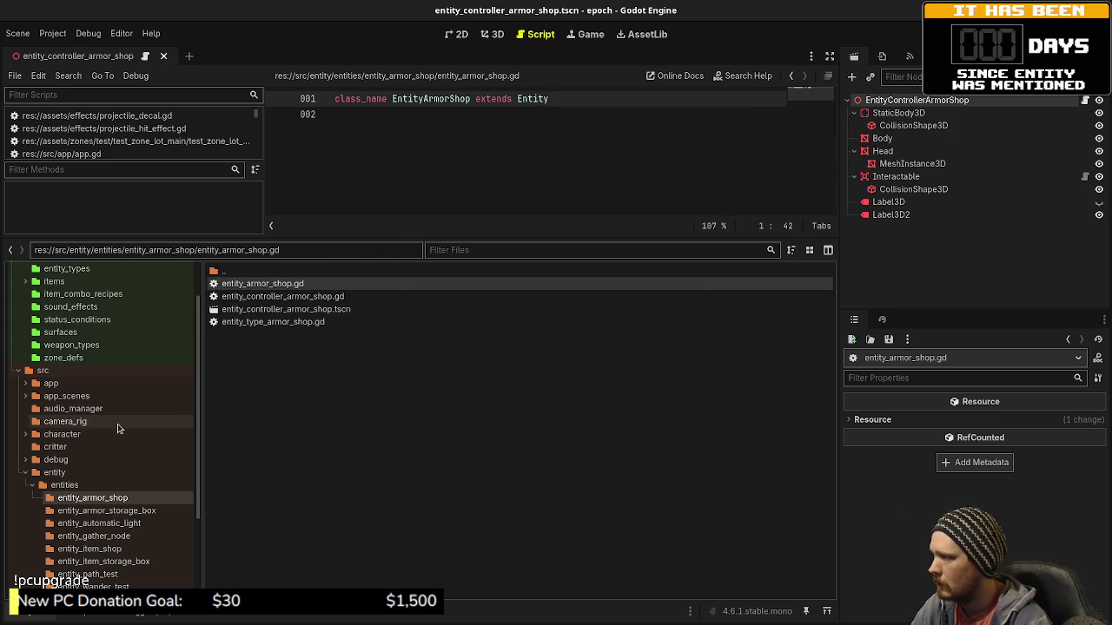
left_click(91, 549)
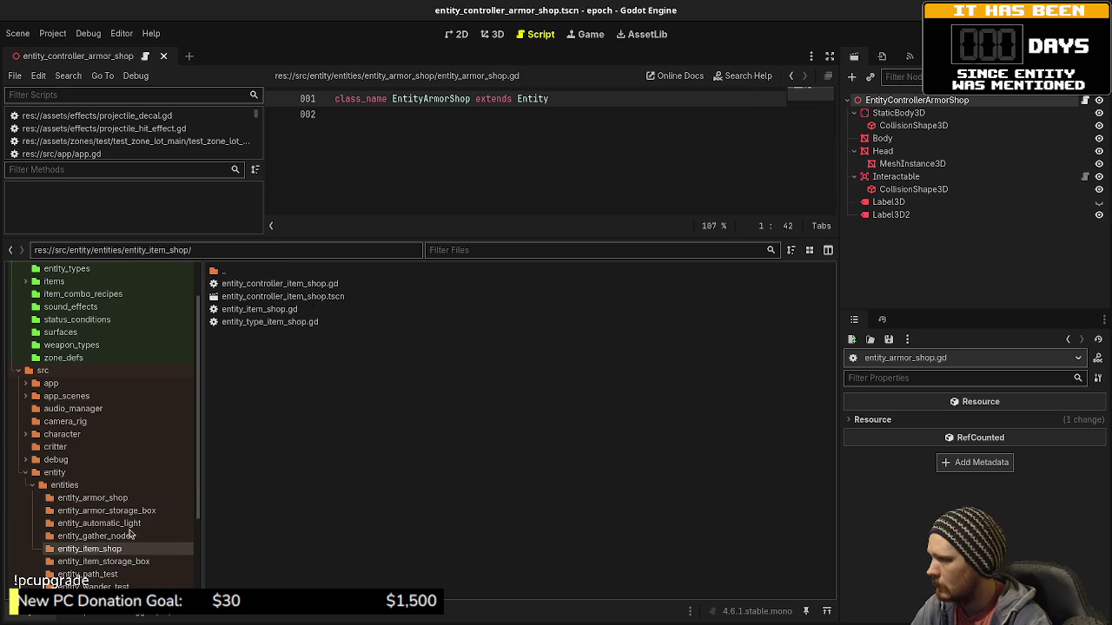
Copy the create_entity function from entity_type_item_shop.gd into entity_type_armor_shop.gd and save.
left_click(276, 323)
double_click(276, 324)
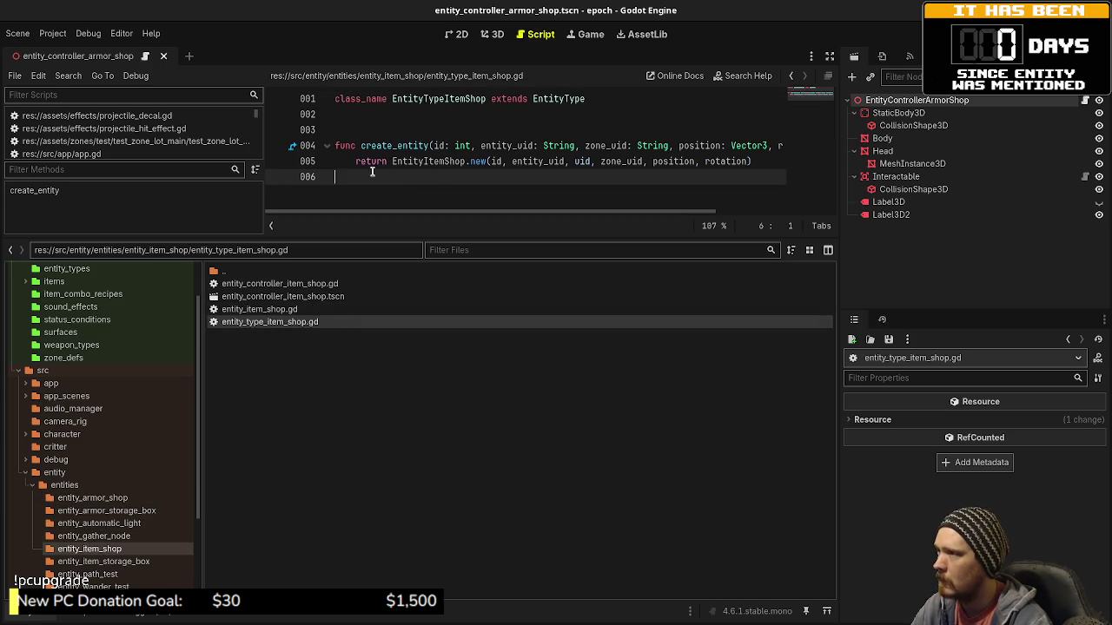
left_click_drag(400, 177, 292, 143)
left_click(92, 497)
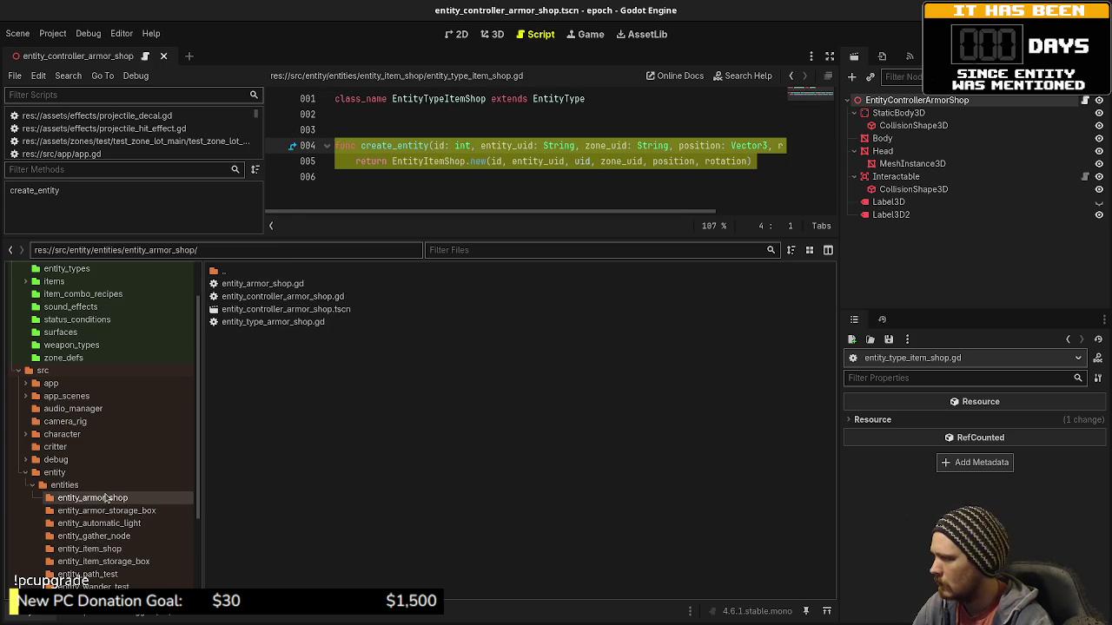
double_click(294, 324)
left_click(420, 191)
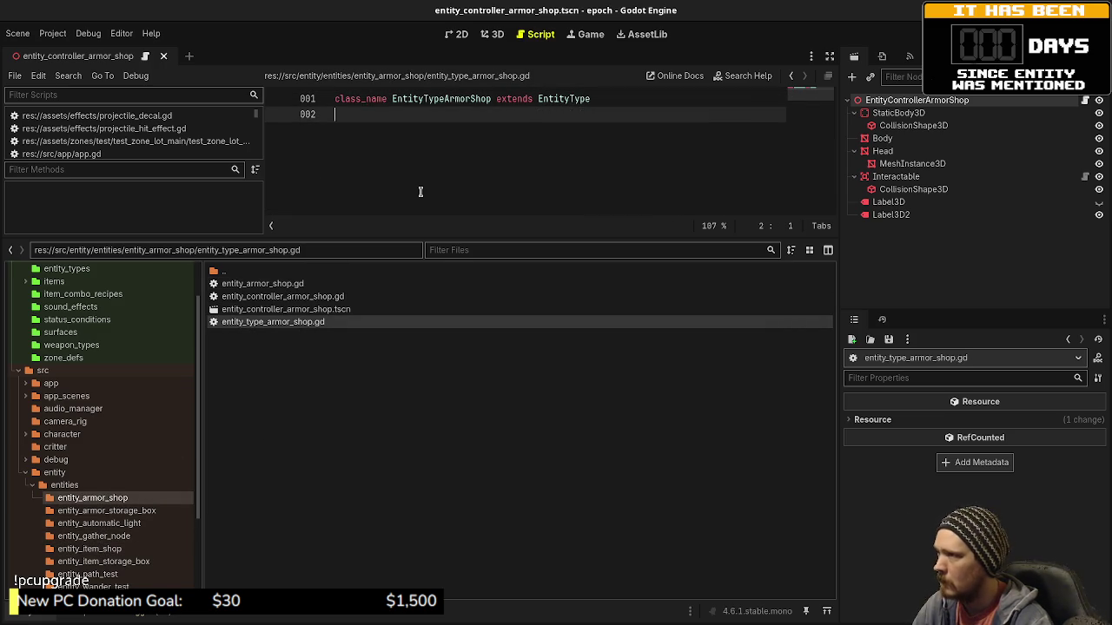
key("Return")
key("Return")
key("ctrl+v")
key("ctrl+s")
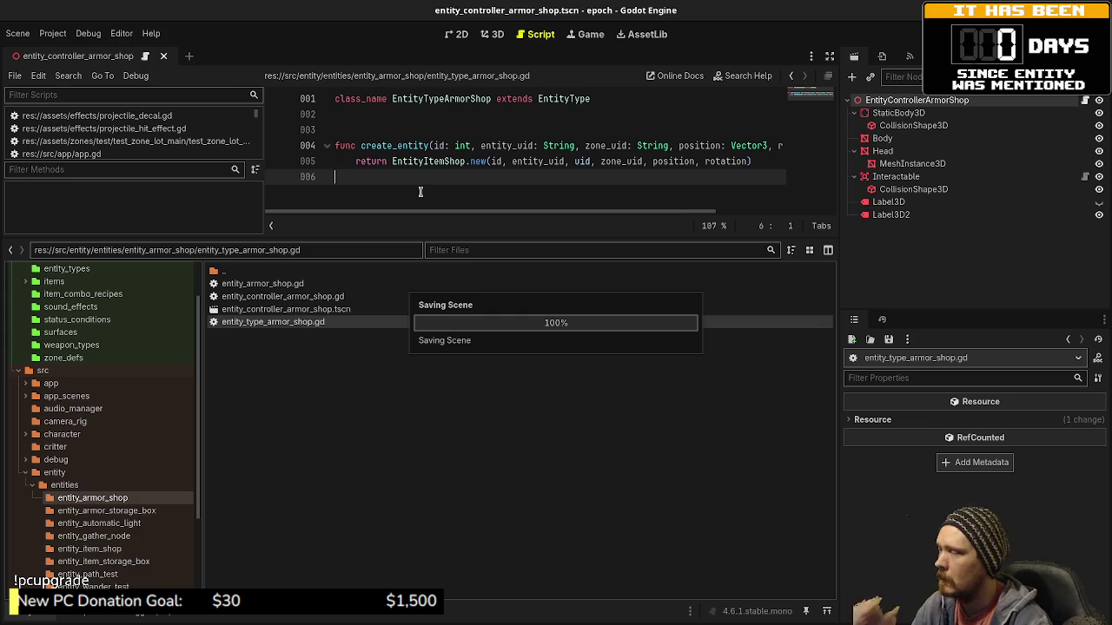
Copy the code of entity_item_shop.gd into entity_armor_shop.gd.
left_click(90, 549)
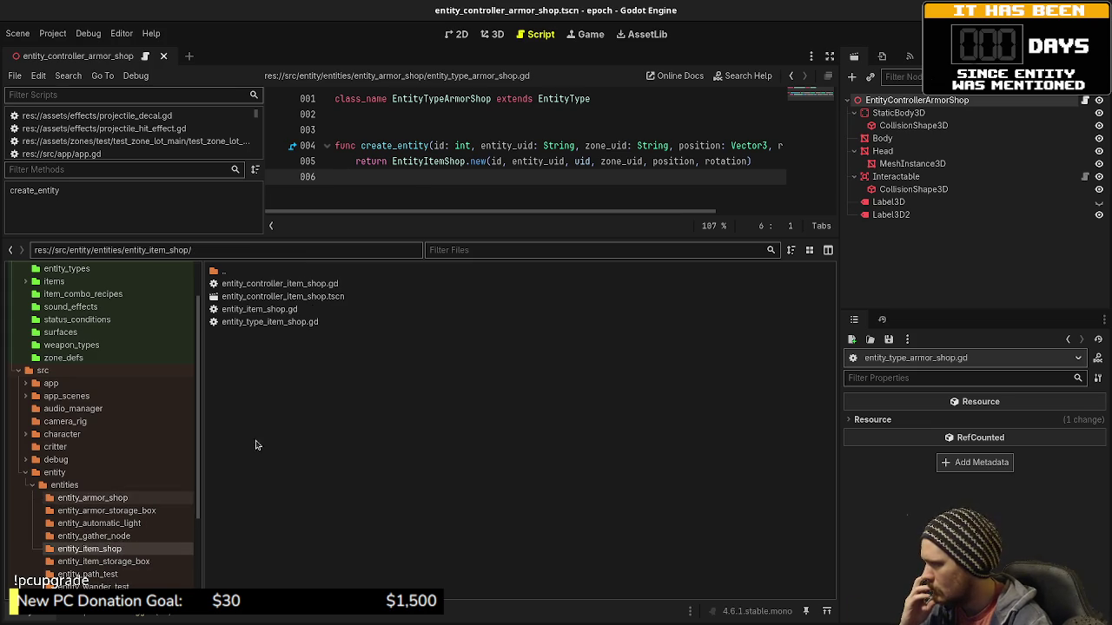
double_click(298, 322)
left_click(414, 194)
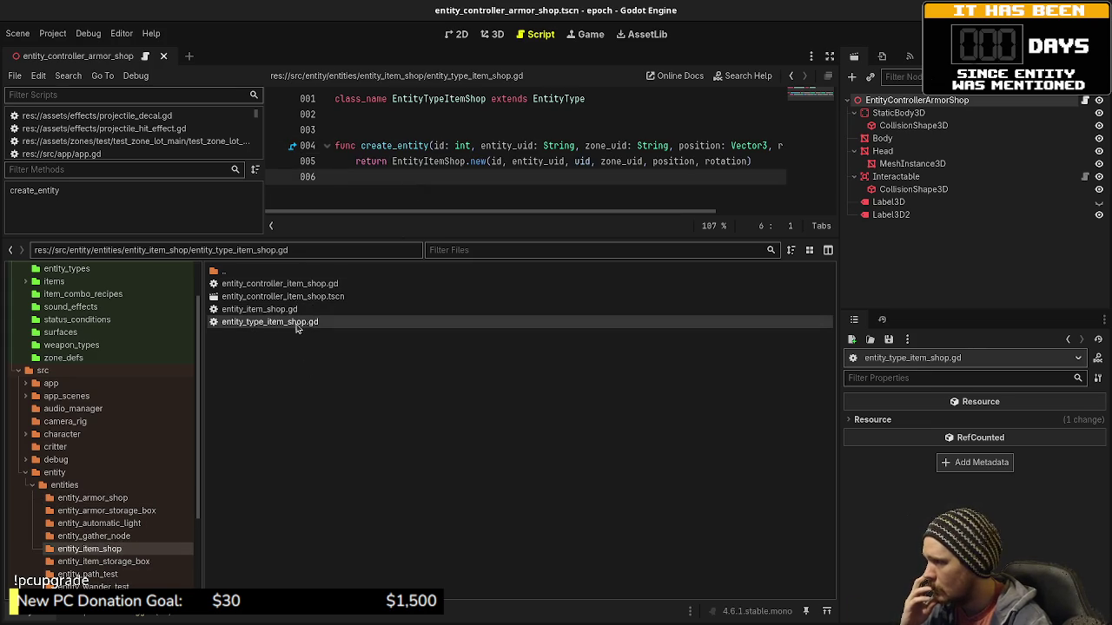
double_click(287, 309)
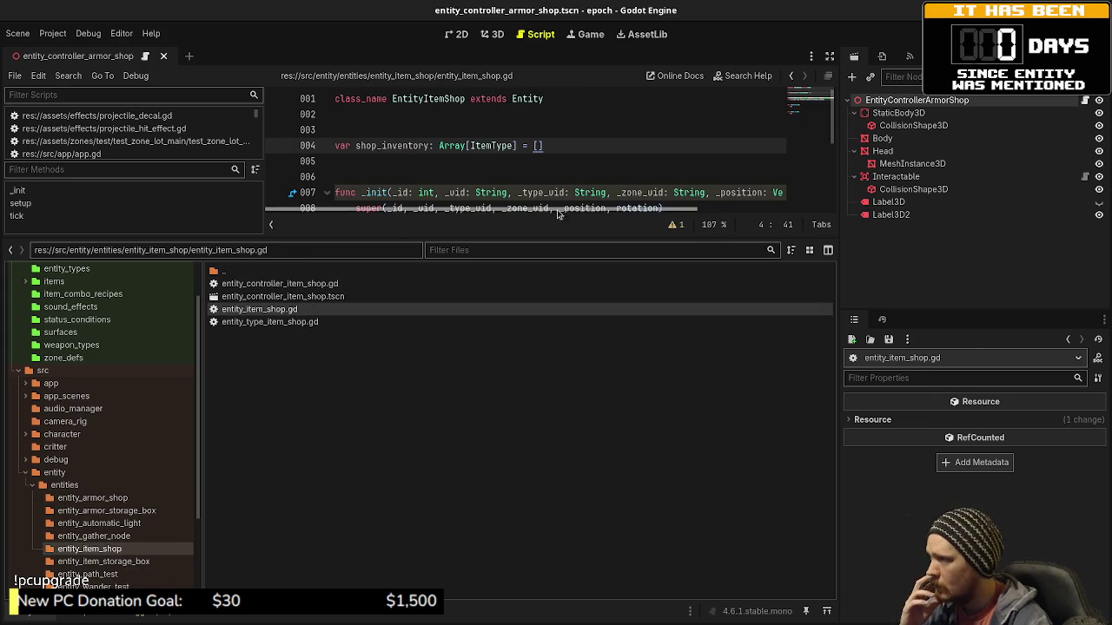
scroll(641, 178, "down", 3)
mouse_move(385, 179)
left_mouse_down()
mouse_move(337, 111)
mouse_move(330, 141)
left_mouse_up()
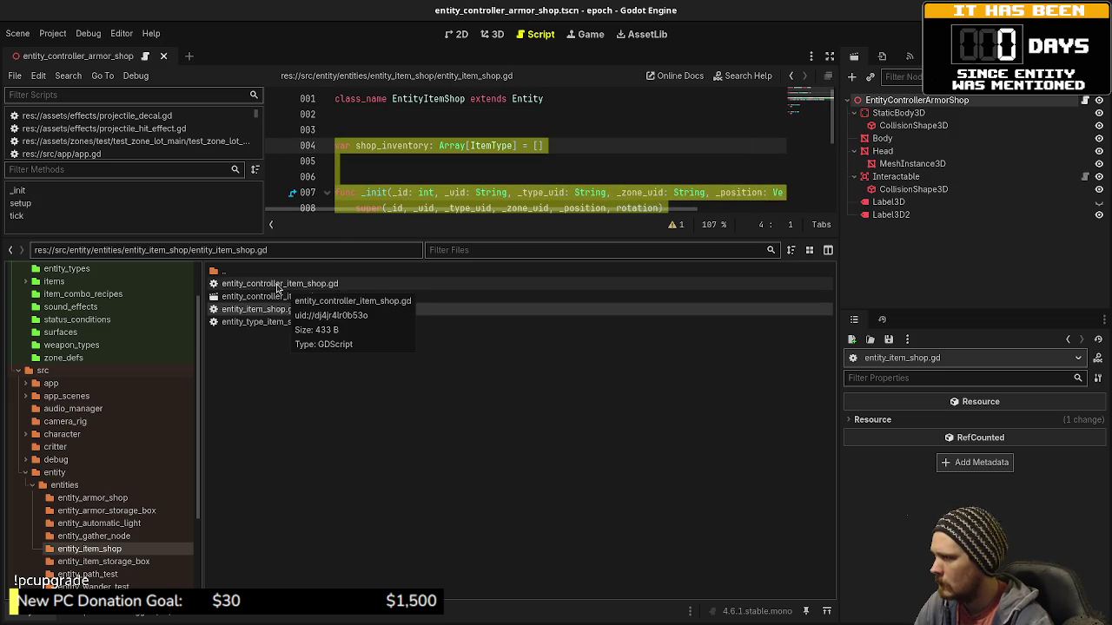
left_click(99, 501)
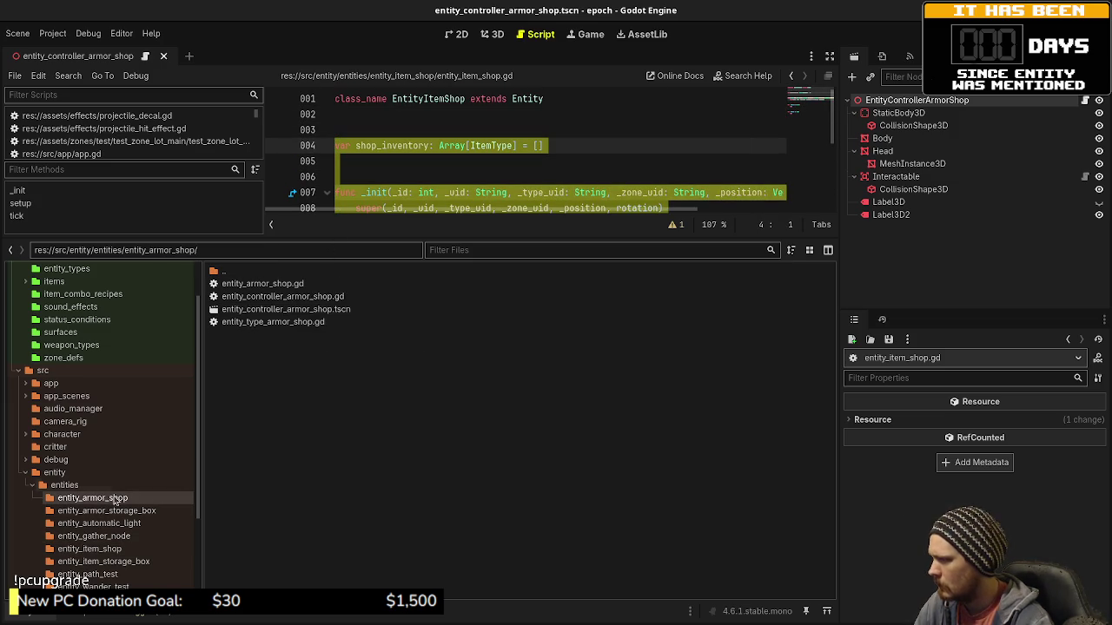
left_click(423, 177)
double_click(291, 284)
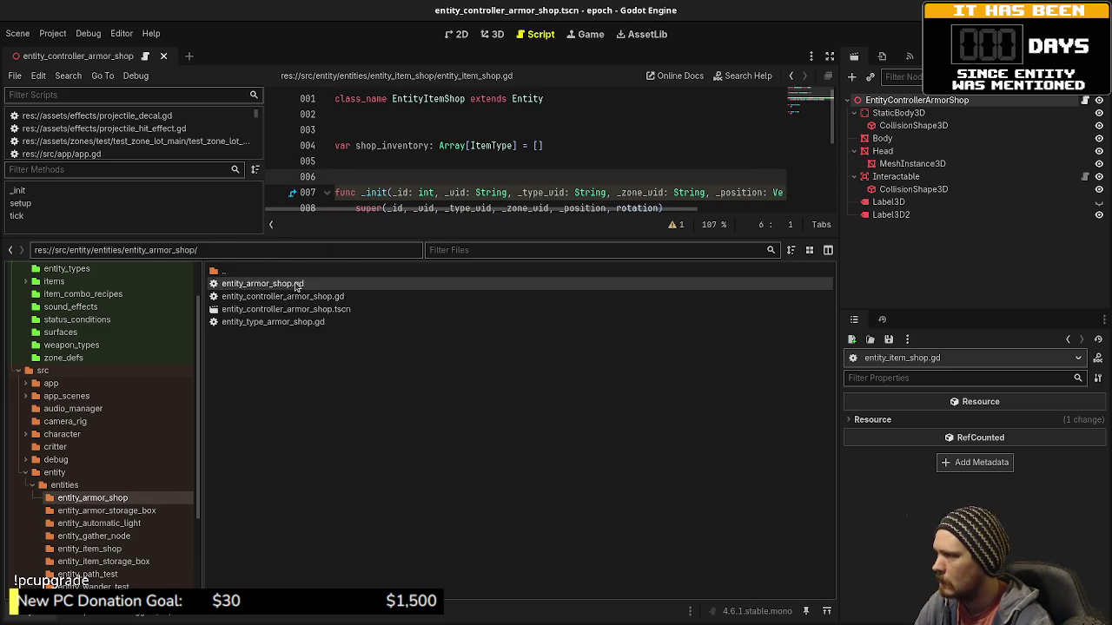
key("ctrl+v")
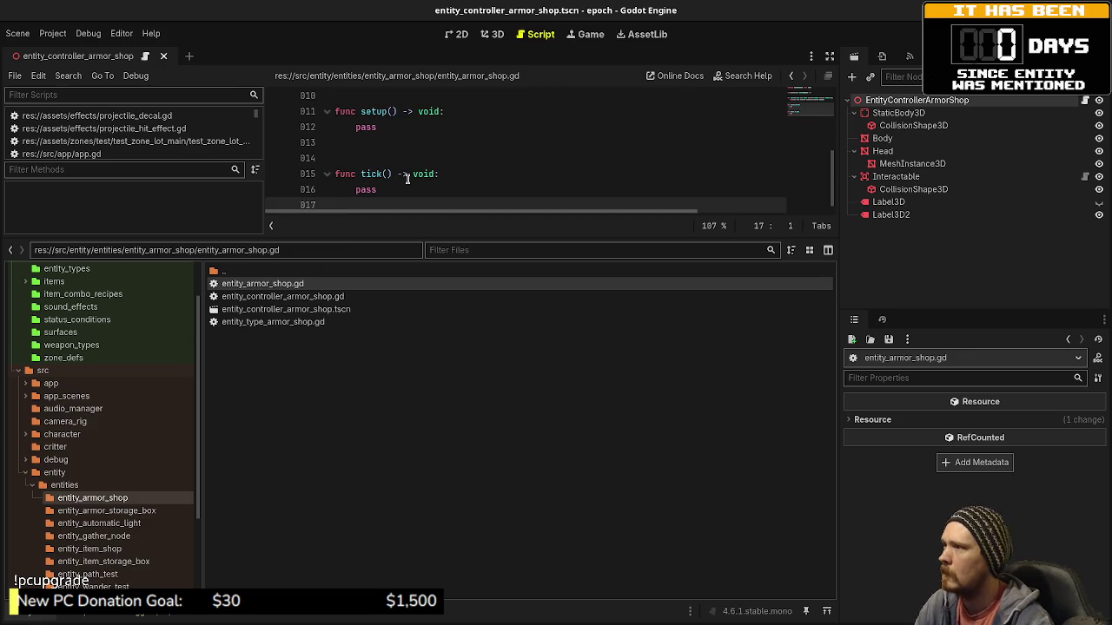
Change the armor shop's inventory type to ItemTypeEquipmentArmor and save the script.
scroll(407, 177, "up", 3)
left_click(489, 145)
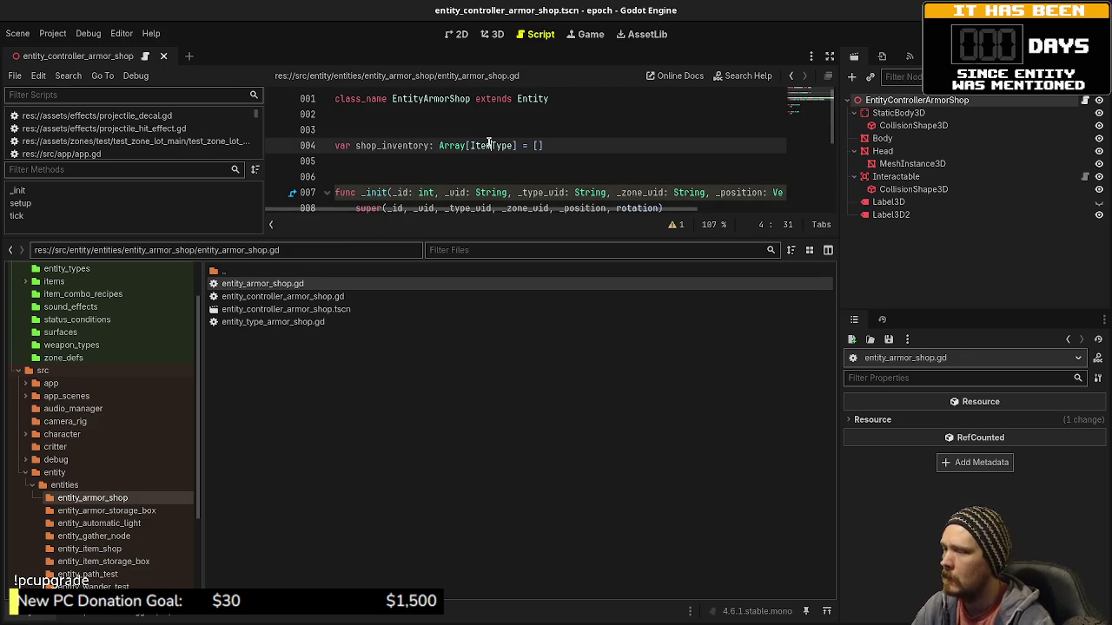
type("EquipmentArm")
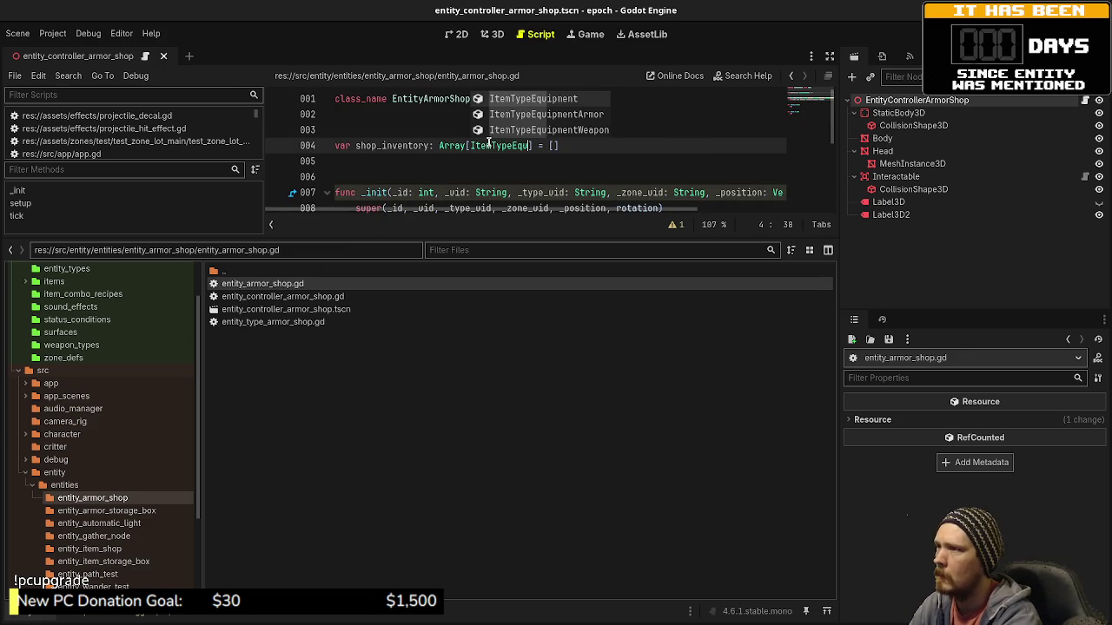
key("Return")
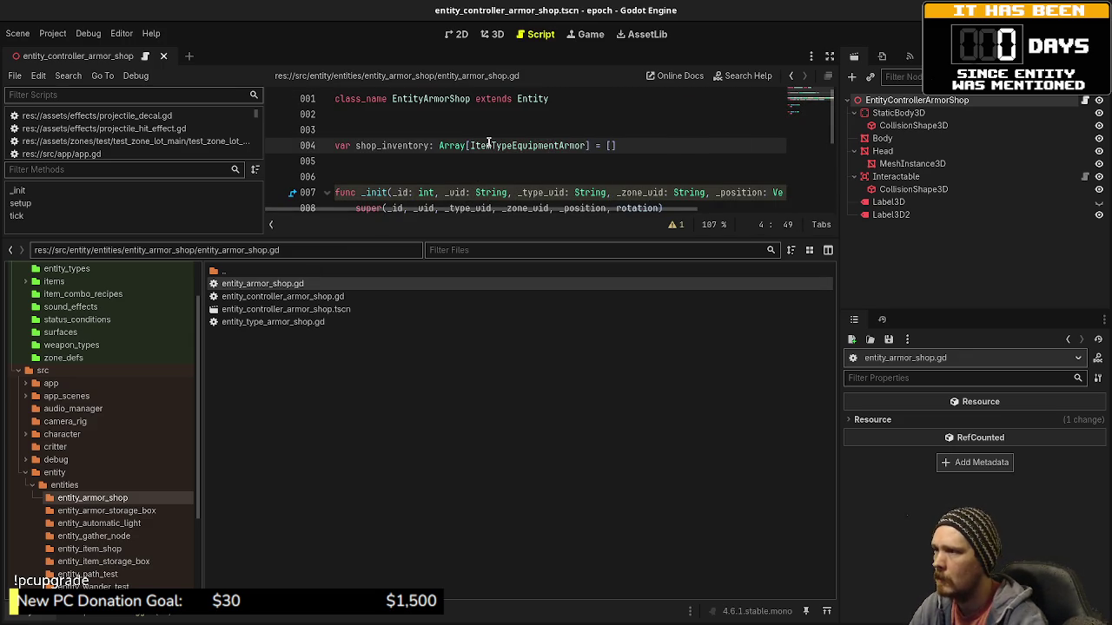
scroll(461, 167, "down", 4)
scroll(461, 168, "up", 3)
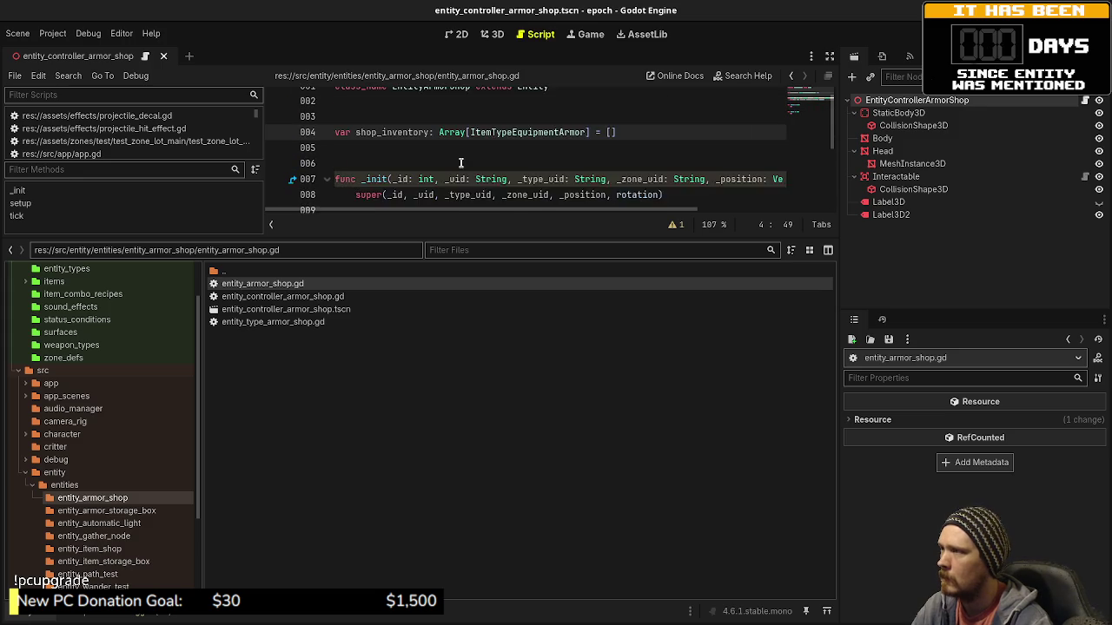
key("Down")
key("ctrl+s")
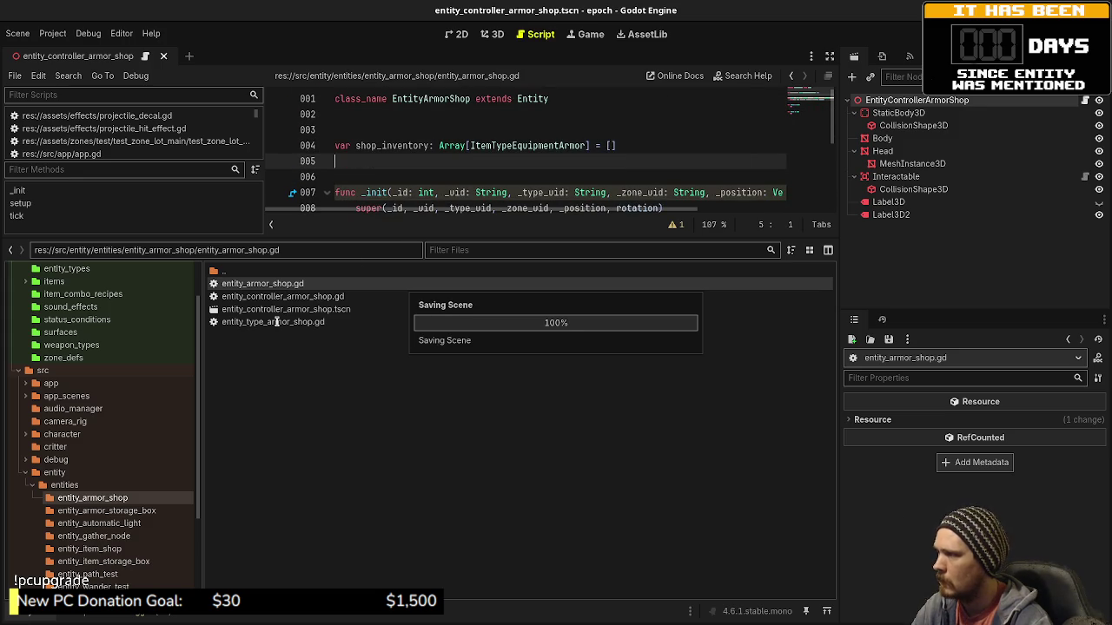
Make create_entity in entity_type_armor_shop.gd return EntityArmorShop instead of EntityItemShop.
double_click(277, 322)
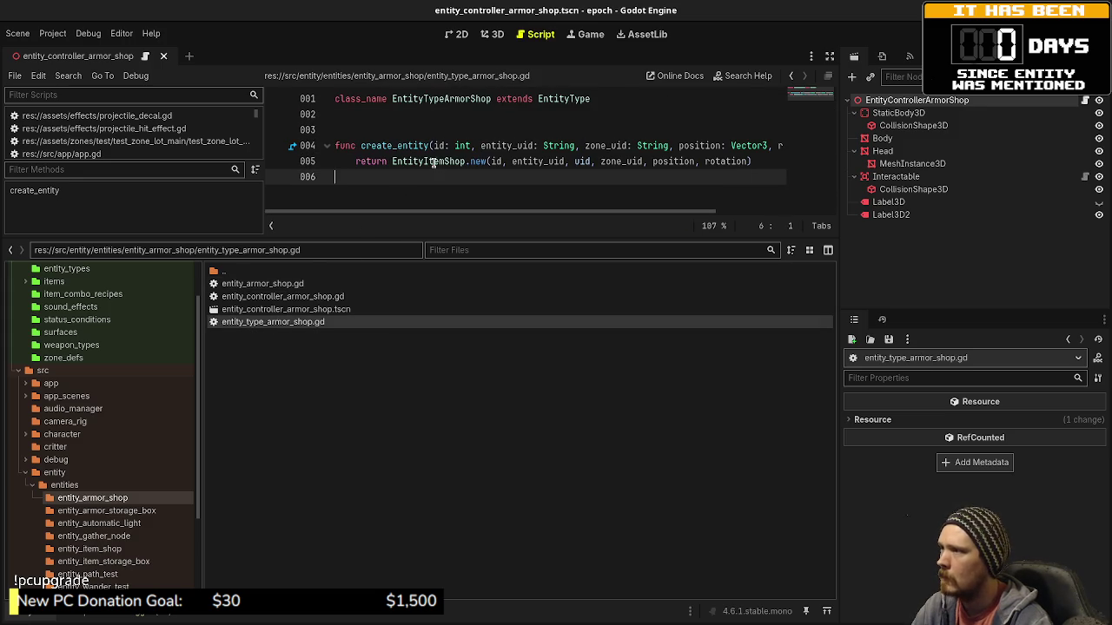
double_click(441, 162)
type("EntityArmorShop")
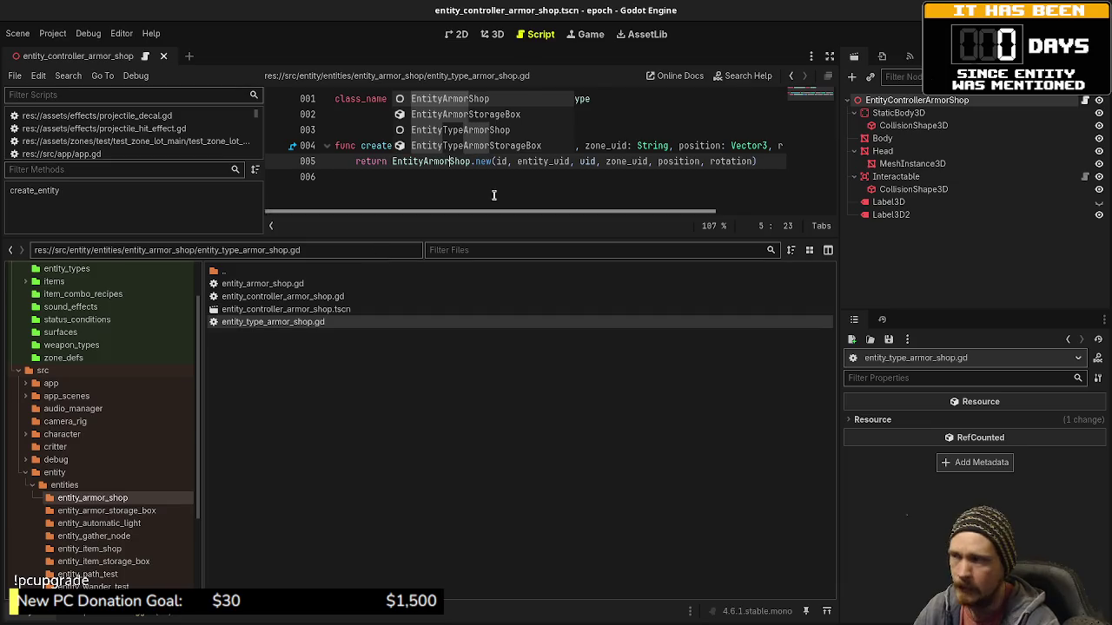
left_click(517, 188)
left_click_drag(481, 236, 503, 340)
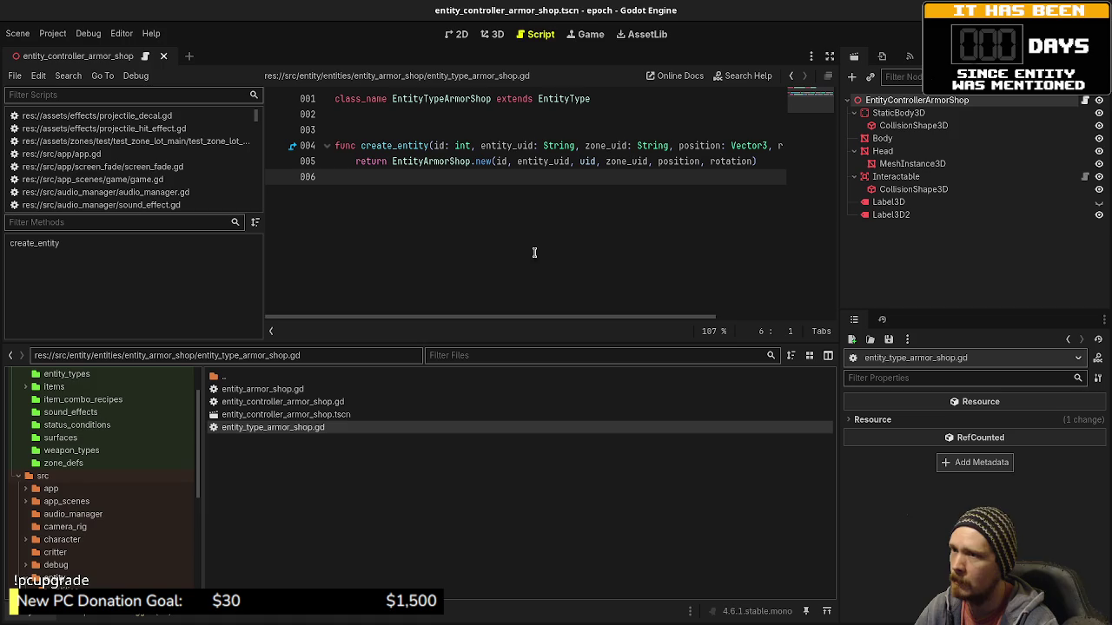
Add 'var entity: EntityArmorShop' below the class name in the armor shop controller and save.
double_click(260, 403)
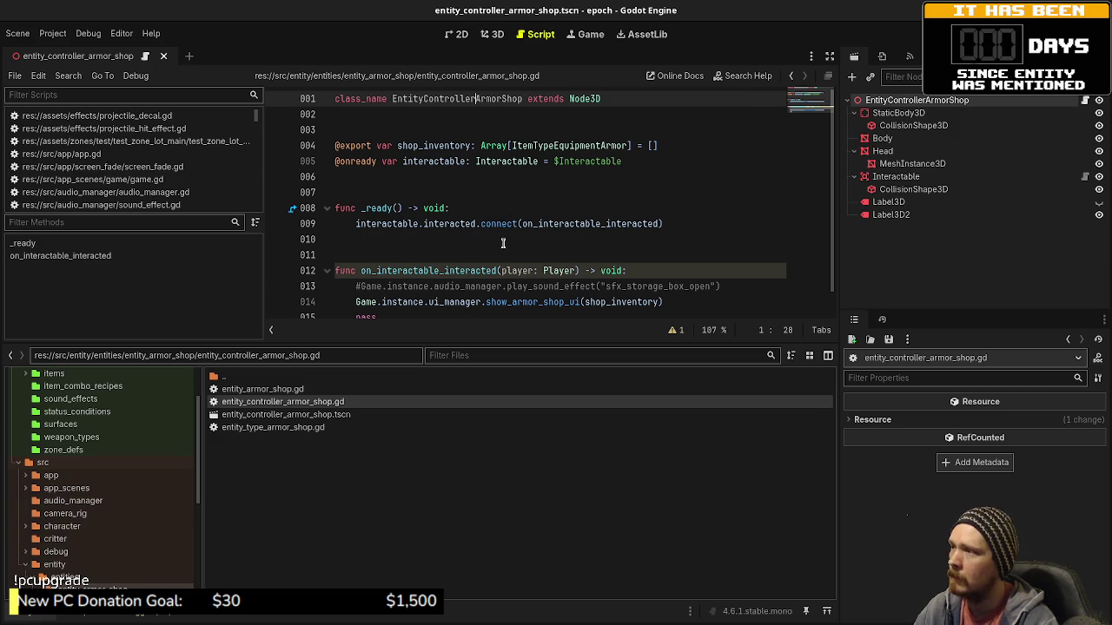
left_click(492, 132)
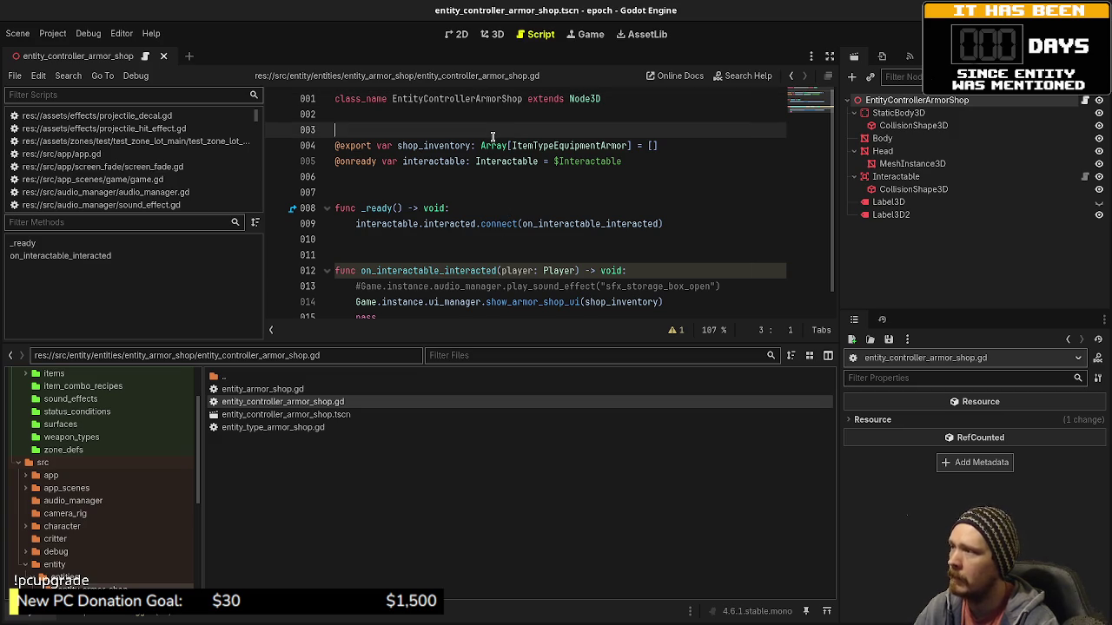
key("Return")
type("var ")
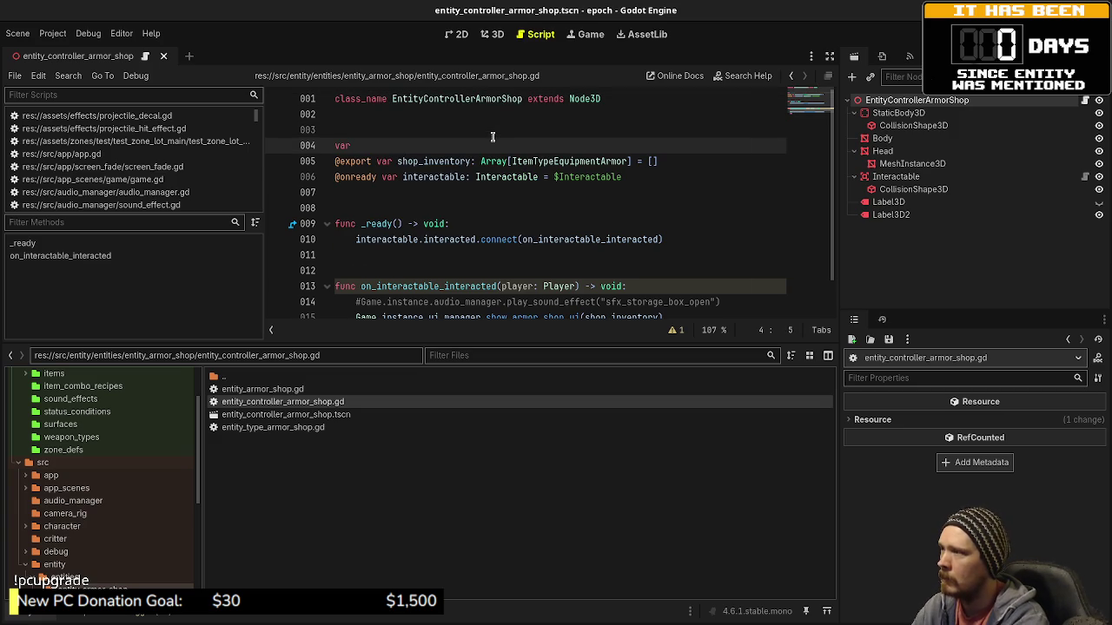
type("entity: ")
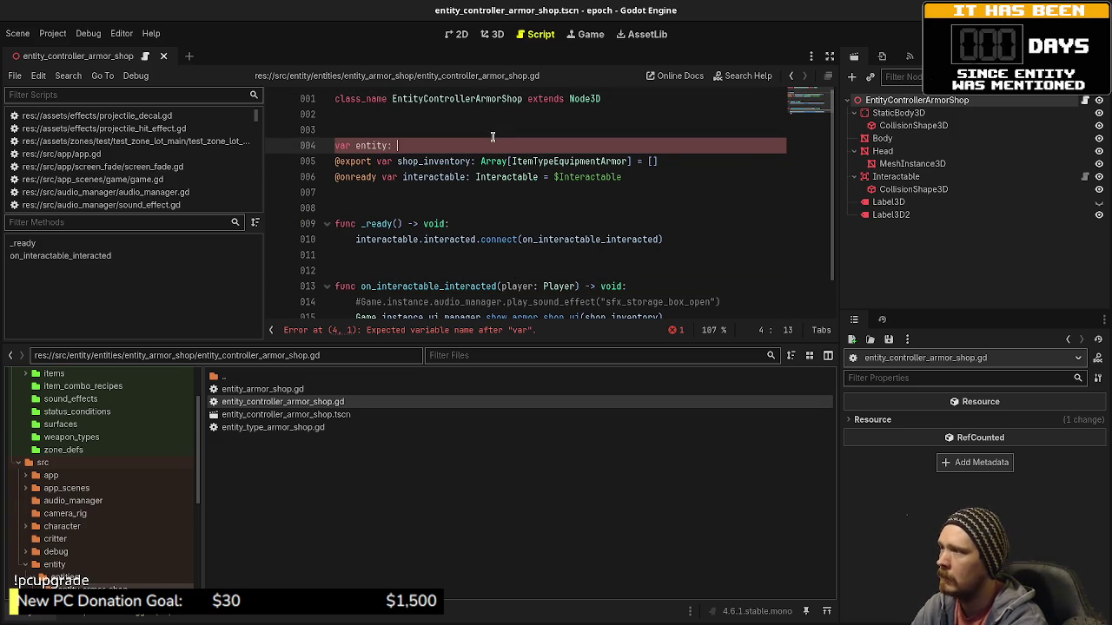
type("Entity")
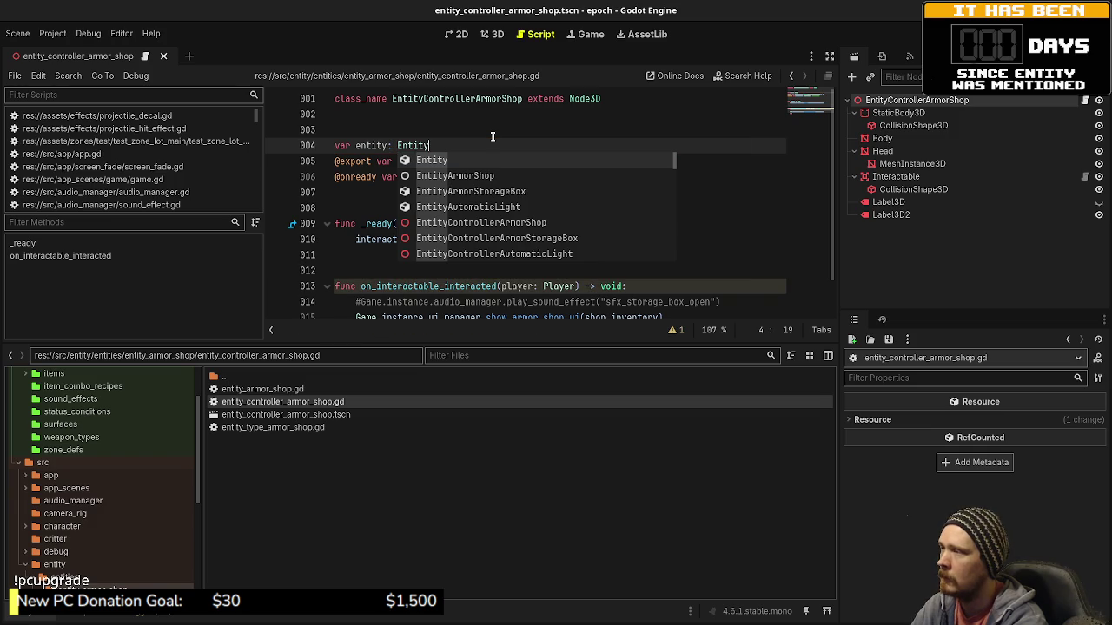
type("ArmorShop")
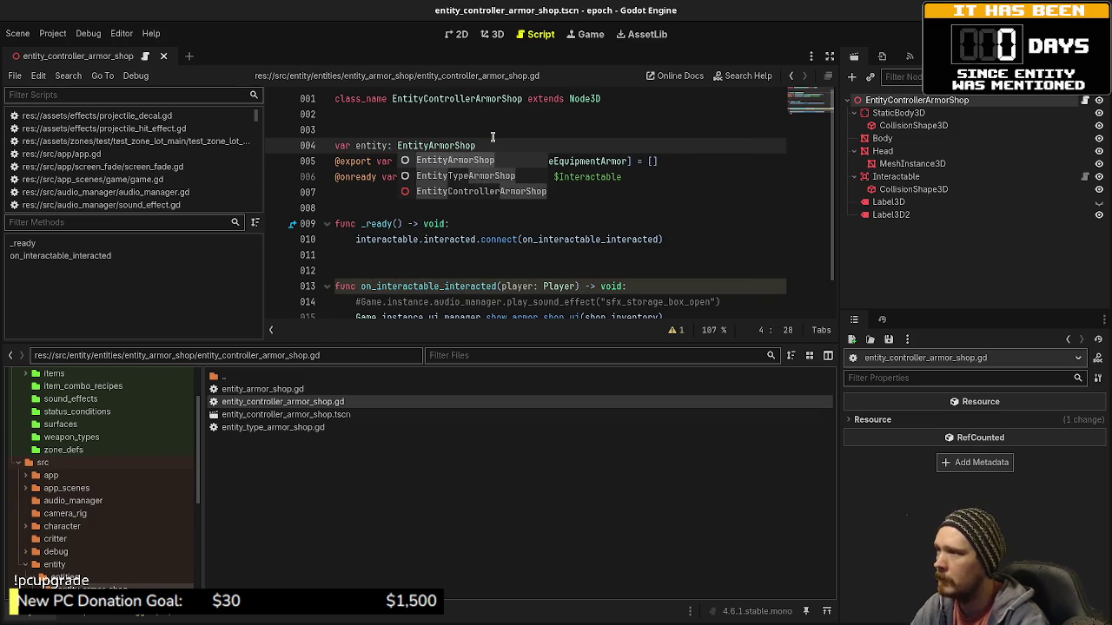
left_click(492, 137)
key("ctrl+s")
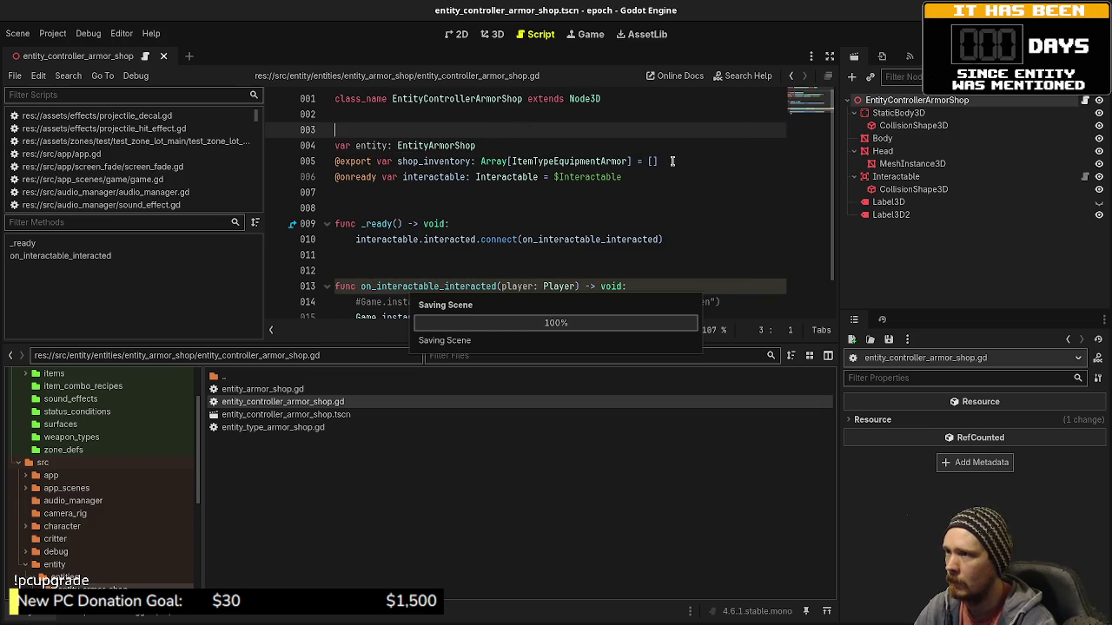
Review the shop_inventory declaration in the armor shop entity script and save it.
left_click_drag(660, 161, 375, 161)
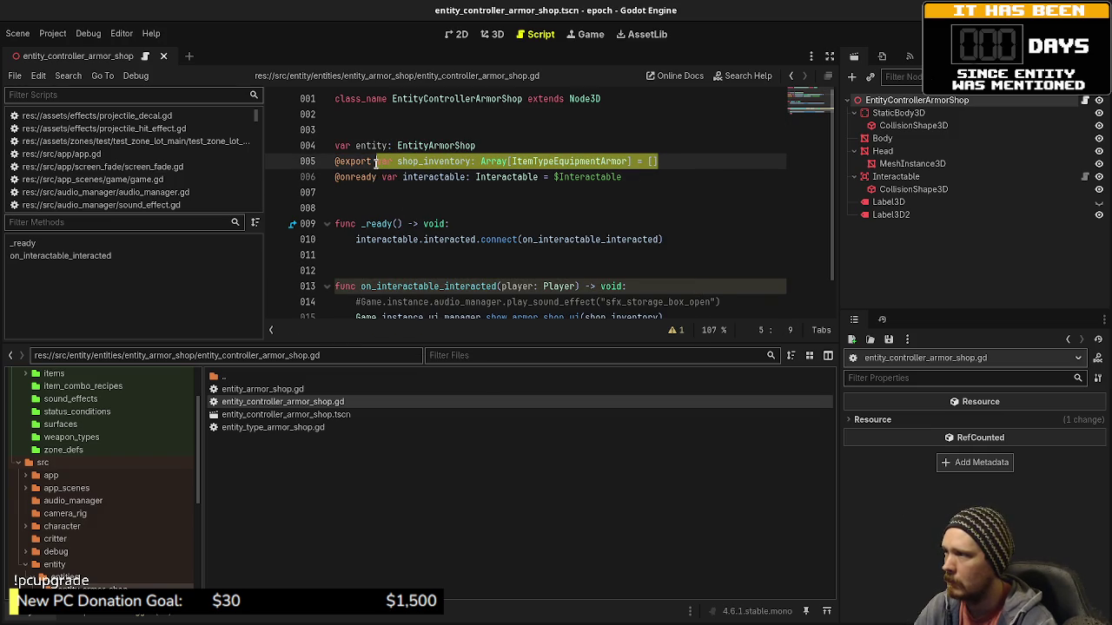
double_click(280, 390)
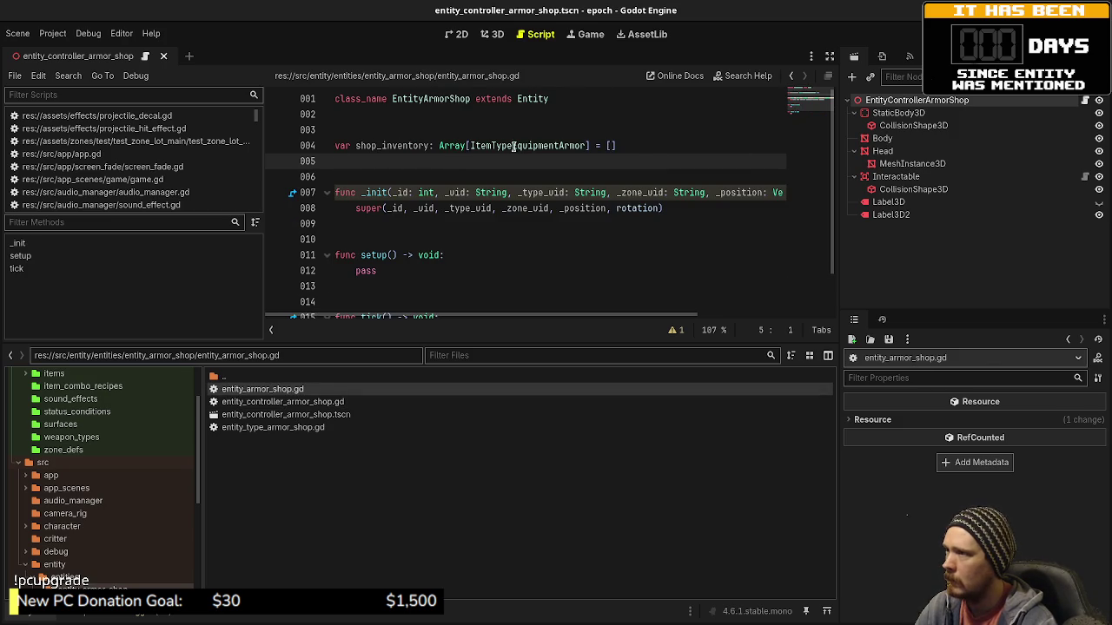
left_click_drag(635, 146, 337, 145)
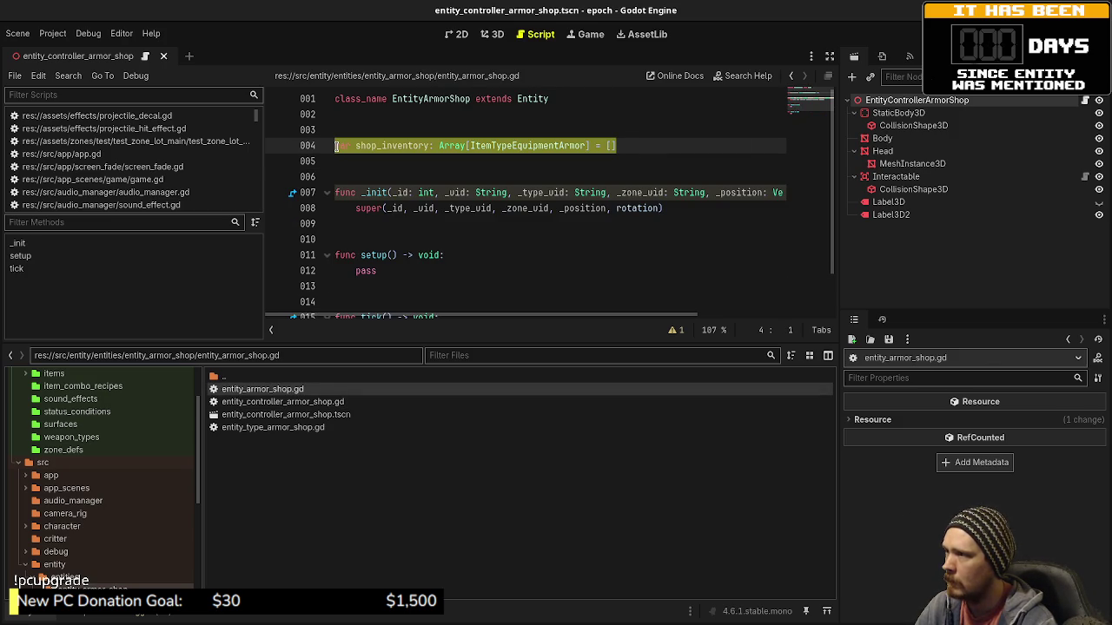
key("End")
key("ctrl+s")
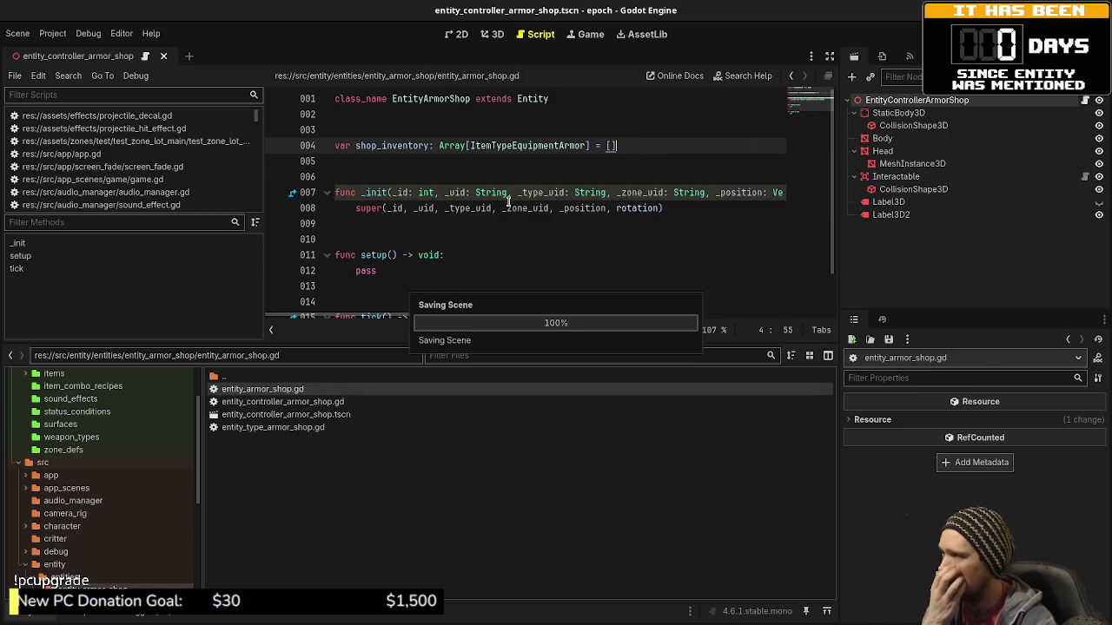
double_click(325, 428)
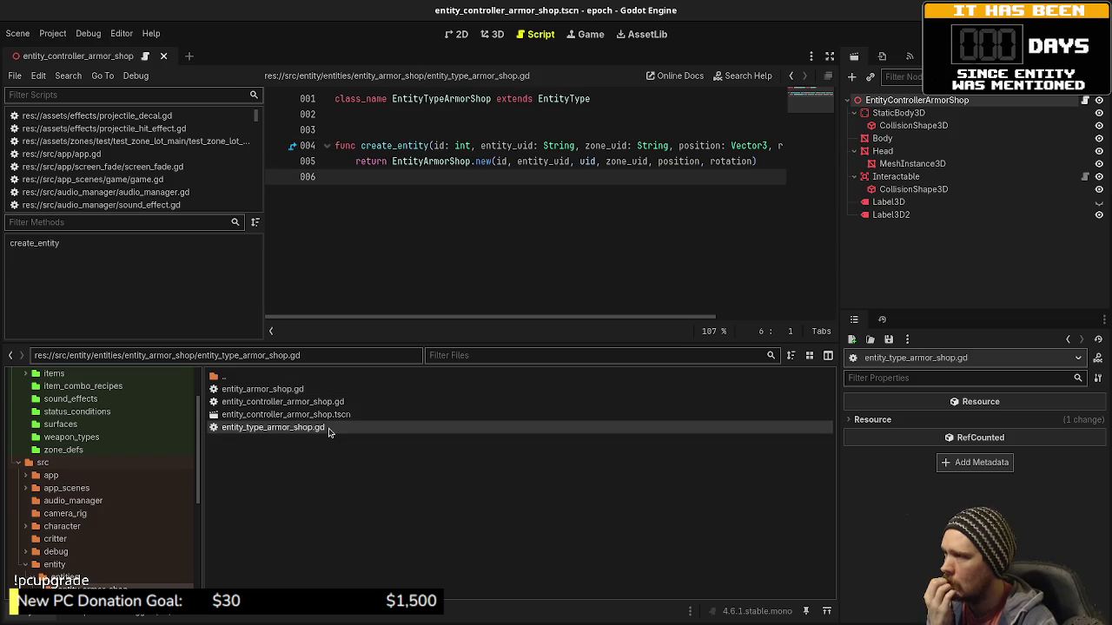
Delete the exported shop_inventory line from the armor shop controller and save.
double_click(311, 403)
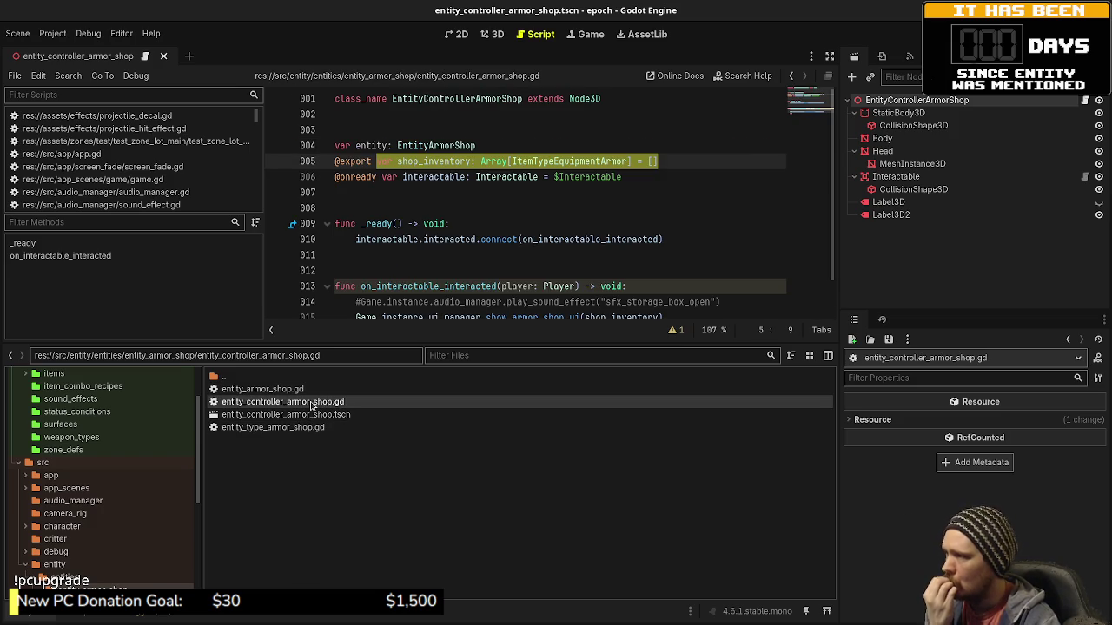
left_click(466, 214)
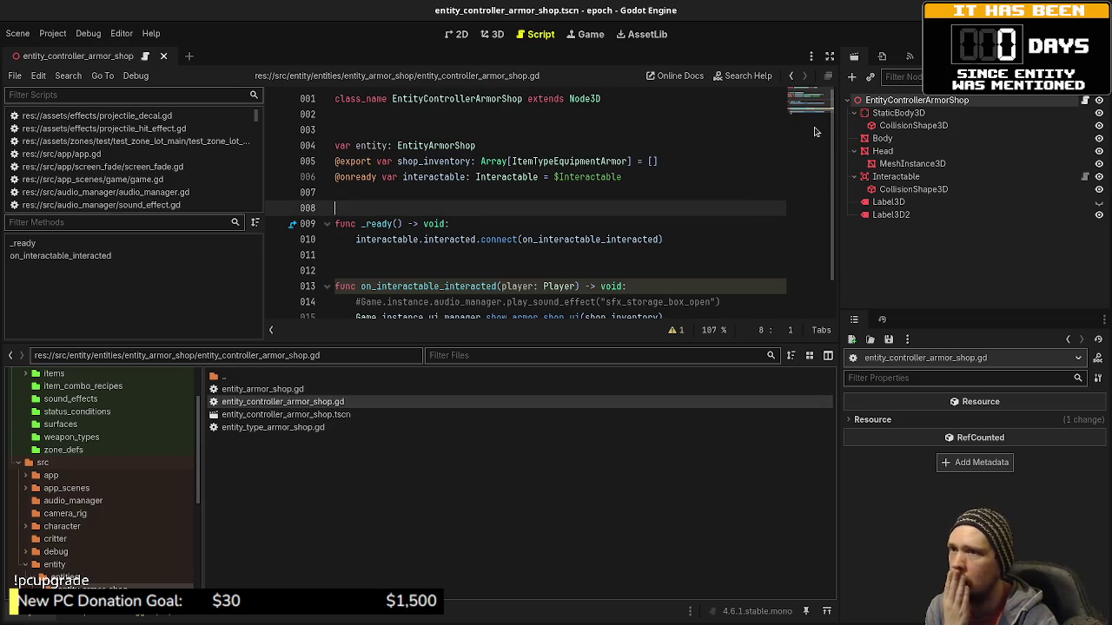
left_click(671, 154)
key("shift+Up")
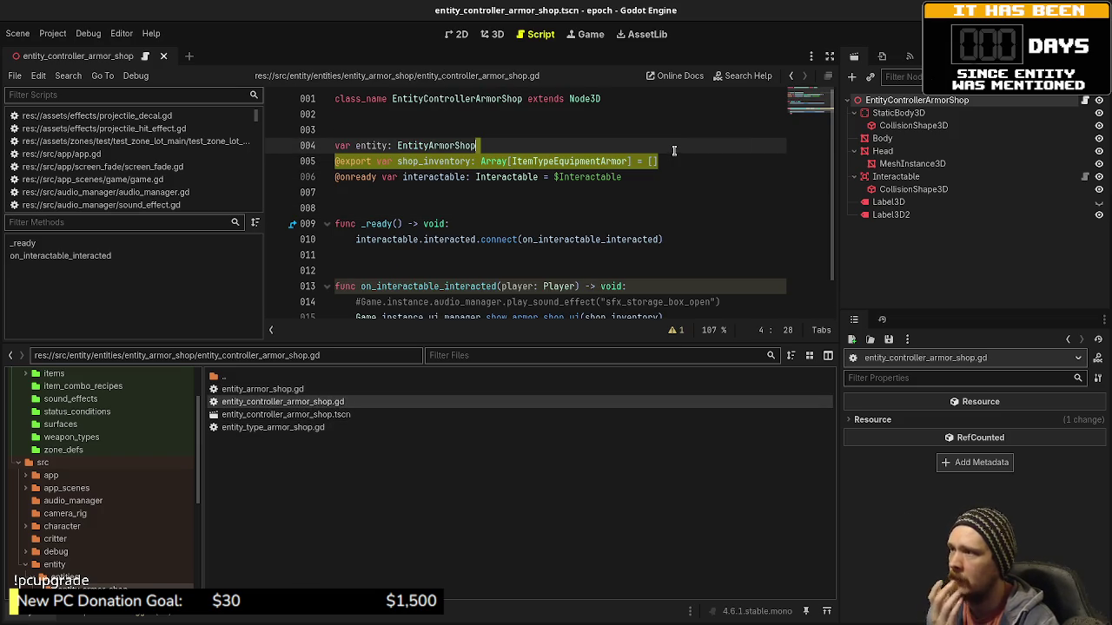
key("Delete")
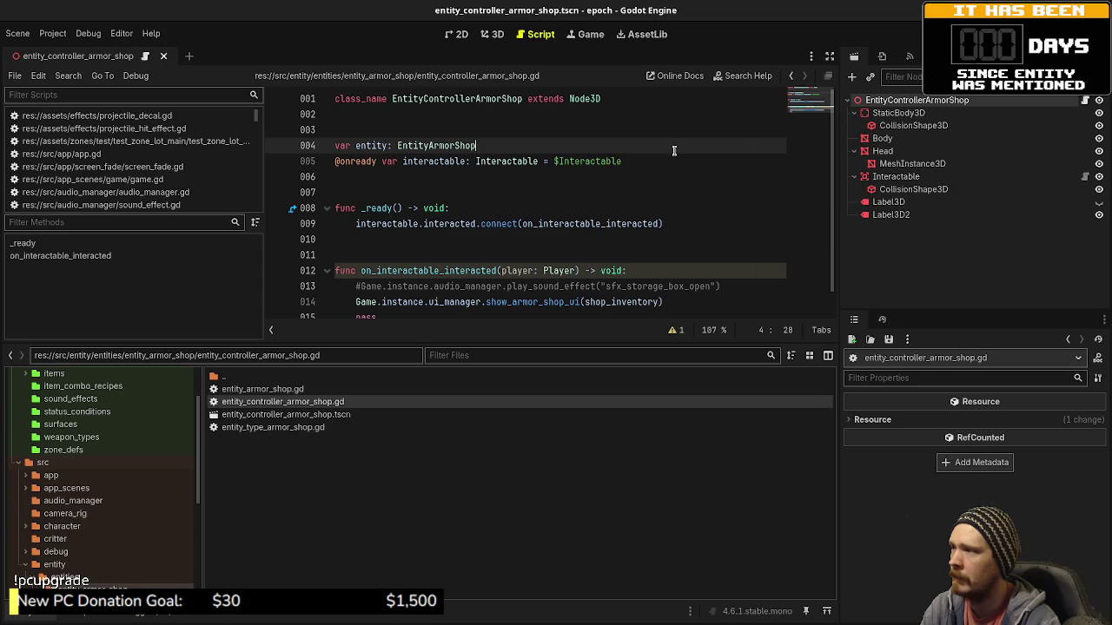
key("ctrl+s")
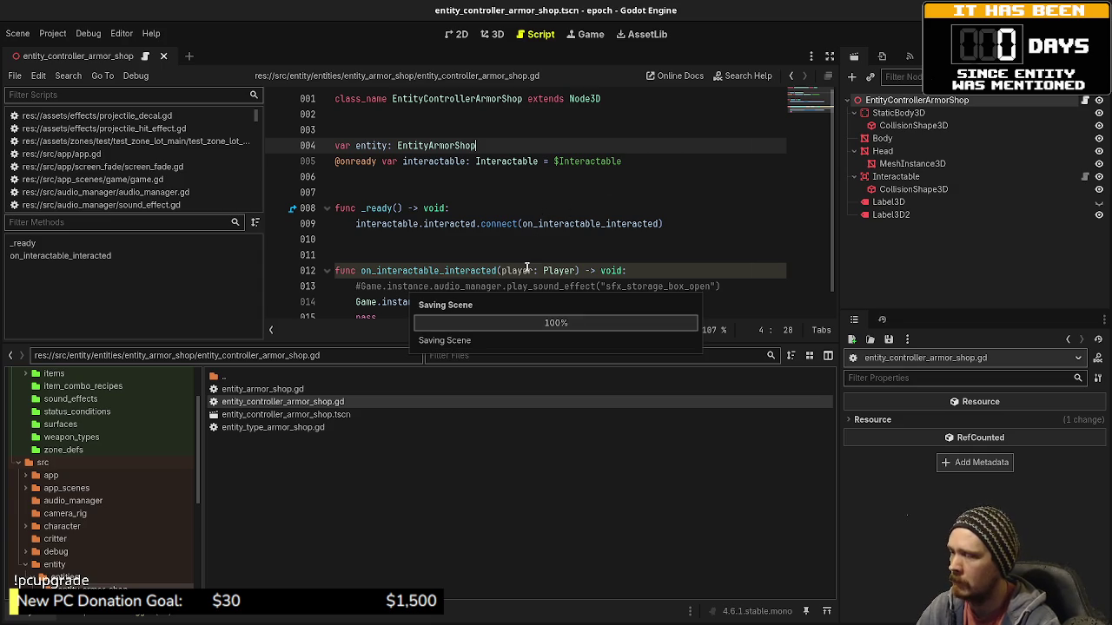
Change the show_armor_shop_ui argument to entity.shop_inventory and save.
left_click(582, 301)
type("enitty")
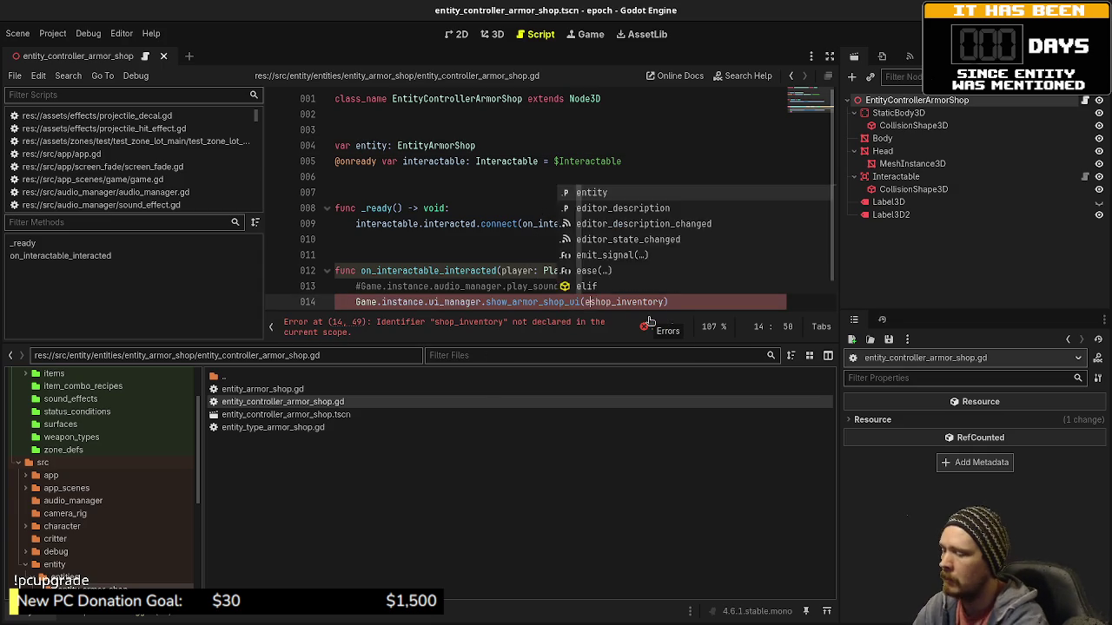
key("BackSpace")
key("BackSpace")
key("BackSpace")
type("tity")
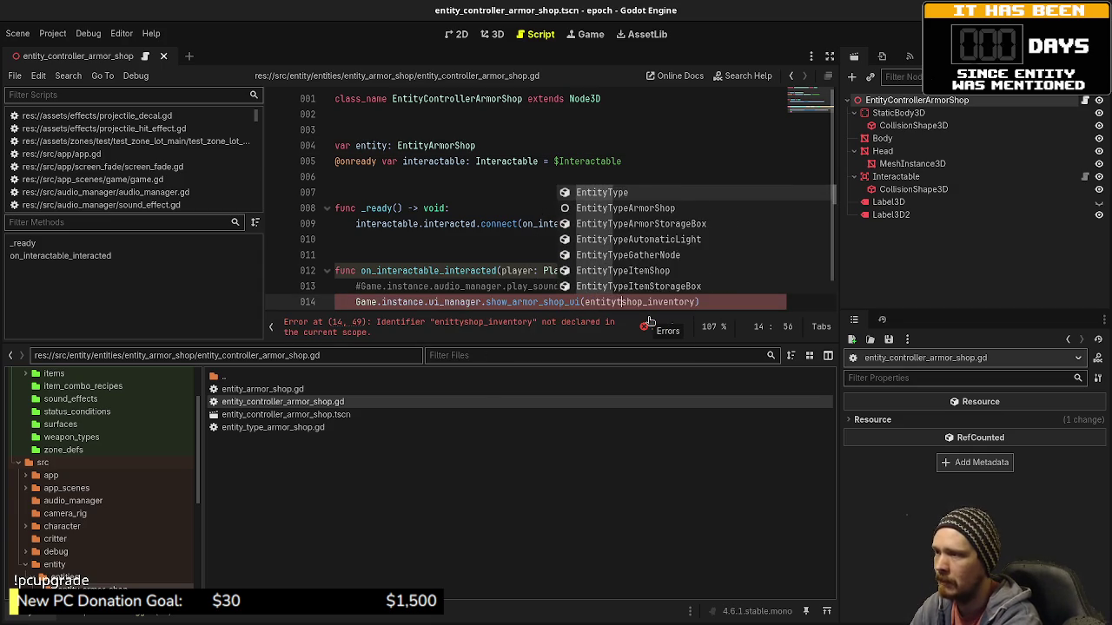
type(".")
key("ctrl+s")
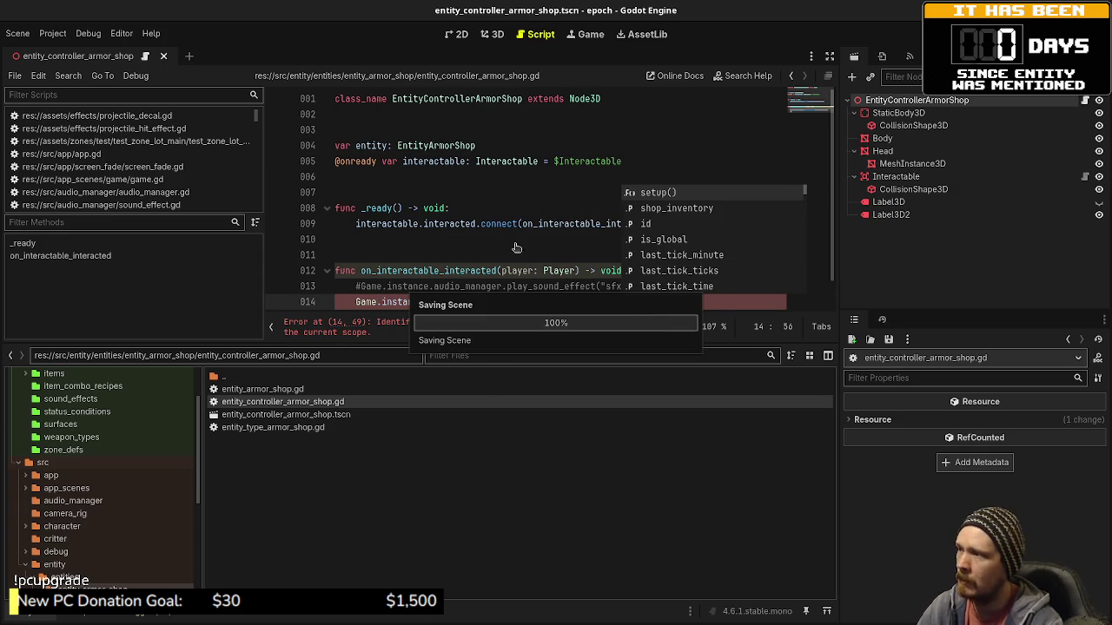
left_click(512, 242)
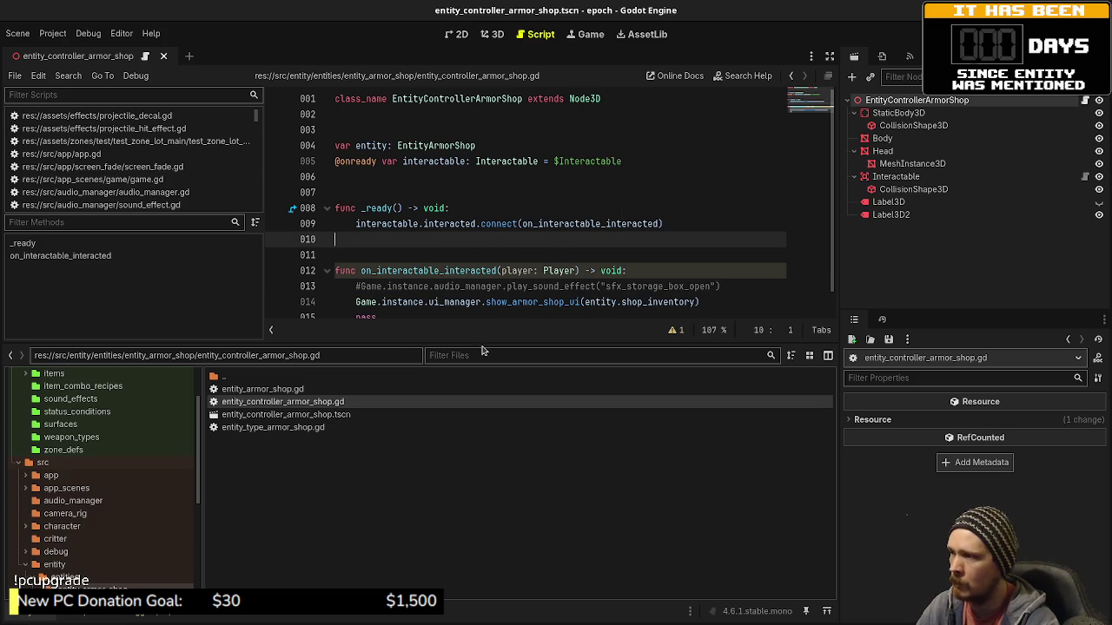
left_click_drag(484, 343, 485, 426)
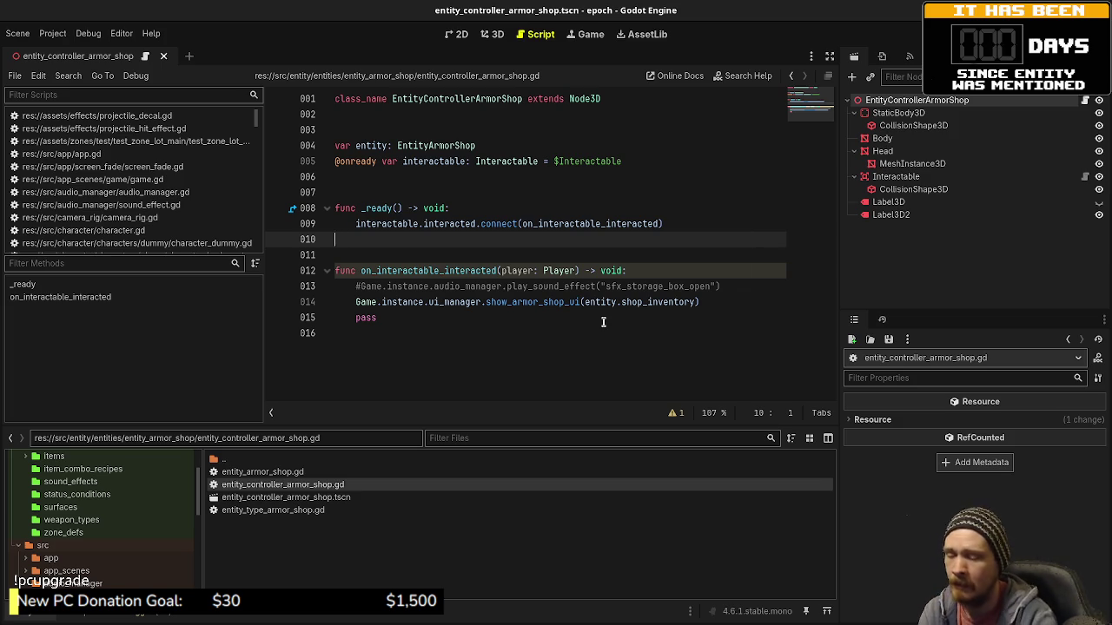
Enlarge the FileSystem dock and look inside the entity_wander_test folder under entities.
left_click_drag(421, 426, 439, 200)
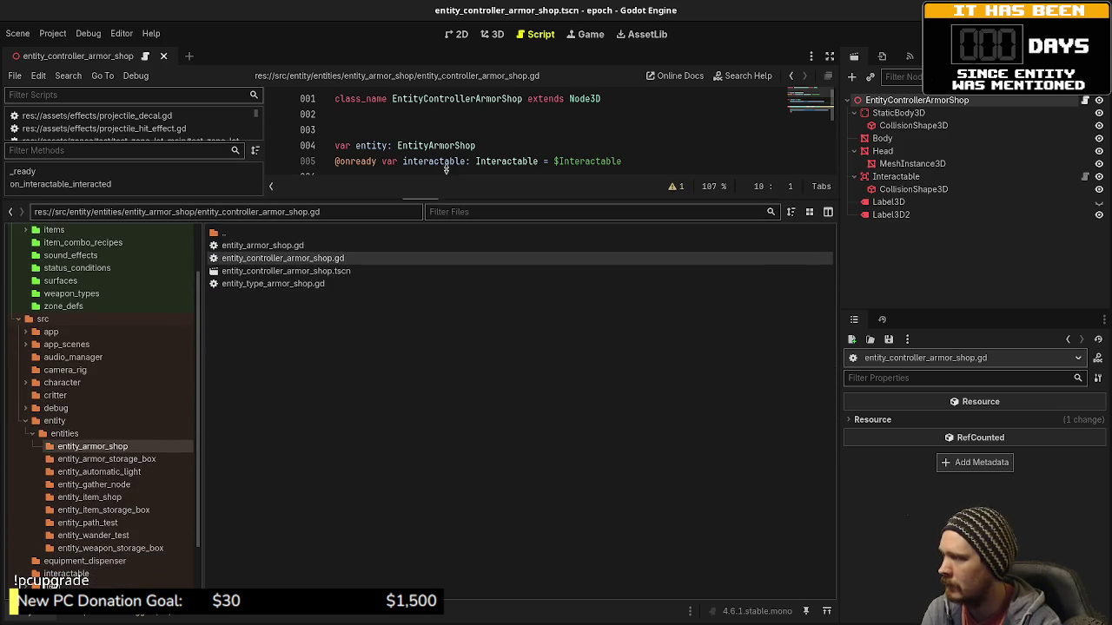
scroll(63, 467, "down", 2)
scroll(63, 466, "down", 1)
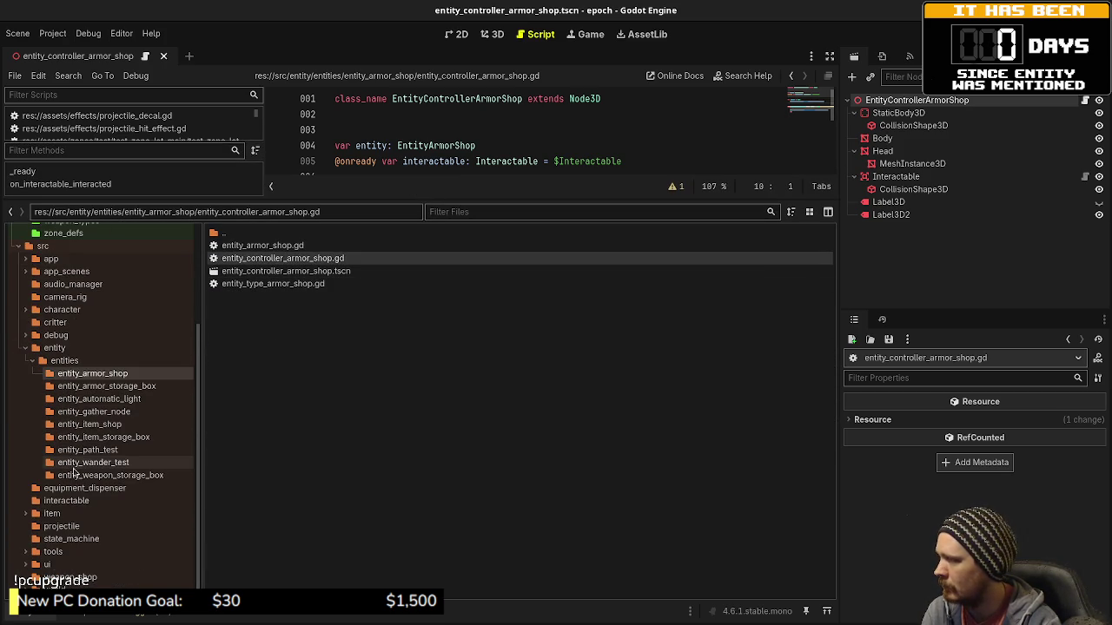
left_click(54, 348)
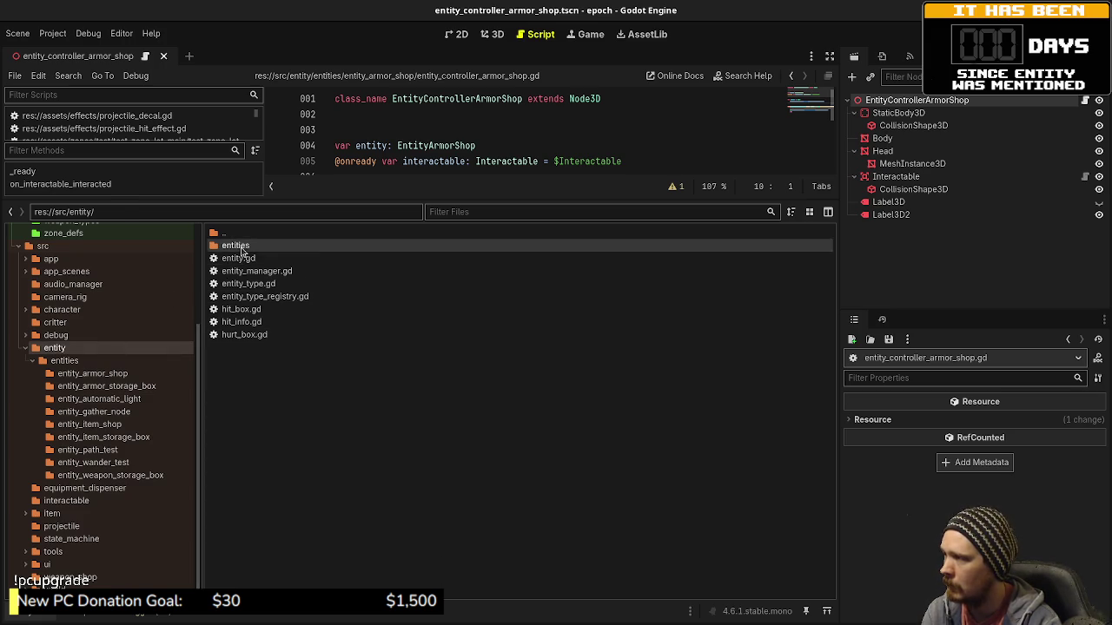
double_click(236, 246)
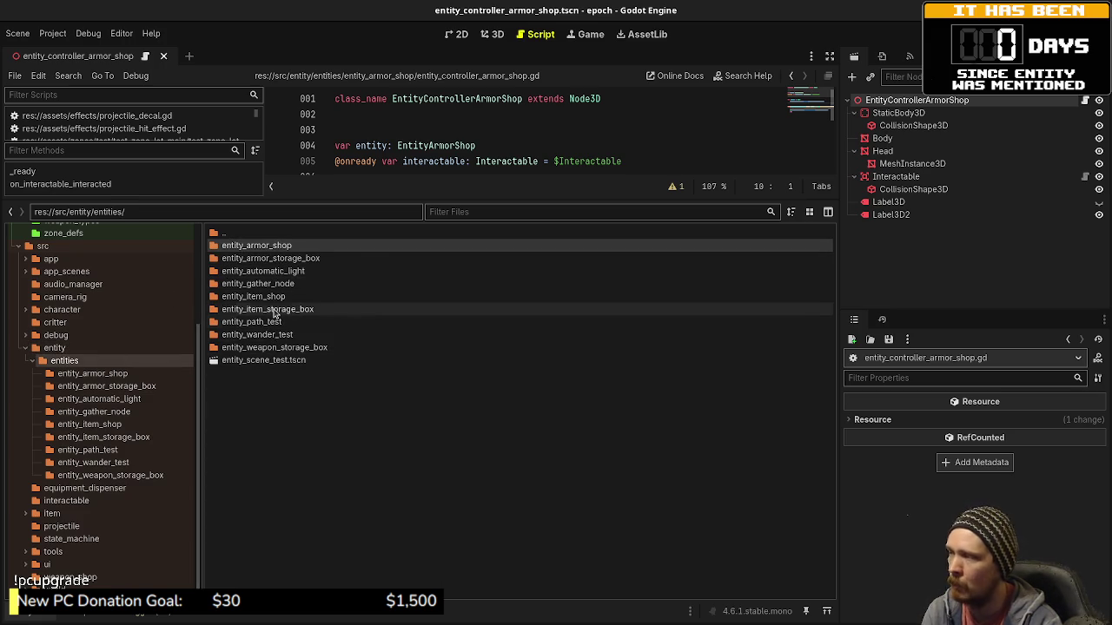
double_click(269, 337)
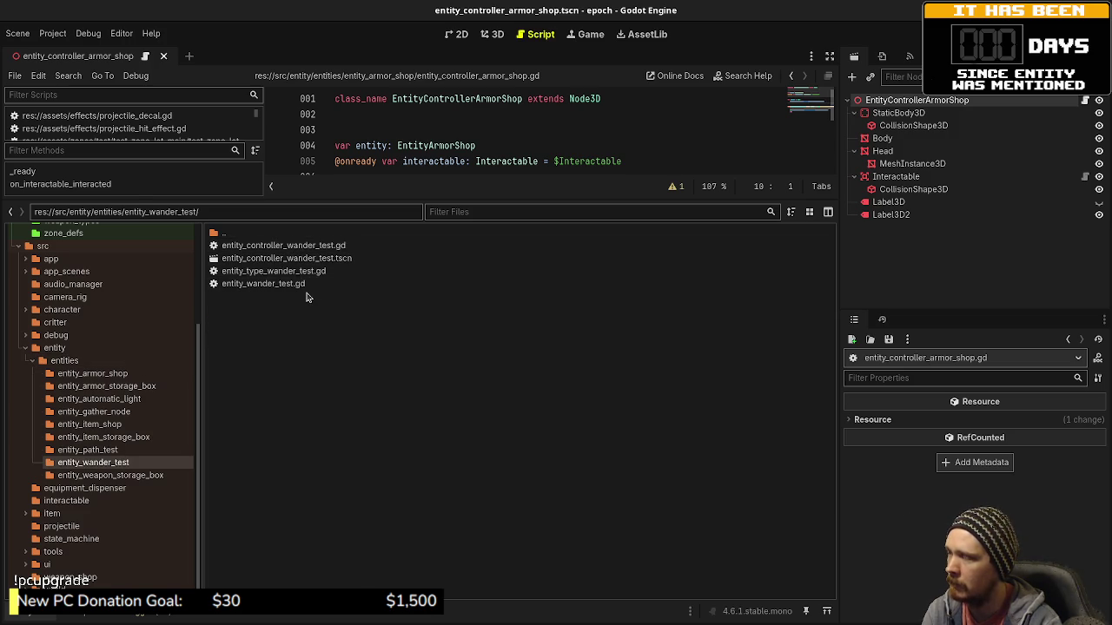
double_click(239, 234)
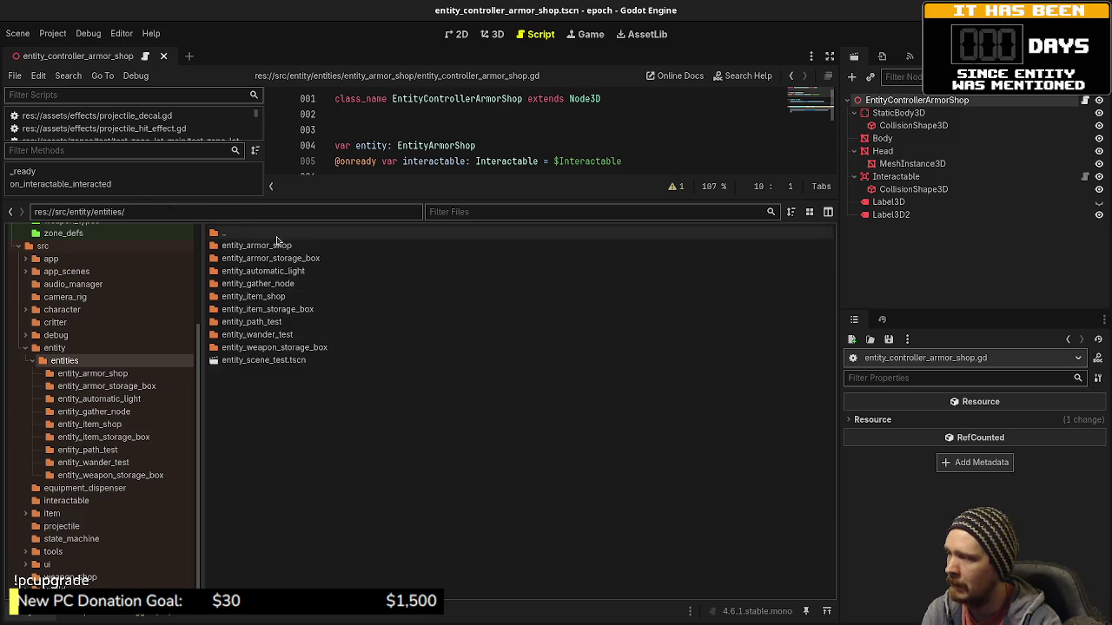
Look inside entity_armor_storage_box, then go back up to res://src/entity/entities/.
left_click(56, 348)
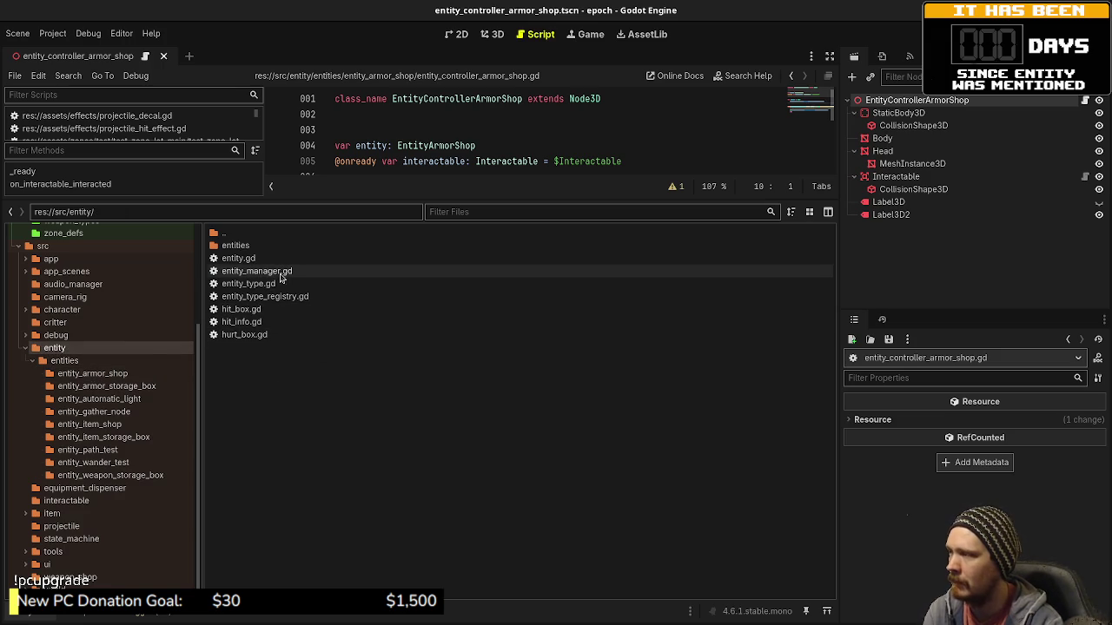
double_click(252, 244)
double_click(286, 258)
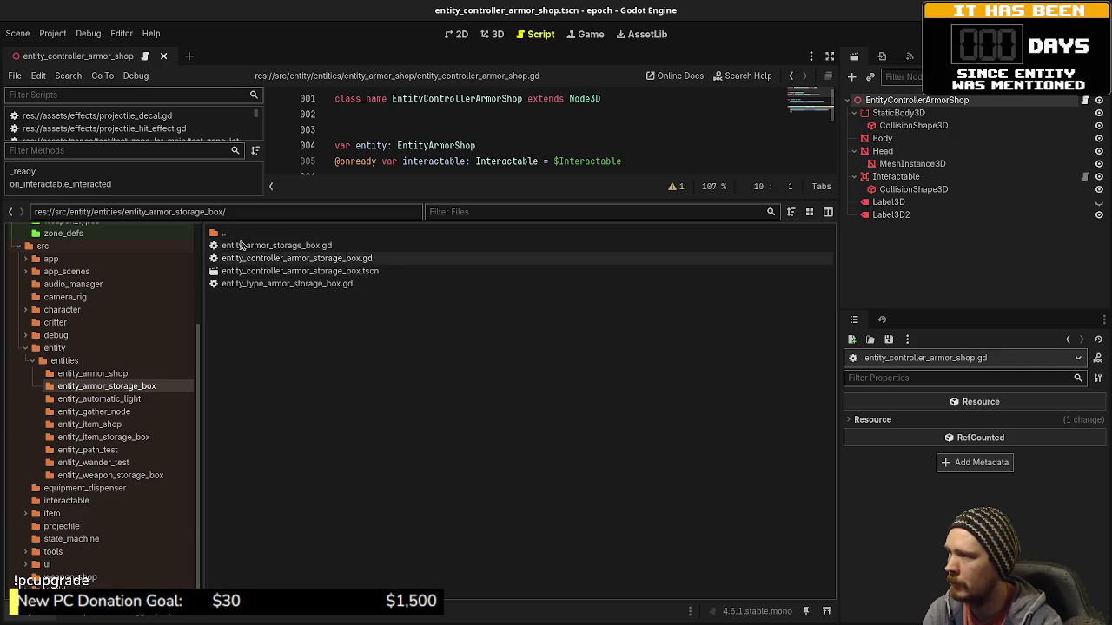
double_click(237, 235)
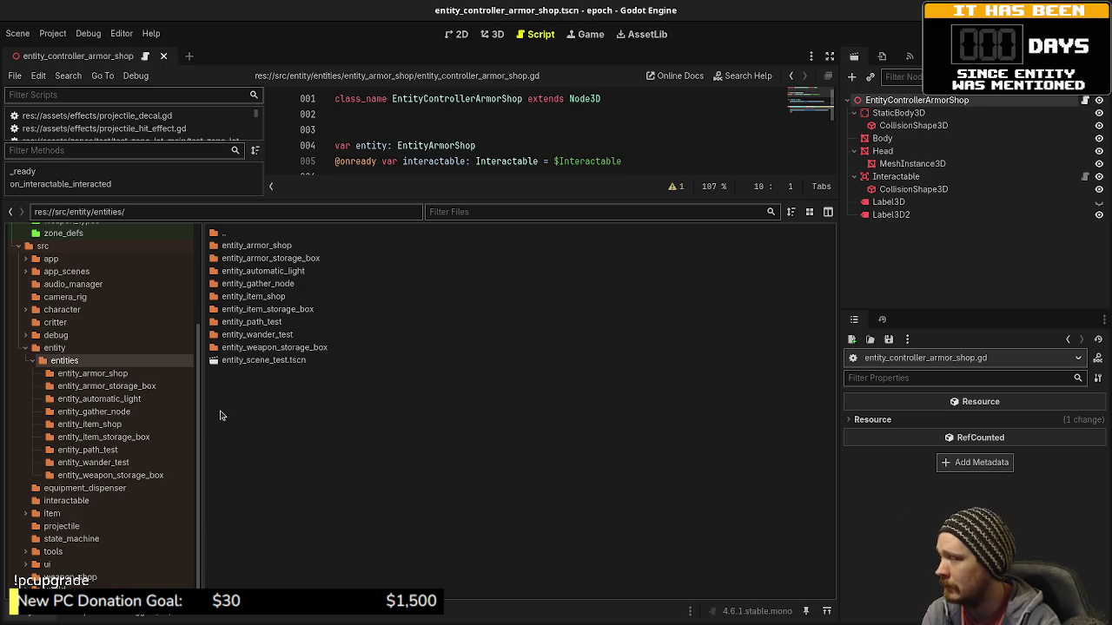
Delete the commented sound-effect line 13 and the leftover pass line in entity_armor_shop, then save.
double_click(281, 246)
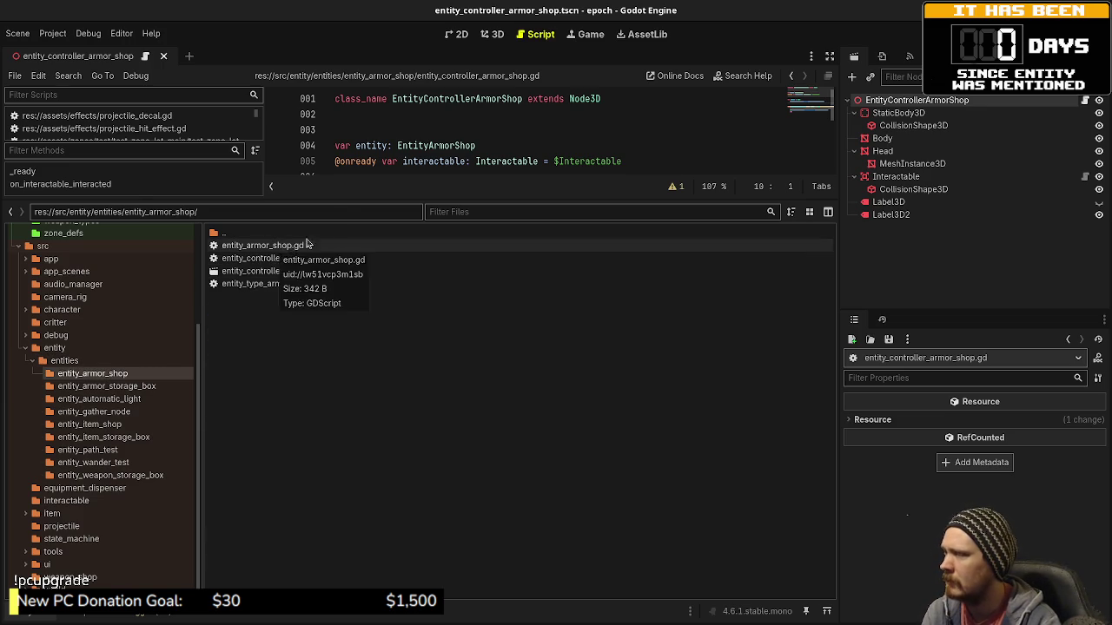
left_click_drag(348, 200, 347, 368)
left_click(737, 285)
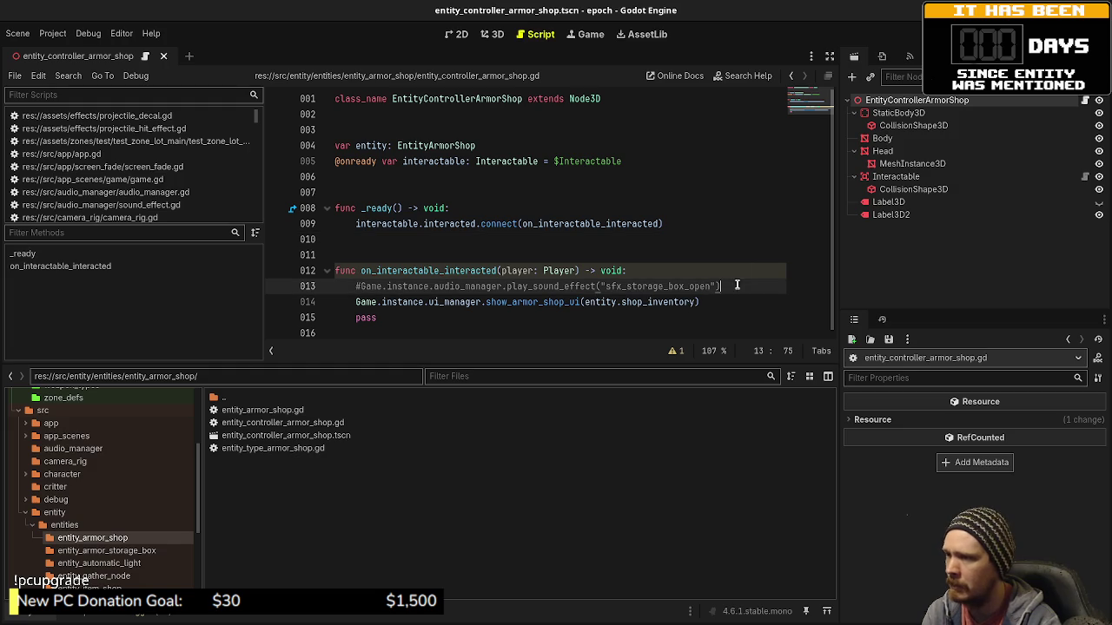
left_click_drag(737, 285, 739, 270)
key("BackSpace")
left_click_drag(450, 299, 714, 287)
key("BackSpace")
key("ctrl+s")
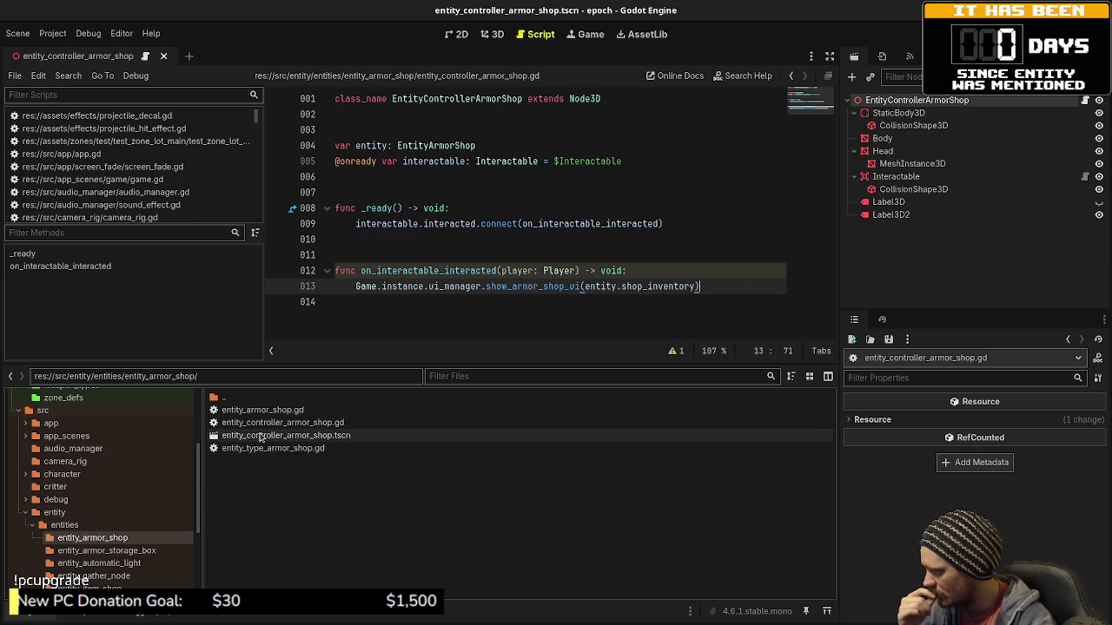
scroll(52, 495, "up", 5)
Create an EntityTypeArmorShop resource in res://data/entity_types saved as entity_type_armor_shop.tres.
left_click(66, 448)
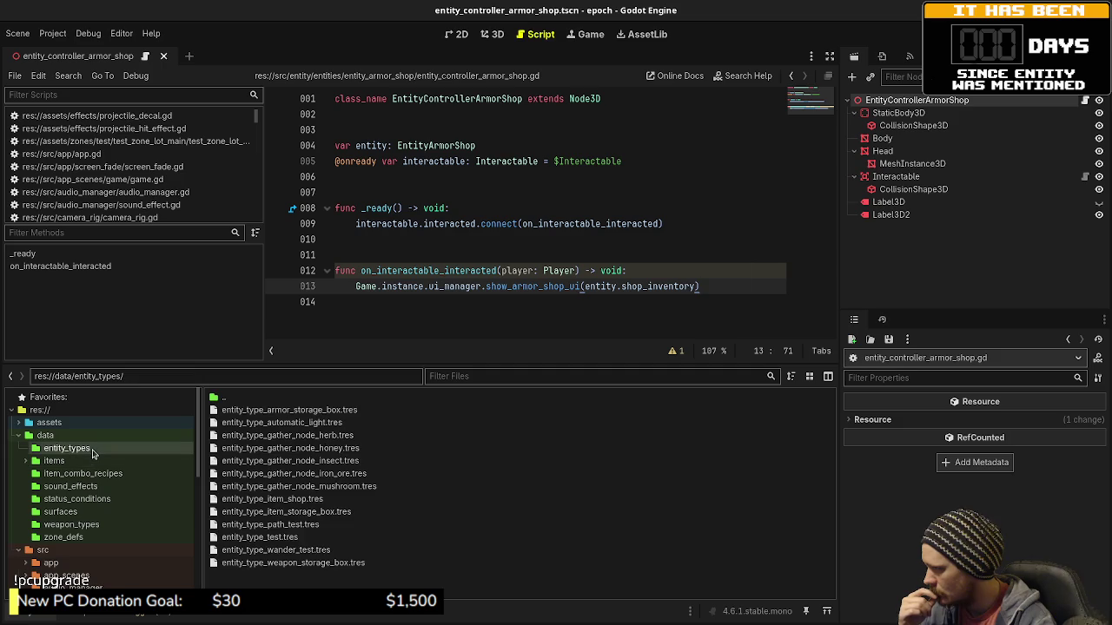
right_click(310, 579)
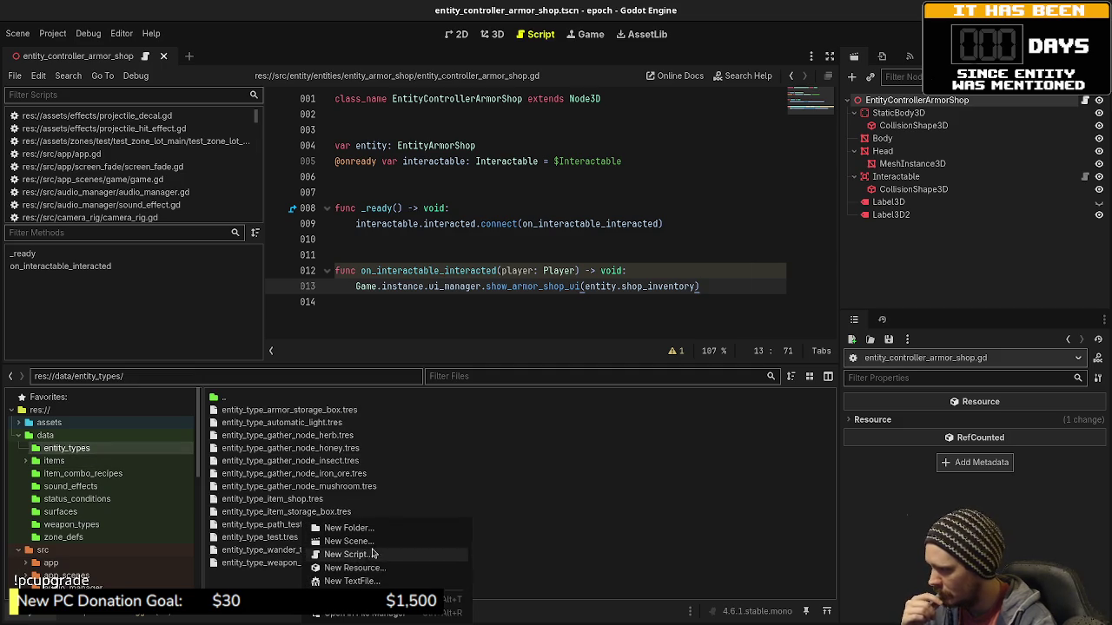
left_click(363, 566)
type("ent")
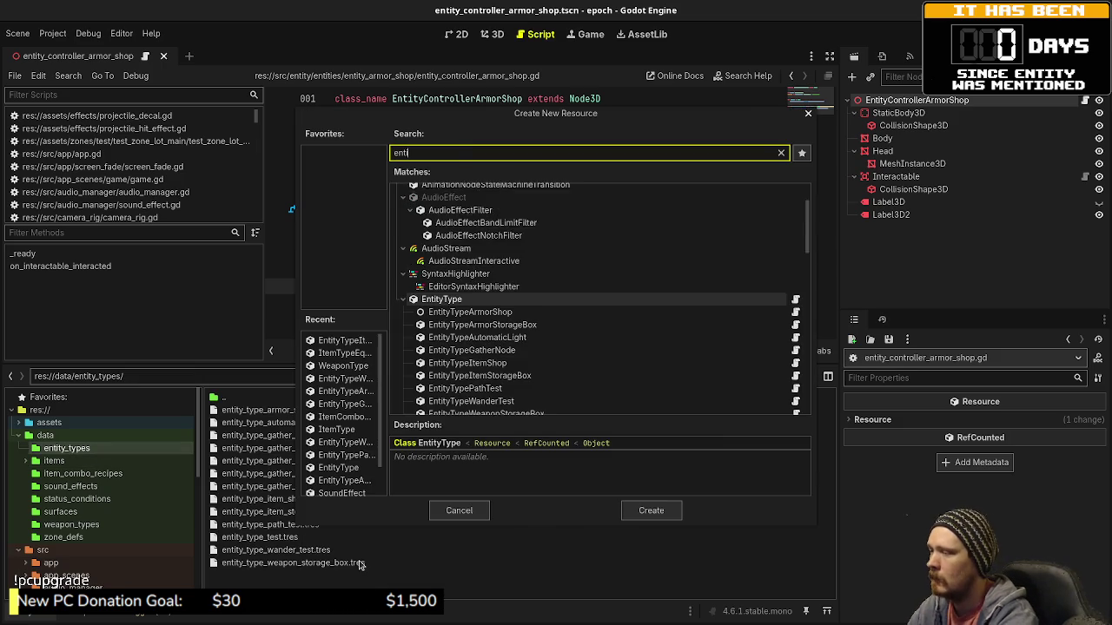
type("ity_type_")
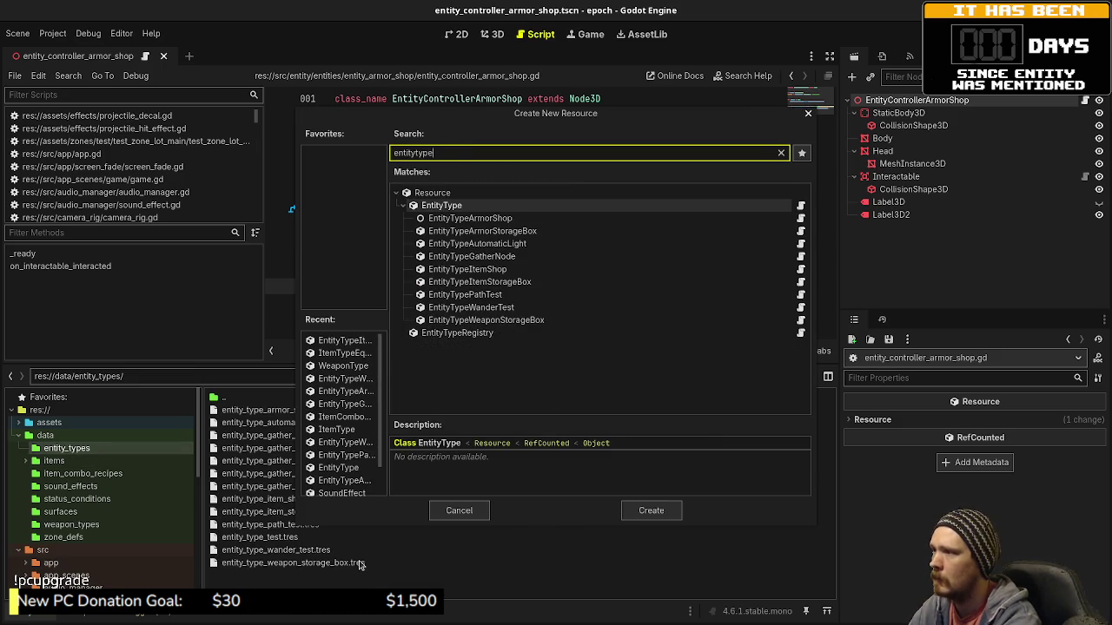
type("armor")
key("Return")
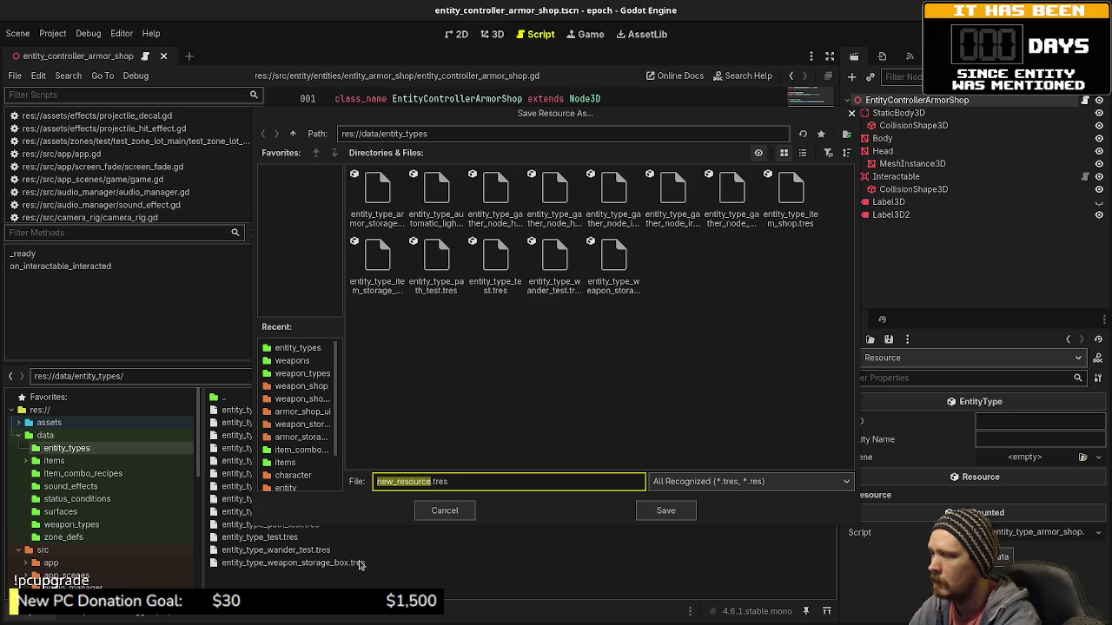
type("entity_type_armo")
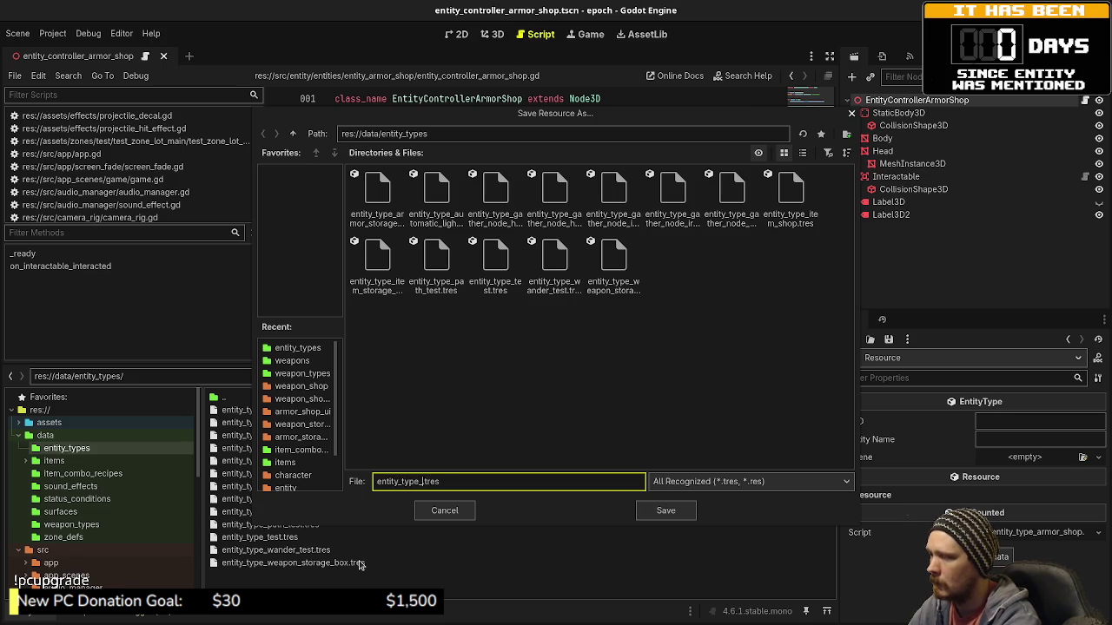
type("r_shop")
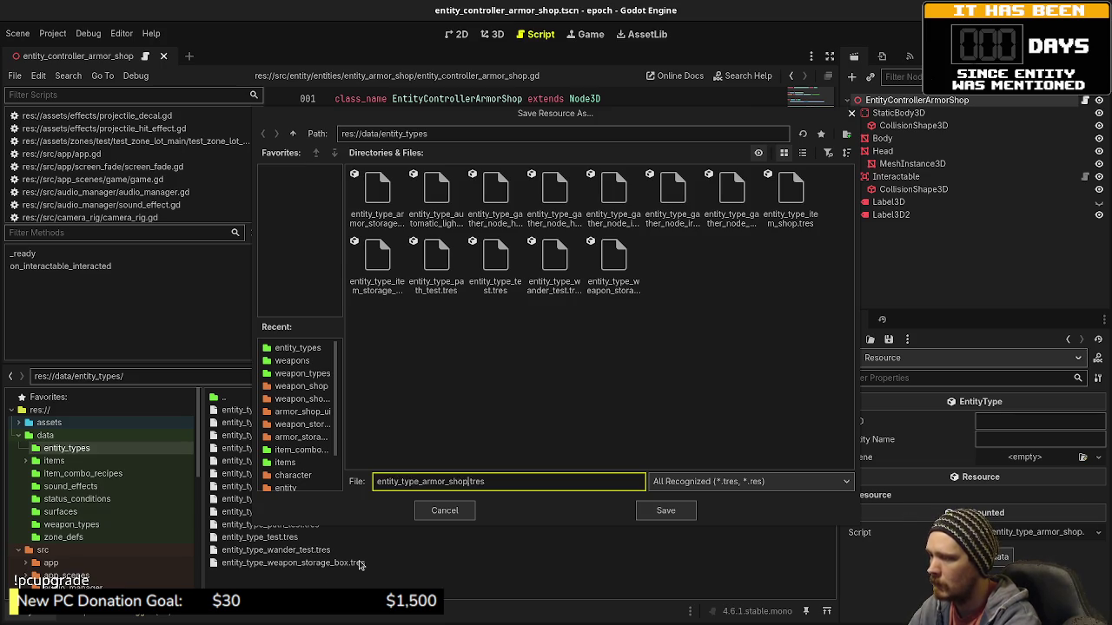
key("Return")
left_click(275, 410)
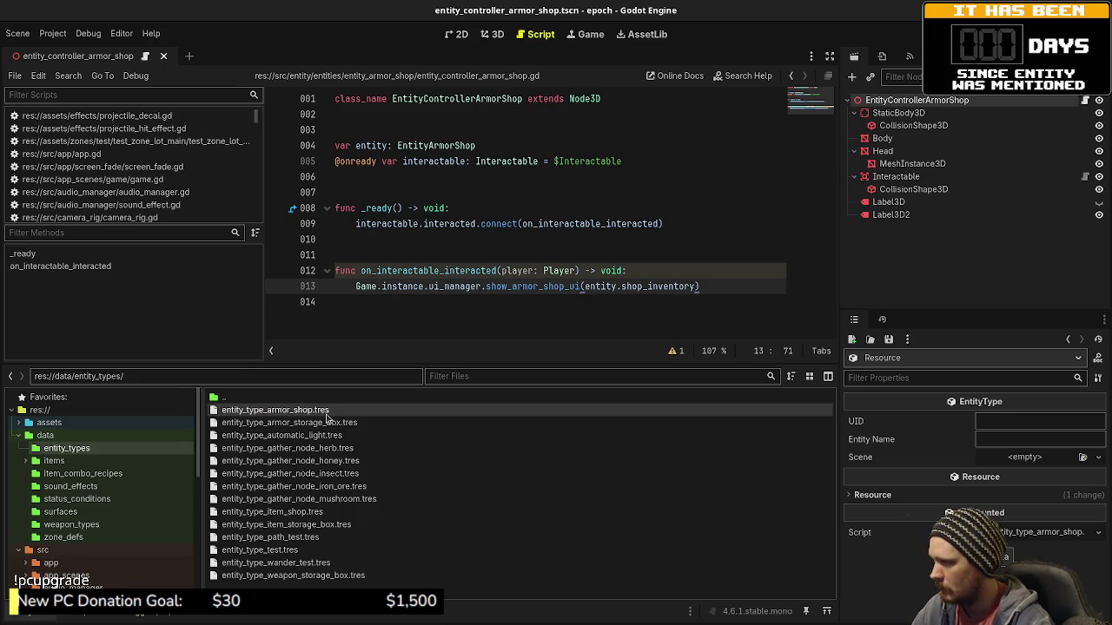
Set UID entity_type_armor_shop, name 'Armor Shop', scene entity_controller_armor_shop.tscn; save and close the scene.
left_click(1008, 423)
type("entity_type_armor_shop")
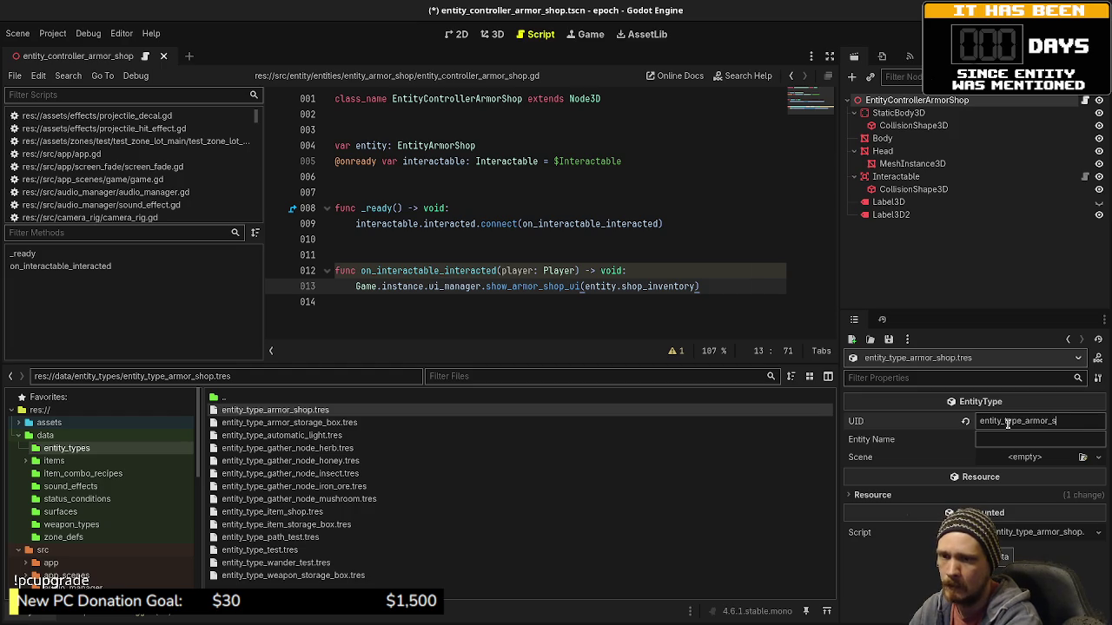
key("Tab")
type("rmor")
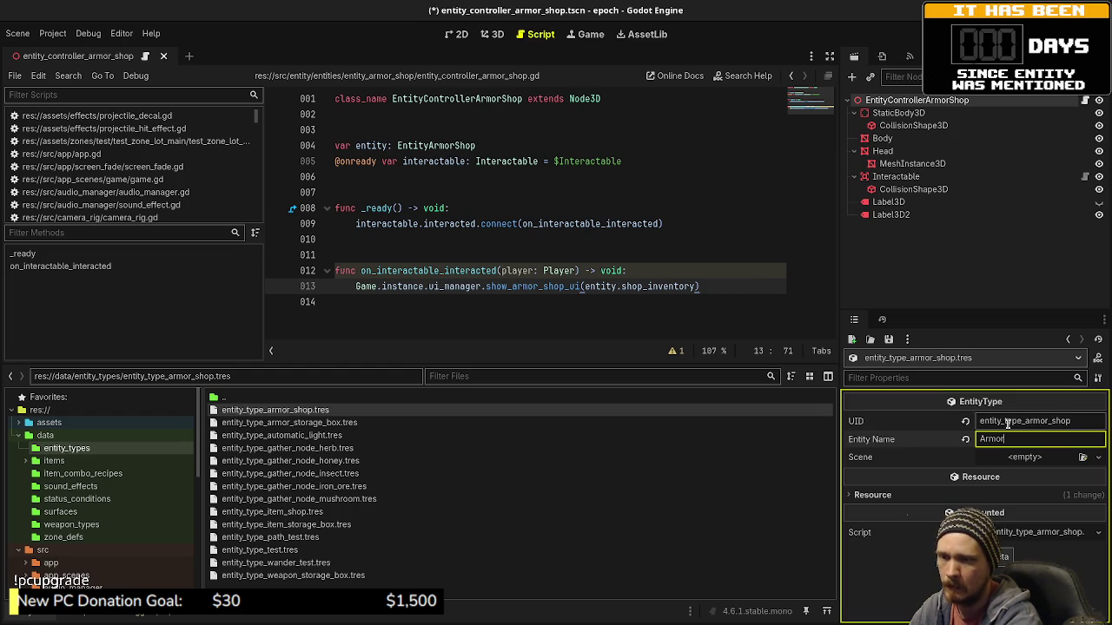
type(" Shop")
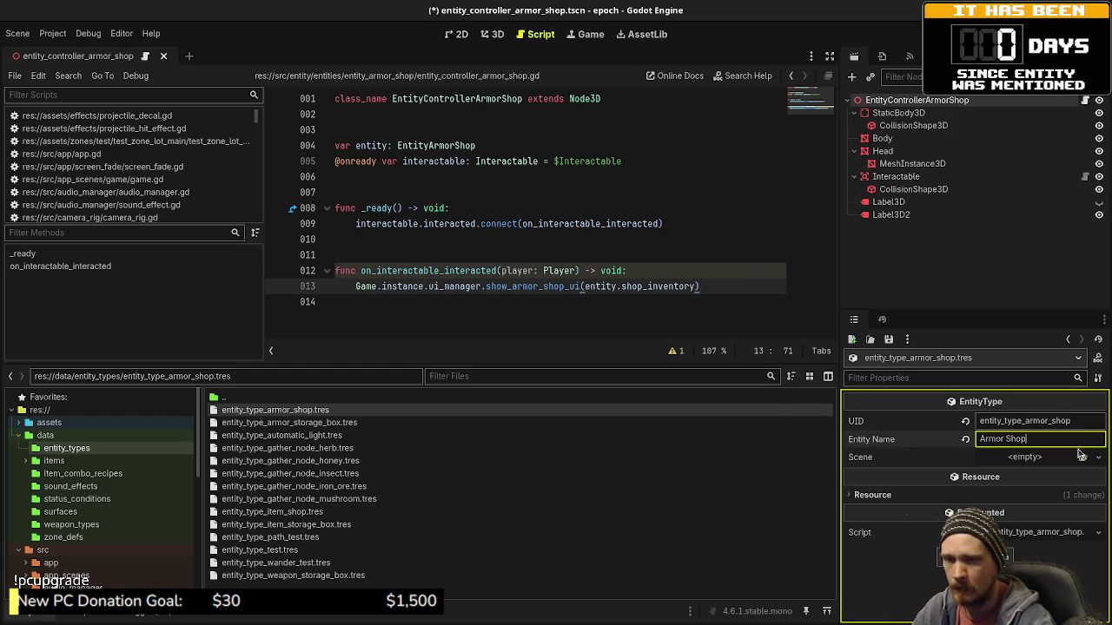
left_click(1082, 457)
type("entitycontrollerarm")
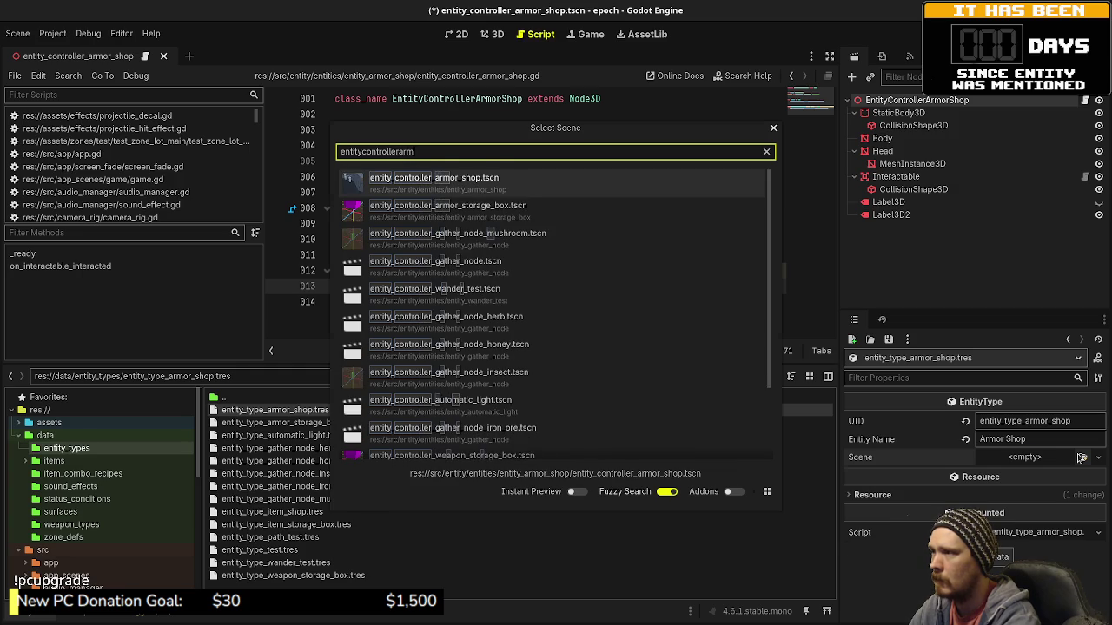
key("Return")
key("ctrl+s")
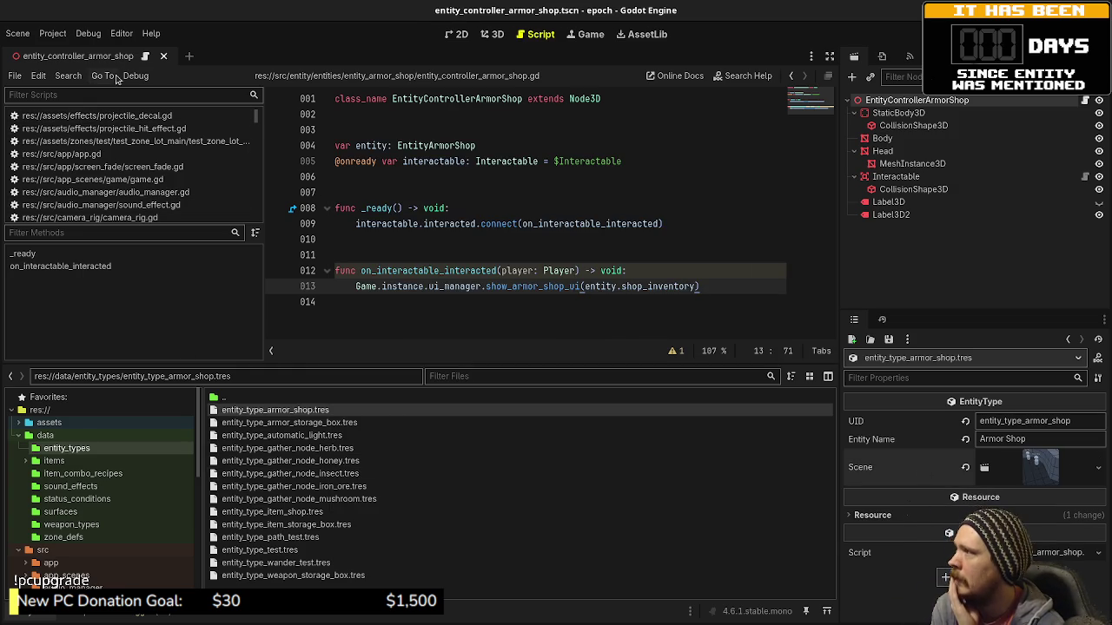
left_click(162, 57)
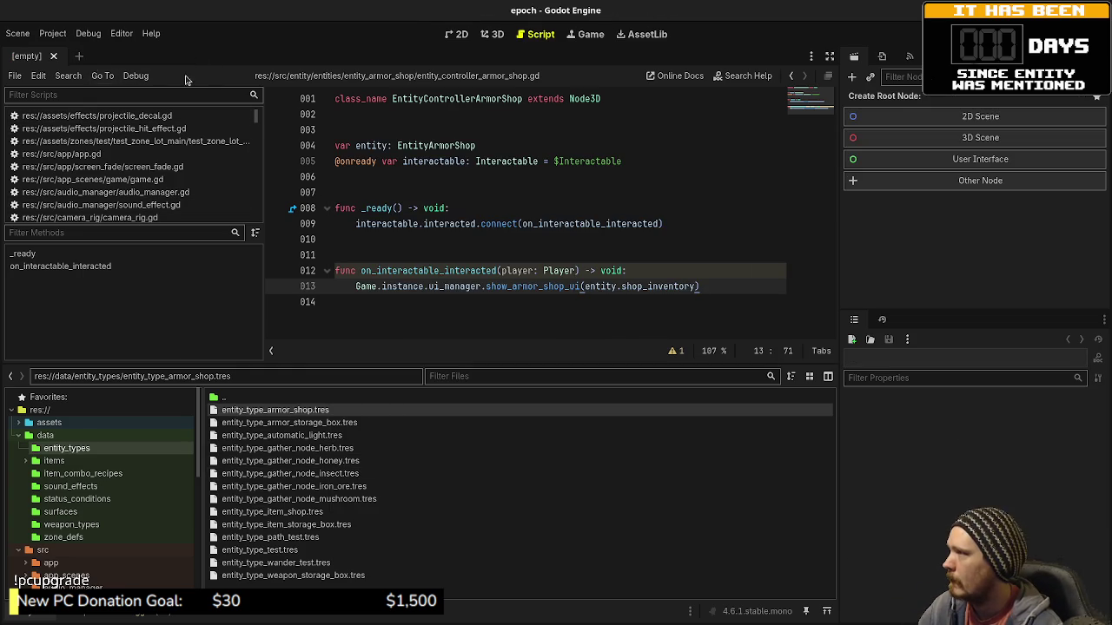
key("ctrl+shift+o")
Open game.tscn, add entity_type_armor_shop.tres as Entity Types element 13, and save.
type("game")
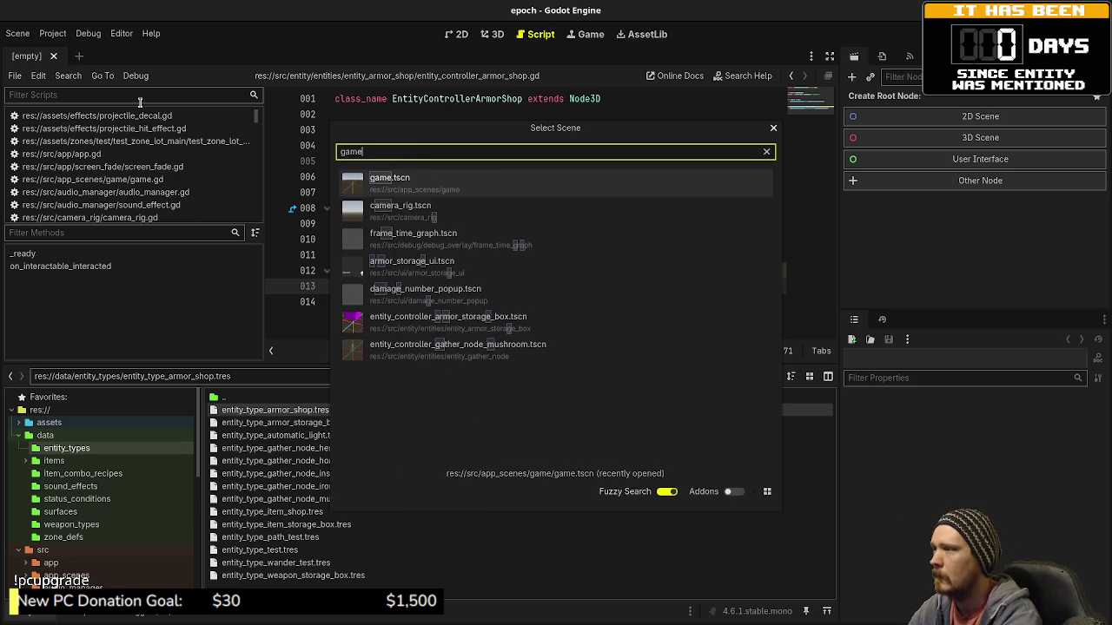
key("Return")
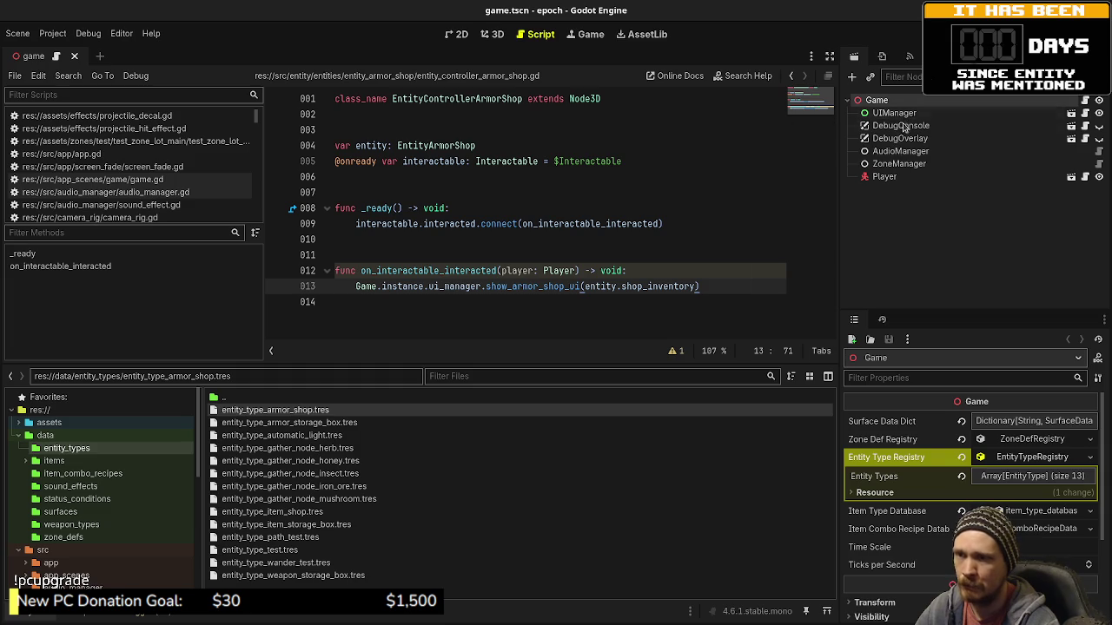
left_click(1003, 480)
scroll(944, 467, "down", 2)
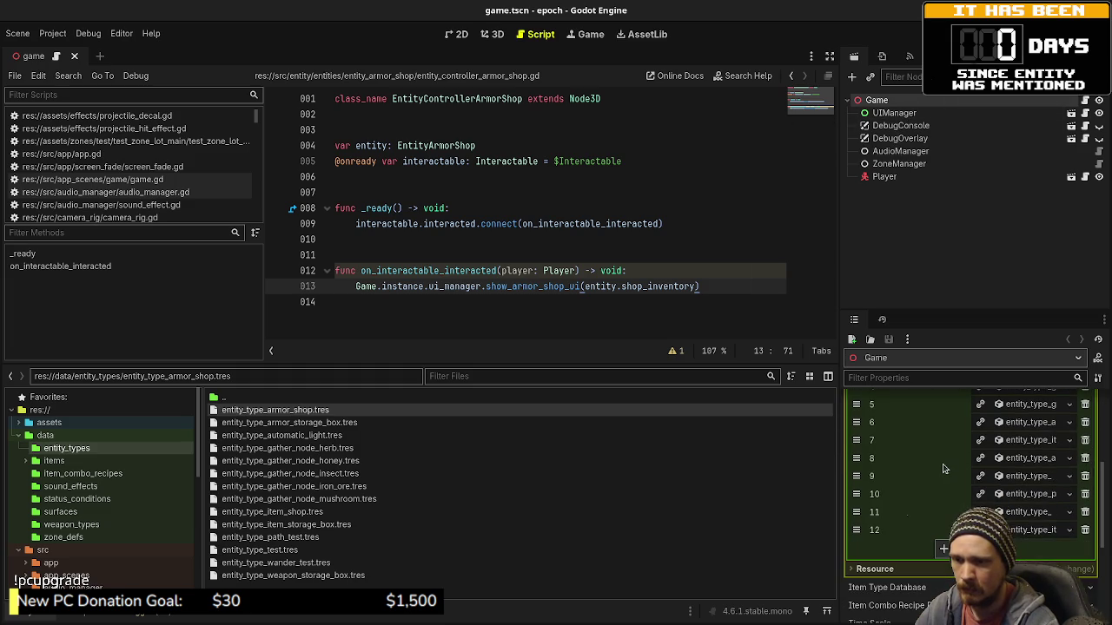
left_click(943, 548)
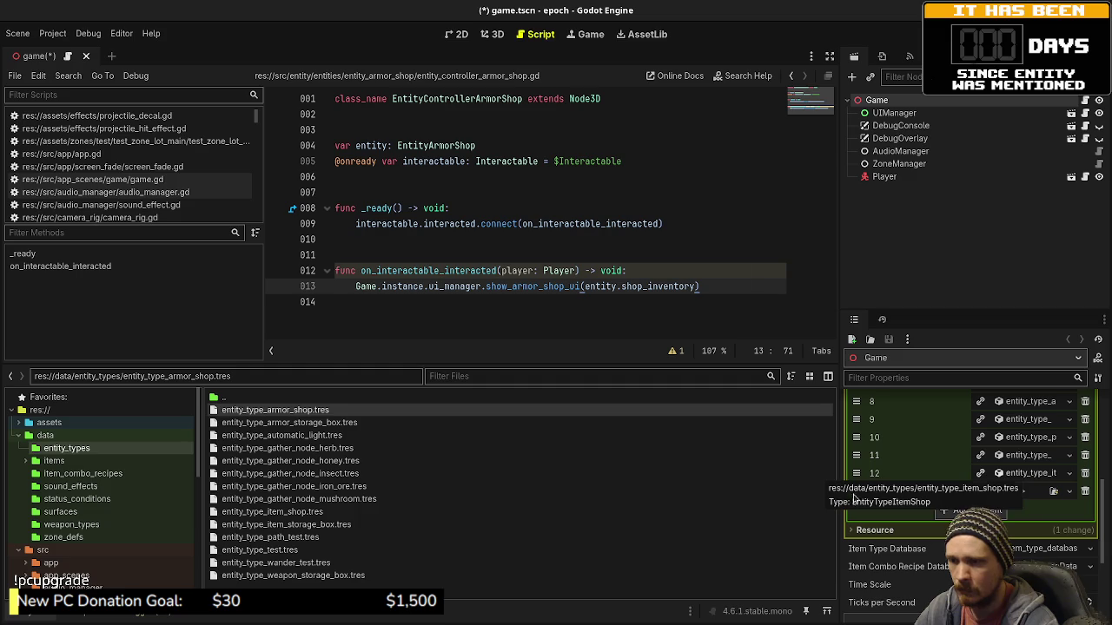
left_click_drag(330, 410, 1008, 491)
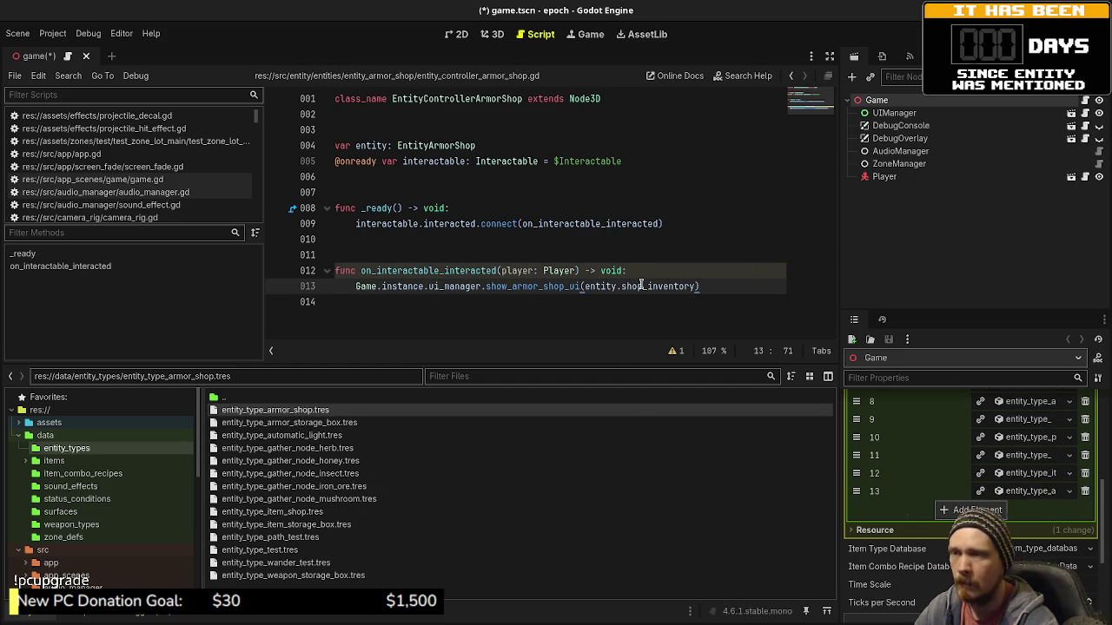
key("ctrl+s")
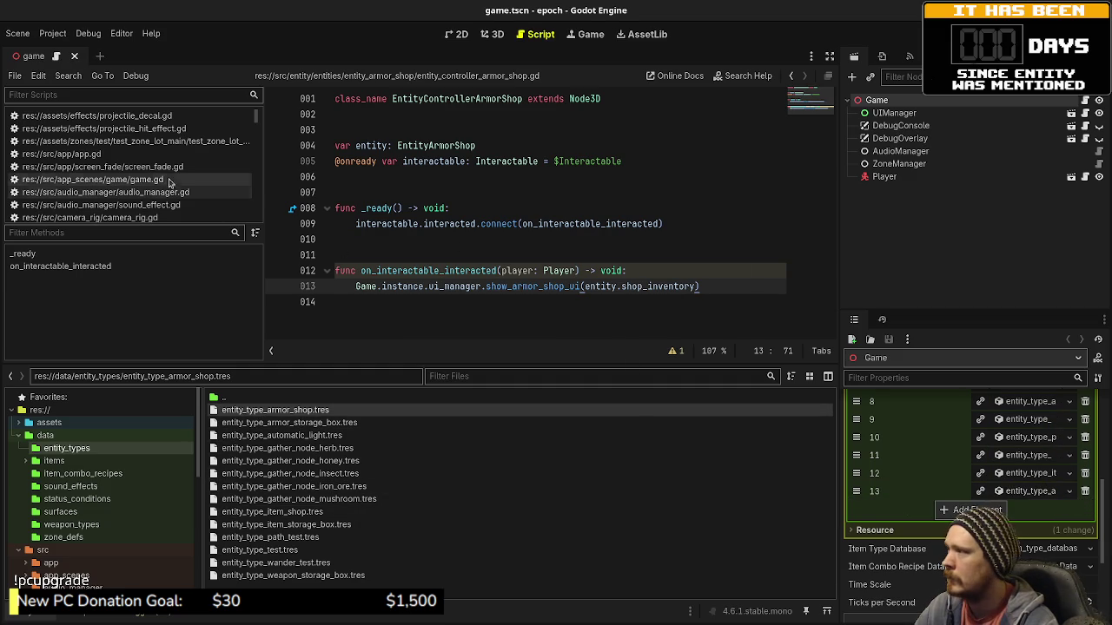
Copy the item shop spawn block, lines 97–102, in game.gd.
left_click(169, 180)
scroll(620, 243, "down", 2)
scroll(619, 243, "up", 20)
scroll(612, 242, "up", 20)
scroll(612, 241, "up", 7)
scroll(612, 242, "down", 4)
scroll(612, 243, "down", 9)
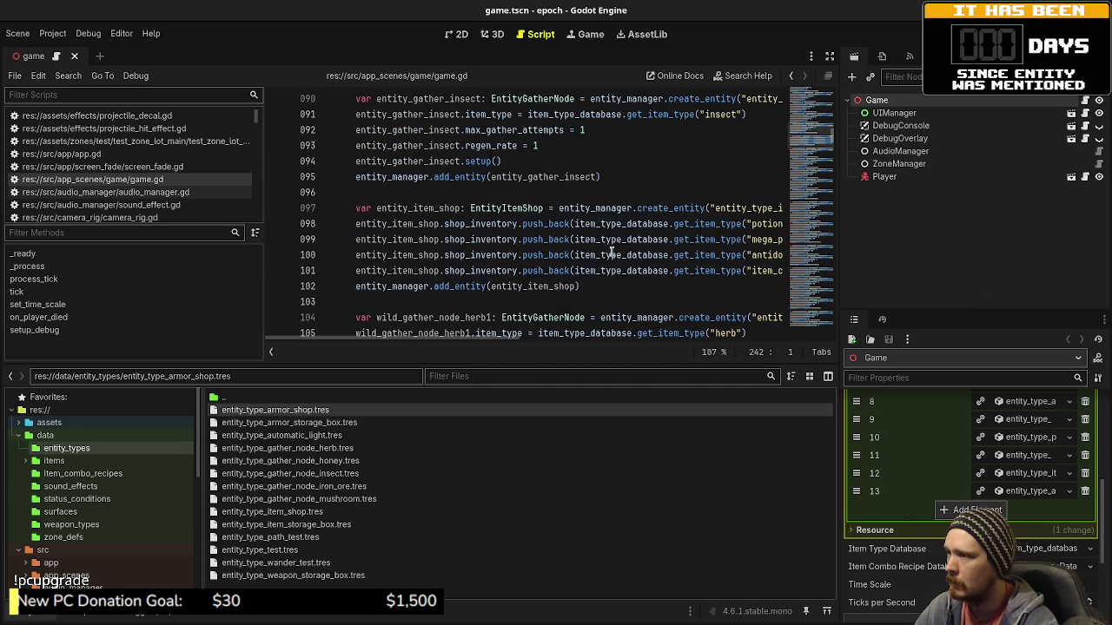
left_click_drag(580, 286, 356, 208)
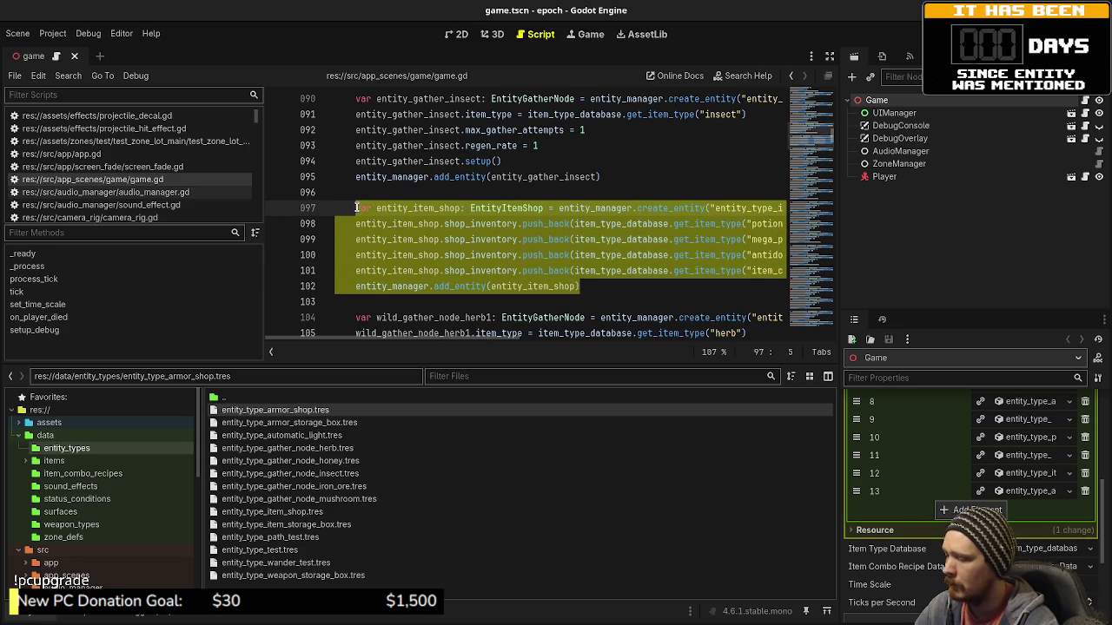
key("ctrl+c")
Paste the copied block on a new line below and select its 'item' occurrences on line 104.
left_click(578, 287)
key("Return")
key("Return")
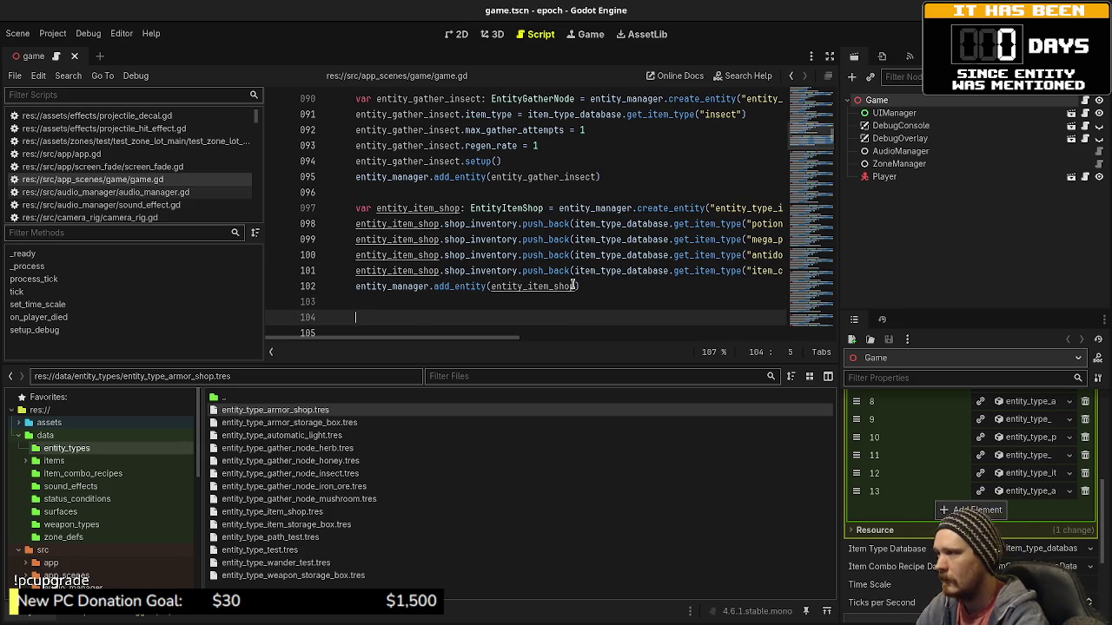
key("ctrl+v")
left_click_drag(413, 255, 429, 257)
key("ctrl+d")
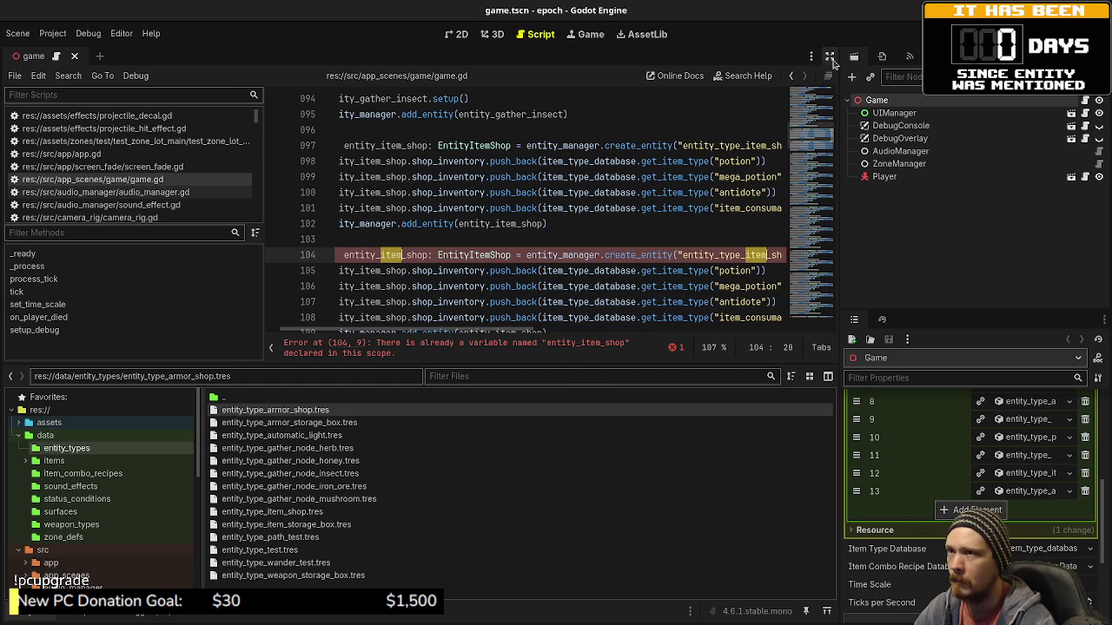
Rename entity_item_shop and entity_type_item_shop to armor variants on lines 104–105.
left_click(830, 56)
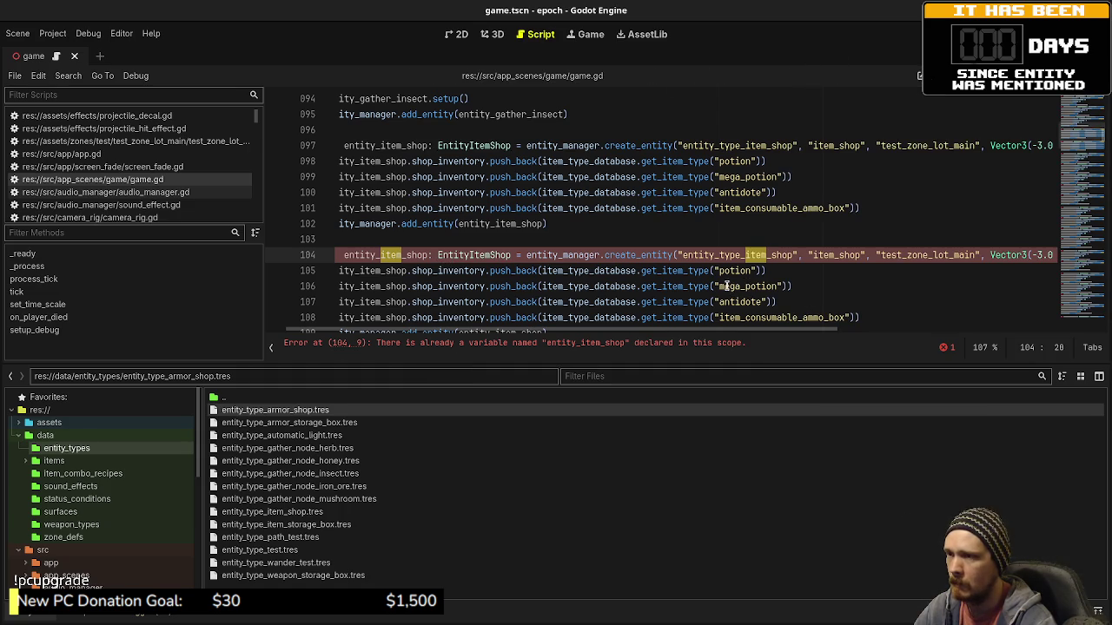
key("ctrl+d")
left_click(579, 337)
left_click(391, 254)
left_click_drag(379, 254, 402, 255)
key("ctrl+d")
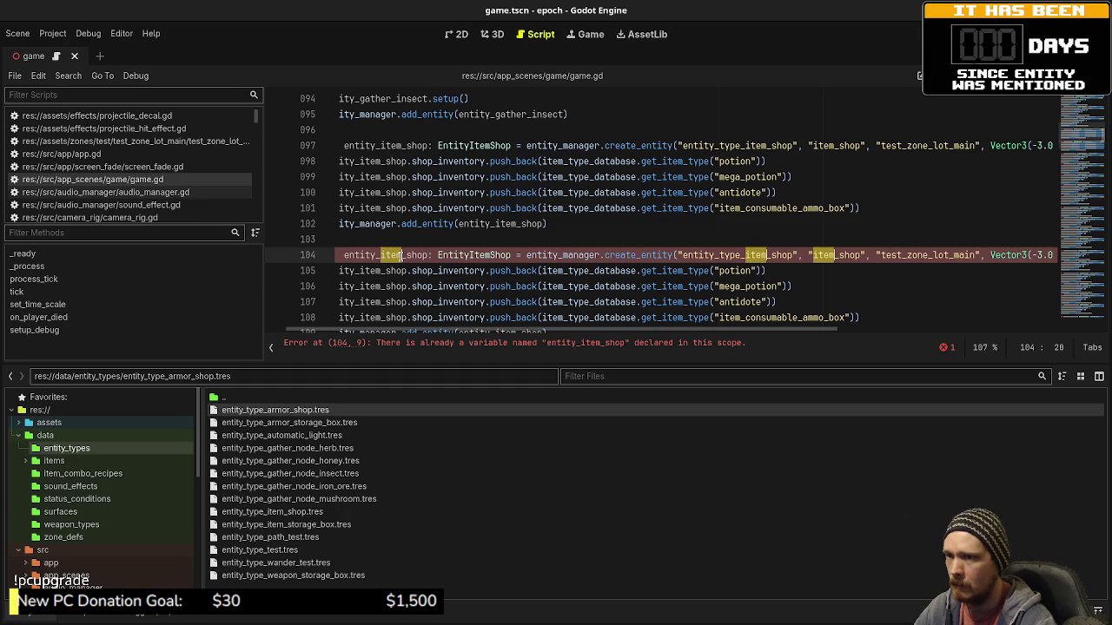
key("ctrl+d")
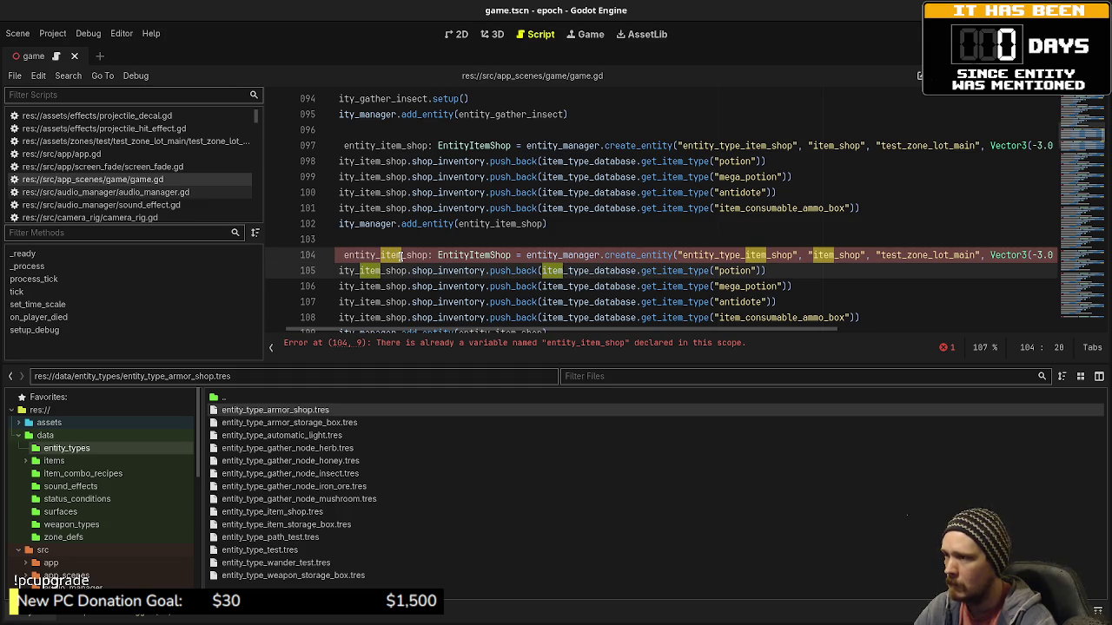
key("Escape")
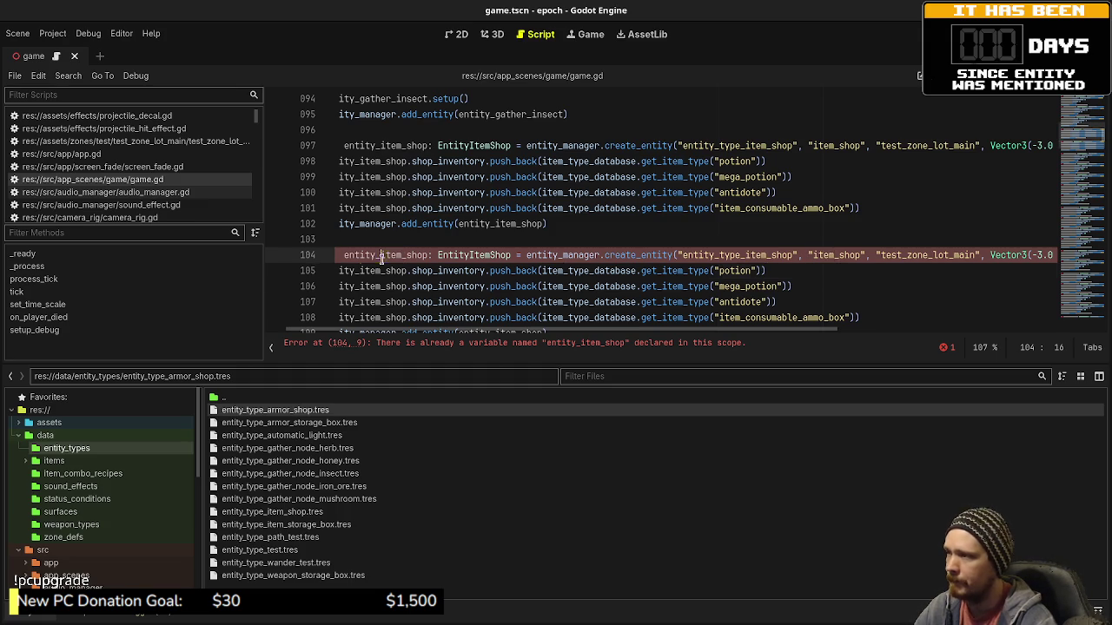
key("ctrl+d")
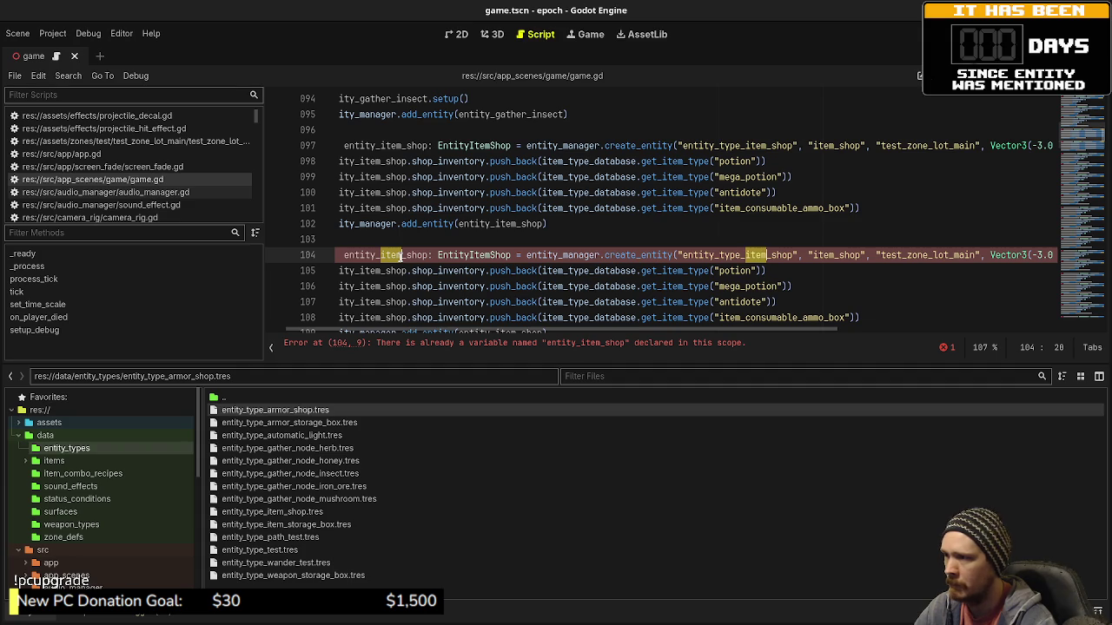
key("ctrl+d")
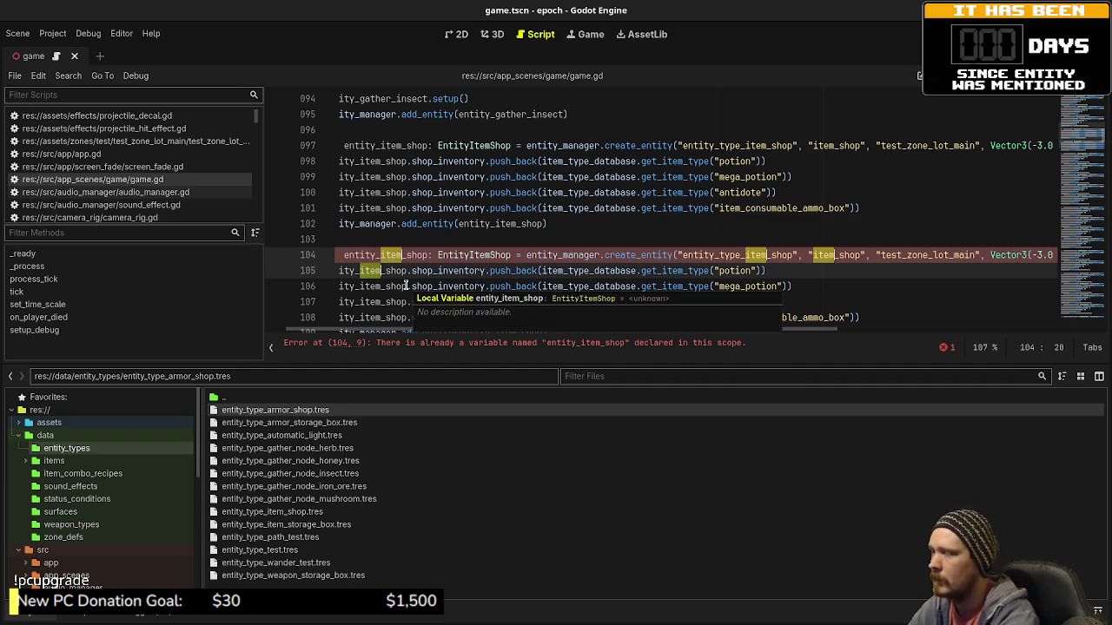
type("armor")
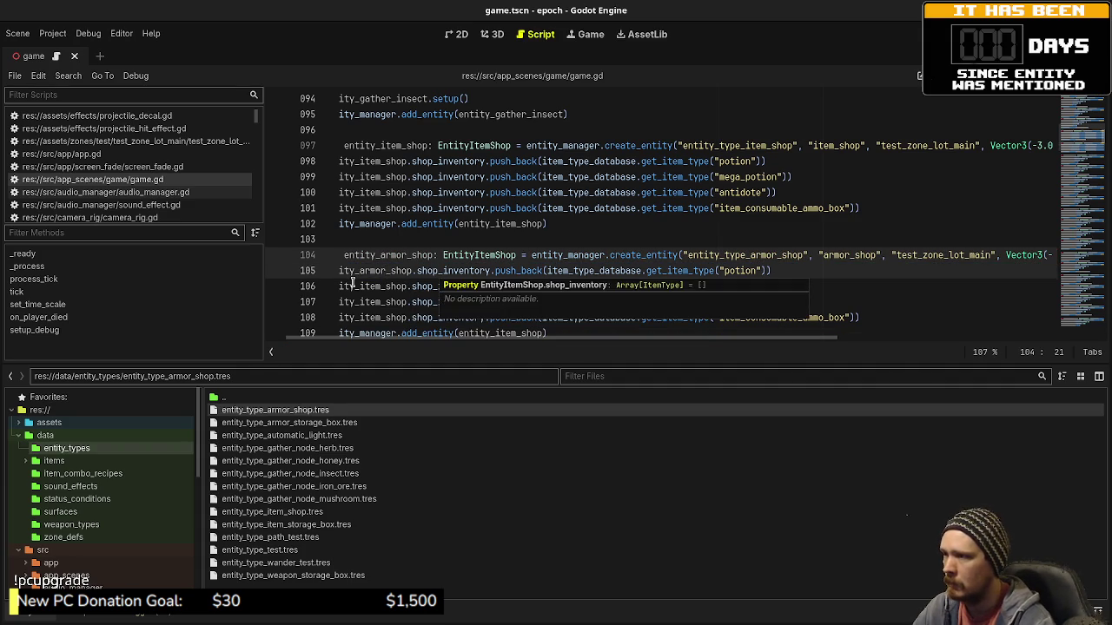
Replace 'item' with 'armor' on lines 106–108 of the copied block.
left_click_drag(360, 286, 379, 286)
left_click(362, 286)
key("shift+alt+Down")
key("shift+alt+Down")
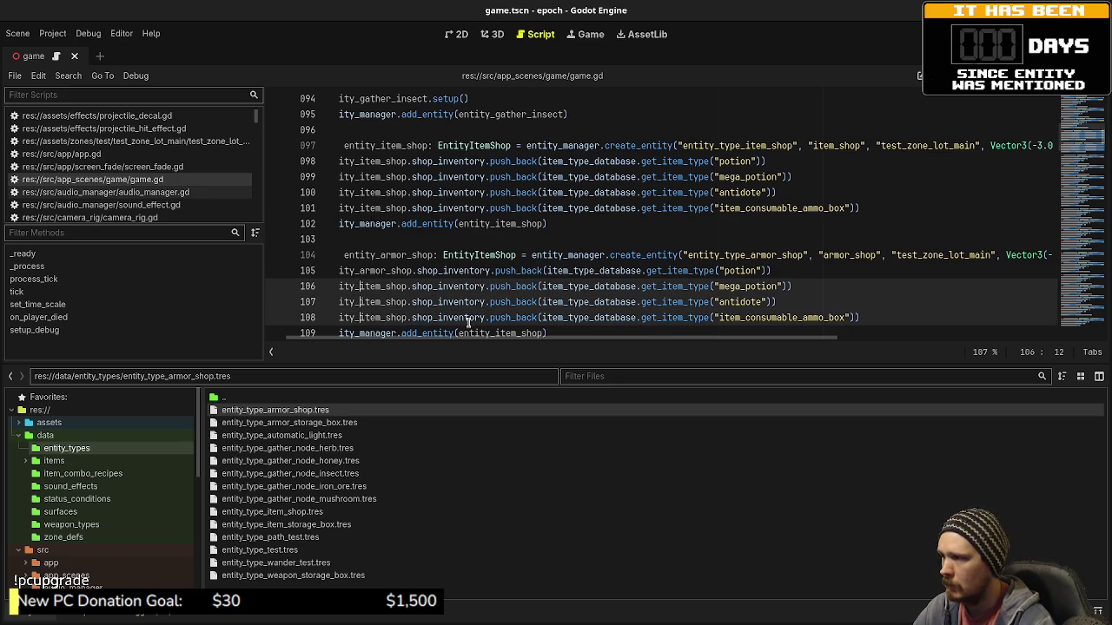
scroll(502, 303, "down", 1)
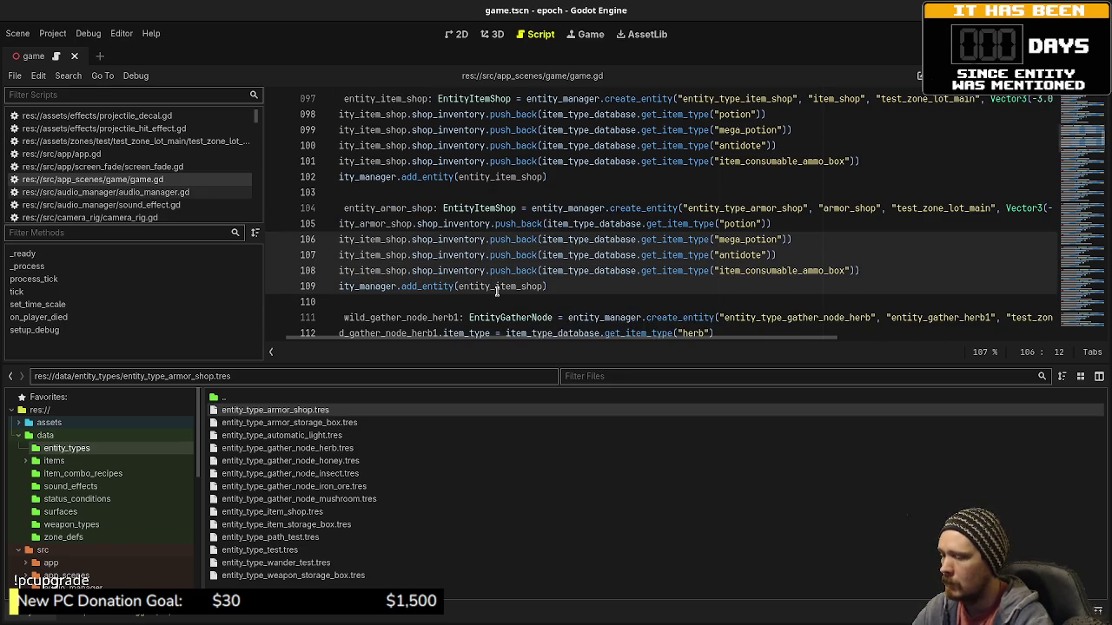
key("shift+Right")
key("shift+Right")
key("shift+Right")
type("armor")
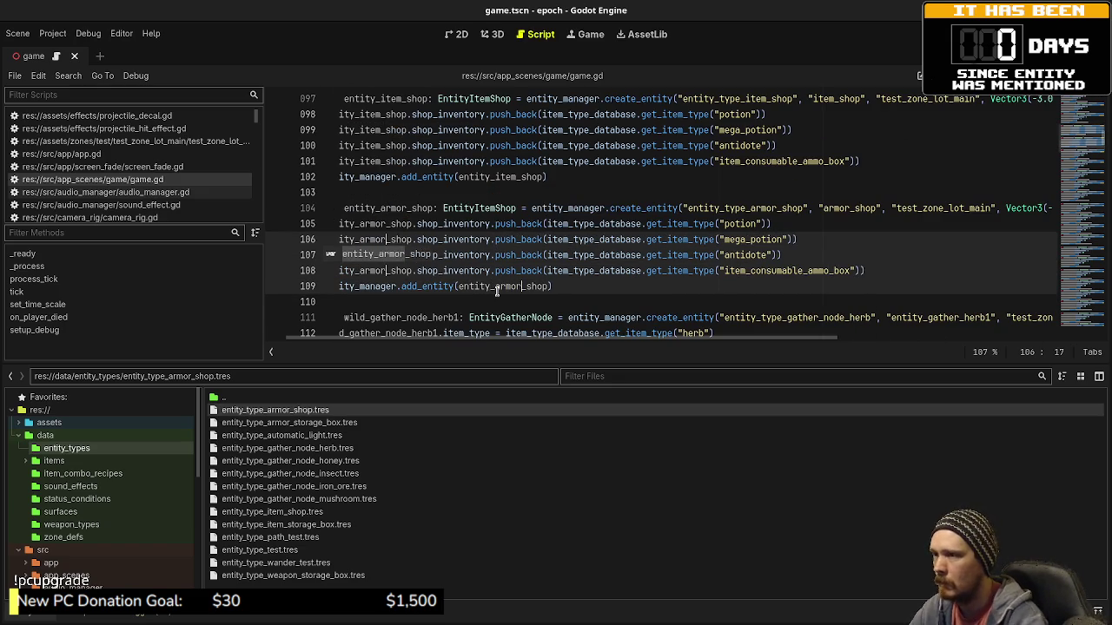
left_click(735, 239)
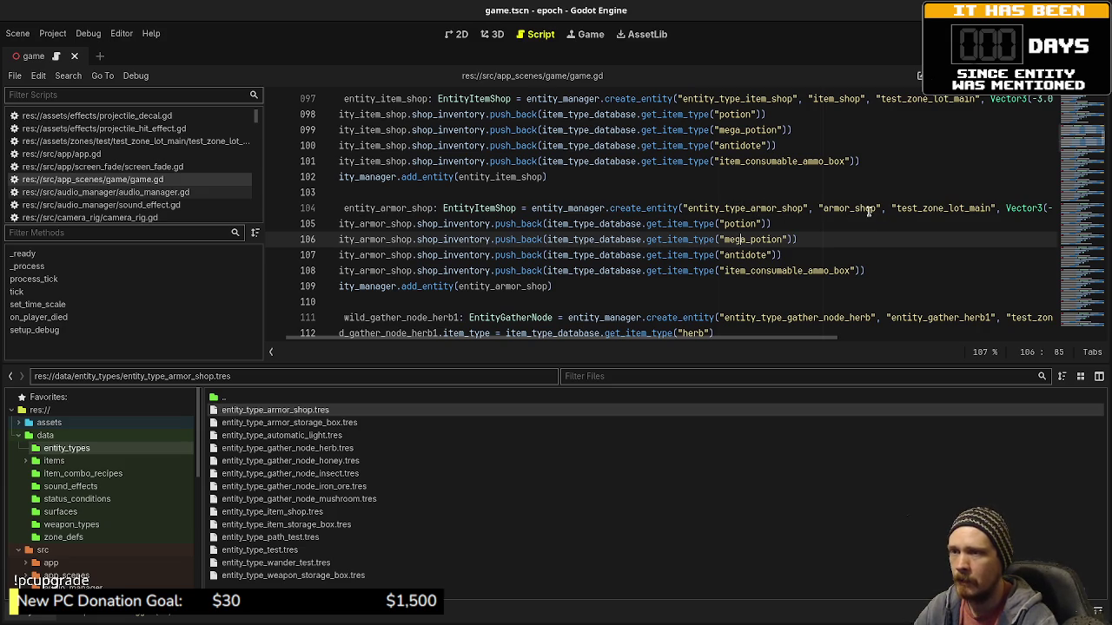
Delete the mega_potion, antidote and ammo inventory lines, leaving only the potion.
mouse_move(787, 340)
left_mouse_down()
mouse_move(903, 333)
mouse_move(737, 333)
left_mouse_up()
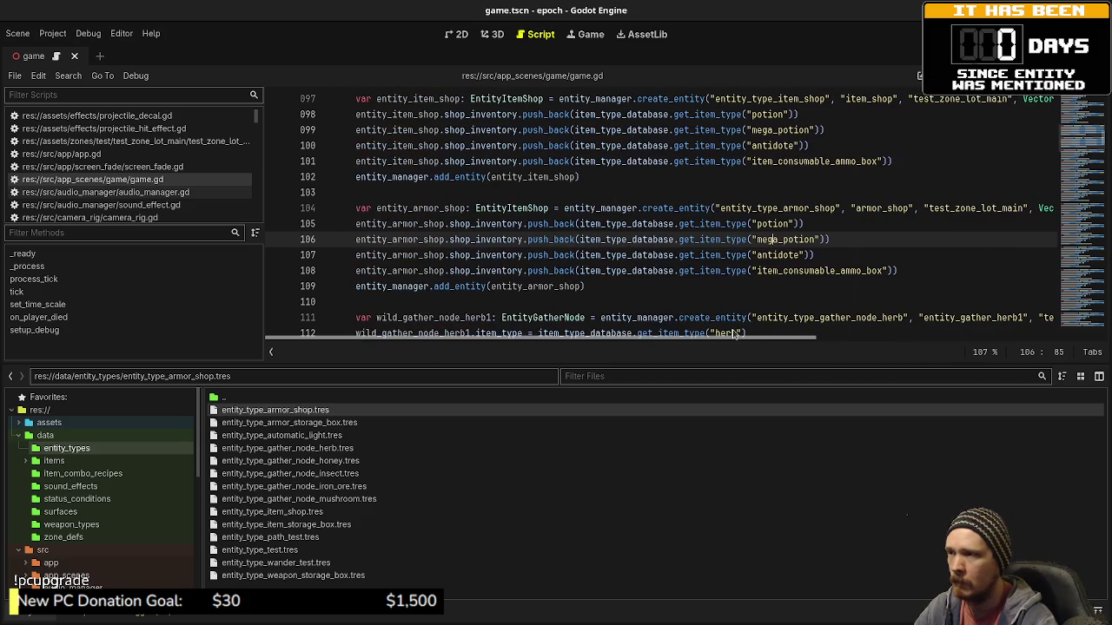
left_click_drag(912, 270, 806, 224)
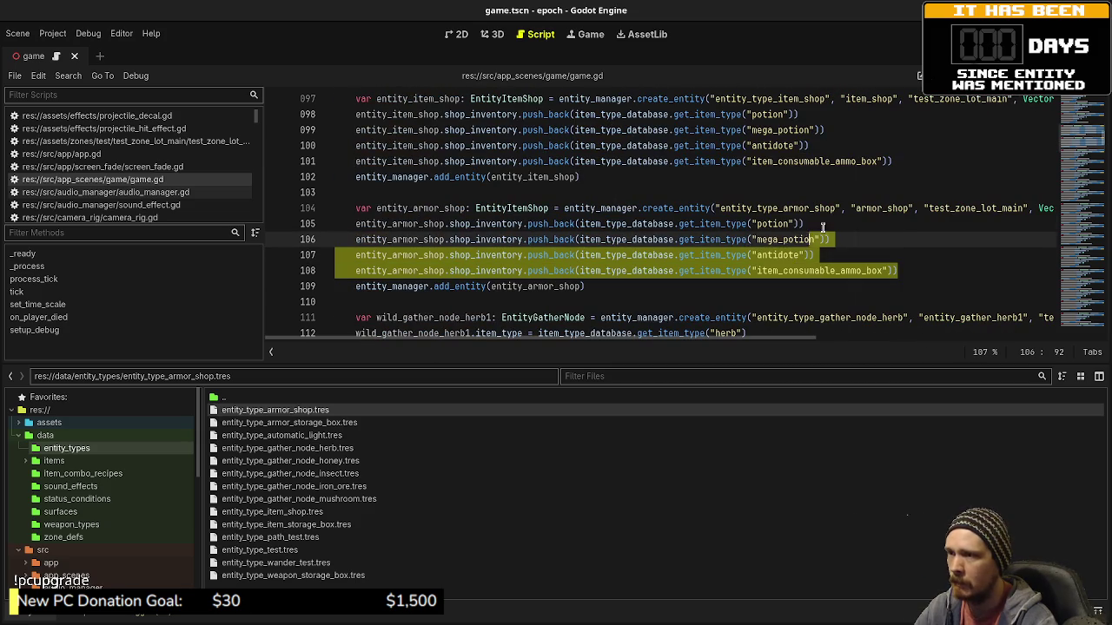
key("BackSpace")
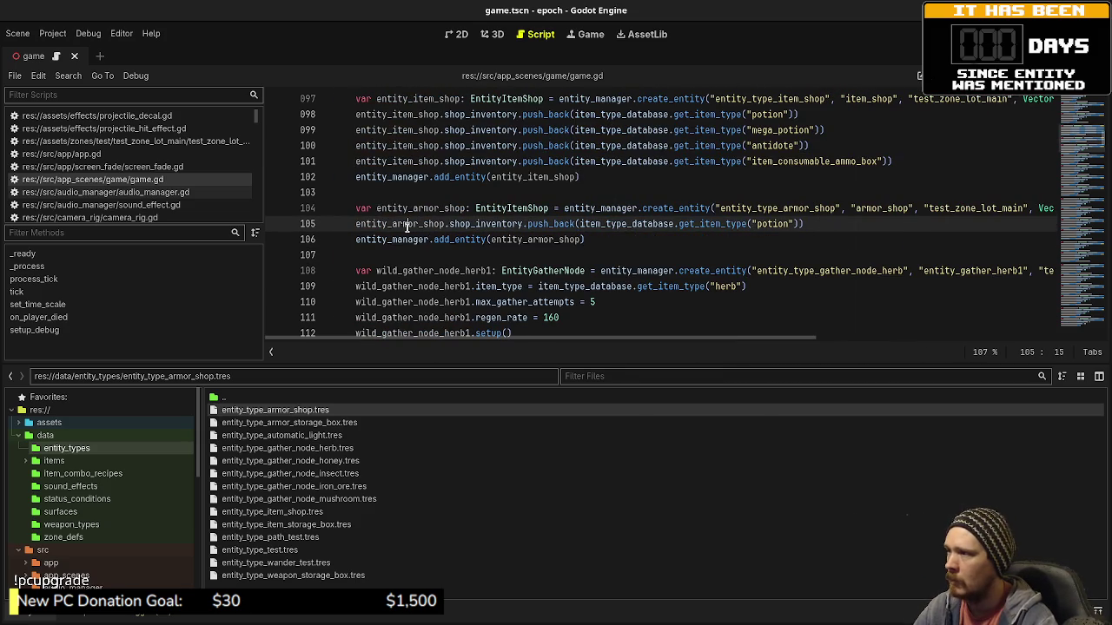
Delete 'potion' from the armor shop's item lookup on line 105 and start typing the leather head id.
left_click(476, 224)
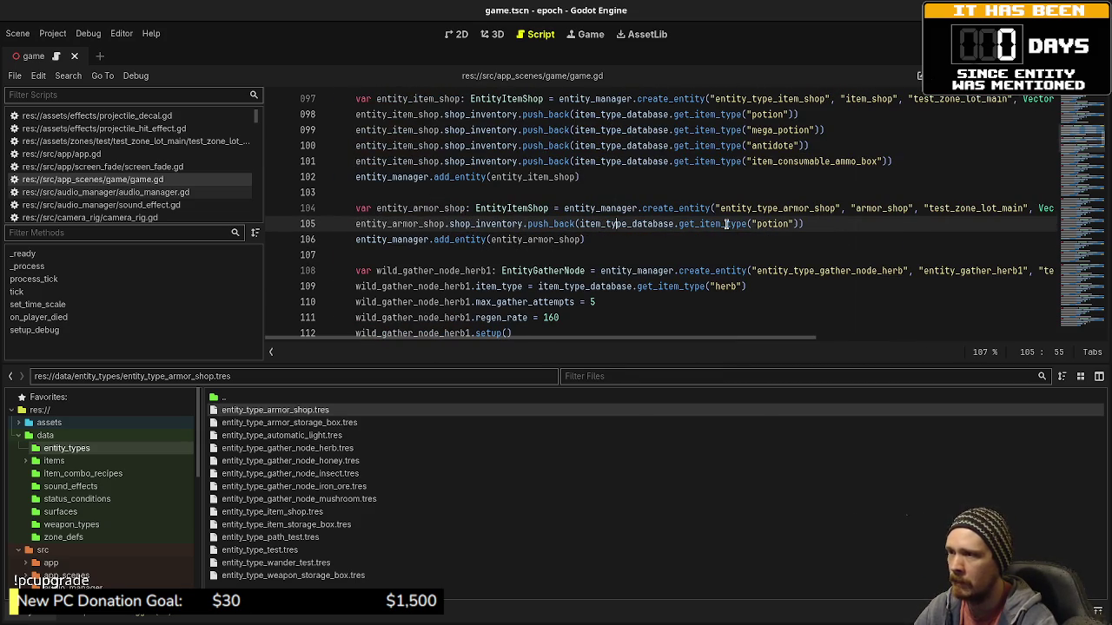
double_click(769, 224)
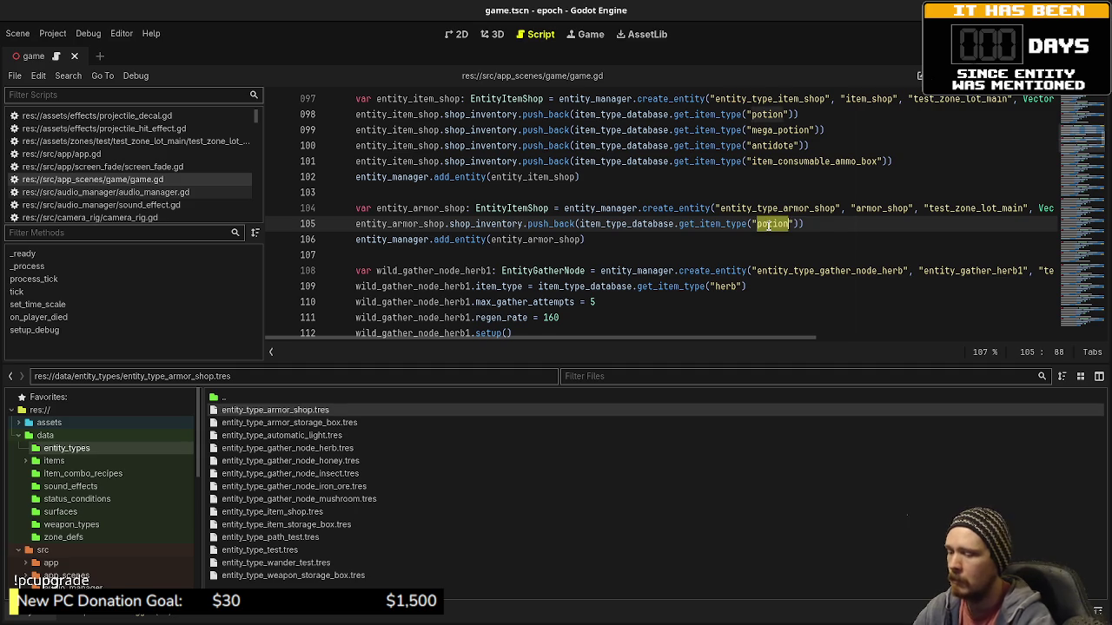
key("BackSpace")
type("l")
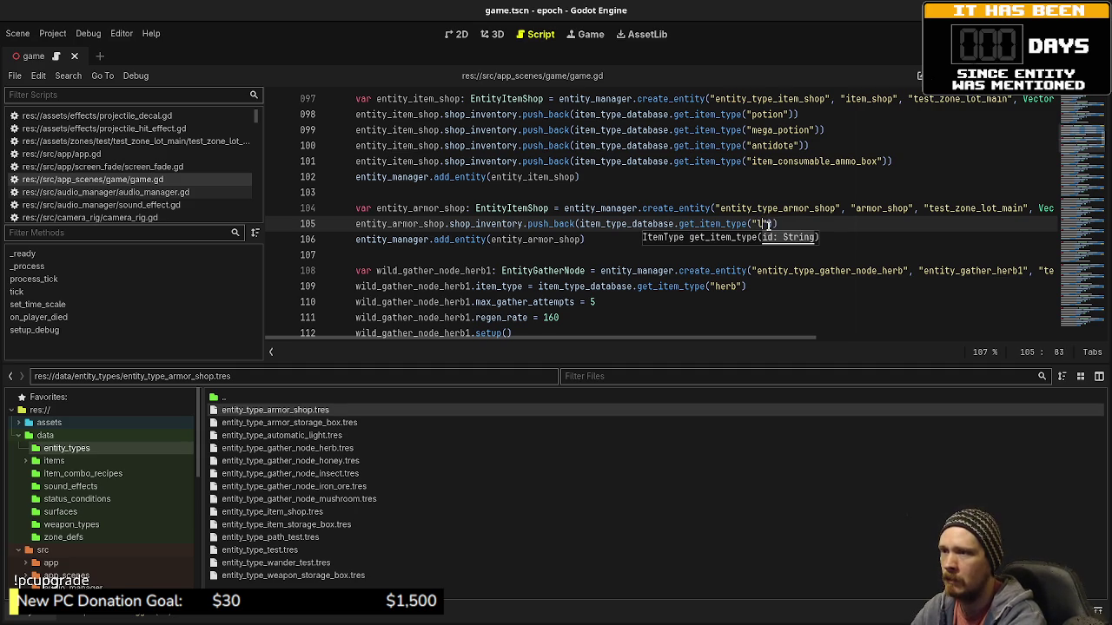
type("_head")
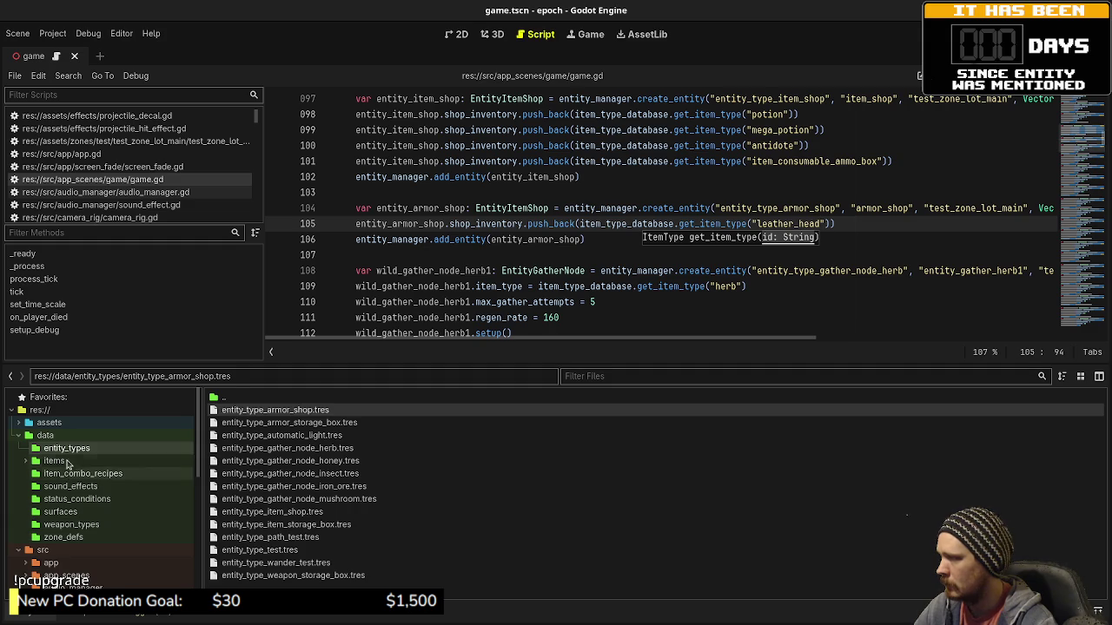
Check the armor_leather_head item file name in the FileSystem's data/items/armor folder.
left_click(54, 460)
double_click(233, 412)
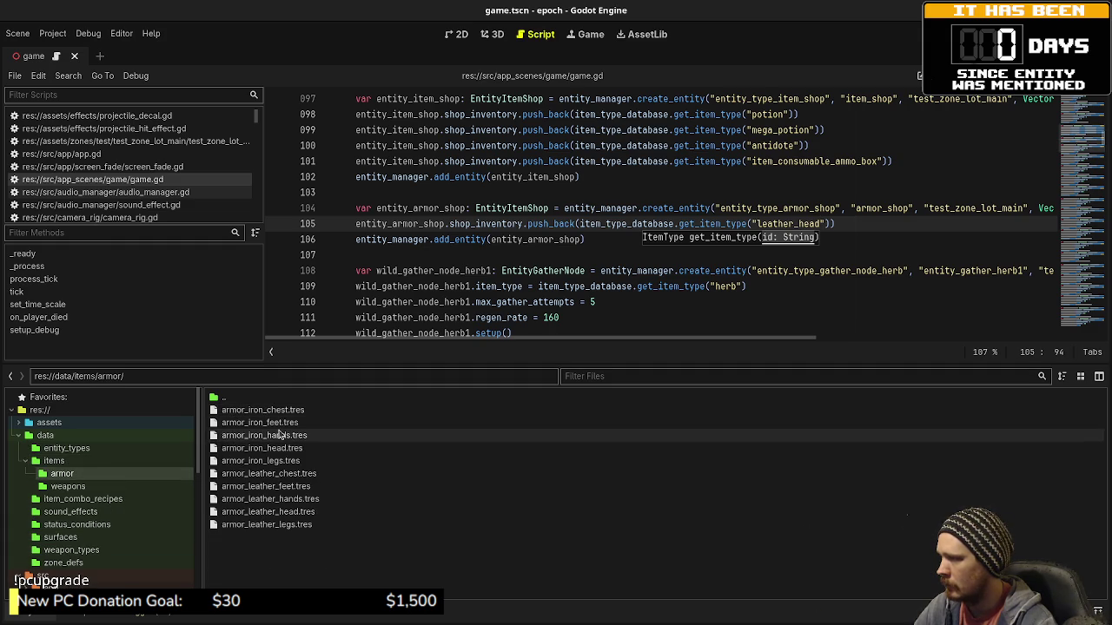
left_click(260, 513)
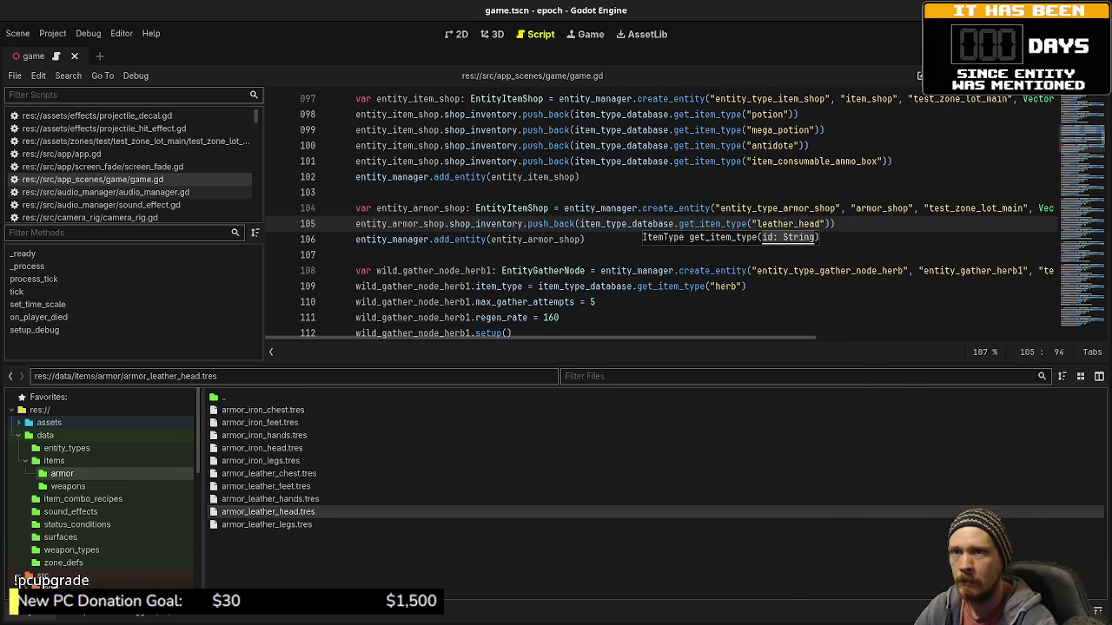
left_click(1099, 56)
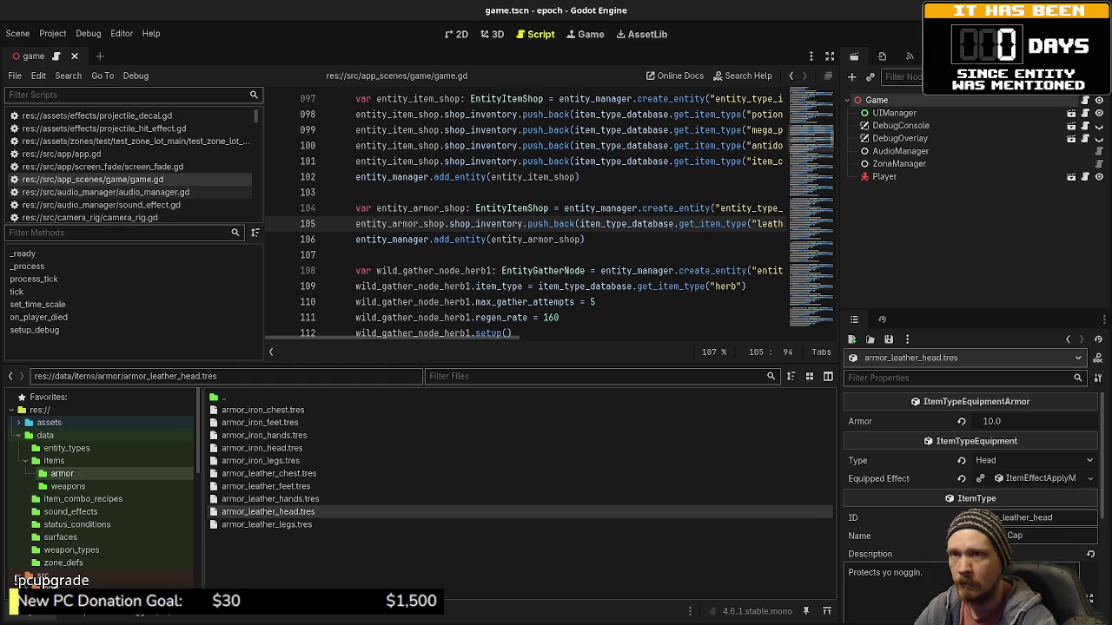
left_click(830, 56)
Complete the item id as 'armor_leather_head' on line 105 and save the scene.
left_click(758, 223)
type("armor_")
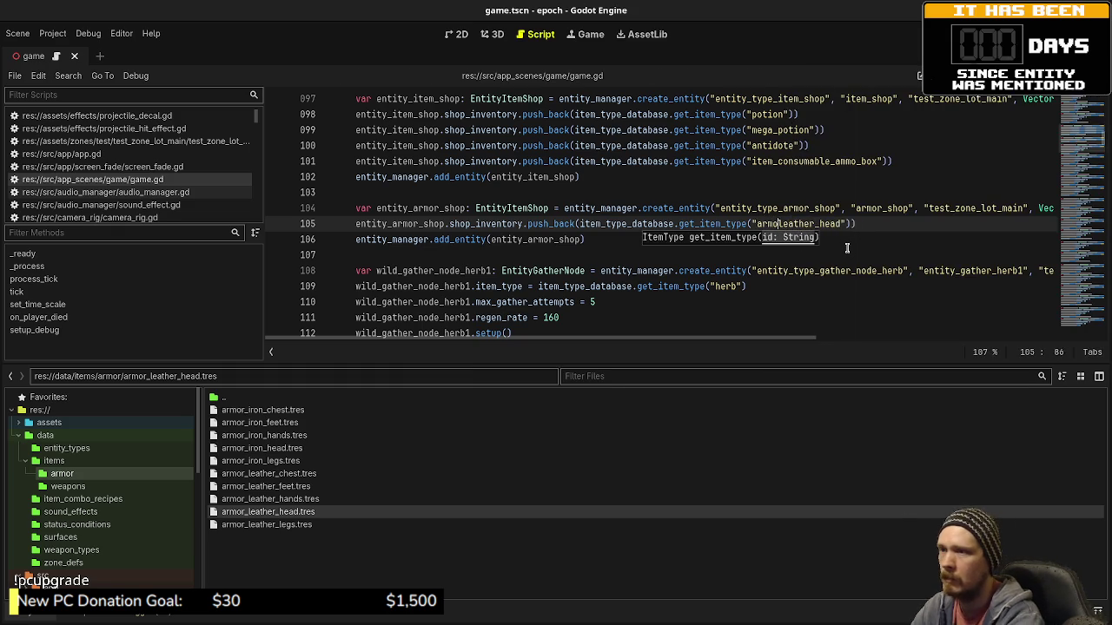
left_click(892, 223)
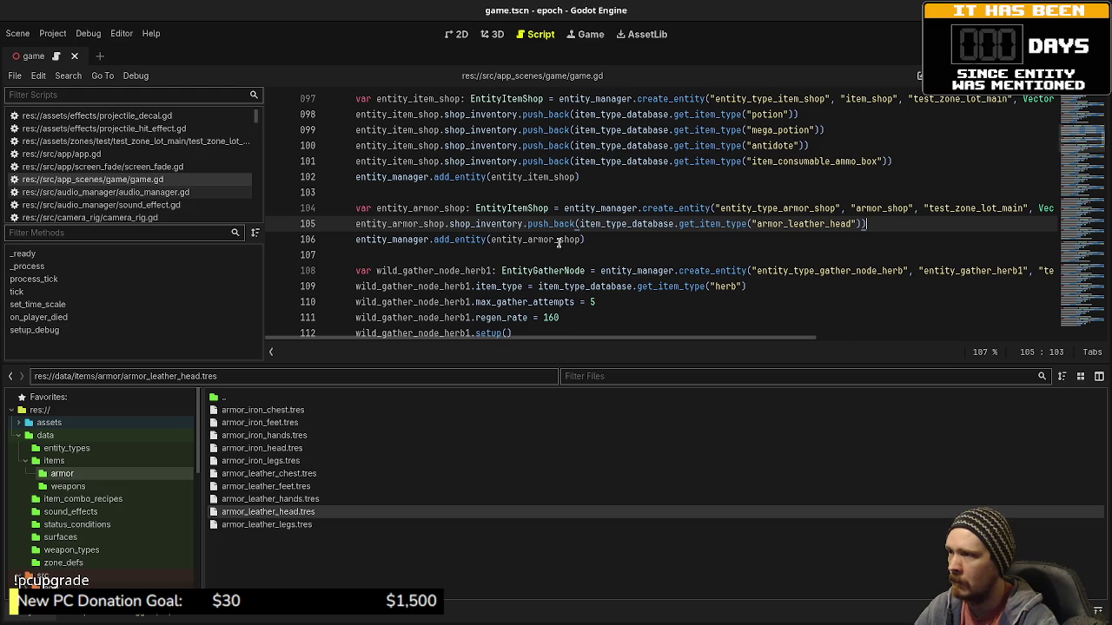
left_click(689, 250)
key("ctrl+s")
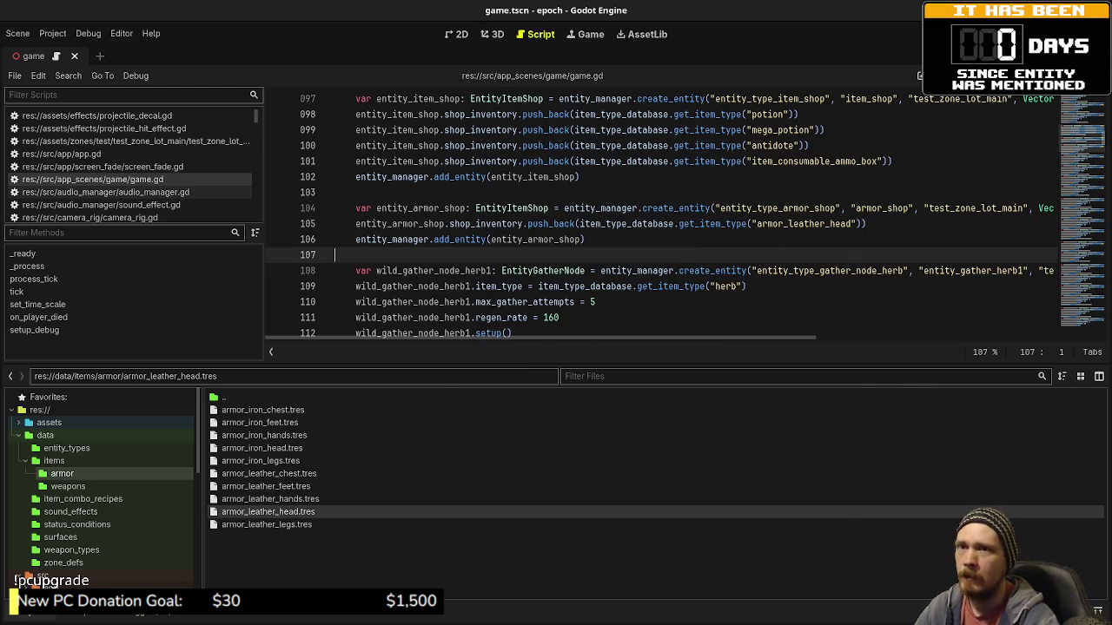
key("ctrl+shift+F11")
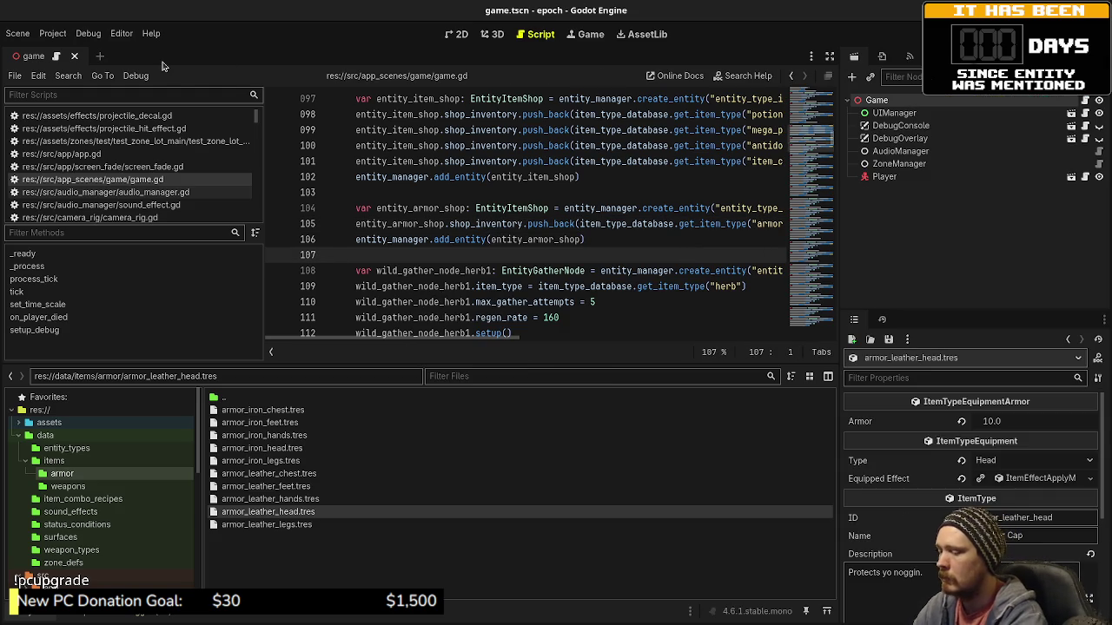
Open test_zone_lot_main.tscn through a quick scene search for 'lot'.
key("ctrl+shift+o")
type("lot")
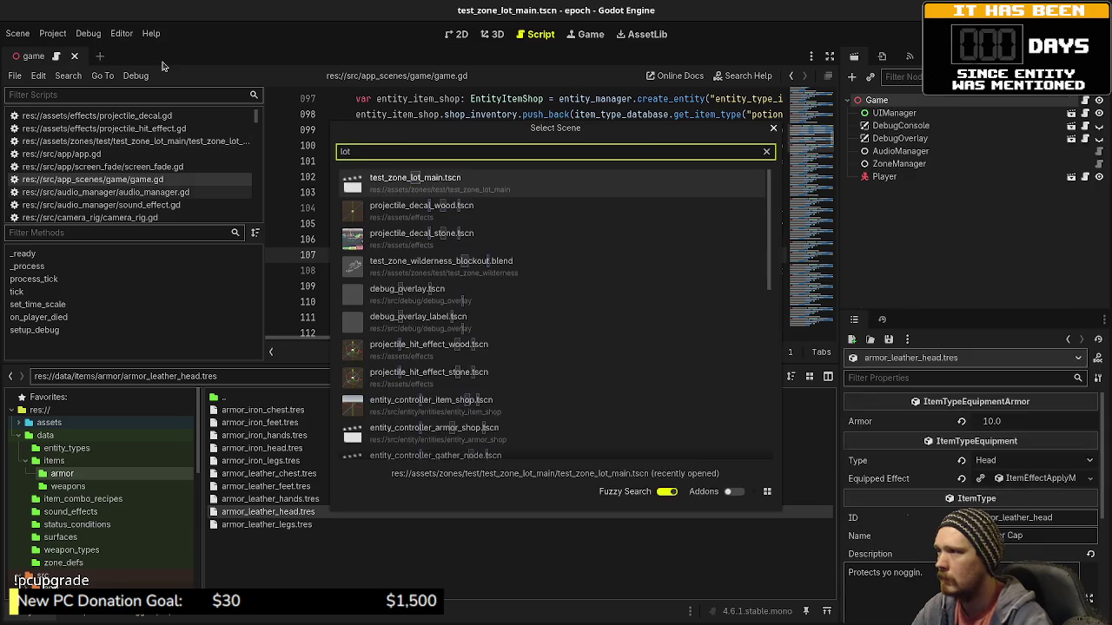
key("Return")
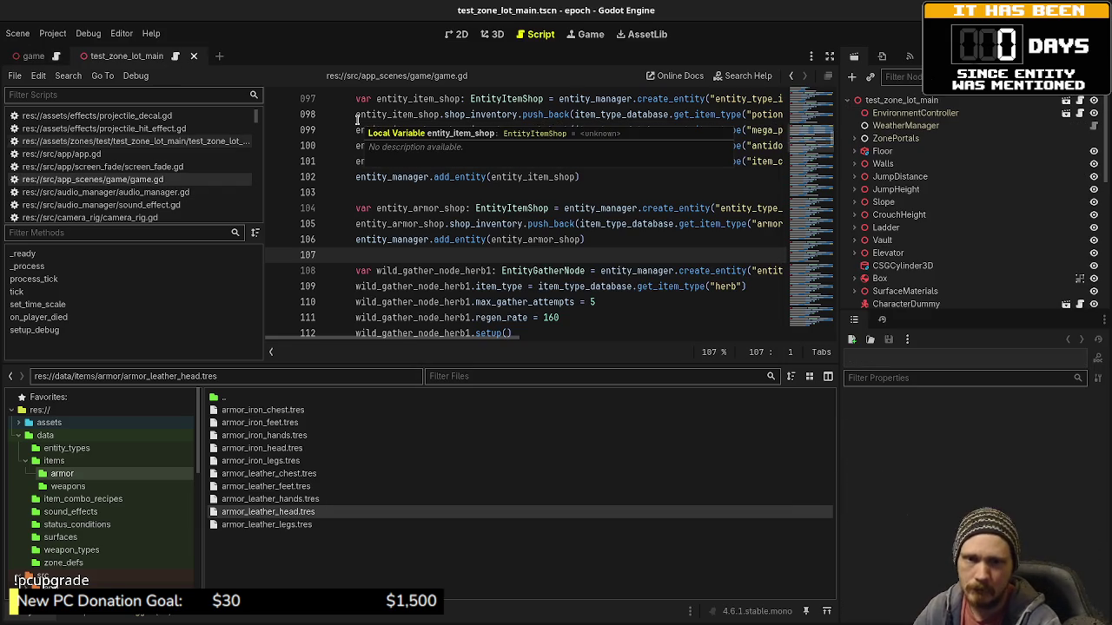
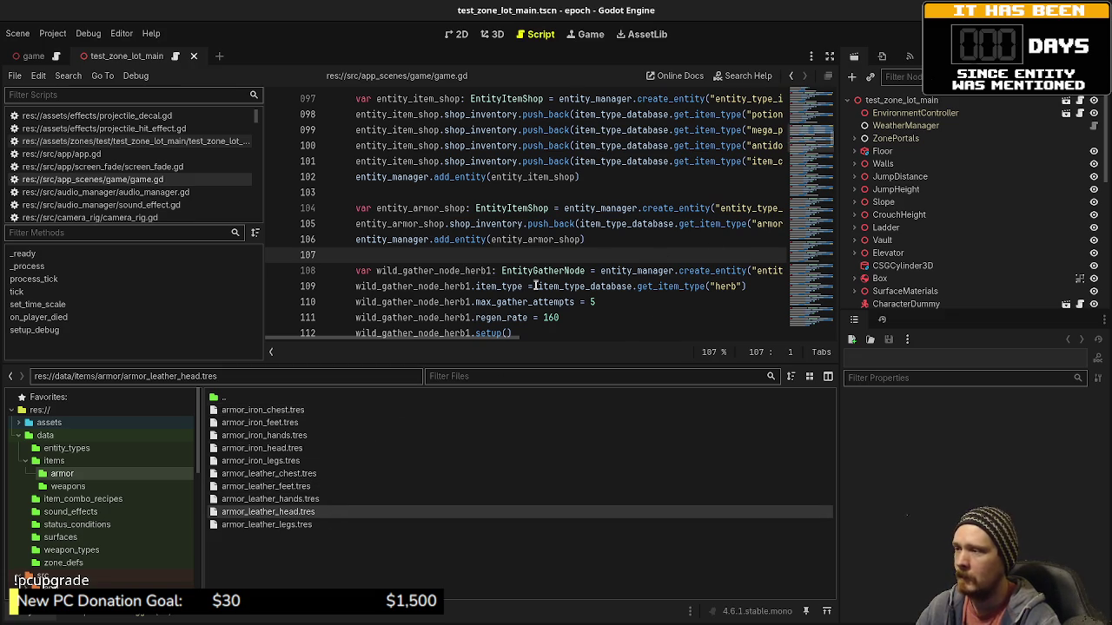
Select ArmorShop, frame it in 3D, and read its Transform: position (-8, 0, -2), Y rotation -90.
scroll(886, 252, "down", 10)
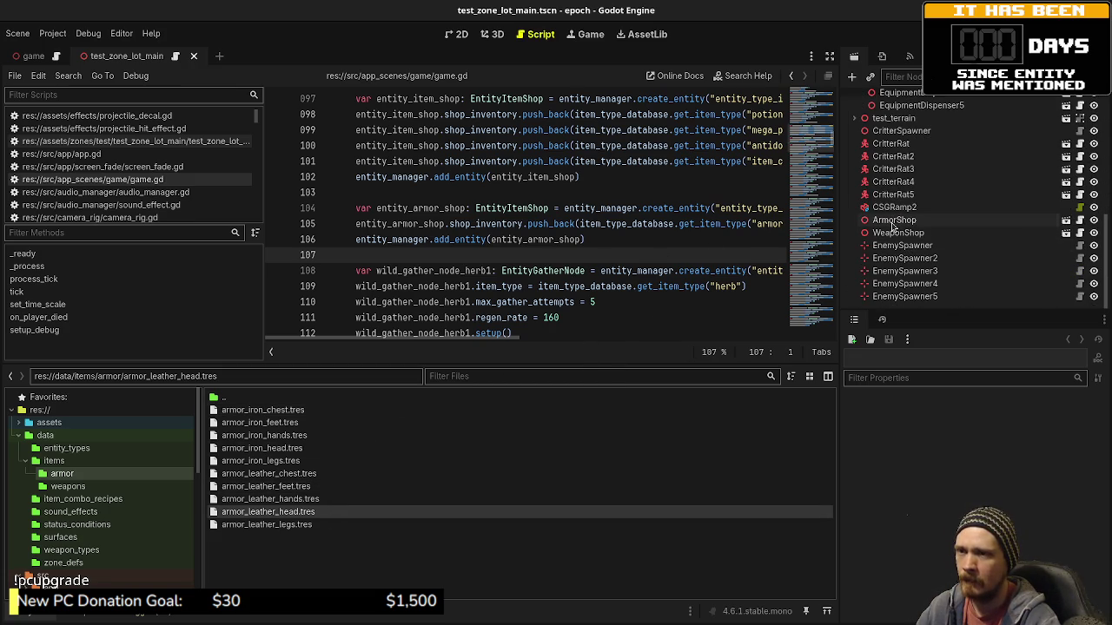
left_click(894, 220)
left_click(491, 34)
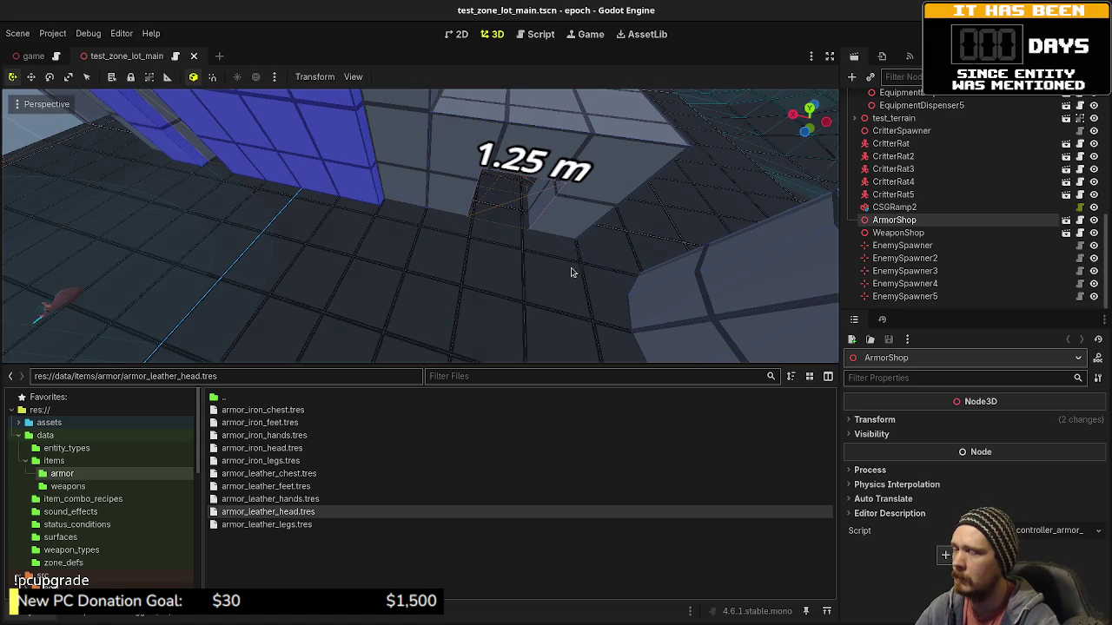
key("f")
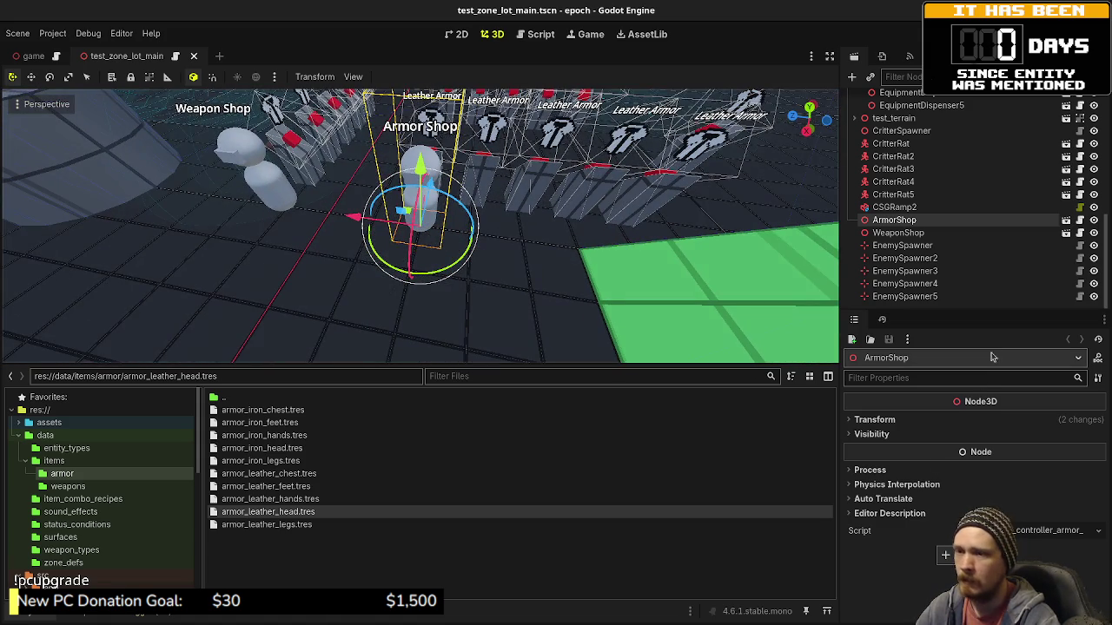
left_click(885, 422)
Return to game.gd and widen the editor to read the full armor shop creation line.
left_click(544, 38)
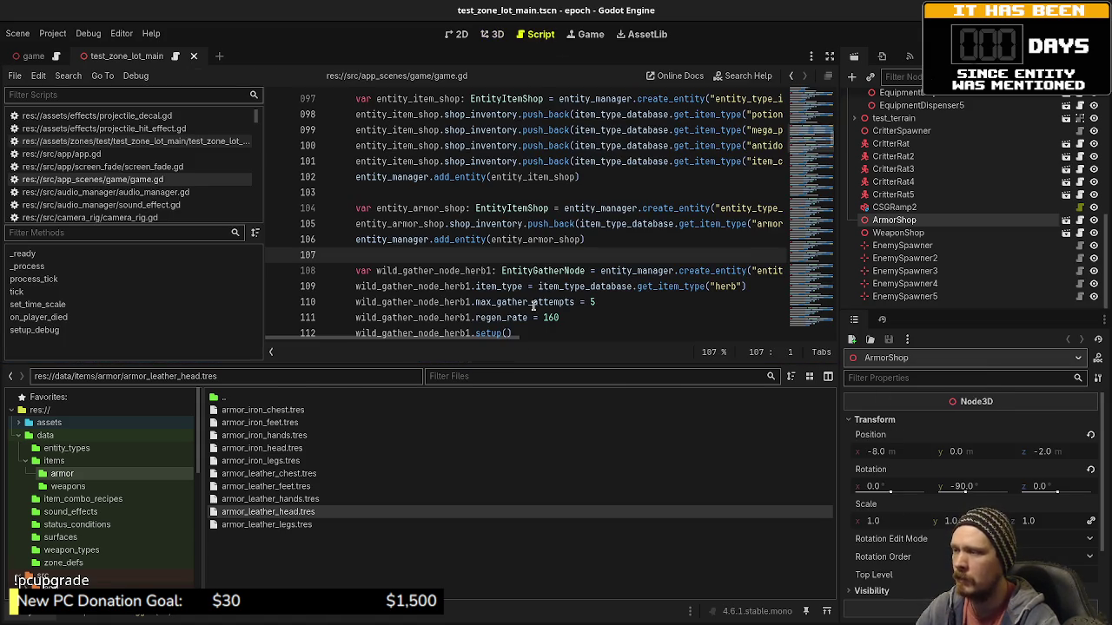
left_click(830, 58)
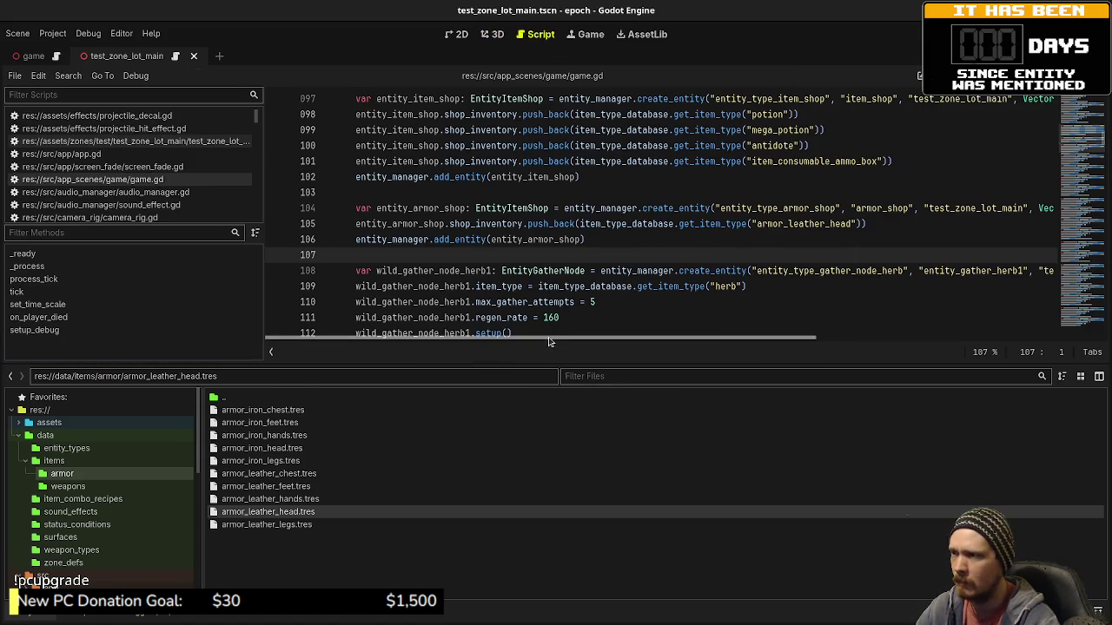
scroll(1009, 196, "right", 5)
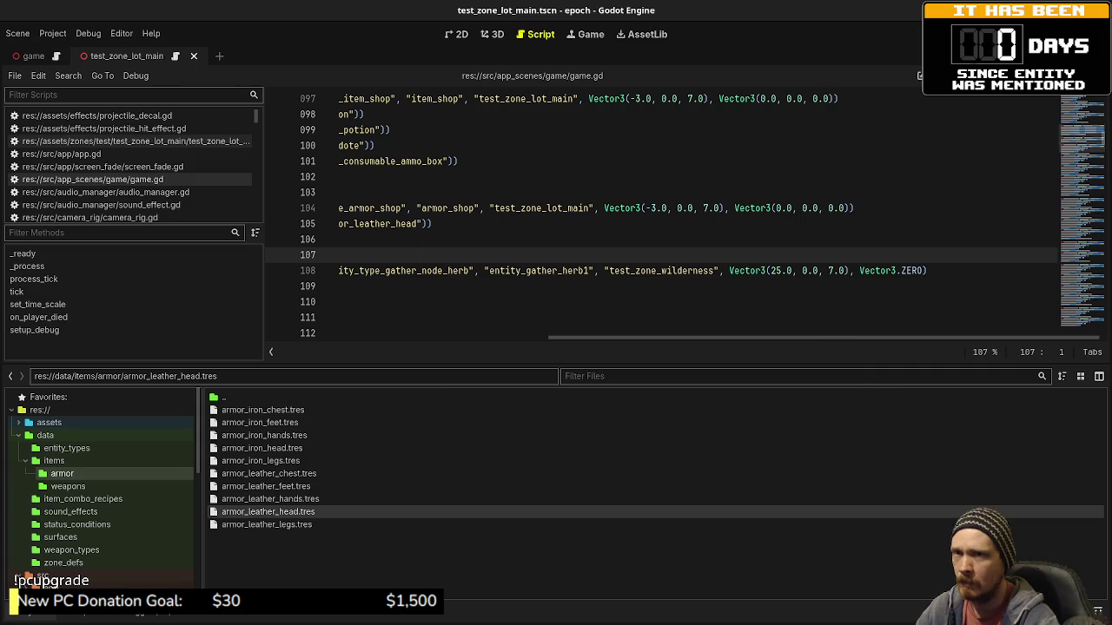
key("ctrl+shift+F11")
mouse_move(588, 348)
left_mouse_down()
mouse_move(409, 357)
mouse_move(656, 355)
left_mouse_up()
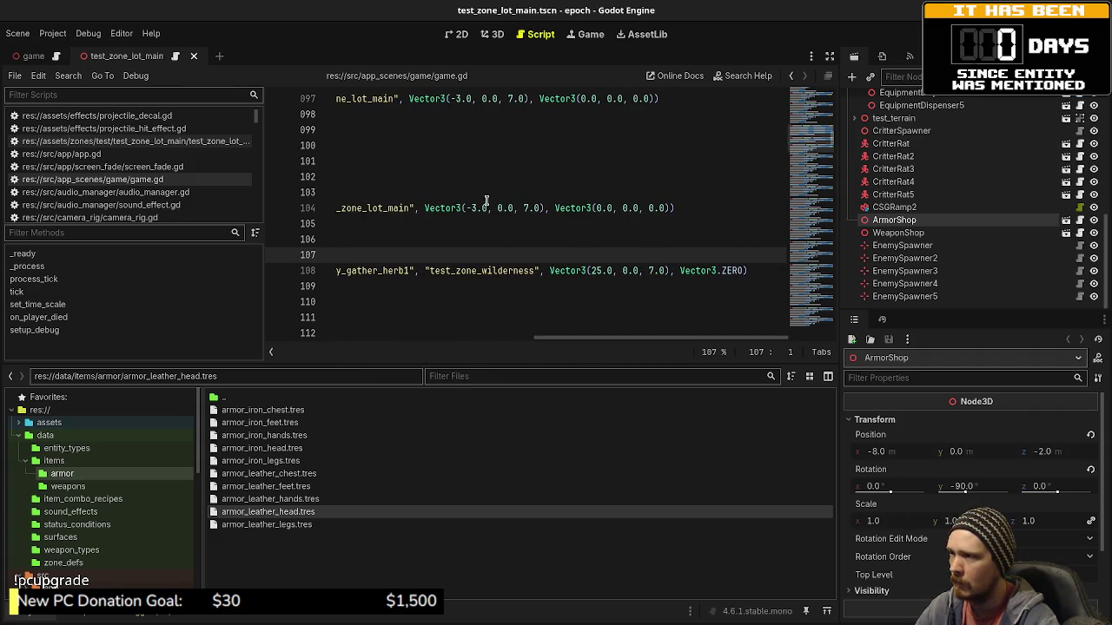
Change line 104 to Vector3(-8.0, 0.0, -2.0) and rotation (0.0, -90.0, 0.0), then save.
left_click(485, 202)
key("BackSpace")
type("8")
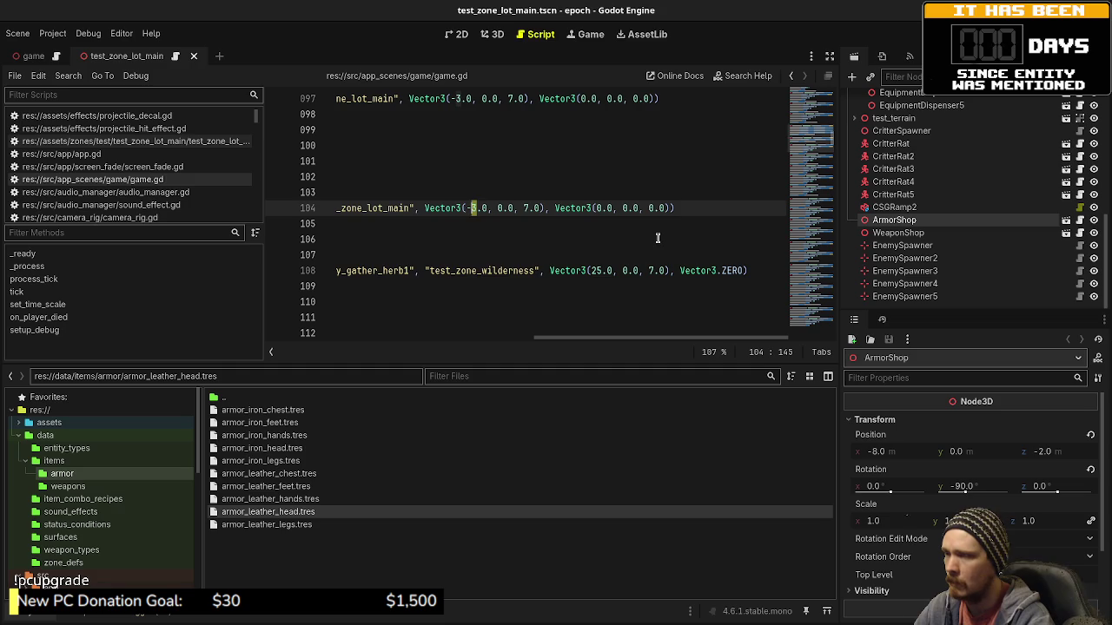
key("Right")
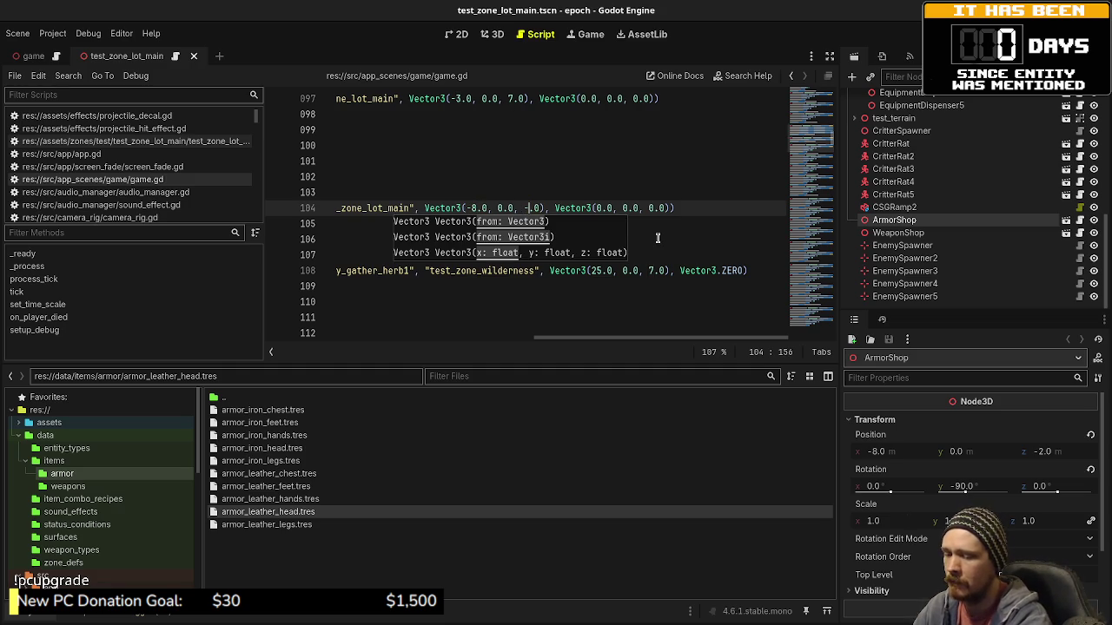
key("BackSpace")
type("-2")
left_click(627, 205)
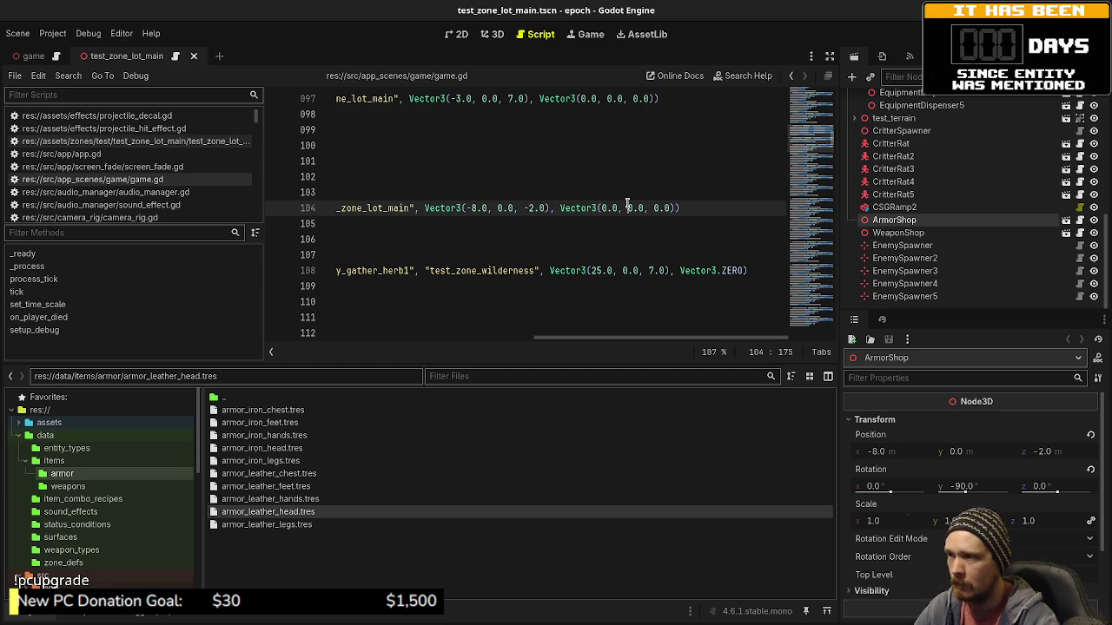
type("-9")
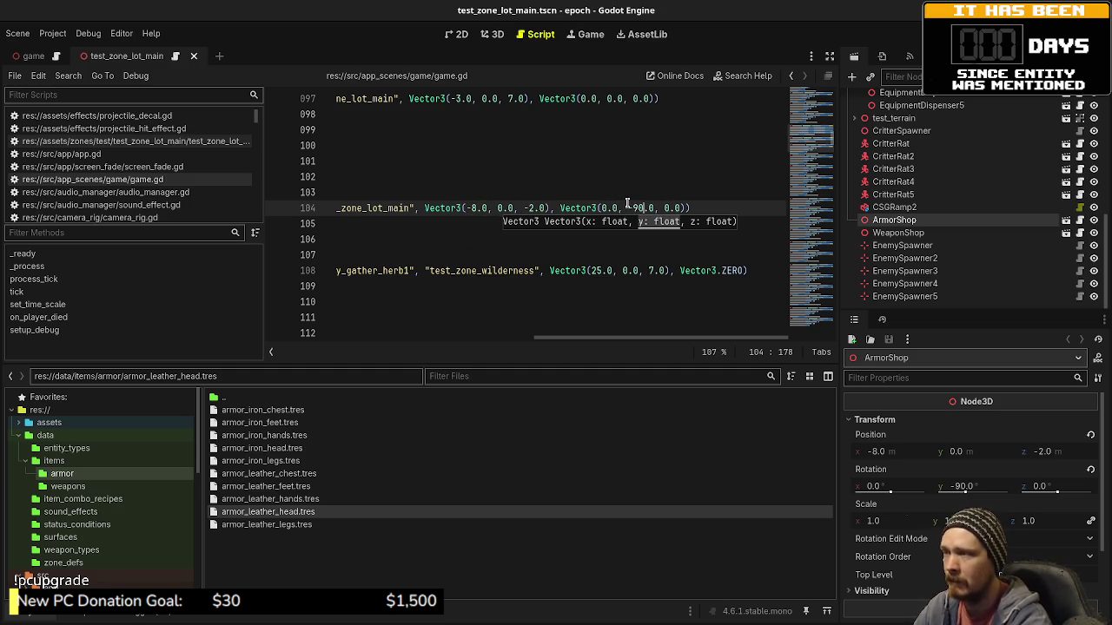
left_click(640, 191)
key("ctrl+s")
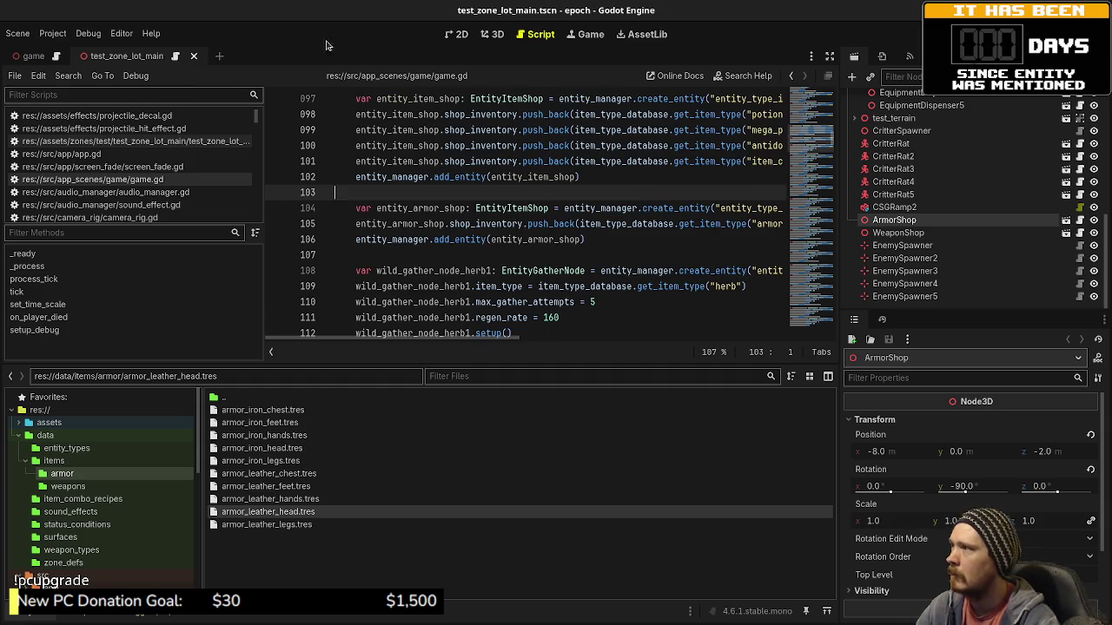
Delete the ArmorShop node from the scene and save.
left_click(894, 206)
left_click(895, 220)
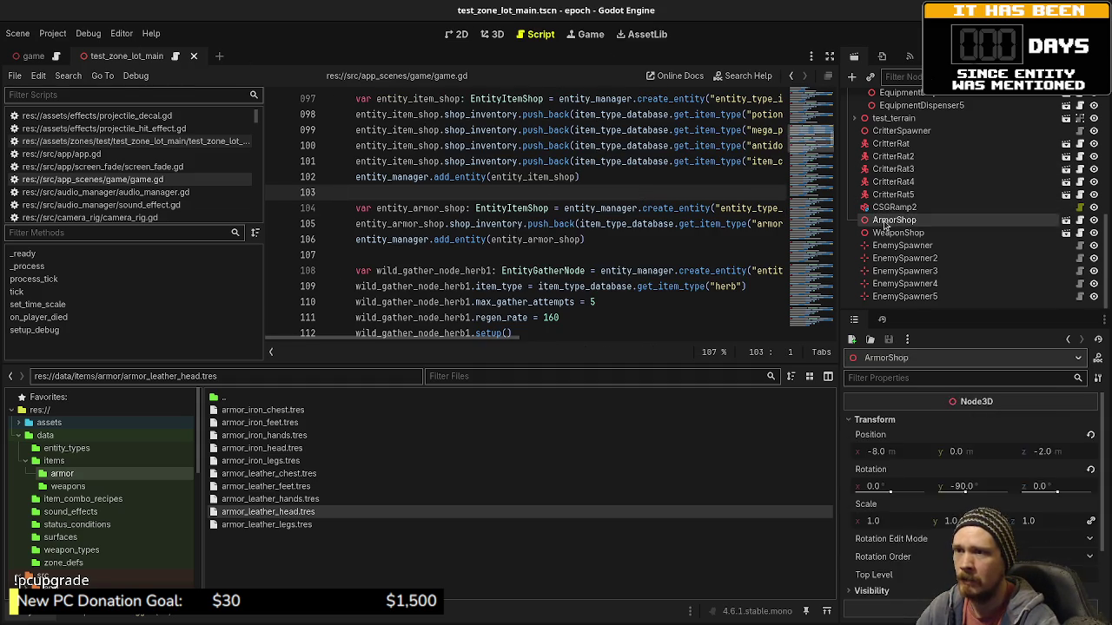
right_click(900, 221)
left_click(937, 613)
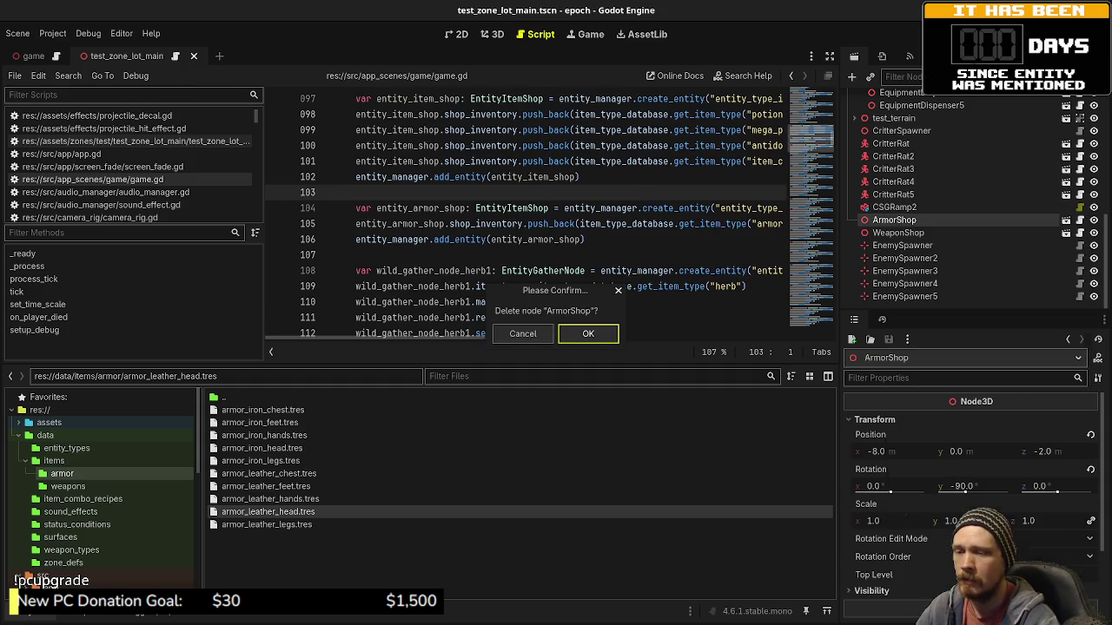
left_click(588, 336)
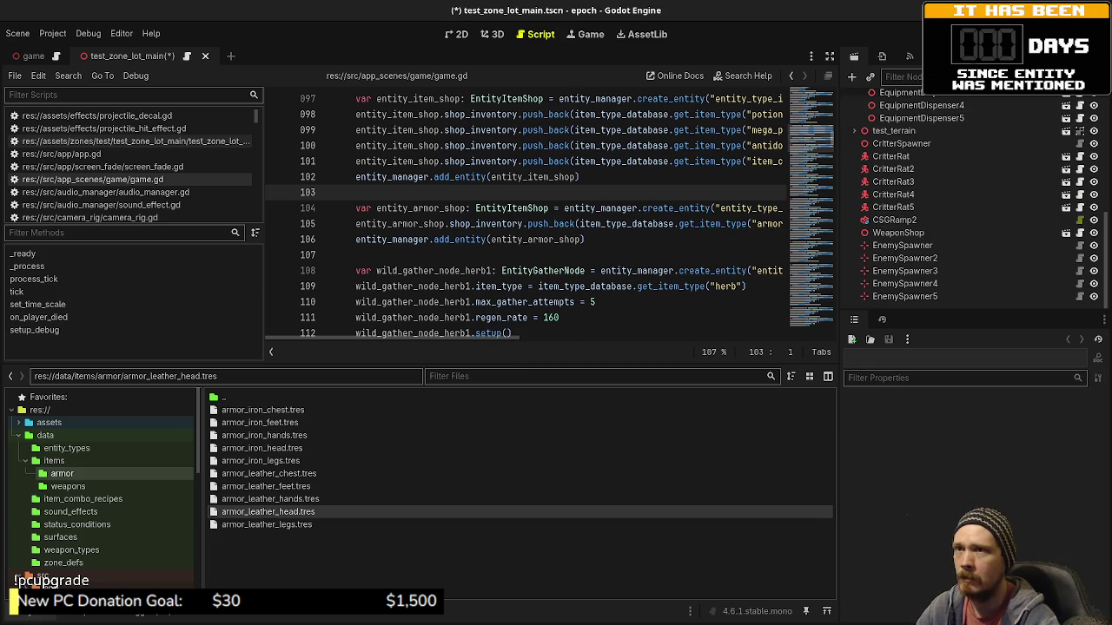
key("ctrl+s")
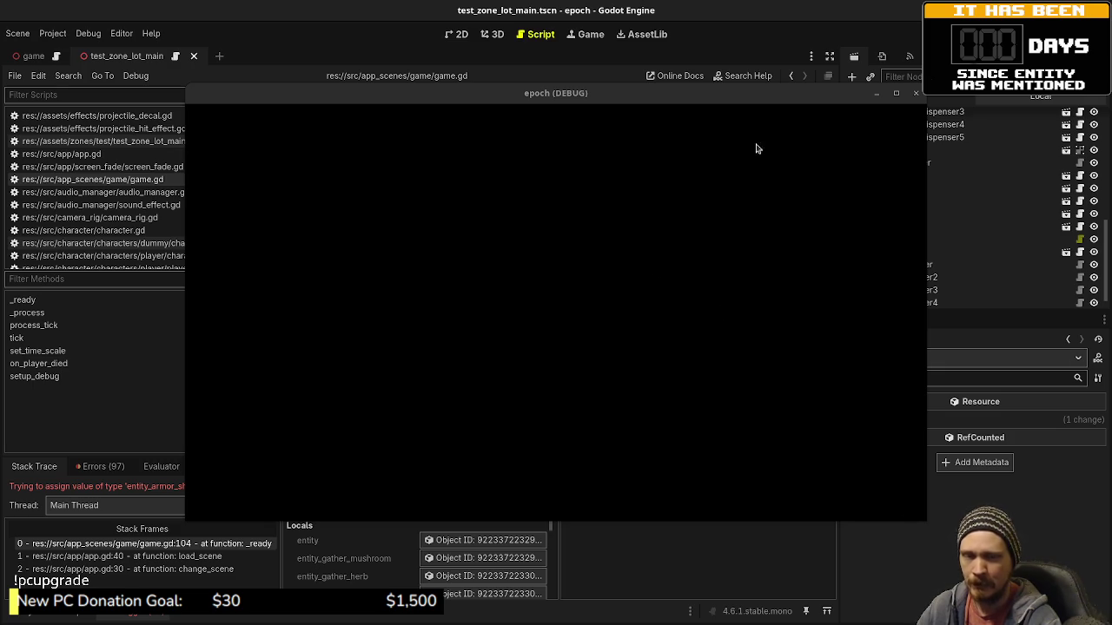
Stop the running game with F8 and show the FileSystem dock again.
key("F8")
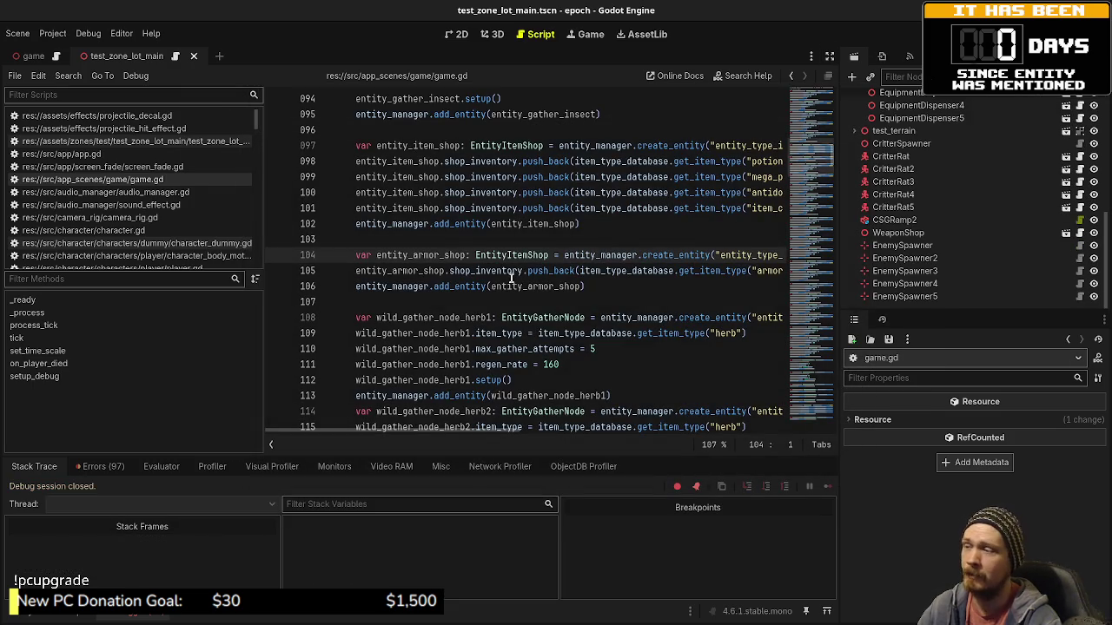
left_click(35, 613)
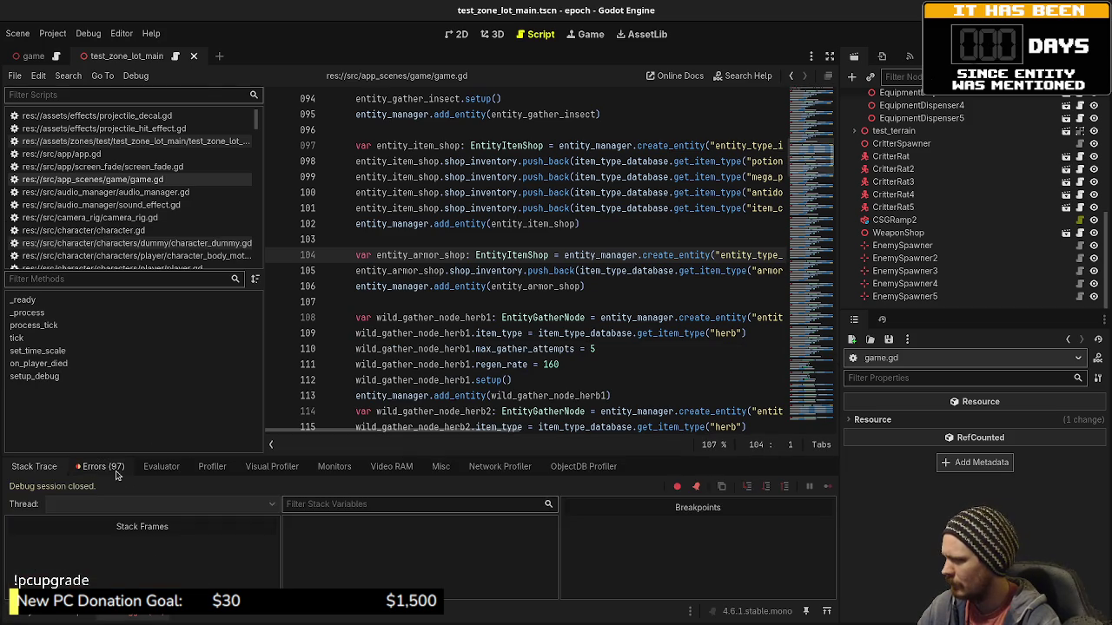
Scroll through the Errors list to find the type error on line 104.
left_click(97, 466)
scroll(183, 542, "down", 10)
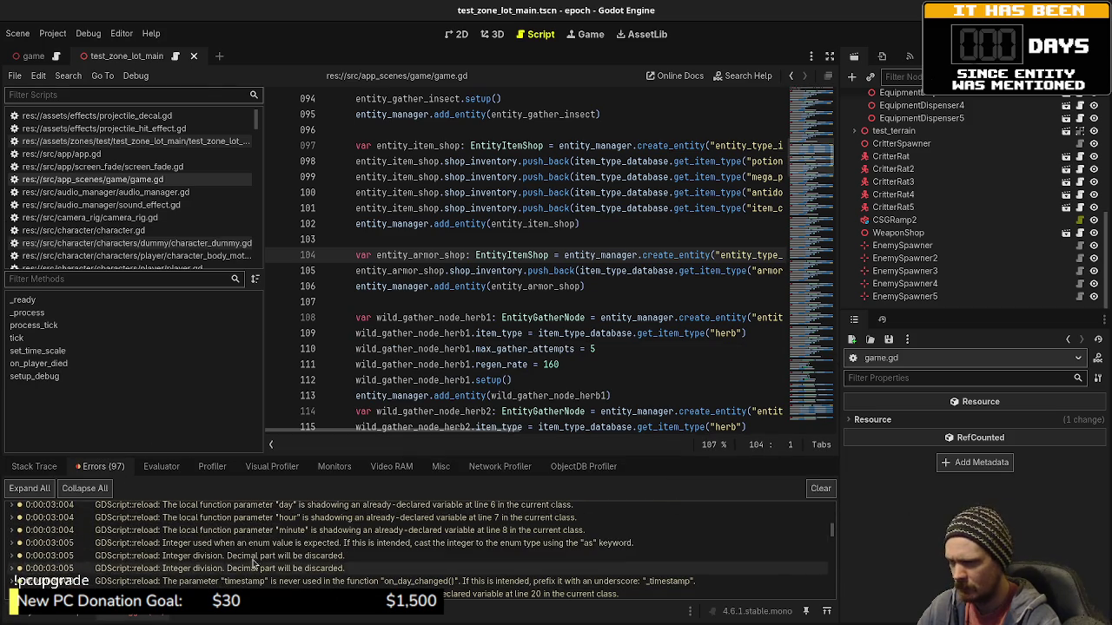
scroll(822, 534, "down", 10)
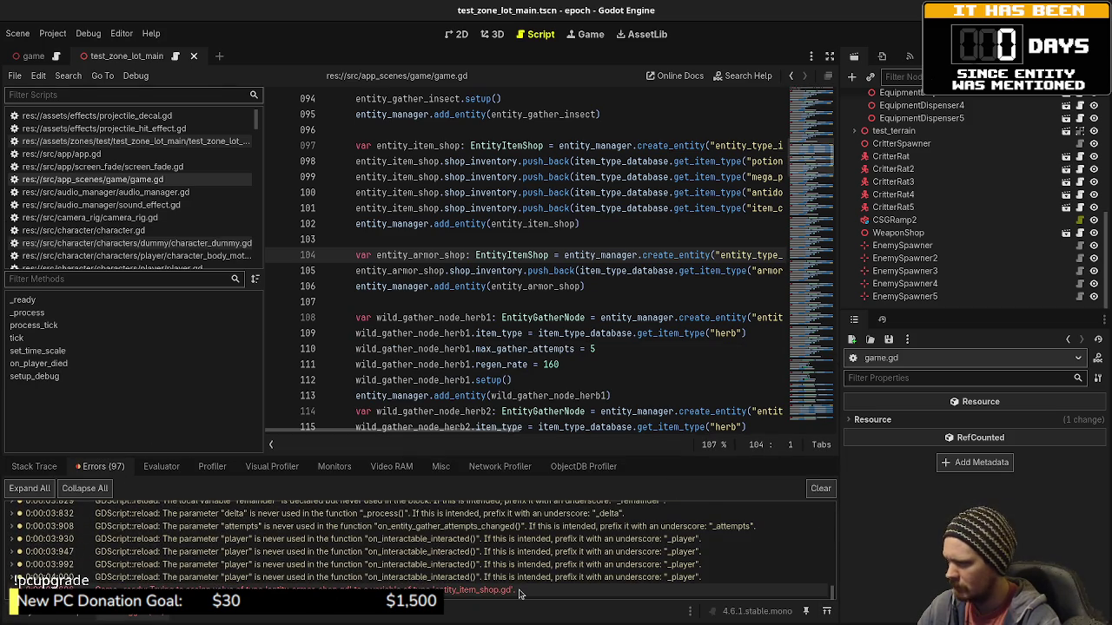
Change line 104's type from EntityItemShop to EntityArmorShop, save, and show the FileSystem dock.
mouse_move(519, 594)
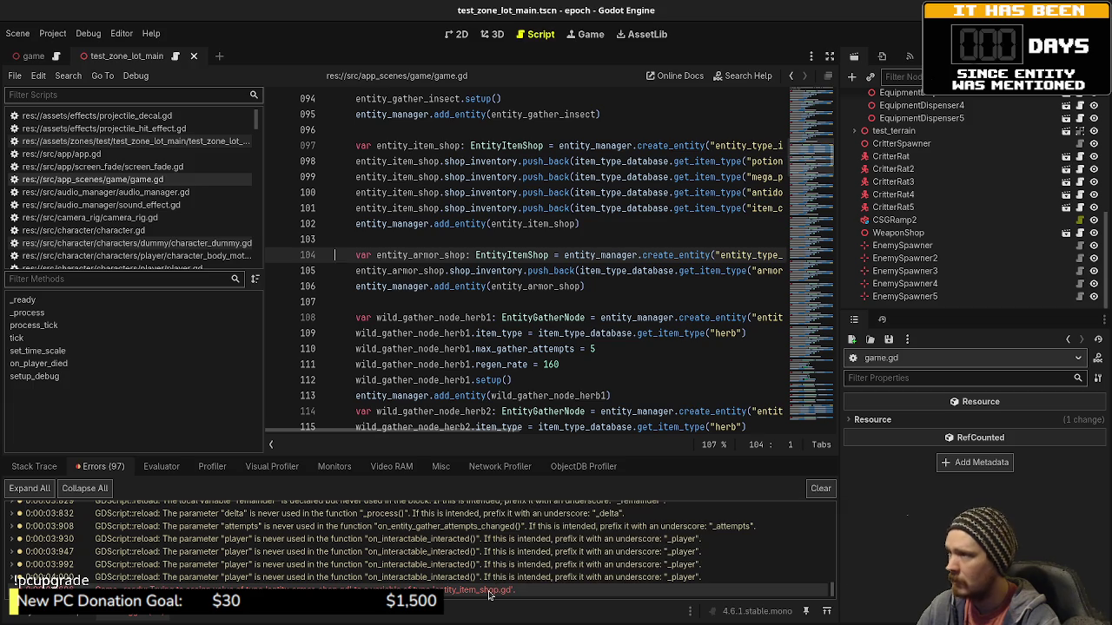
left_click(510, 255)
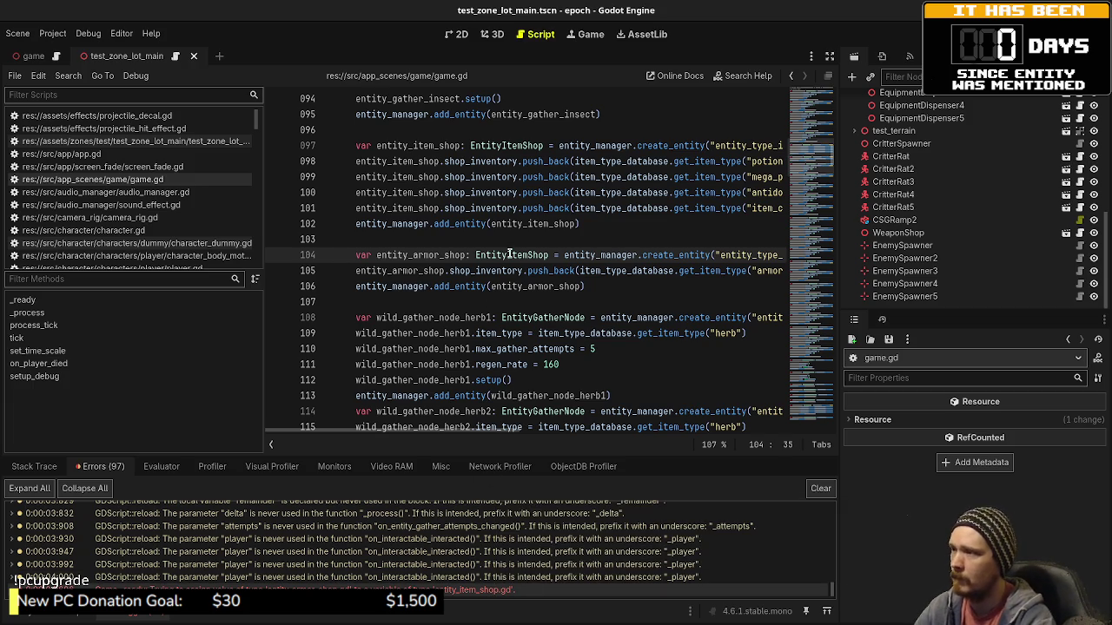
type("Armor")
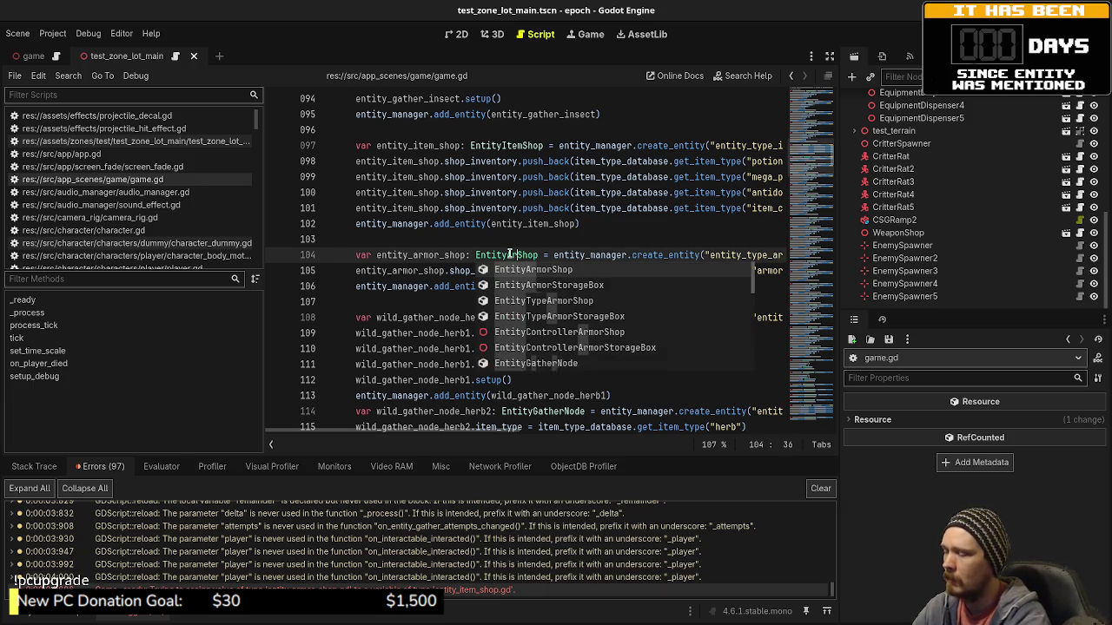
key("ctrl+s")
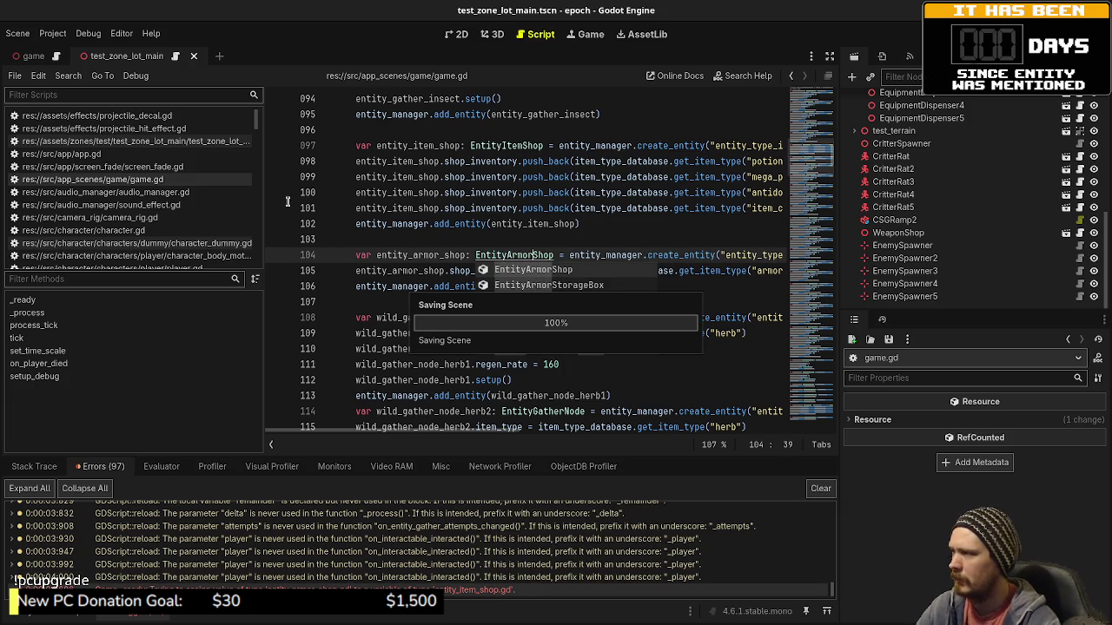
left_click(27, 620)
scroll(130, 521, "down", 3)
scroll(130, 521, "down", 5)
Review entity_type_armor_shop.gd, entity_armor_shop.gd and entity_controller_armor_shop.gd, then run the game.
left_click(110, 473)
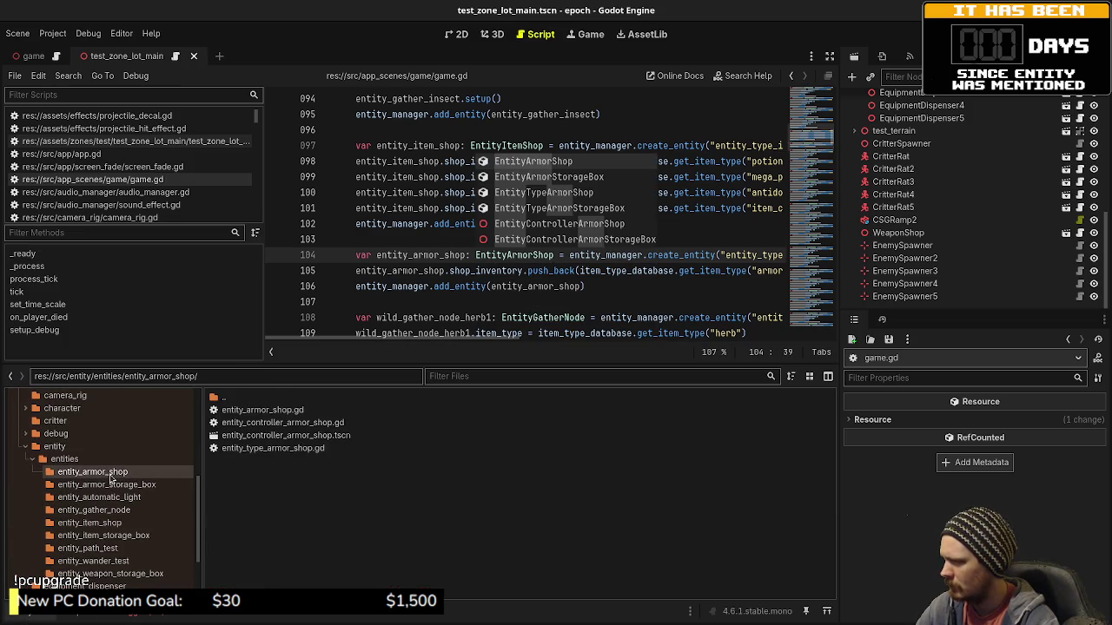
double_click(279, 450)
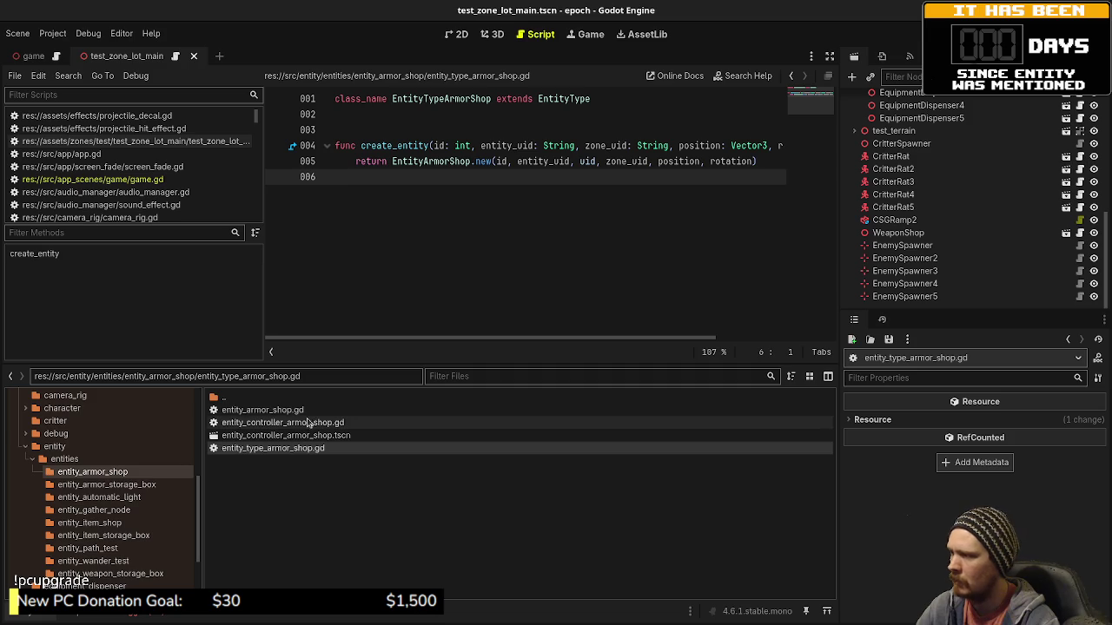
double_click(278, 410)
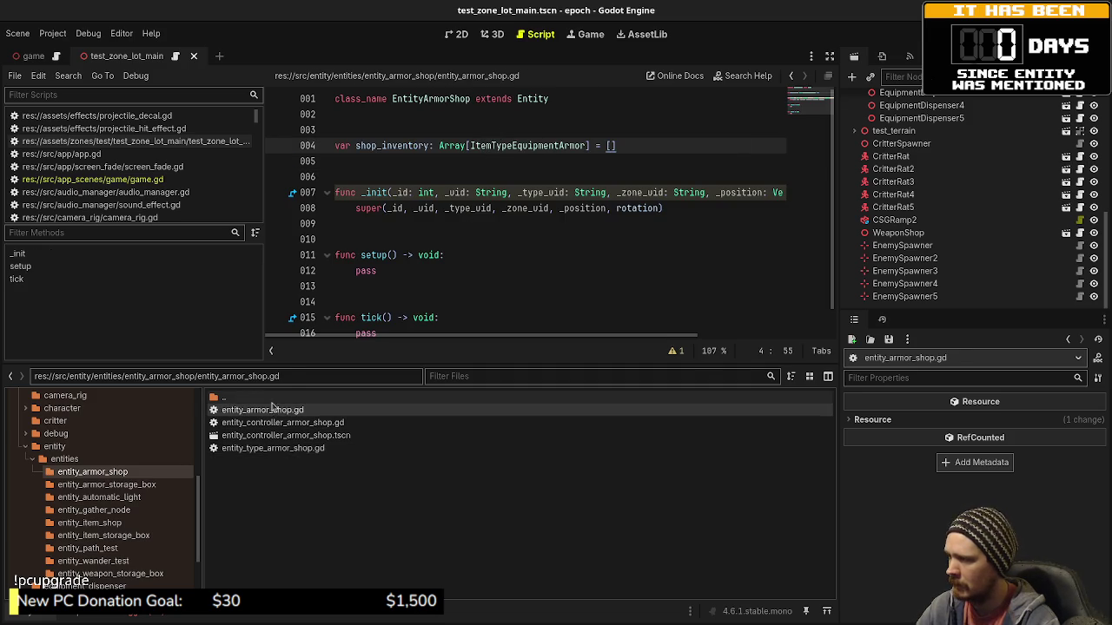
double_click(236, 423)
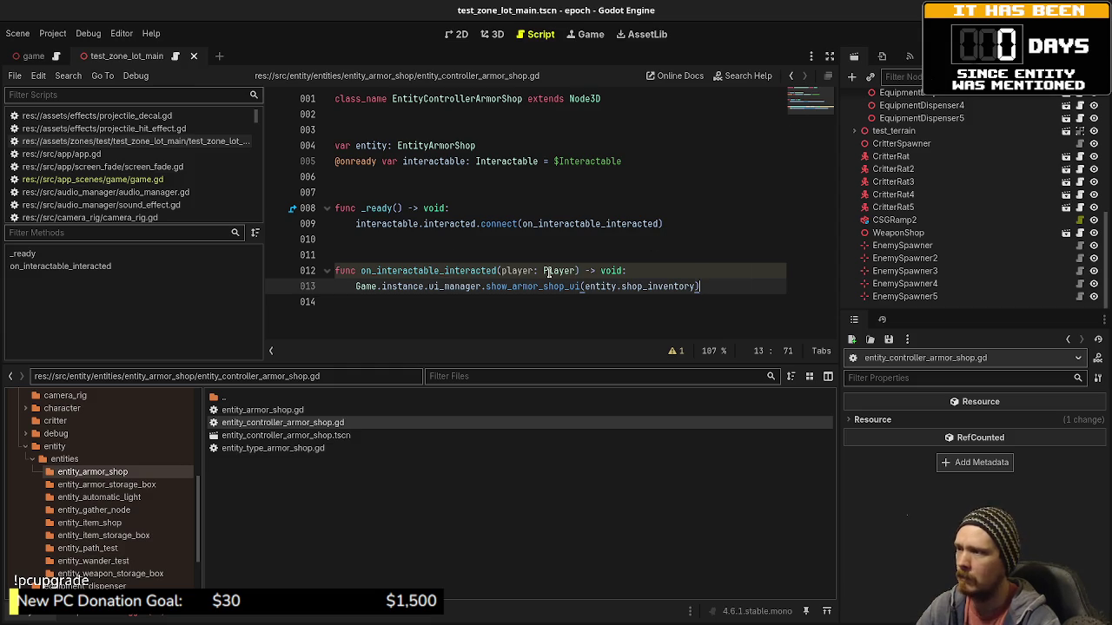
key("F5")
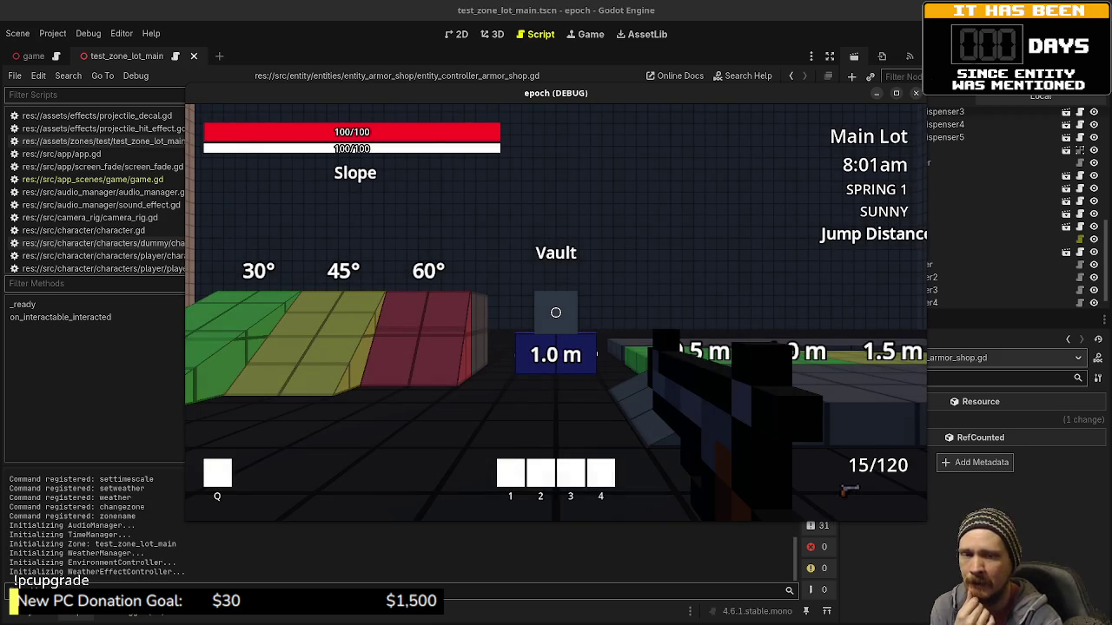
Walk to the Armor Shop, interact with it, and move the game window to reveal the shop_inventory error.
mouse_move(556, 313)
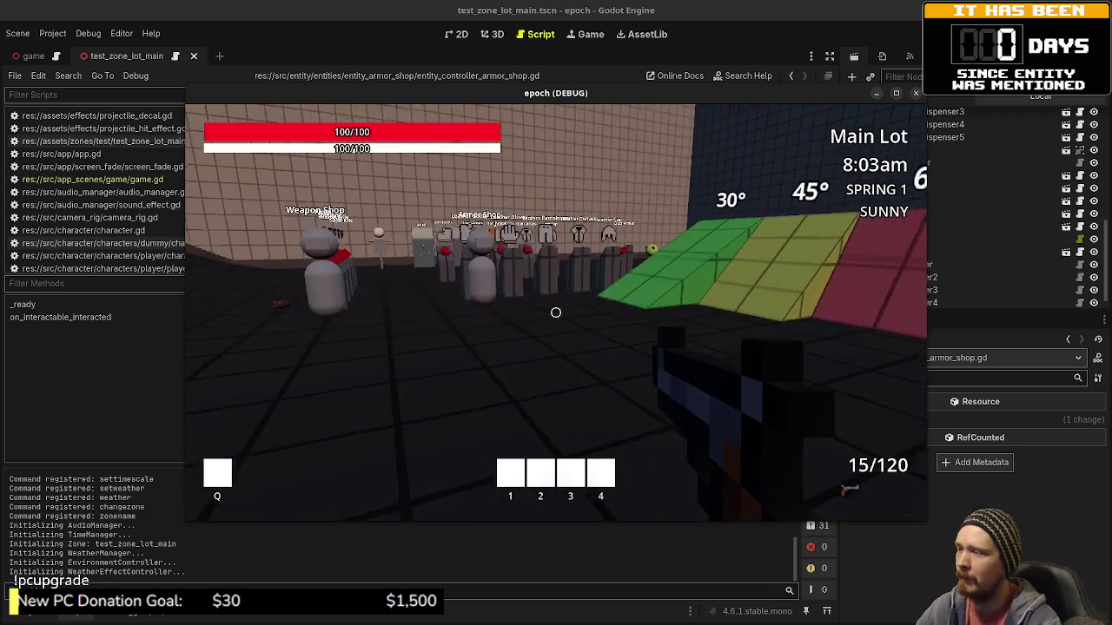
key("w")
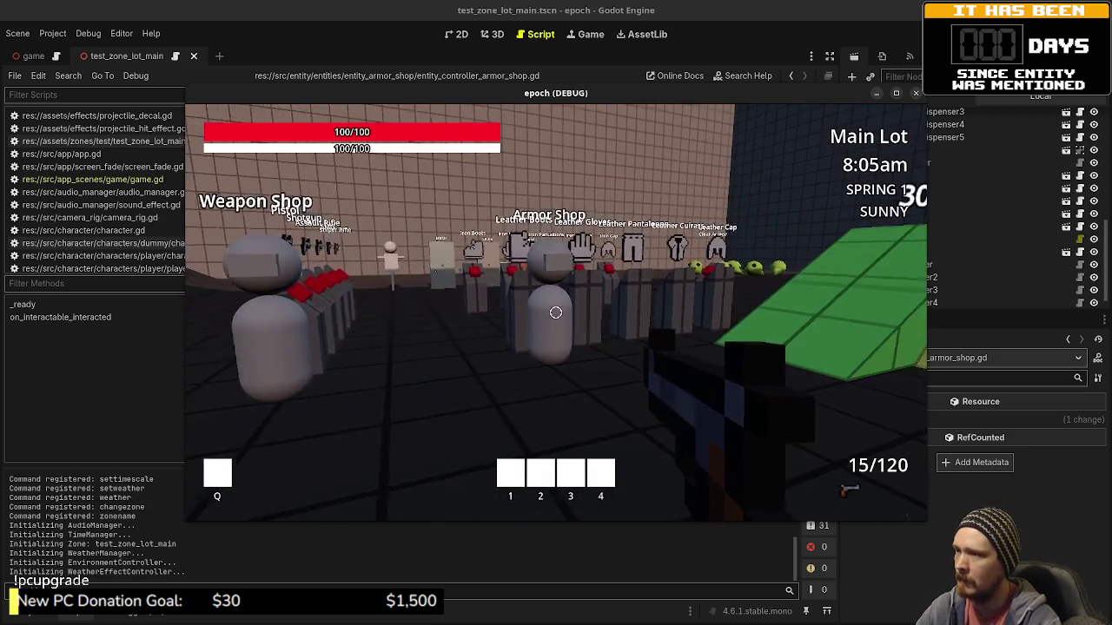
key("e")
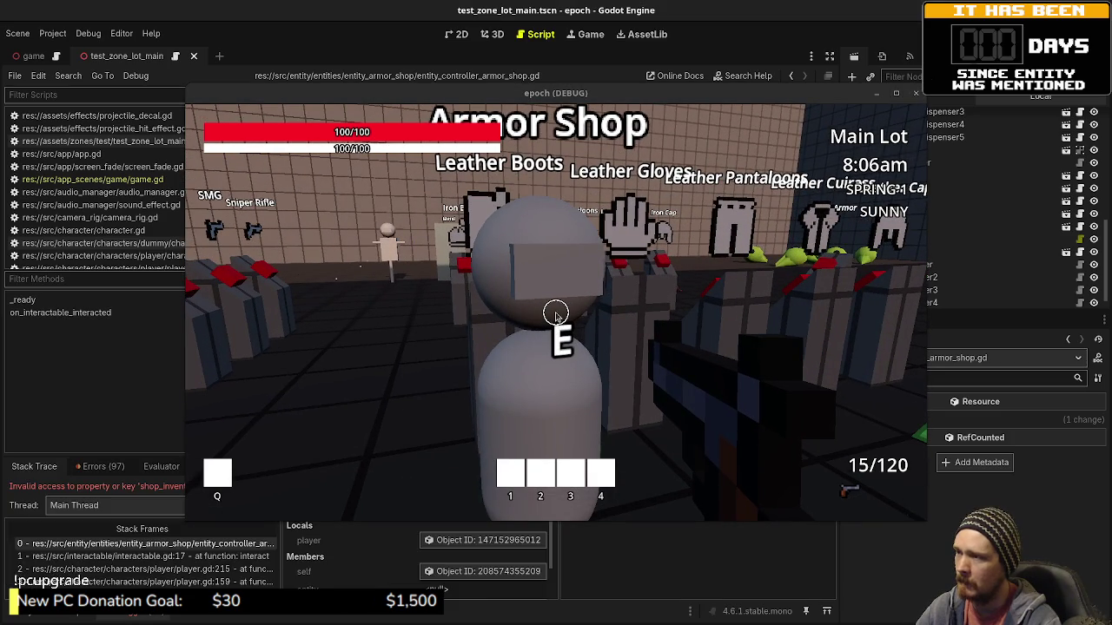
mouse_move(588, 90)
left_mouse_down()
mouse_move(608, 409)
mouse_move(548, 504)
mouse_move(520, 512)
left_mouse_up()
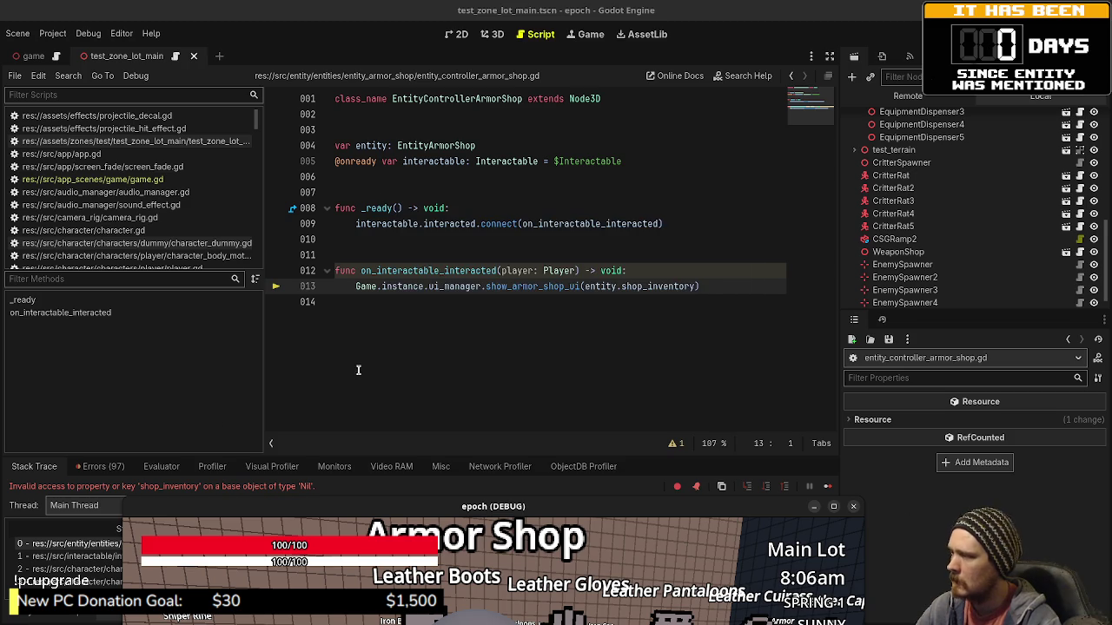
Jump to the EntityArmorShop class definition and stop the game.
left_click(438, 146, "ctrl")
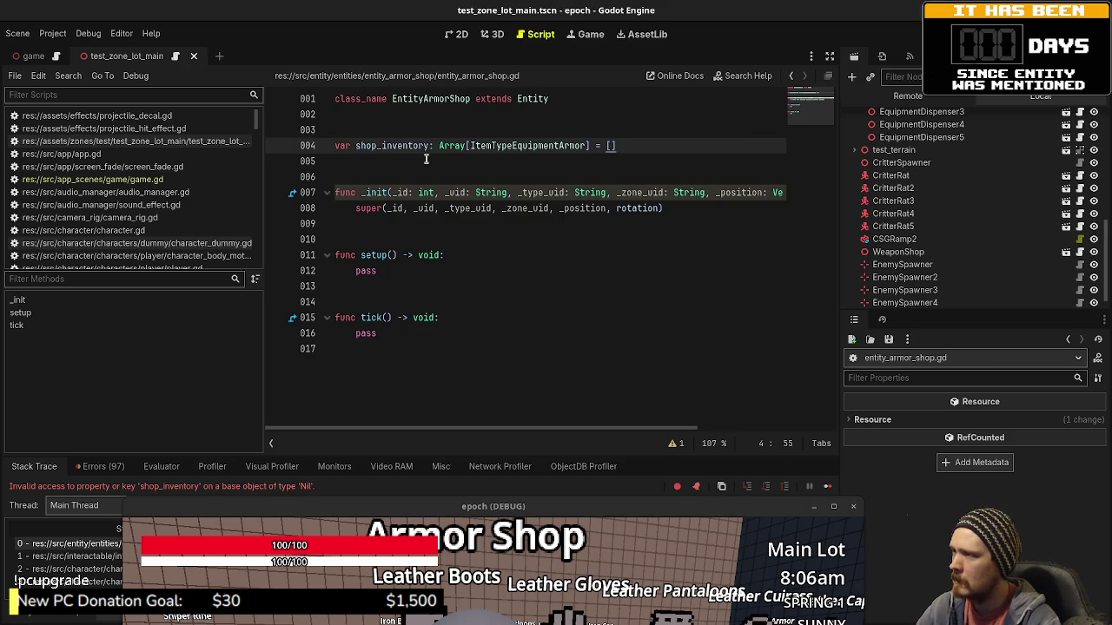
left_click_drag(251, 507, 247, 513)
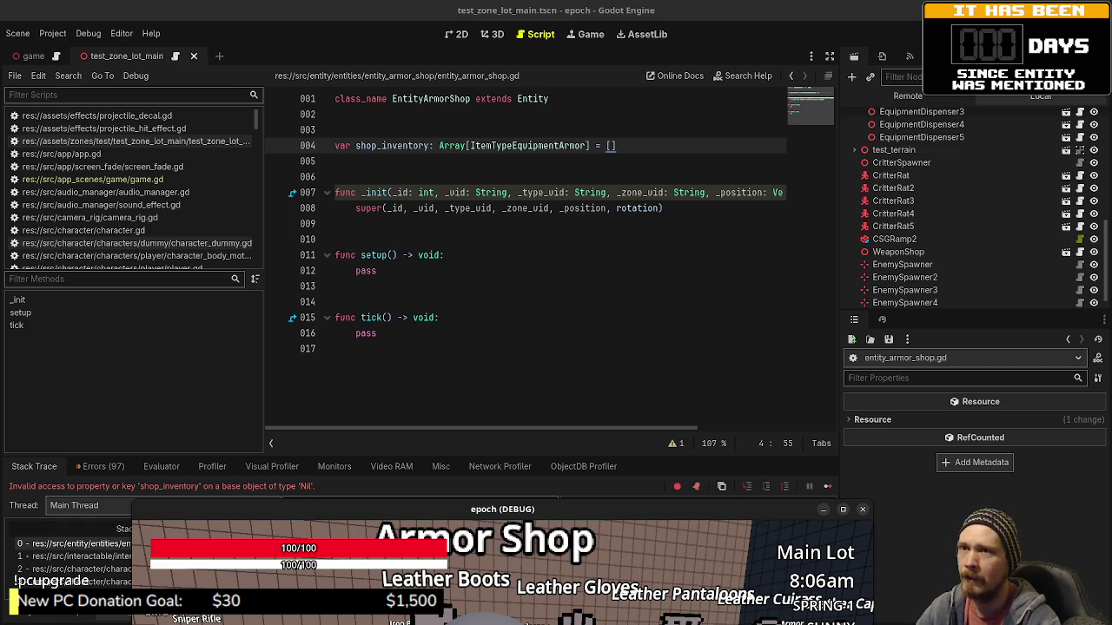
key("F8")
Select the setup() function in entity_item_shop's entity_controller_item_shop.gd.
left_click(33, 619)
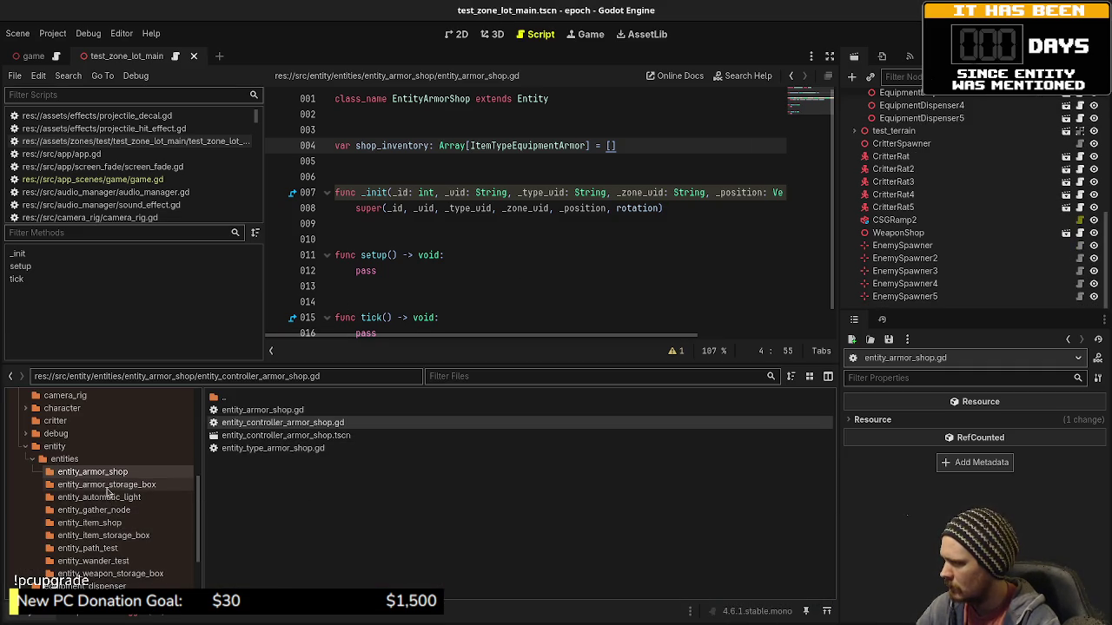
left_click(101, 524)
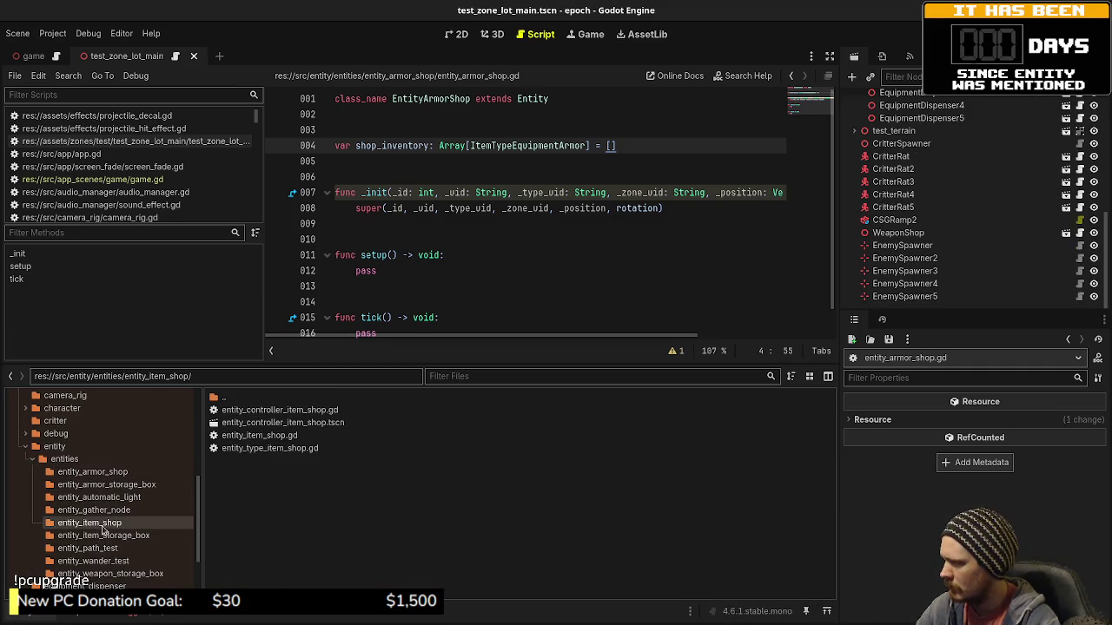
double_click(280, 410)
left_click(448, 254)
left_click_drag(445, 318, 325, 292)
key("ctrl+c")
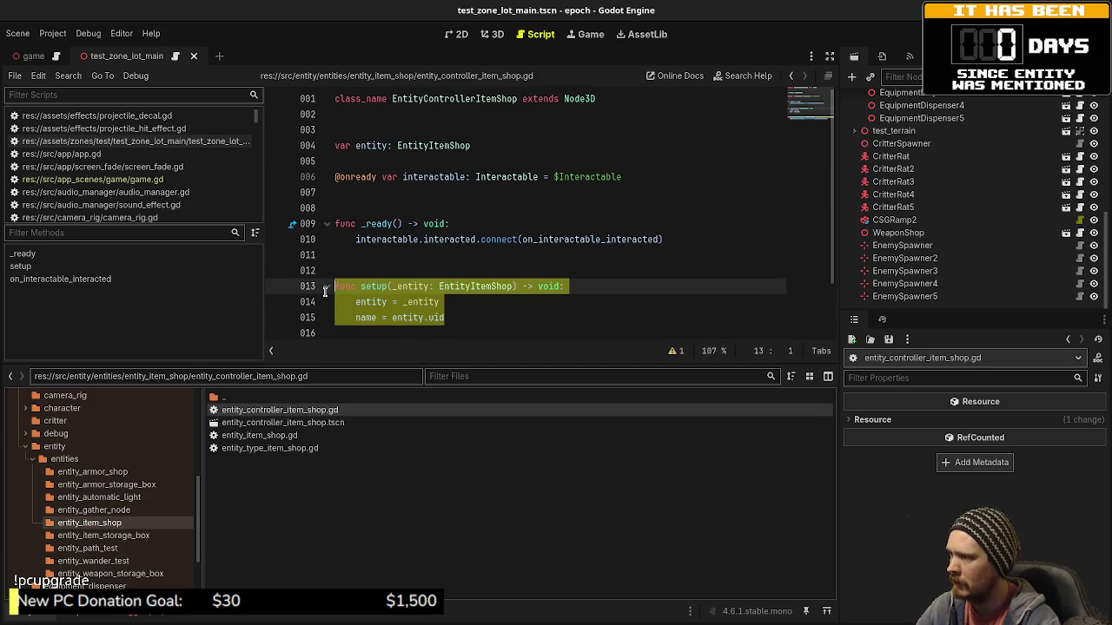
Reopen entity_controller_armor_shop.gd with the caret on empty line 11.
left_click(126, 473)
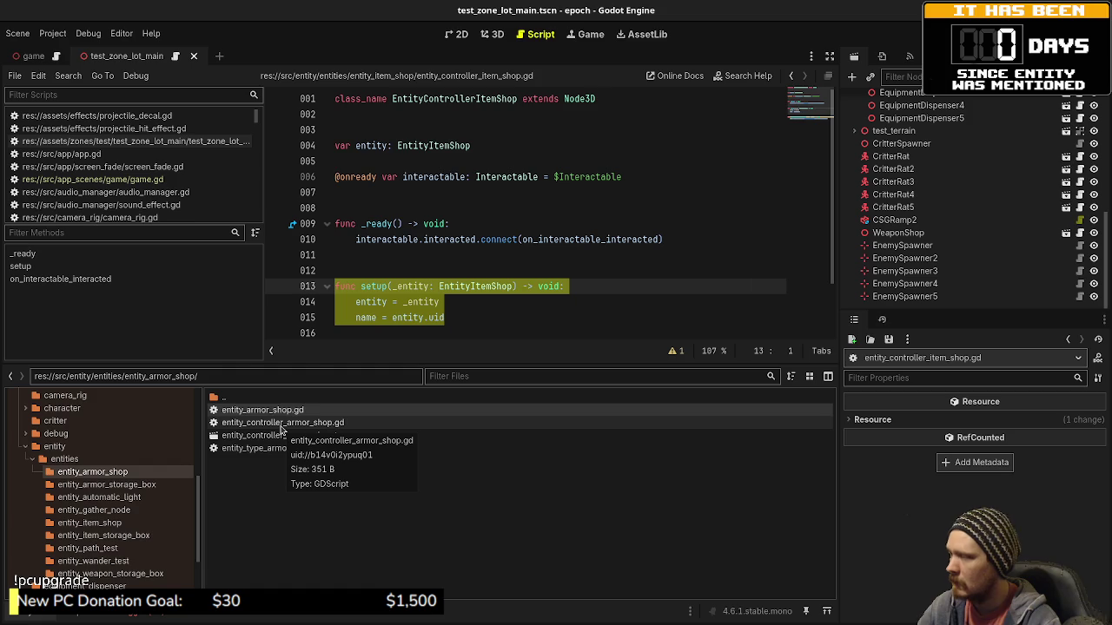
double_click(280, 425)
left_click(408, 254)
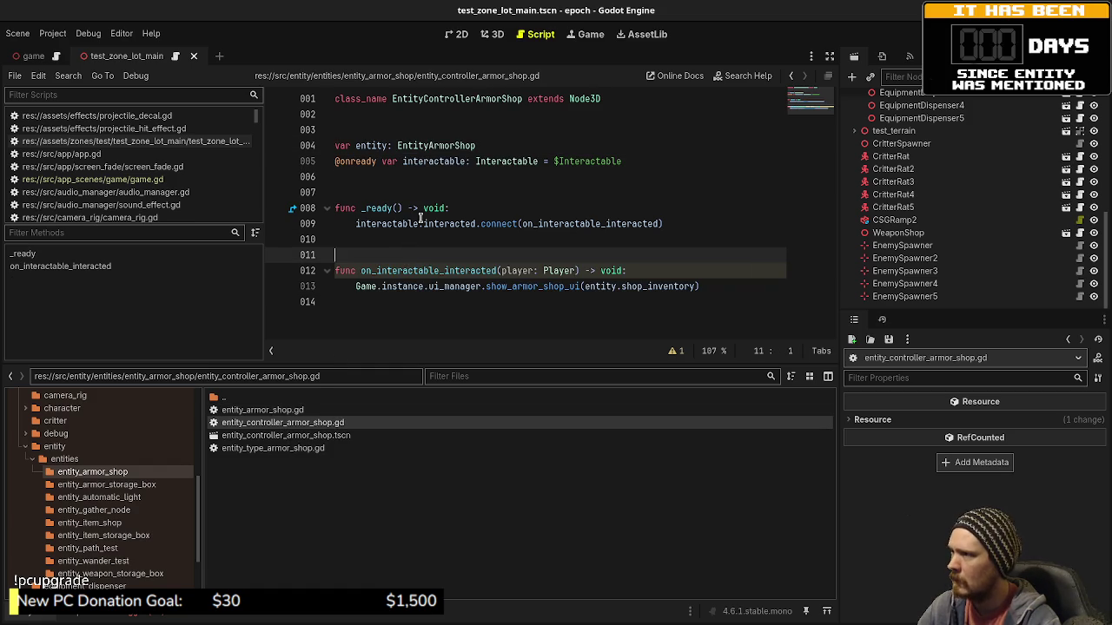
Paste the setup function into the armor shop controller, save, and move the game window aside.
key("ctrl+v")
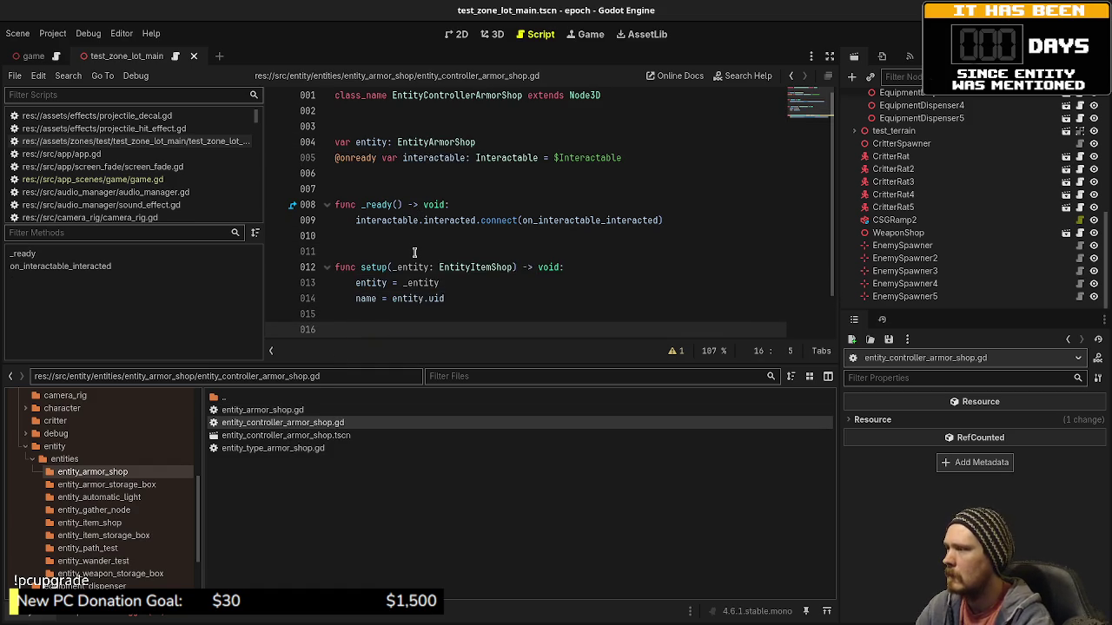
key("ctrl+s")
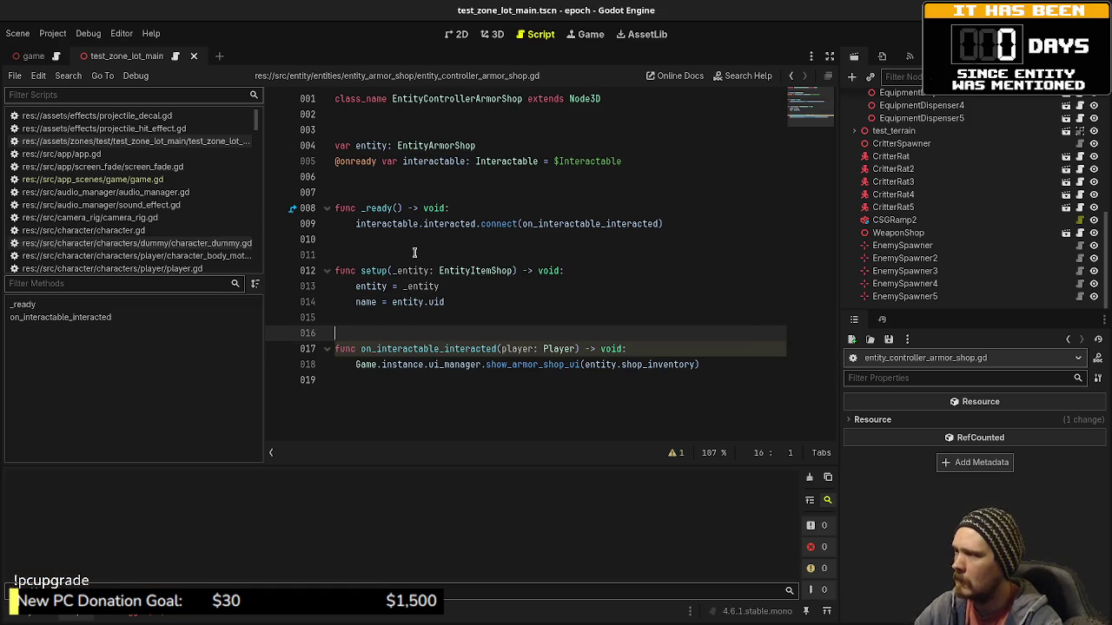
key("ctrl+v")
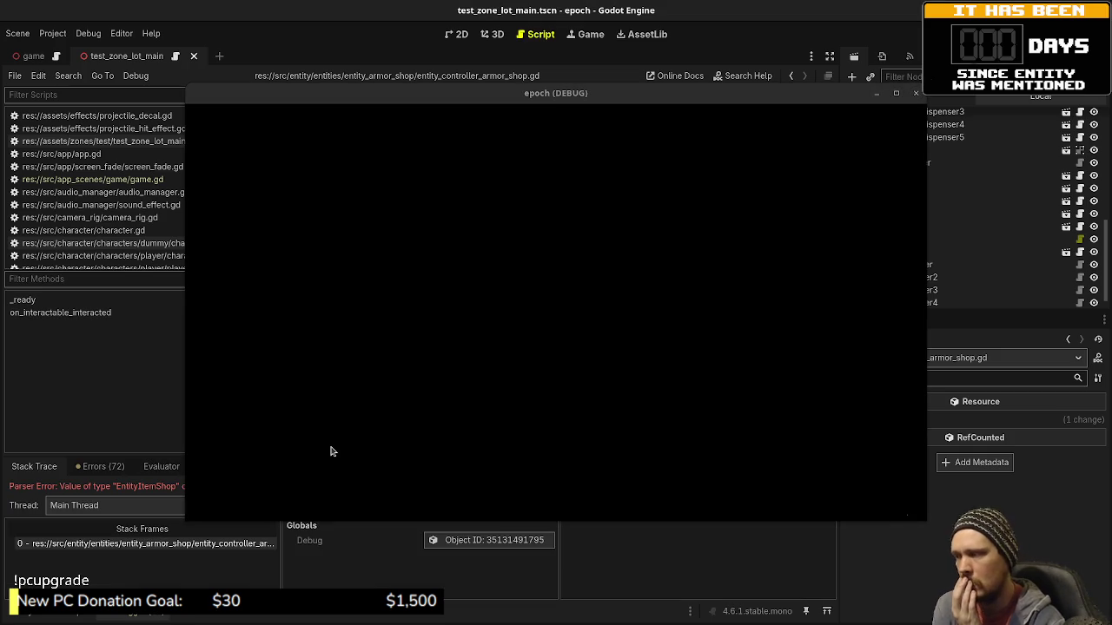
mouse_move(422, 92)
left_mouse_down()
mouse_move(437, 218)
mouse_move(417, 449)
mouse_move(421, 435)
left_mouse_up()
Change setup's _entity type to EntityArmorShop, save, and stop the failed game run.
left_click(474, 268)
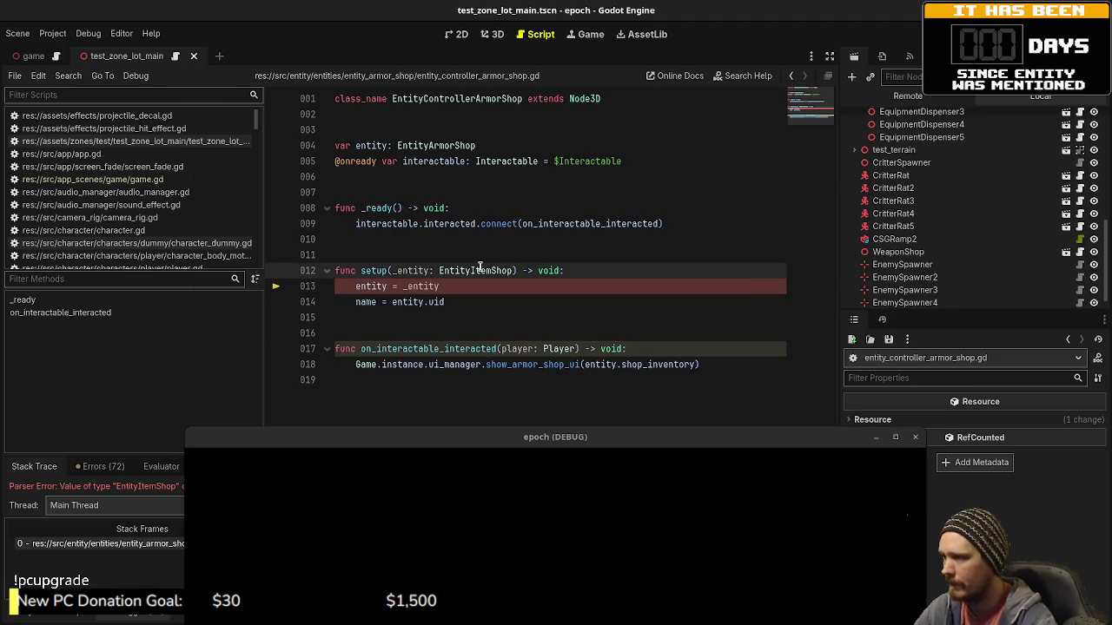
key("Delete")
key("Delete")
key("Delete")
type("Armor")
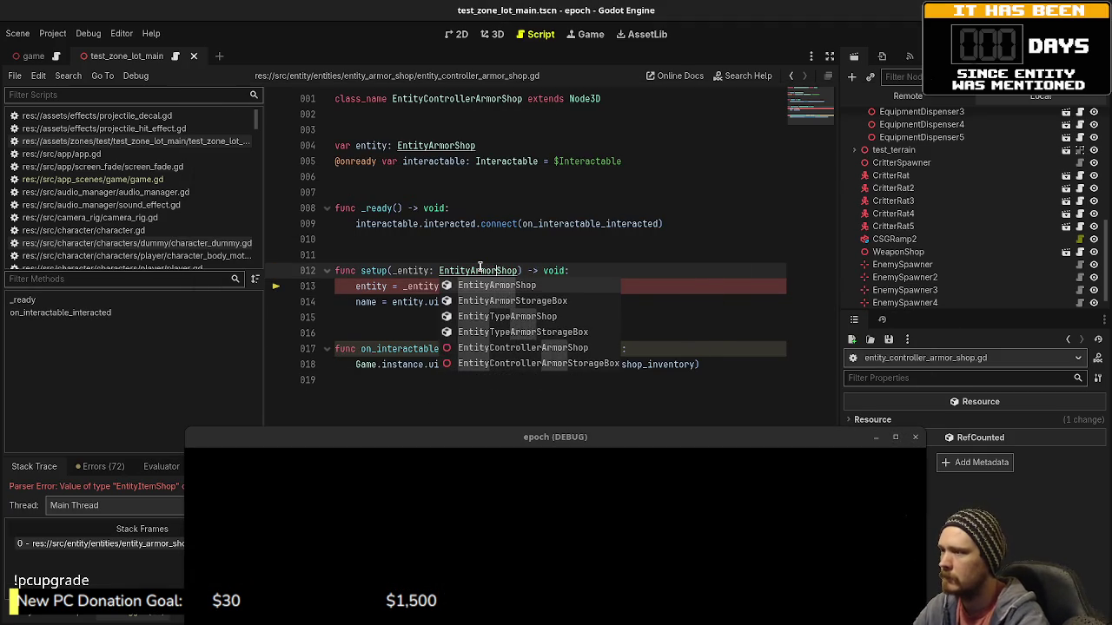
key("ctrl+s")
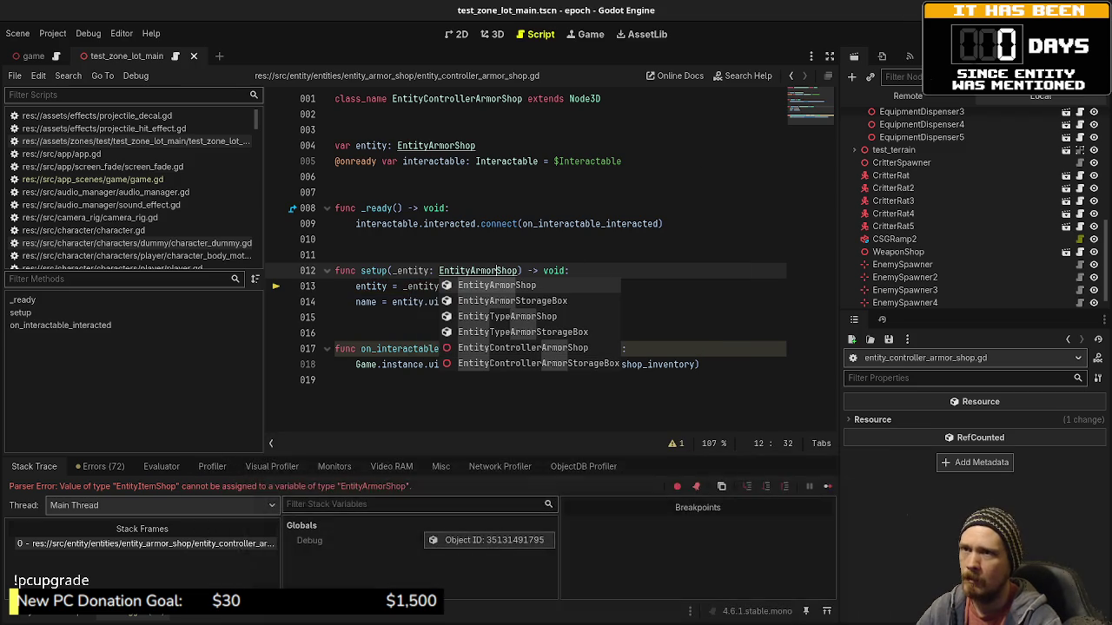
key("F8")
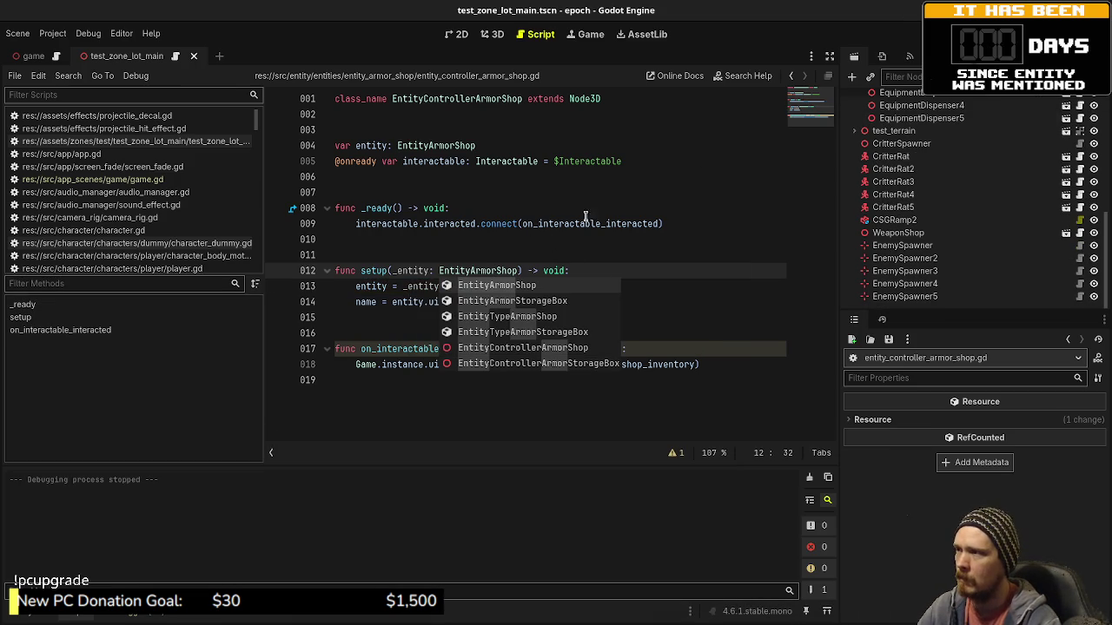
left_click(589, 177)
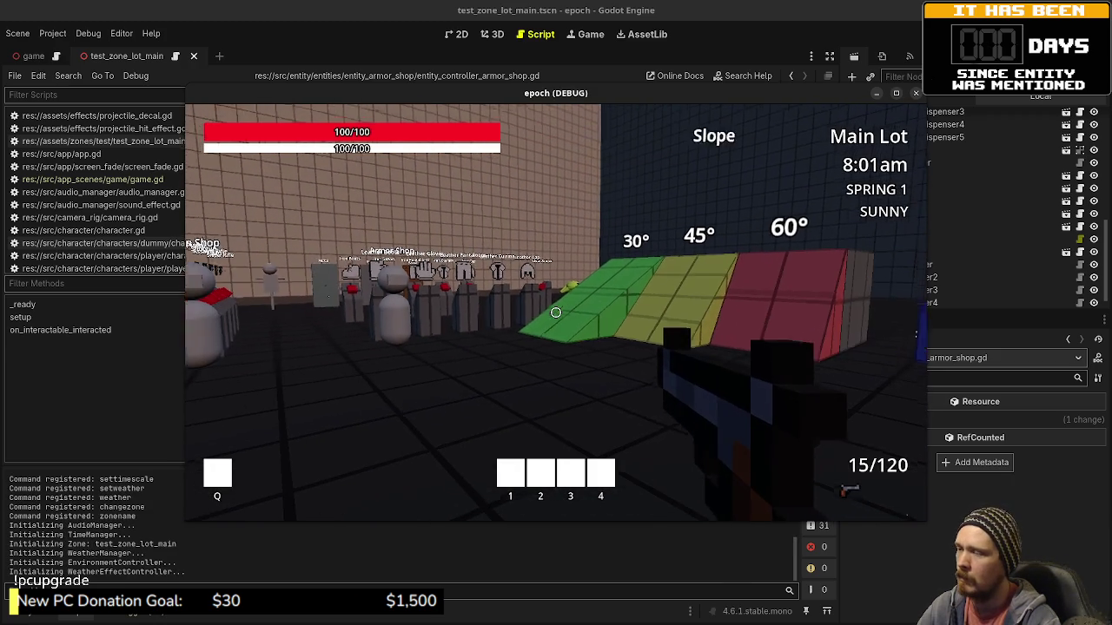
Walk to the Armor Shop and buy the Leather Cap.
mouse_move(556, 313)
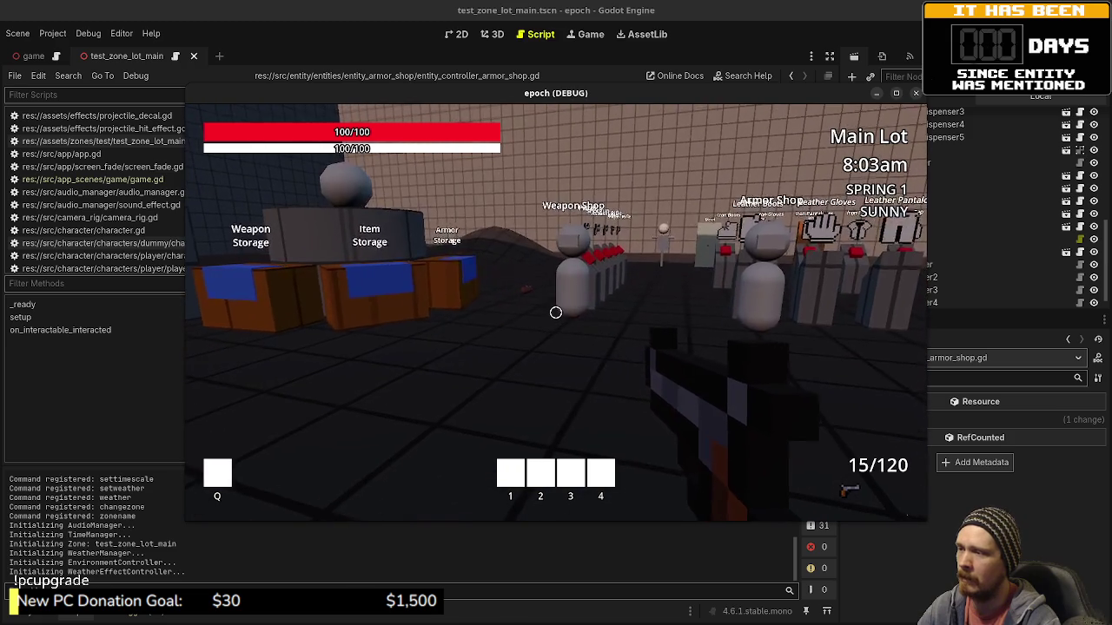
key("w")
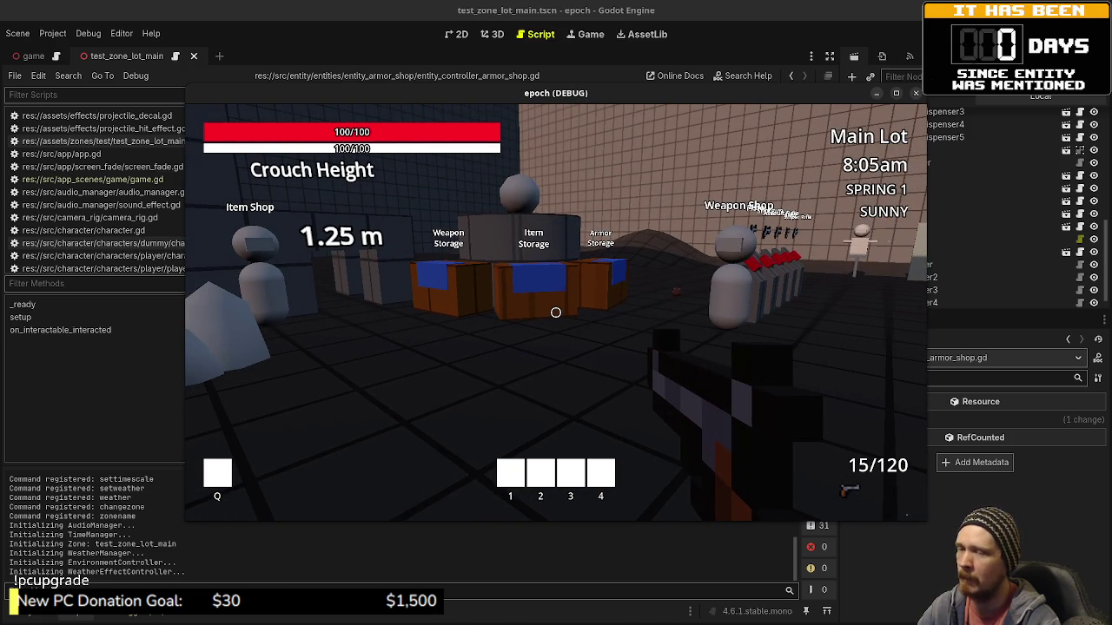
key("w")
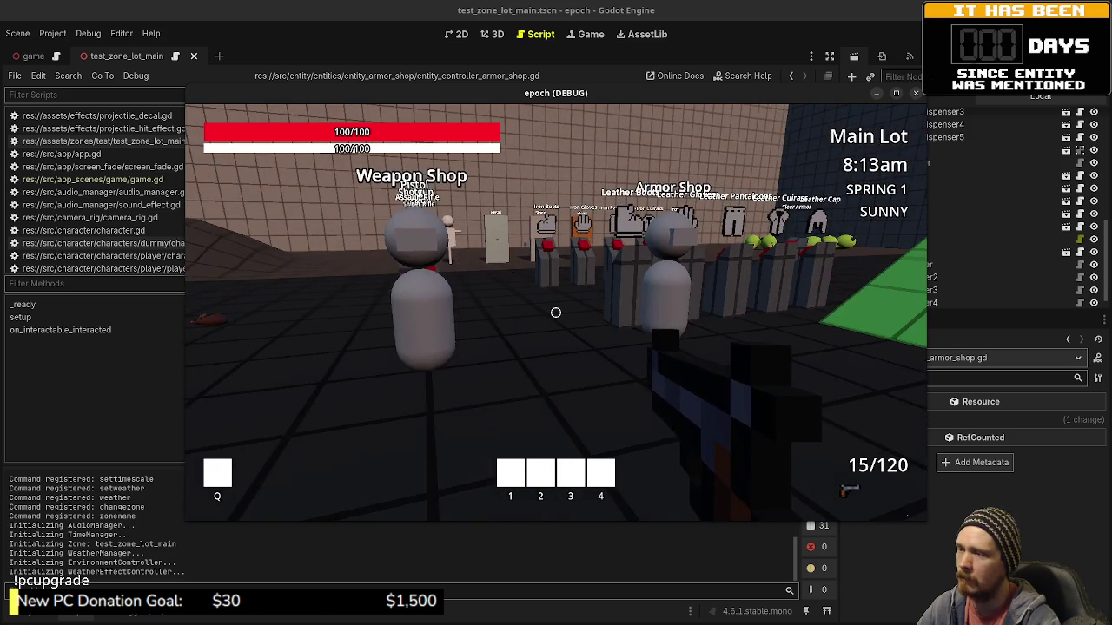
key("w")
key("w")
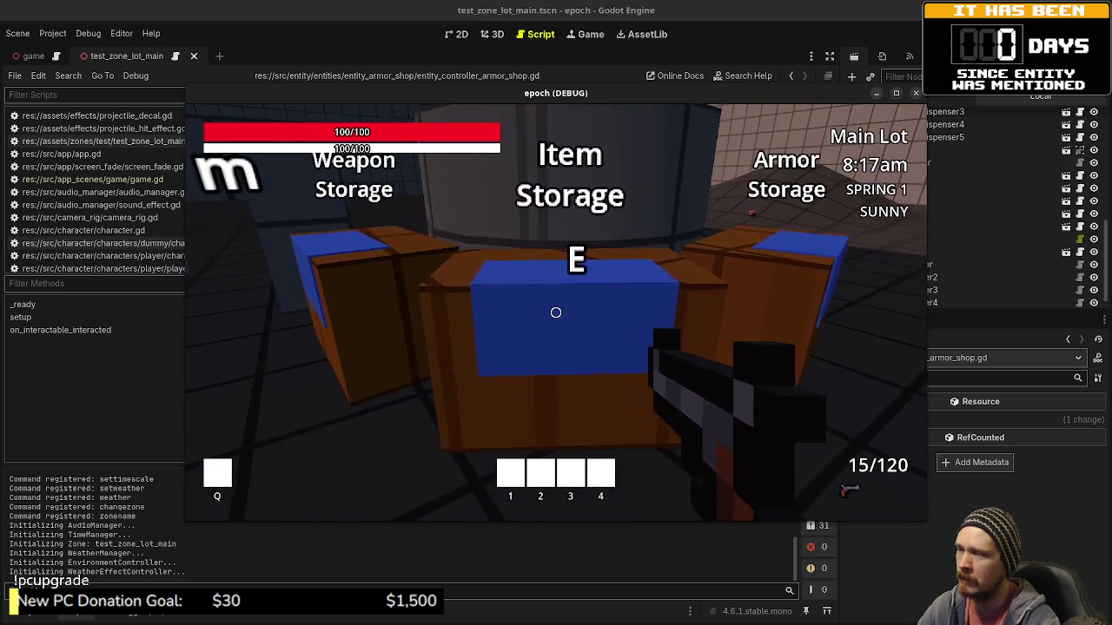
key("e")
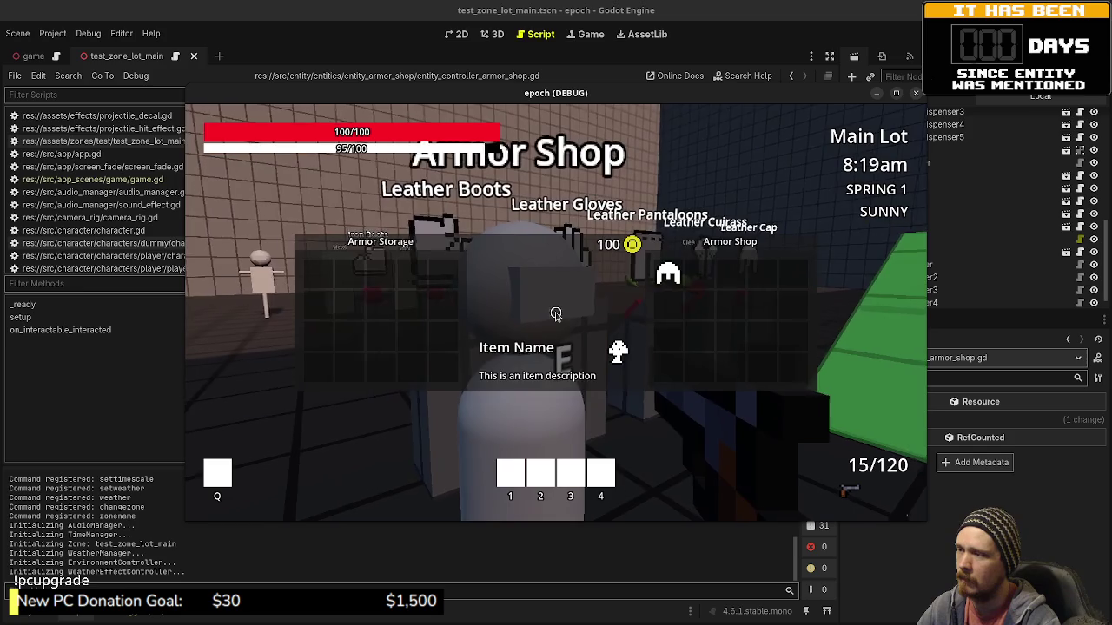
mouse_move(665, 276)
mouse_move(669, 282)
left_mouse_down()
mouse_move(318, 273)
mouse_move(441, 365)
mouse_move(648, 291)
mouse_move(318, 269)
left_mouse_up()
key("e")
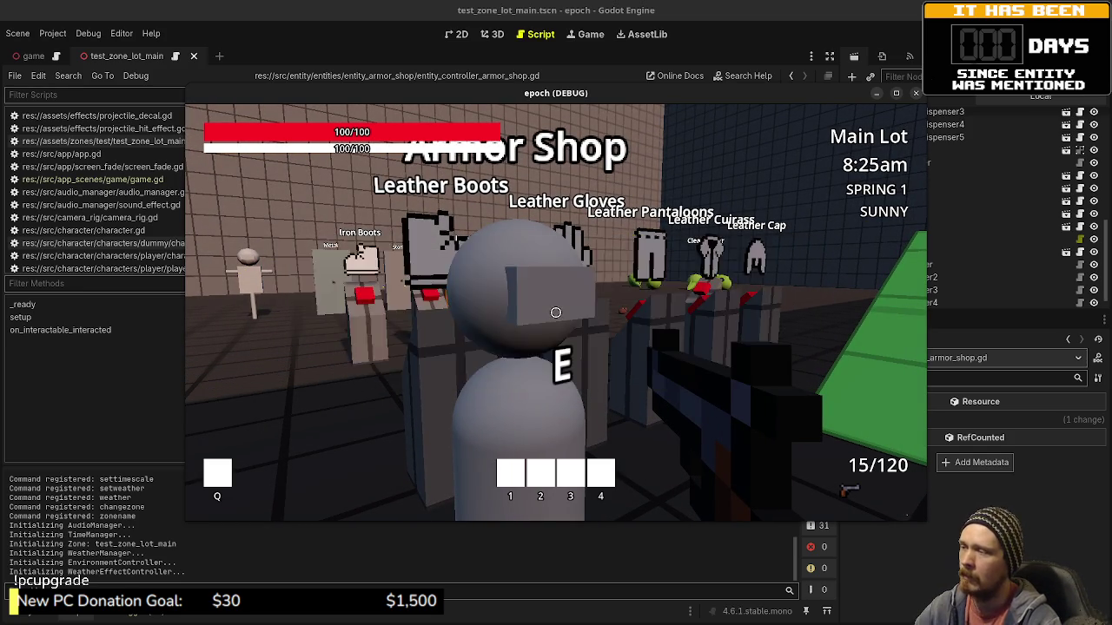
Equip the Leather Cap from Armor Storage, then stop the game.
key("w")
key("e")
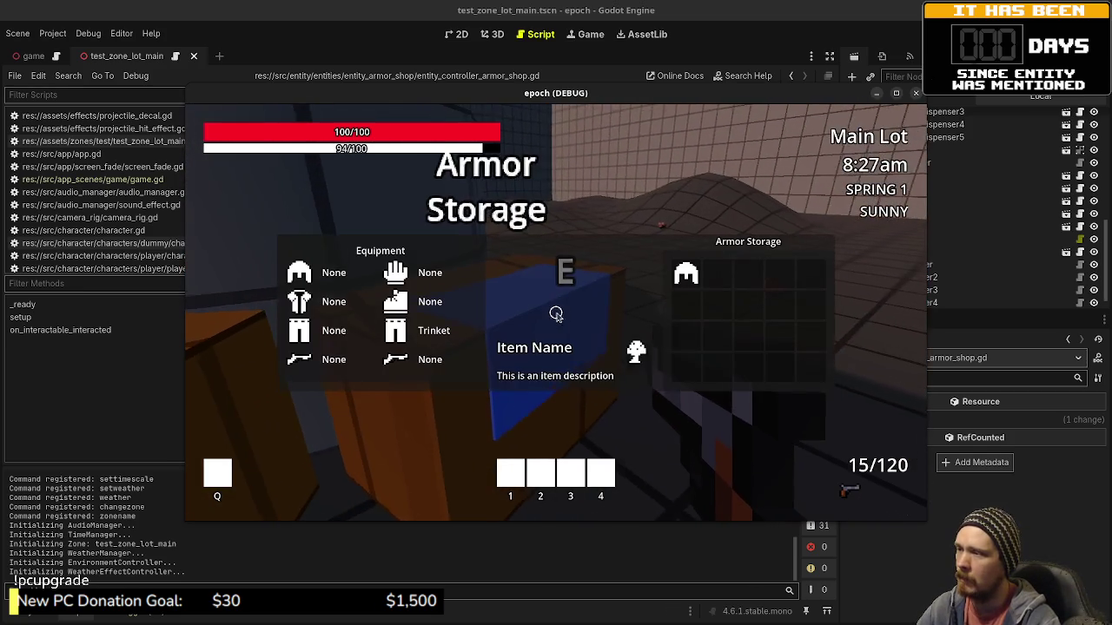
right_click(685, 276)
key("e")
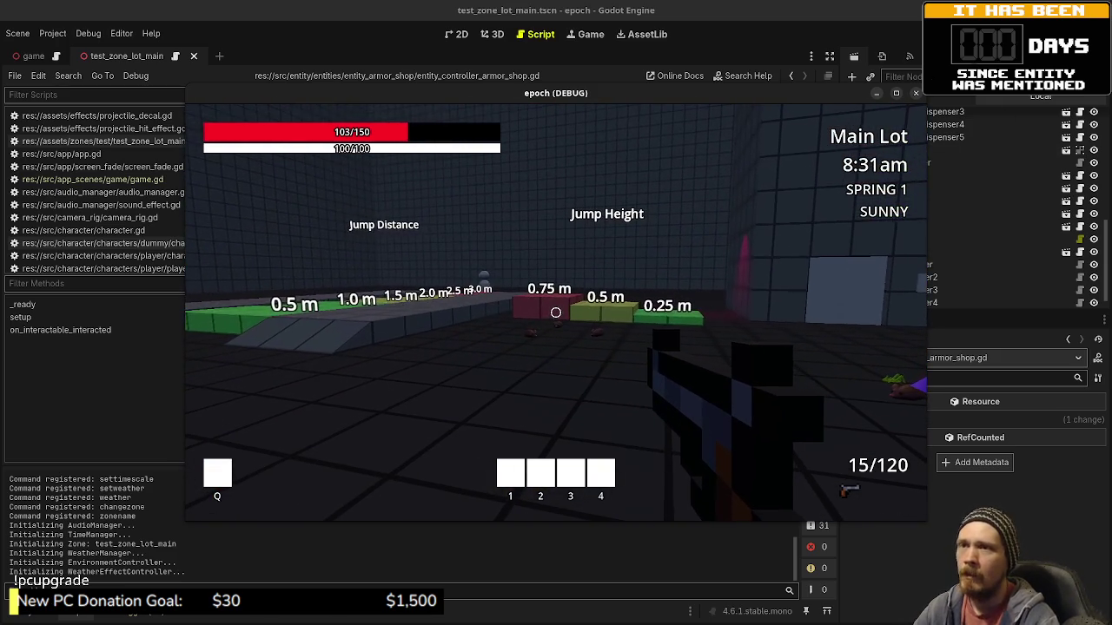
key("F8")
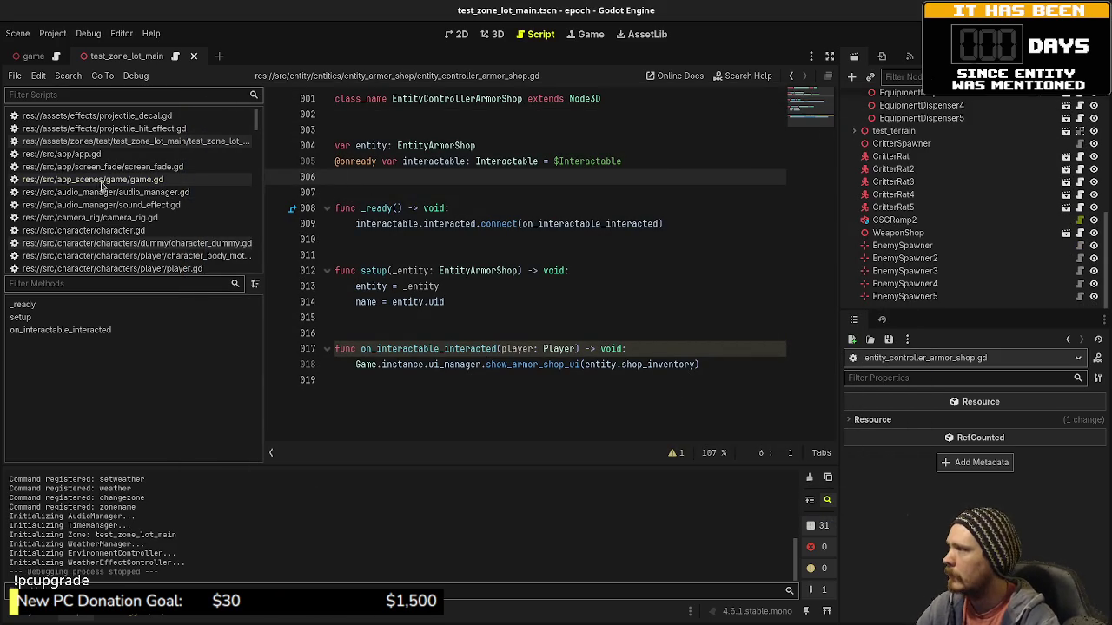
In game.gd, paste four copies below the armor_leather_head push_back line.
left_click(98, 180)
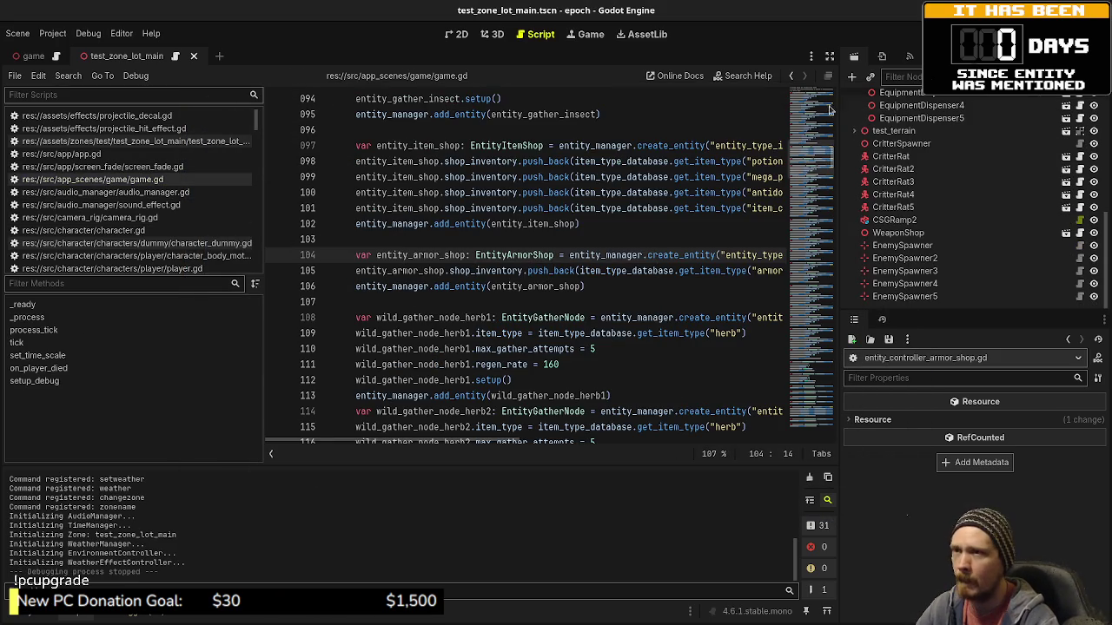
left_click(829, 55)
left_click_drag(866, 270, 356, 272)
key("ctrl+c")
key("End")
key("Return")
key("ctrl+v")
key("Return")
key("ctrl+v")
key("Return")
key("ctrl+v")
key("Return")
key("ctrl+v")
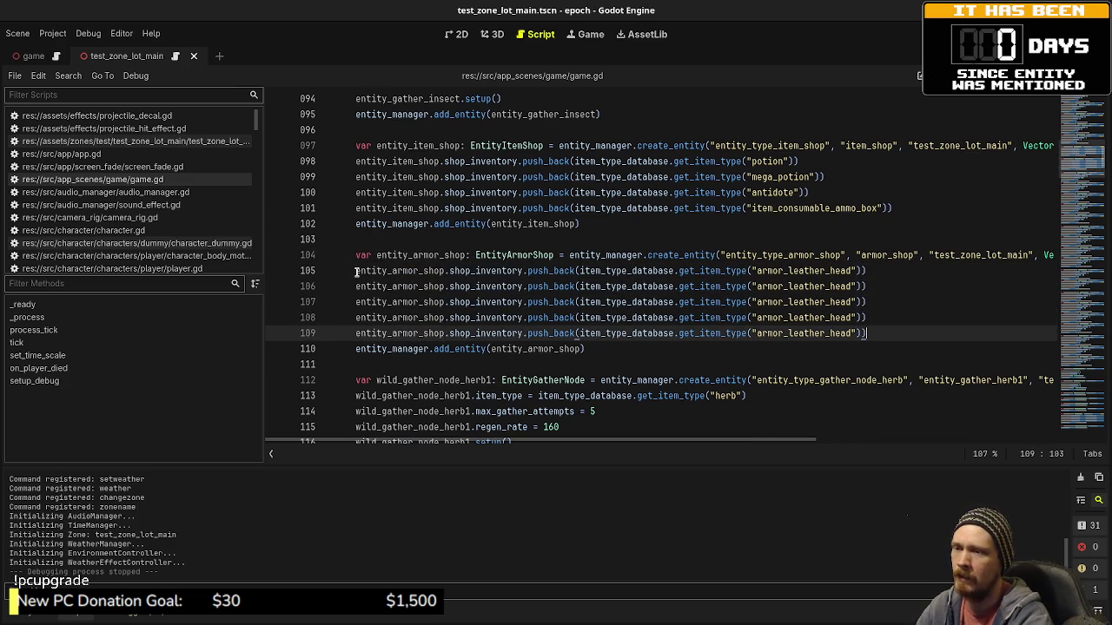
Rename the four copies to armor_leather_chest, hands, legs and feet.
left_click(830, 286)
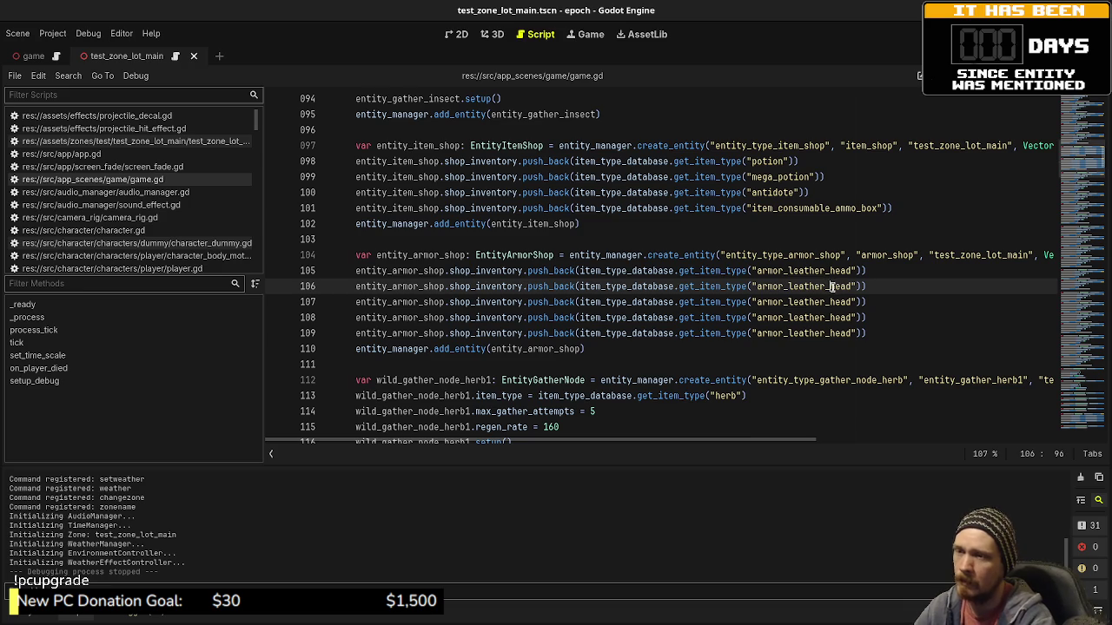
type("chest")
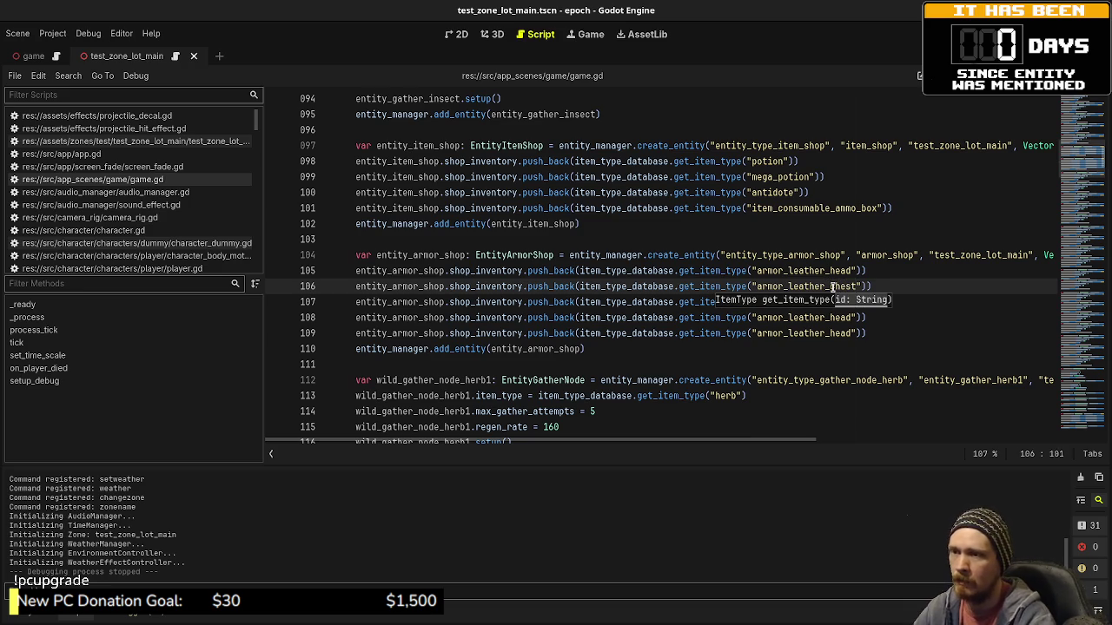
key("Down")
key("shift+Left")
key("shift+Left")
key("shift+Left")
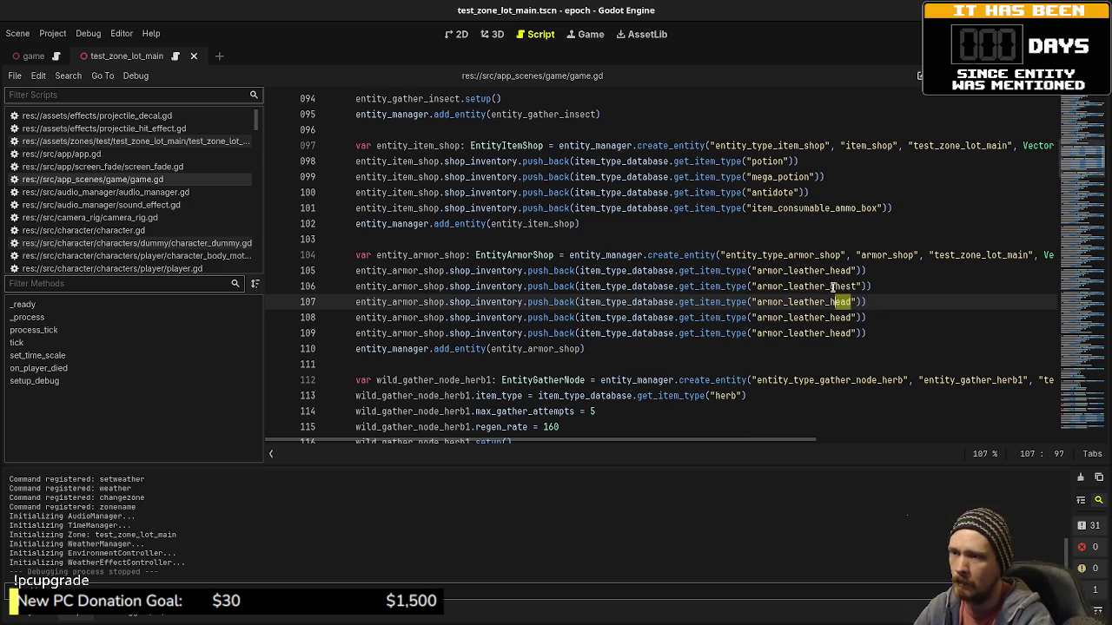
type("nds")
key("Down")
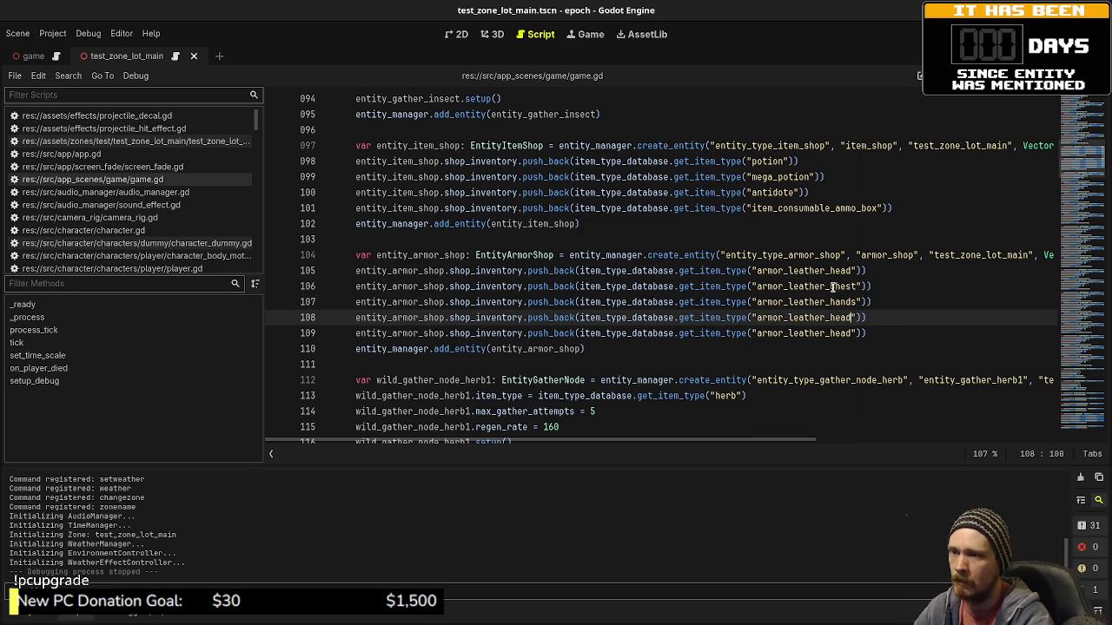
key("shift+Left")
type("legs")
key("Down")
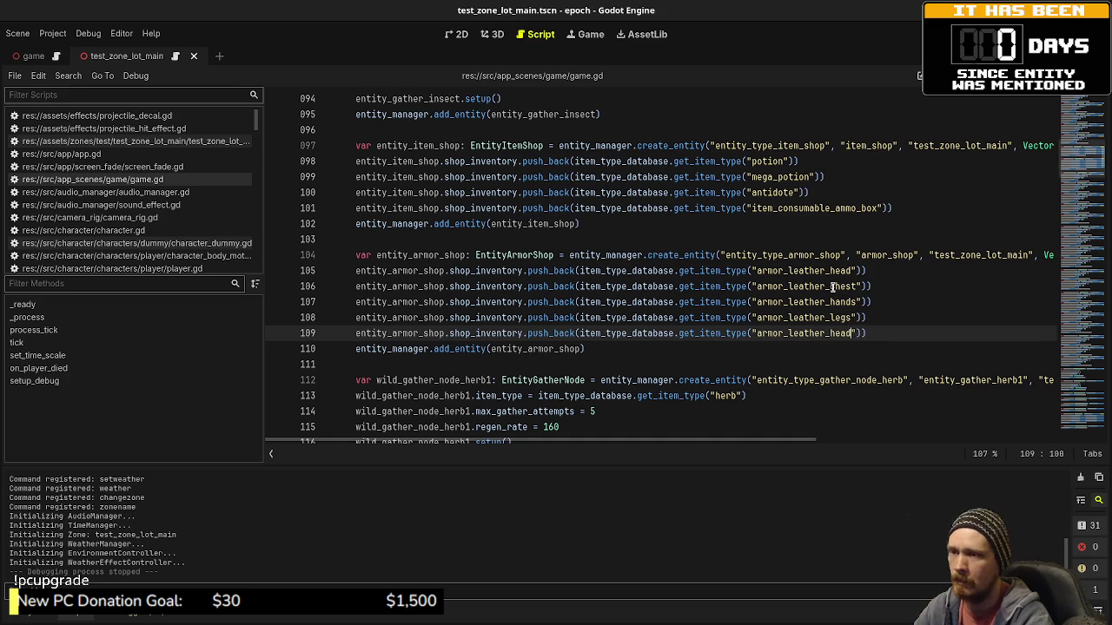
key("shift+Left")
type("feet")
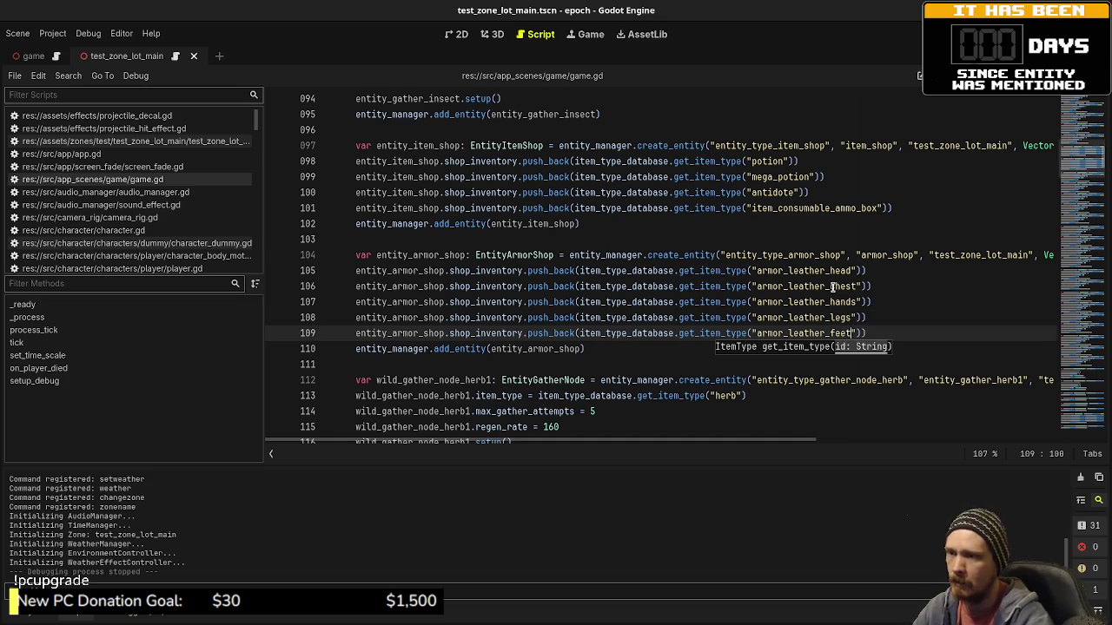
Duplicate the five leather armor lines below, then place carets on lines 110–114.
mouse_move(909, 333)
left_mouse_down()
mouse_move(368, 256)
mouse_move(353, 270)
left_mouse_up()
key("ctrl+c")
key("Down")
key("Down")
key("Down")
key("End")
key("Return")
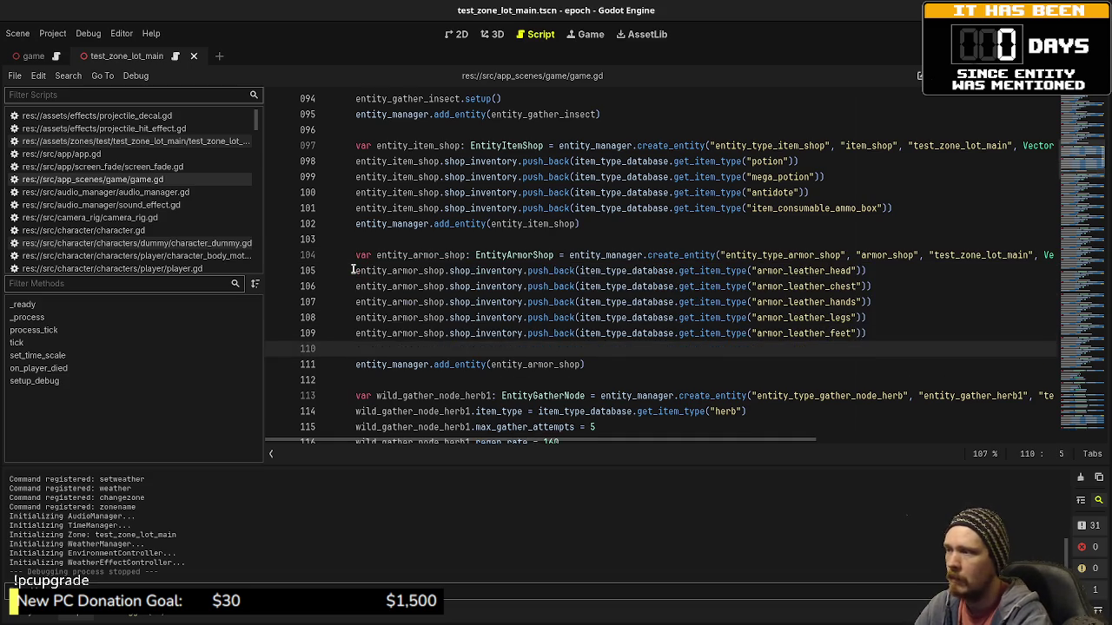
key("ctrl+v")
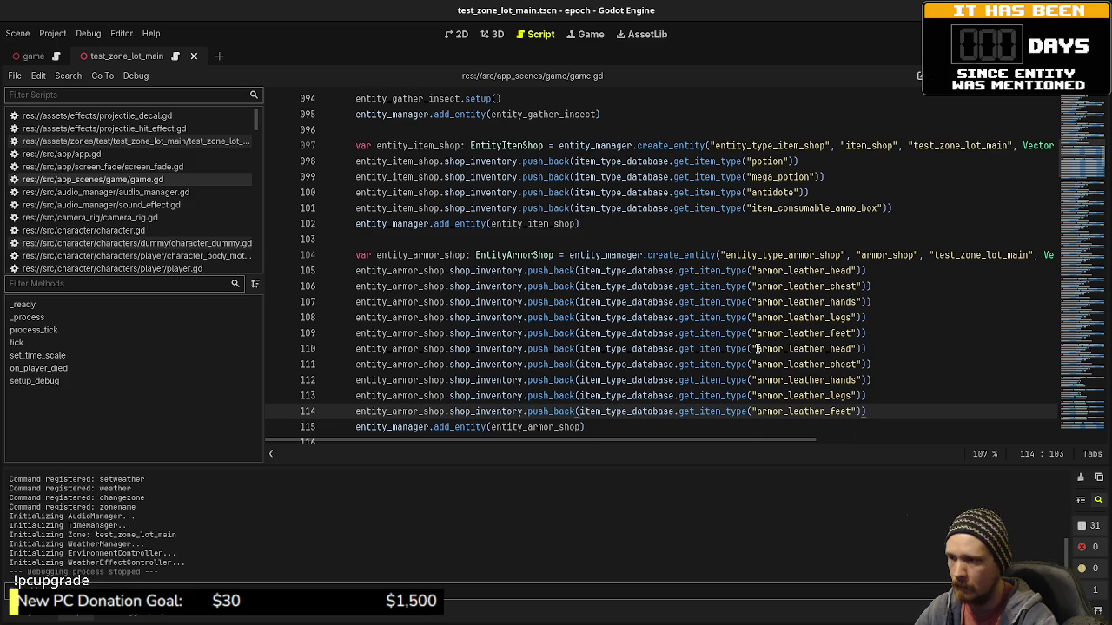
left_click(755, 349)
left_click(756, 379, "alt")
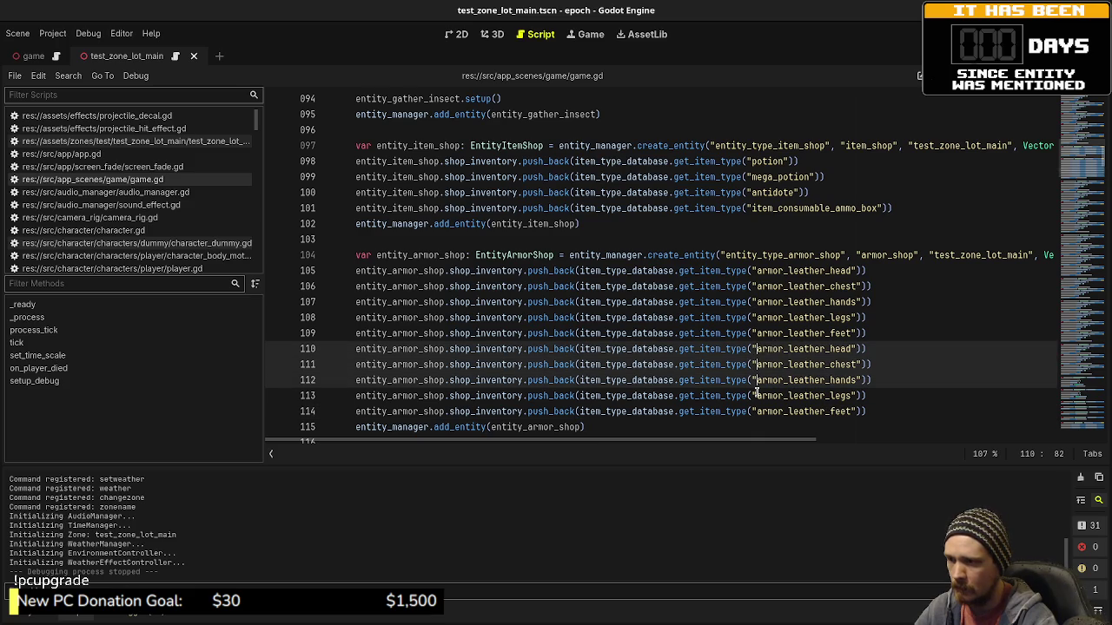